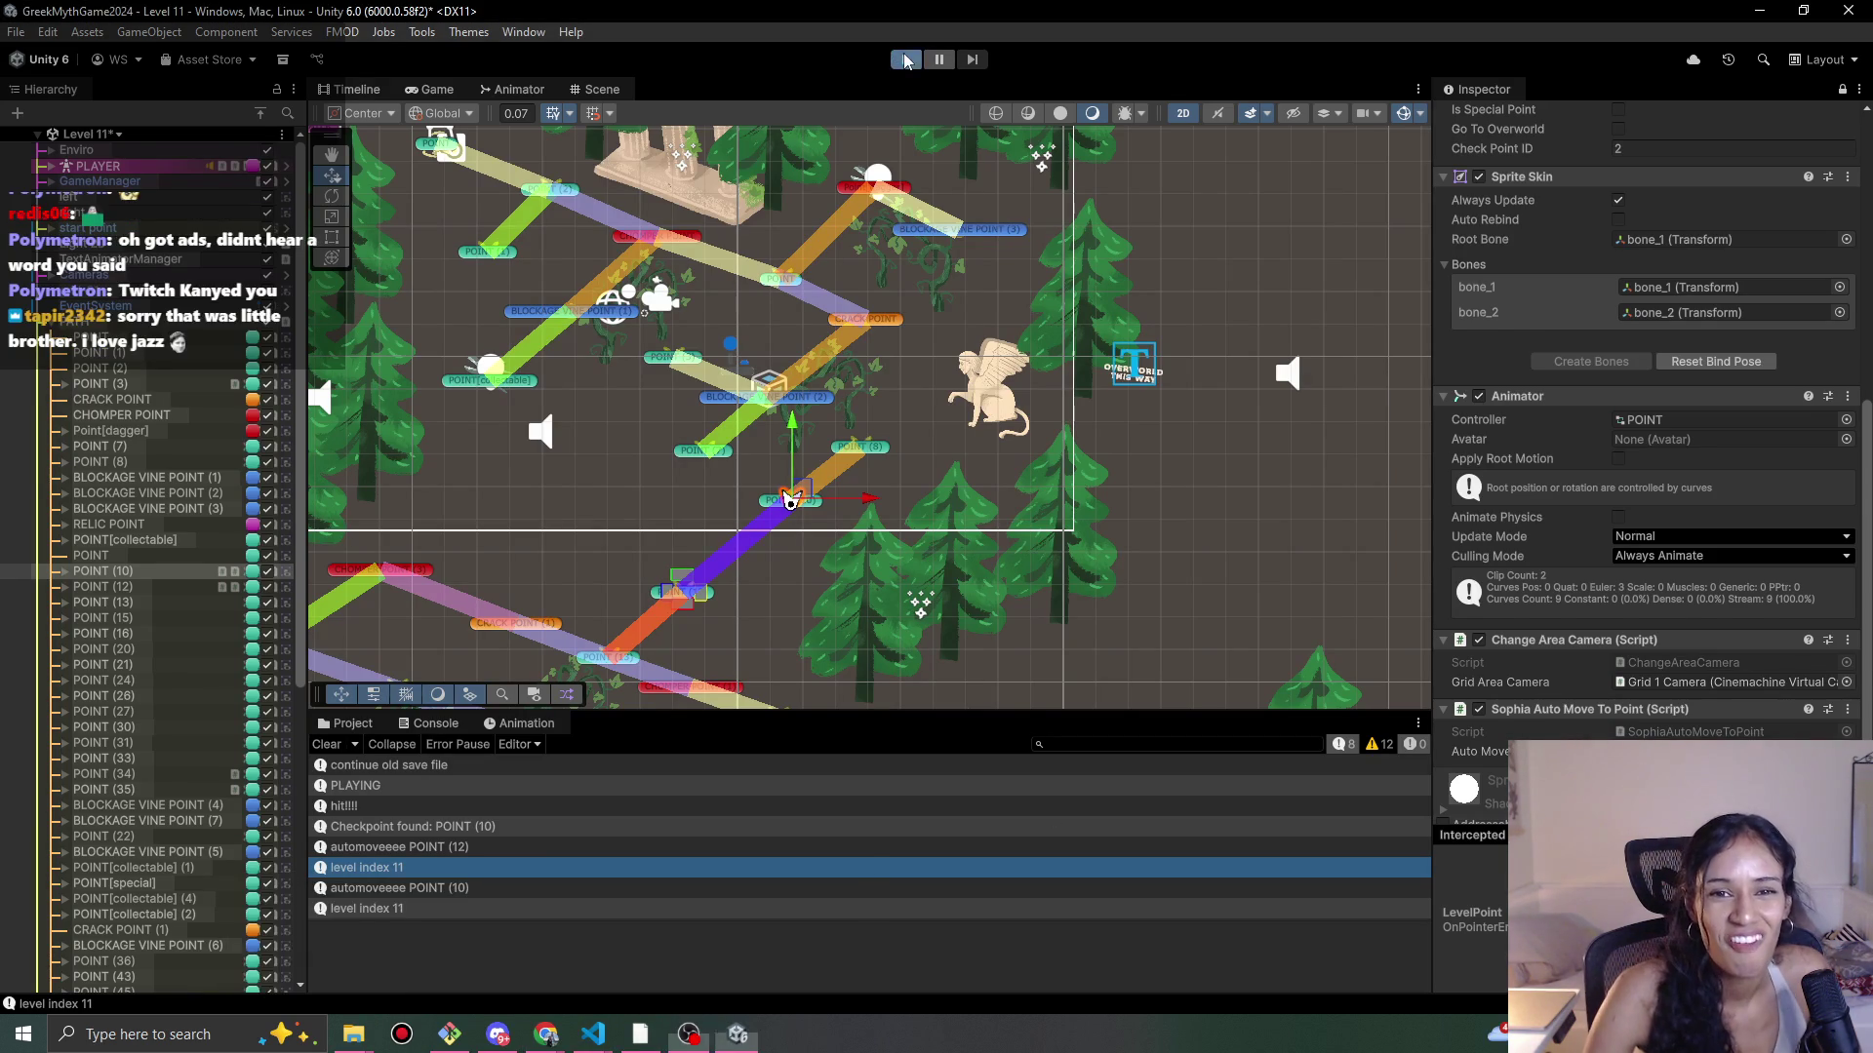
Step: Start Level 11 in Play mode, then switch to the Pomofocus task timer in Chrome
key(ctrl+p)
mouse_move(545, 1034)
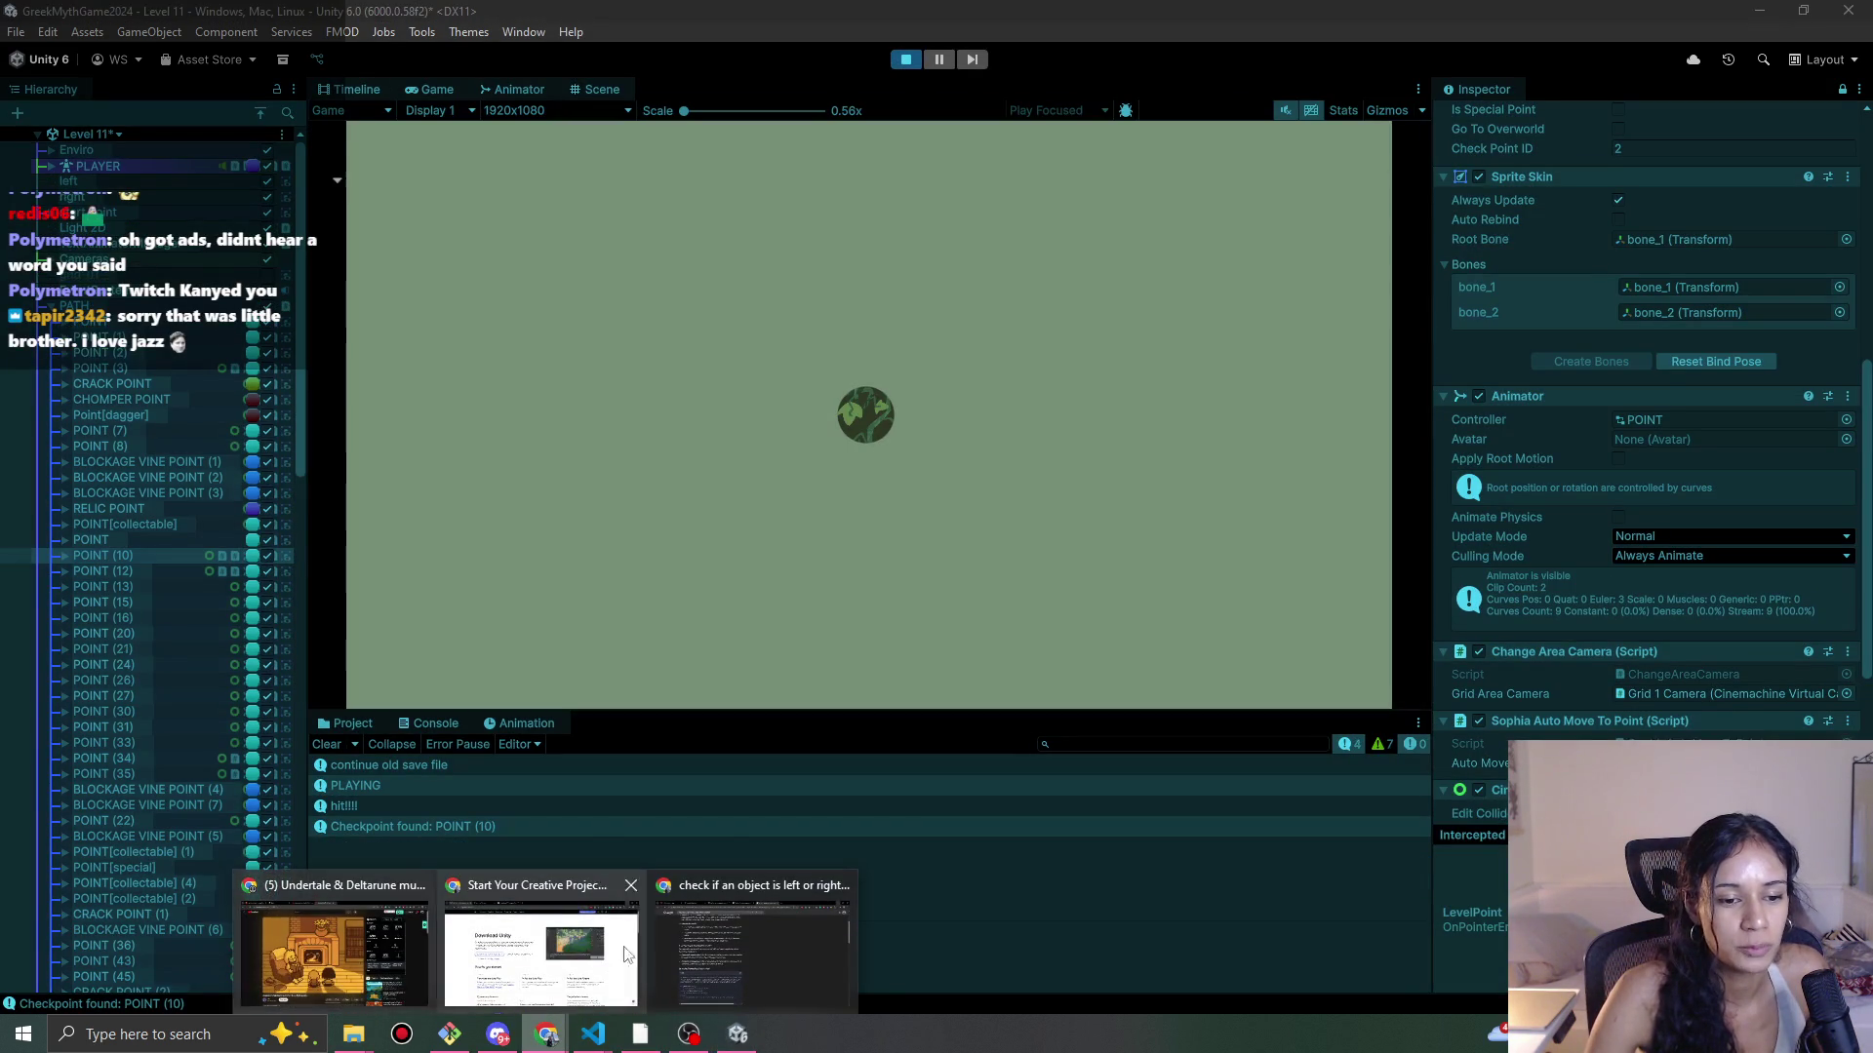
click(751, 961)
click(146, 19)
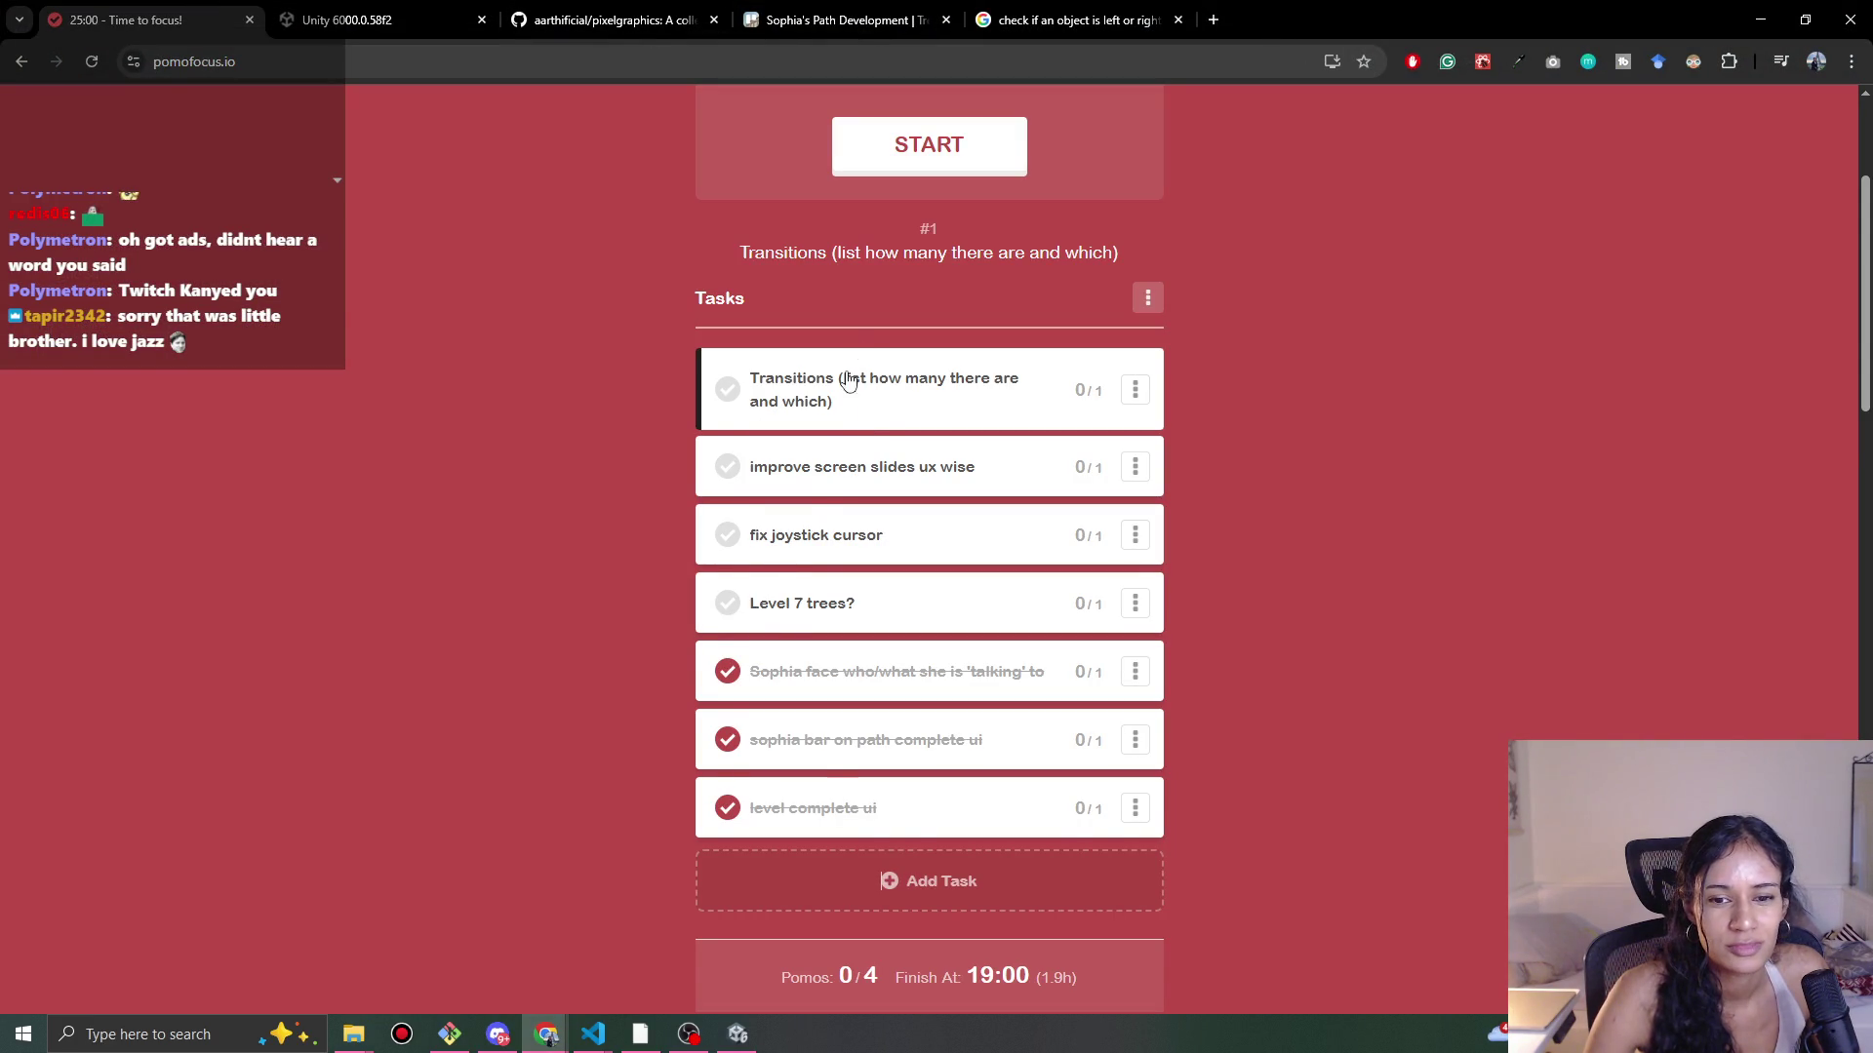
Step: Add a new Pomofocus task named 'automove to points'
scroll(821, 767, up, 3)
scroll(582, 711, down, 4)
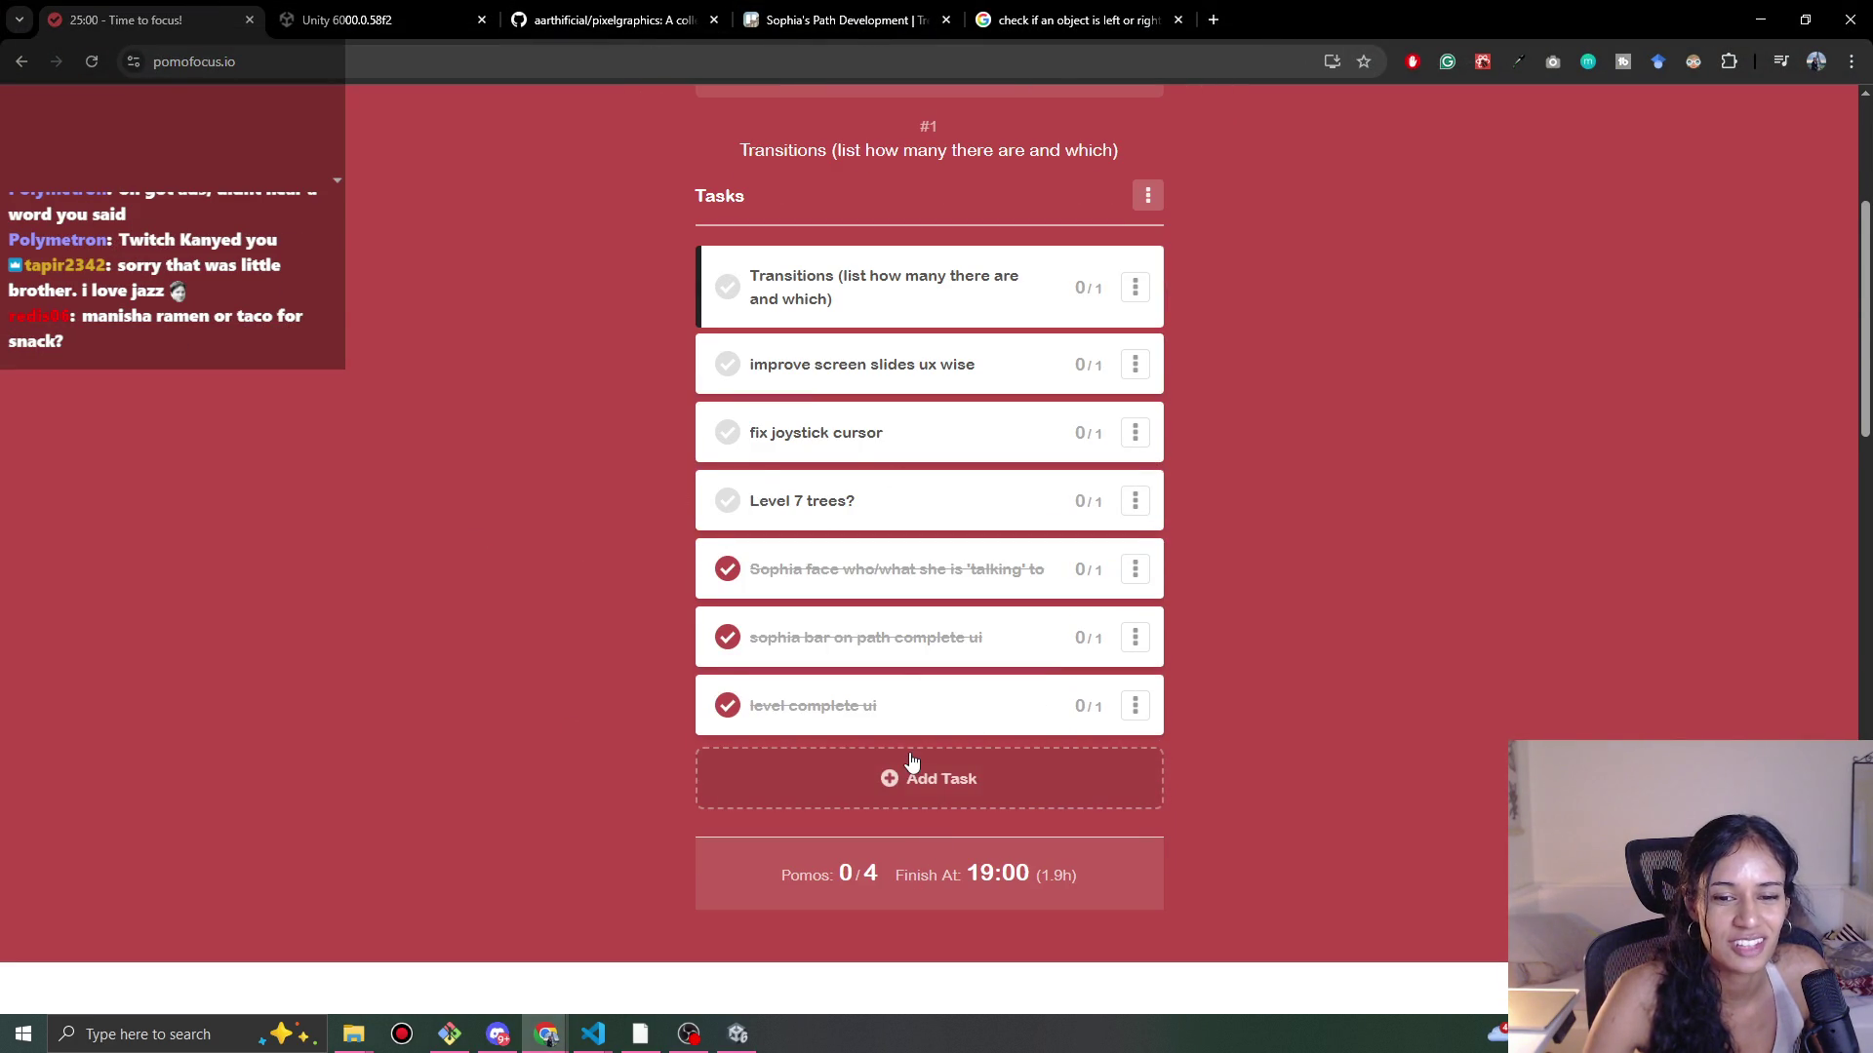
click(911, 777)
text(automove to points)
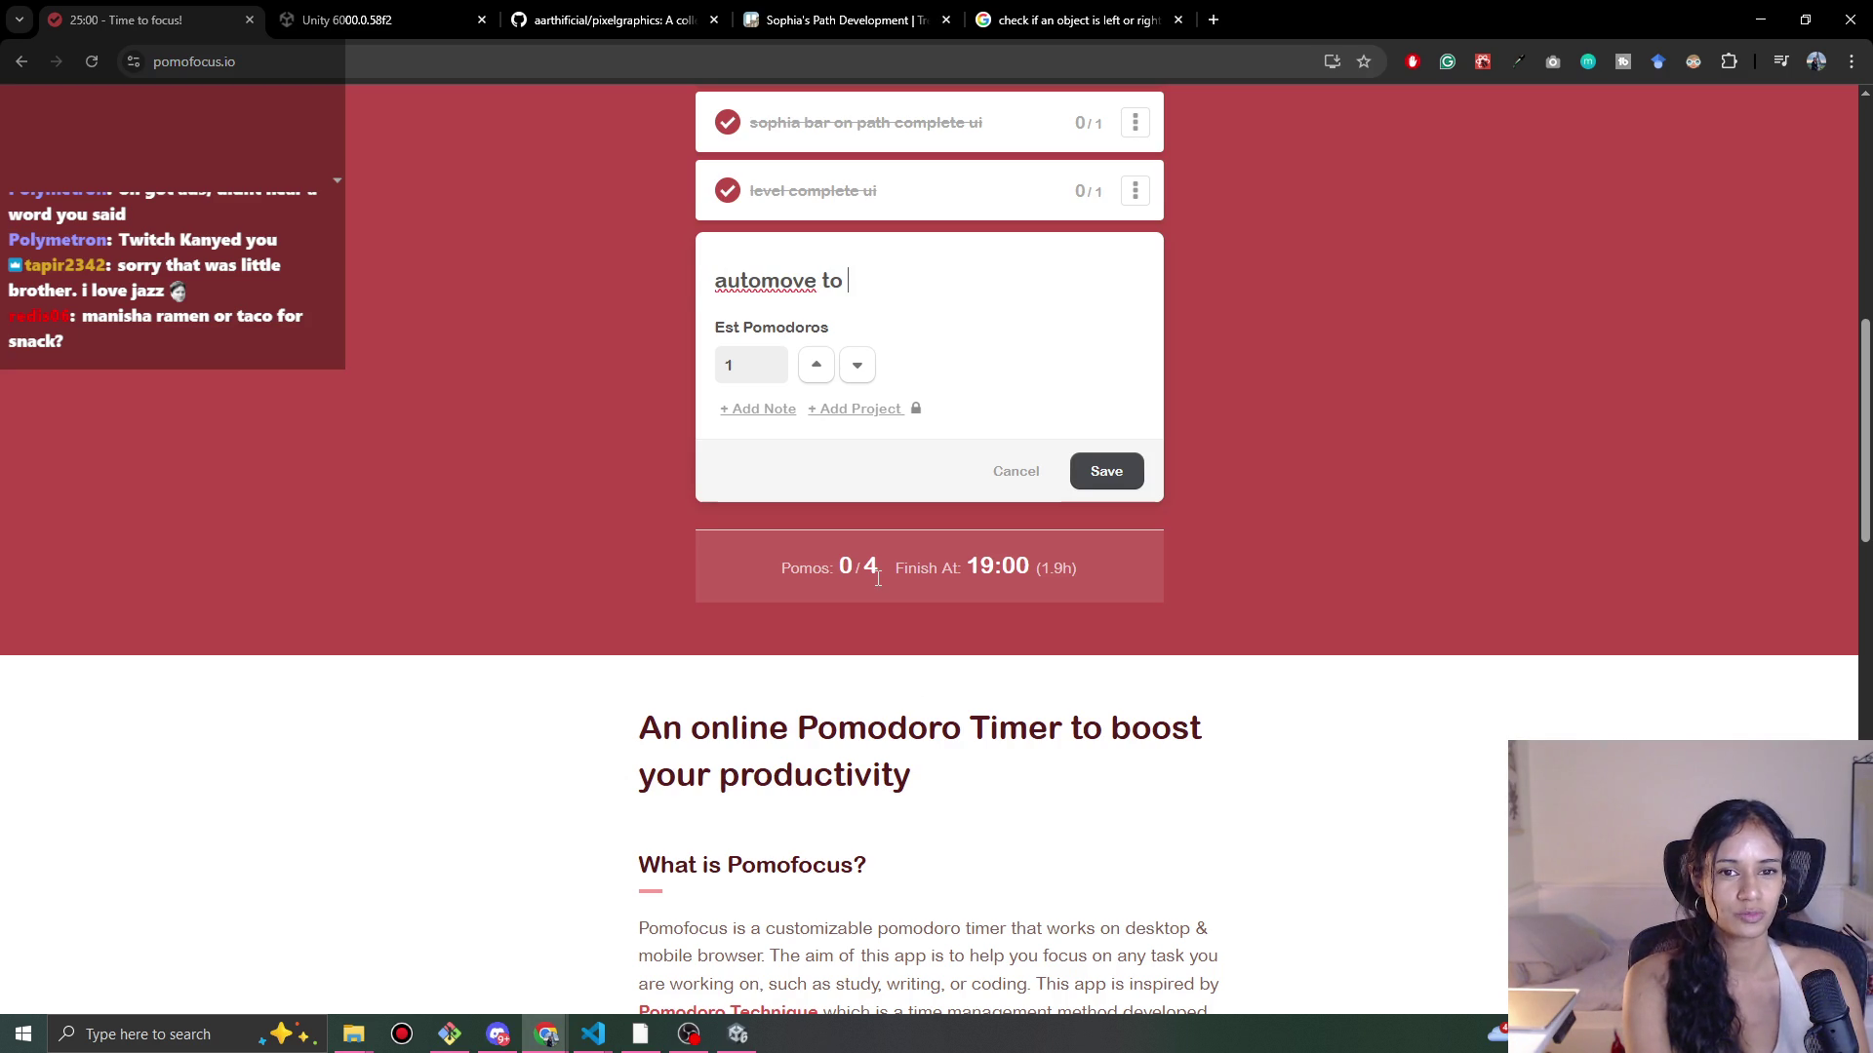
key(Tab)
key(Return)
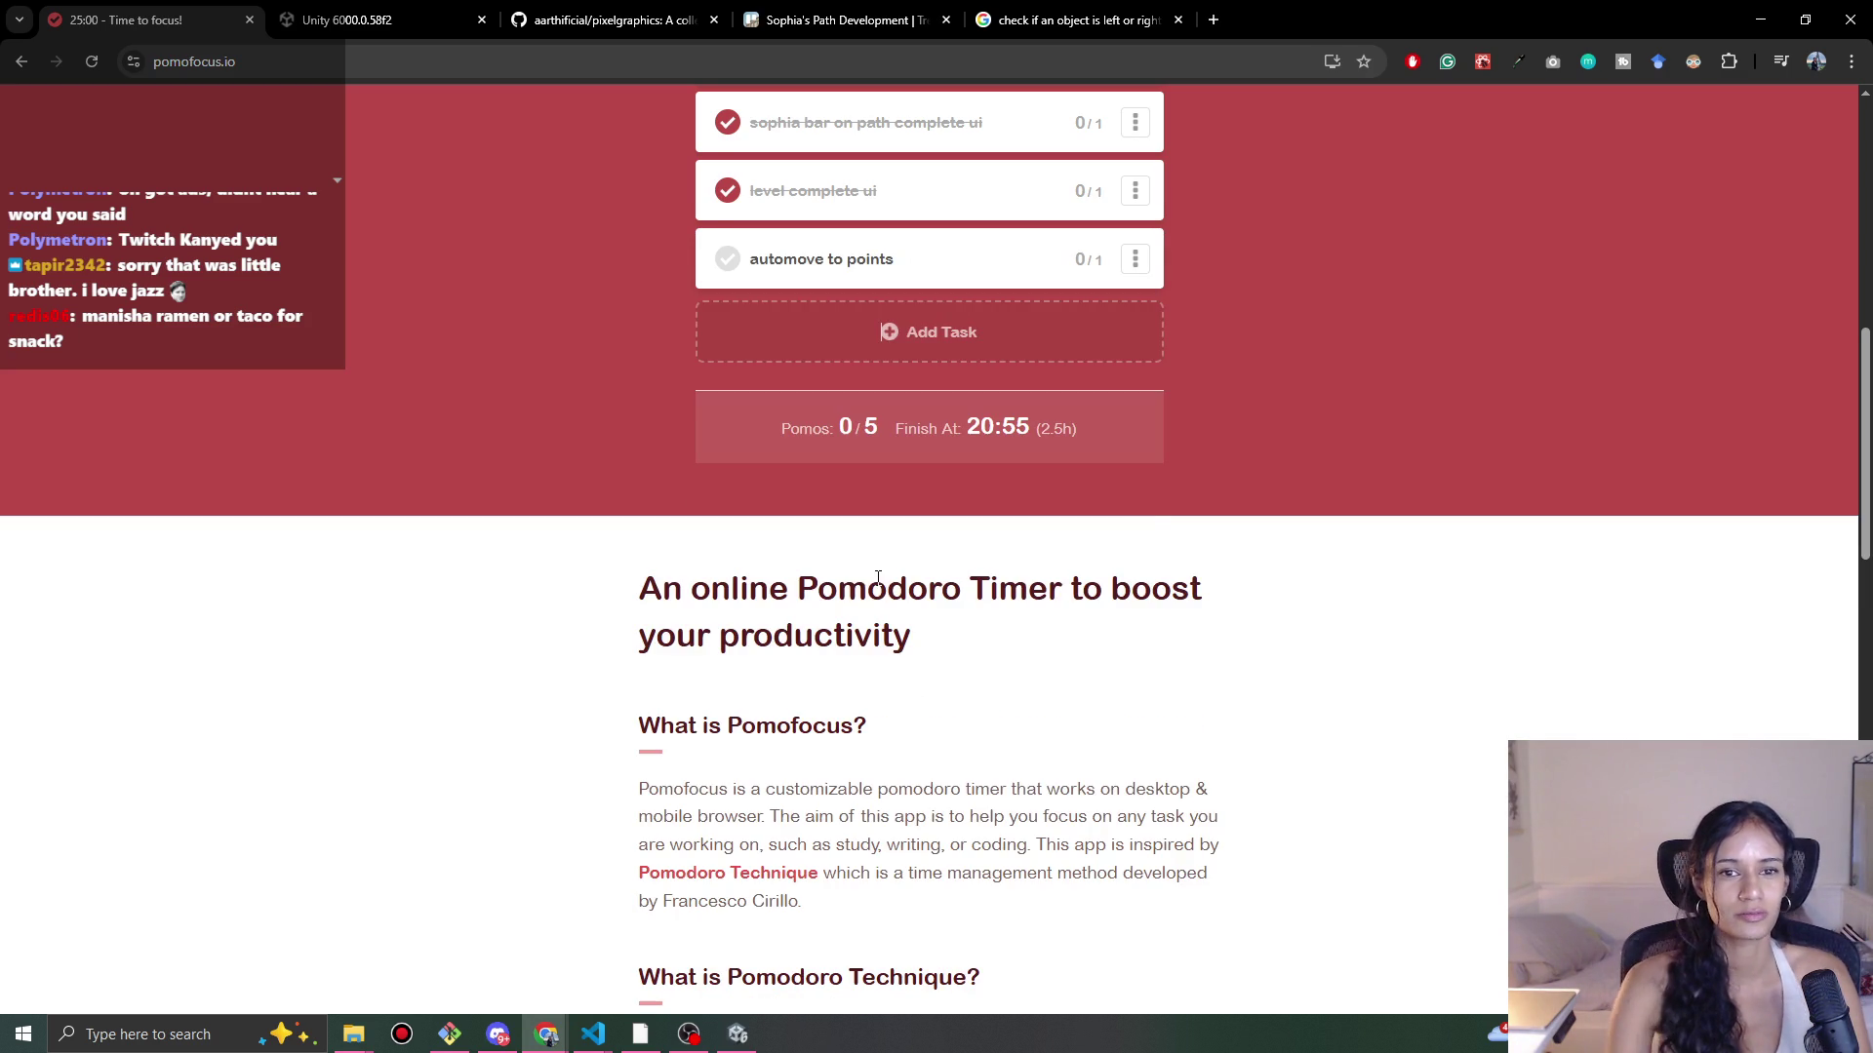
Step: Mark the 'automove to points' task as completed
scroll(1145, 518, up, 3)
click(741, 561)
click(738, 556)
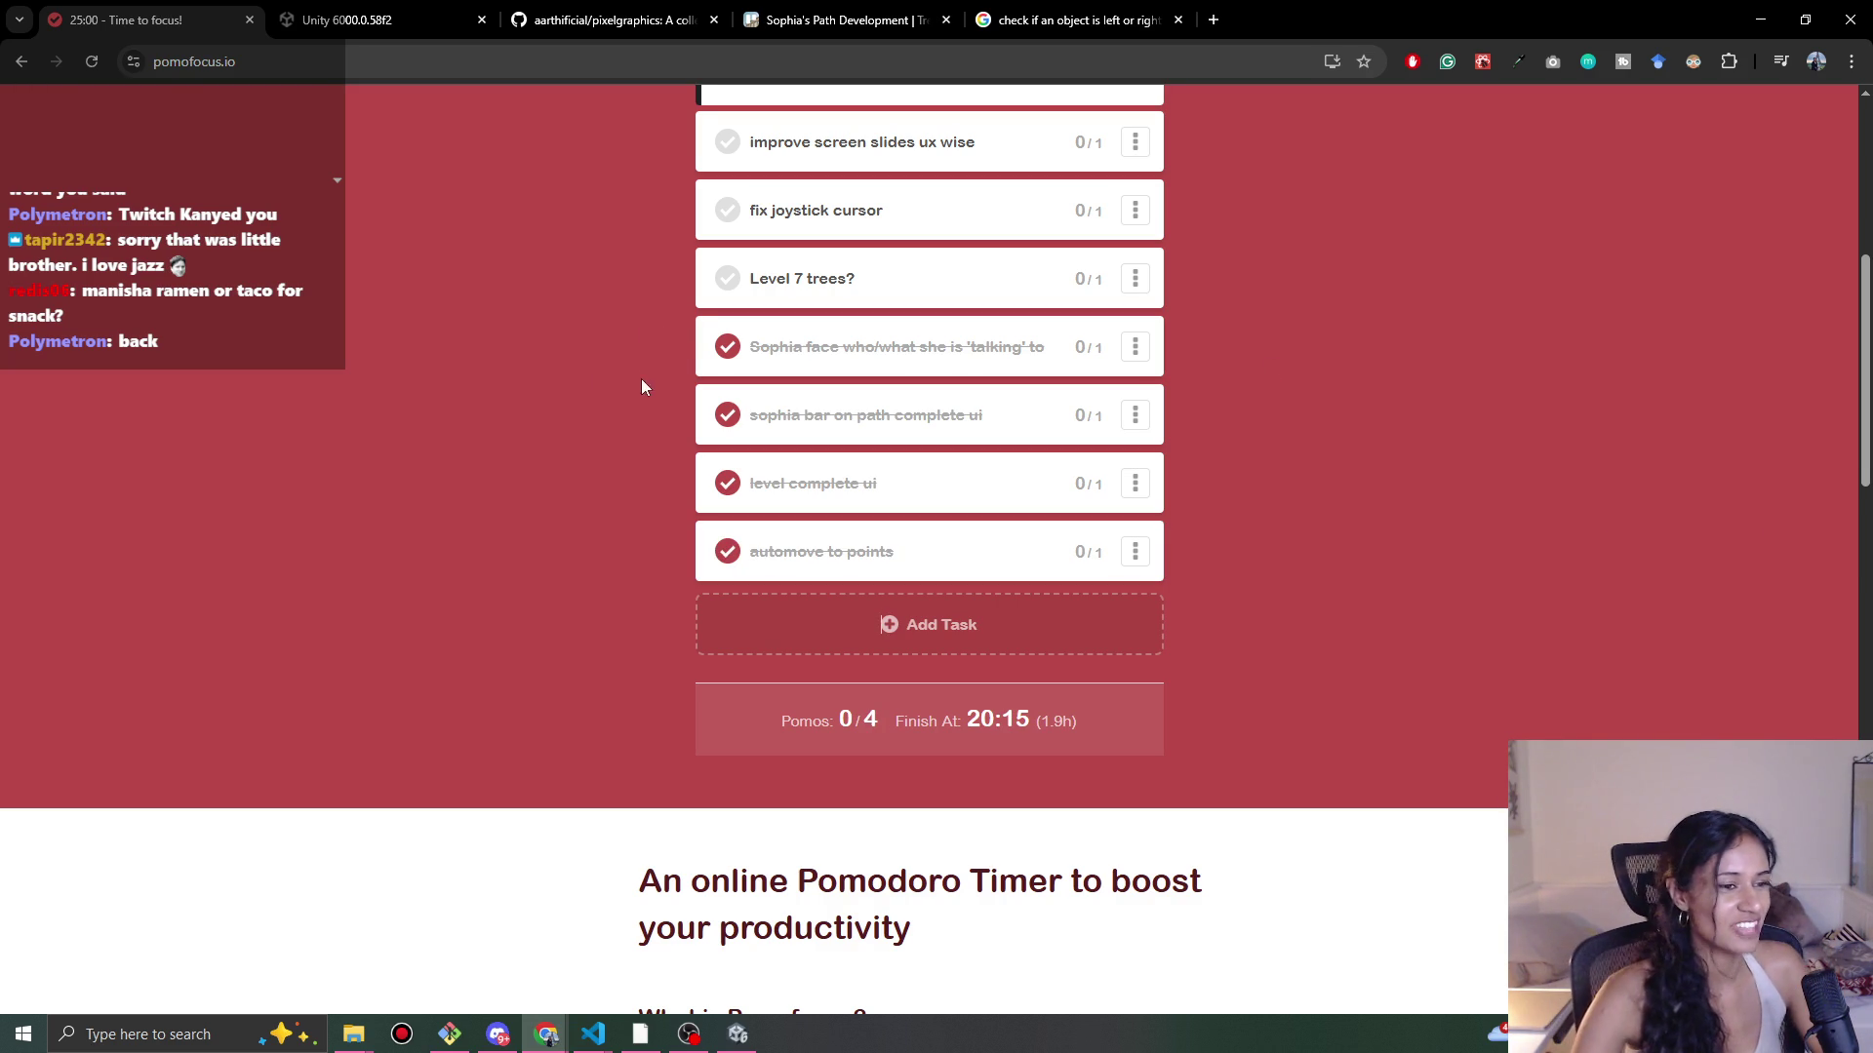
scroll(592, 464, up, 2)
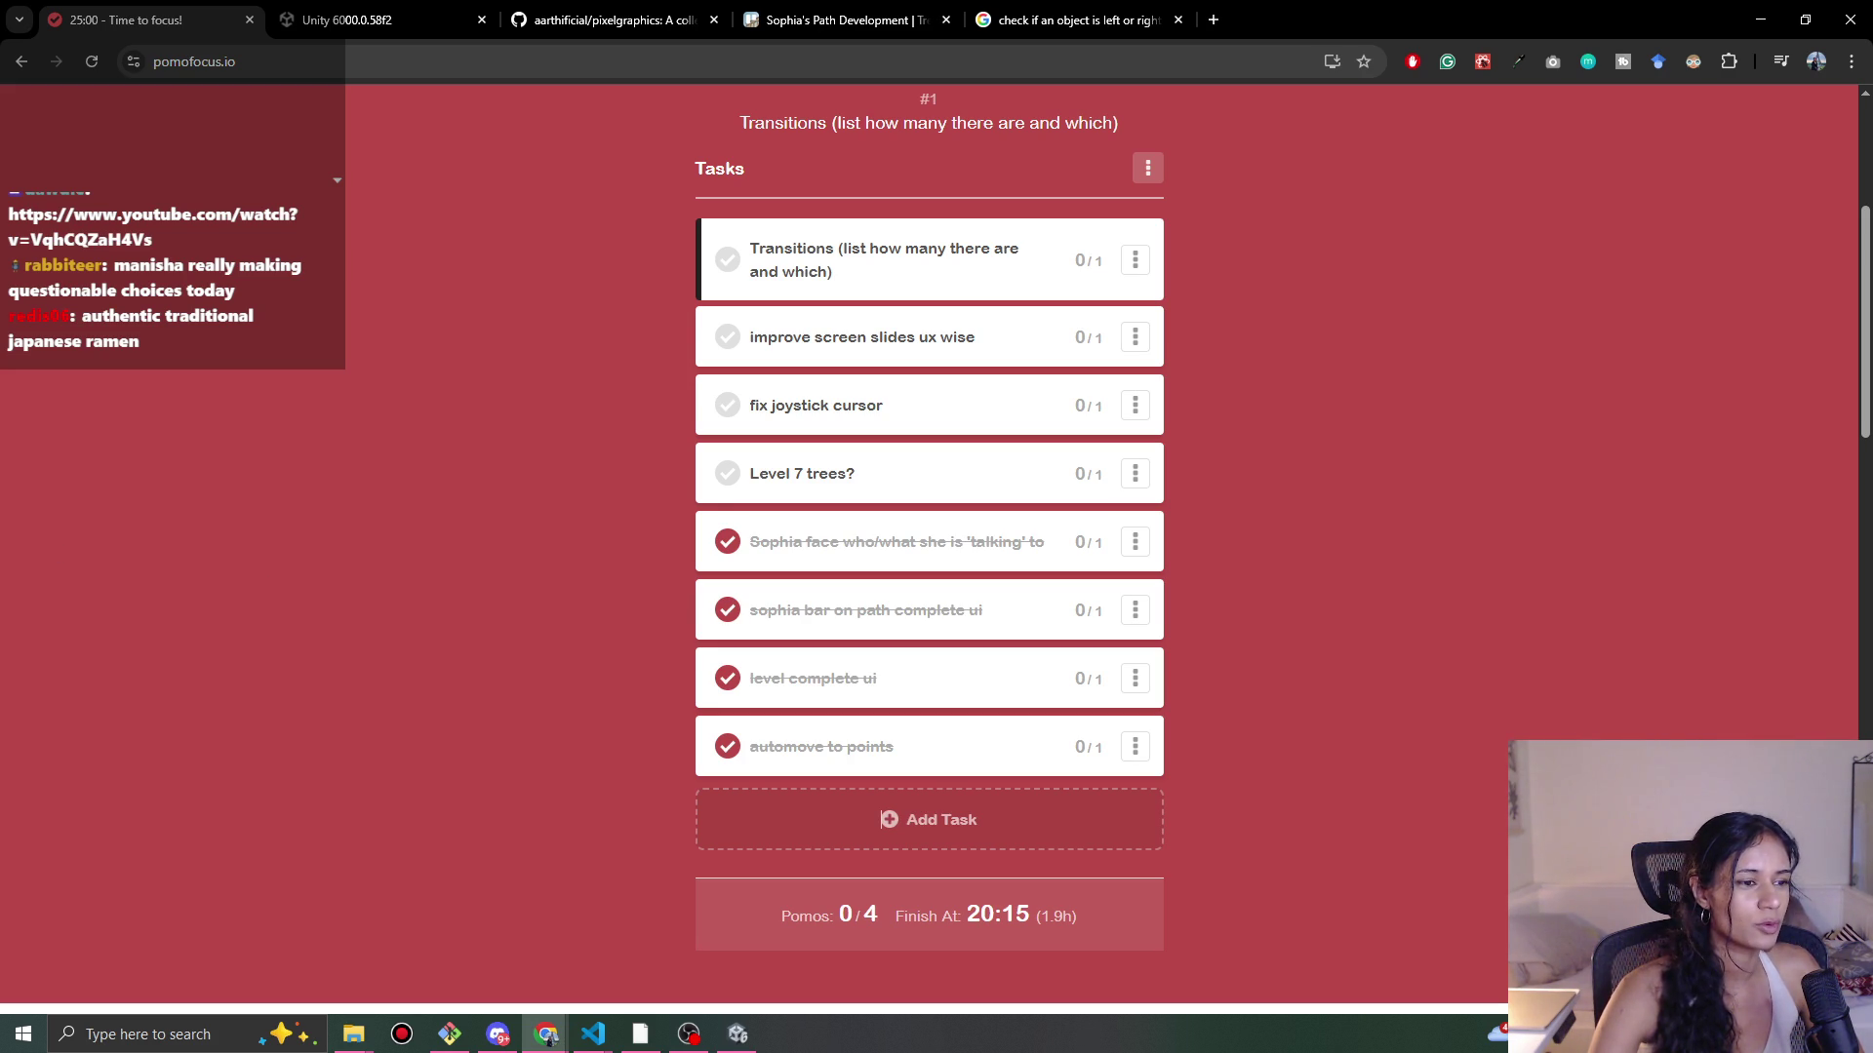
Step: Close the Unity 6000.0.58f2 tab and the YouTube pop-up, keeping the Pomofocus task list in front
scroll(450, 488, up, 1)
scroll(450, 487, up, 4)
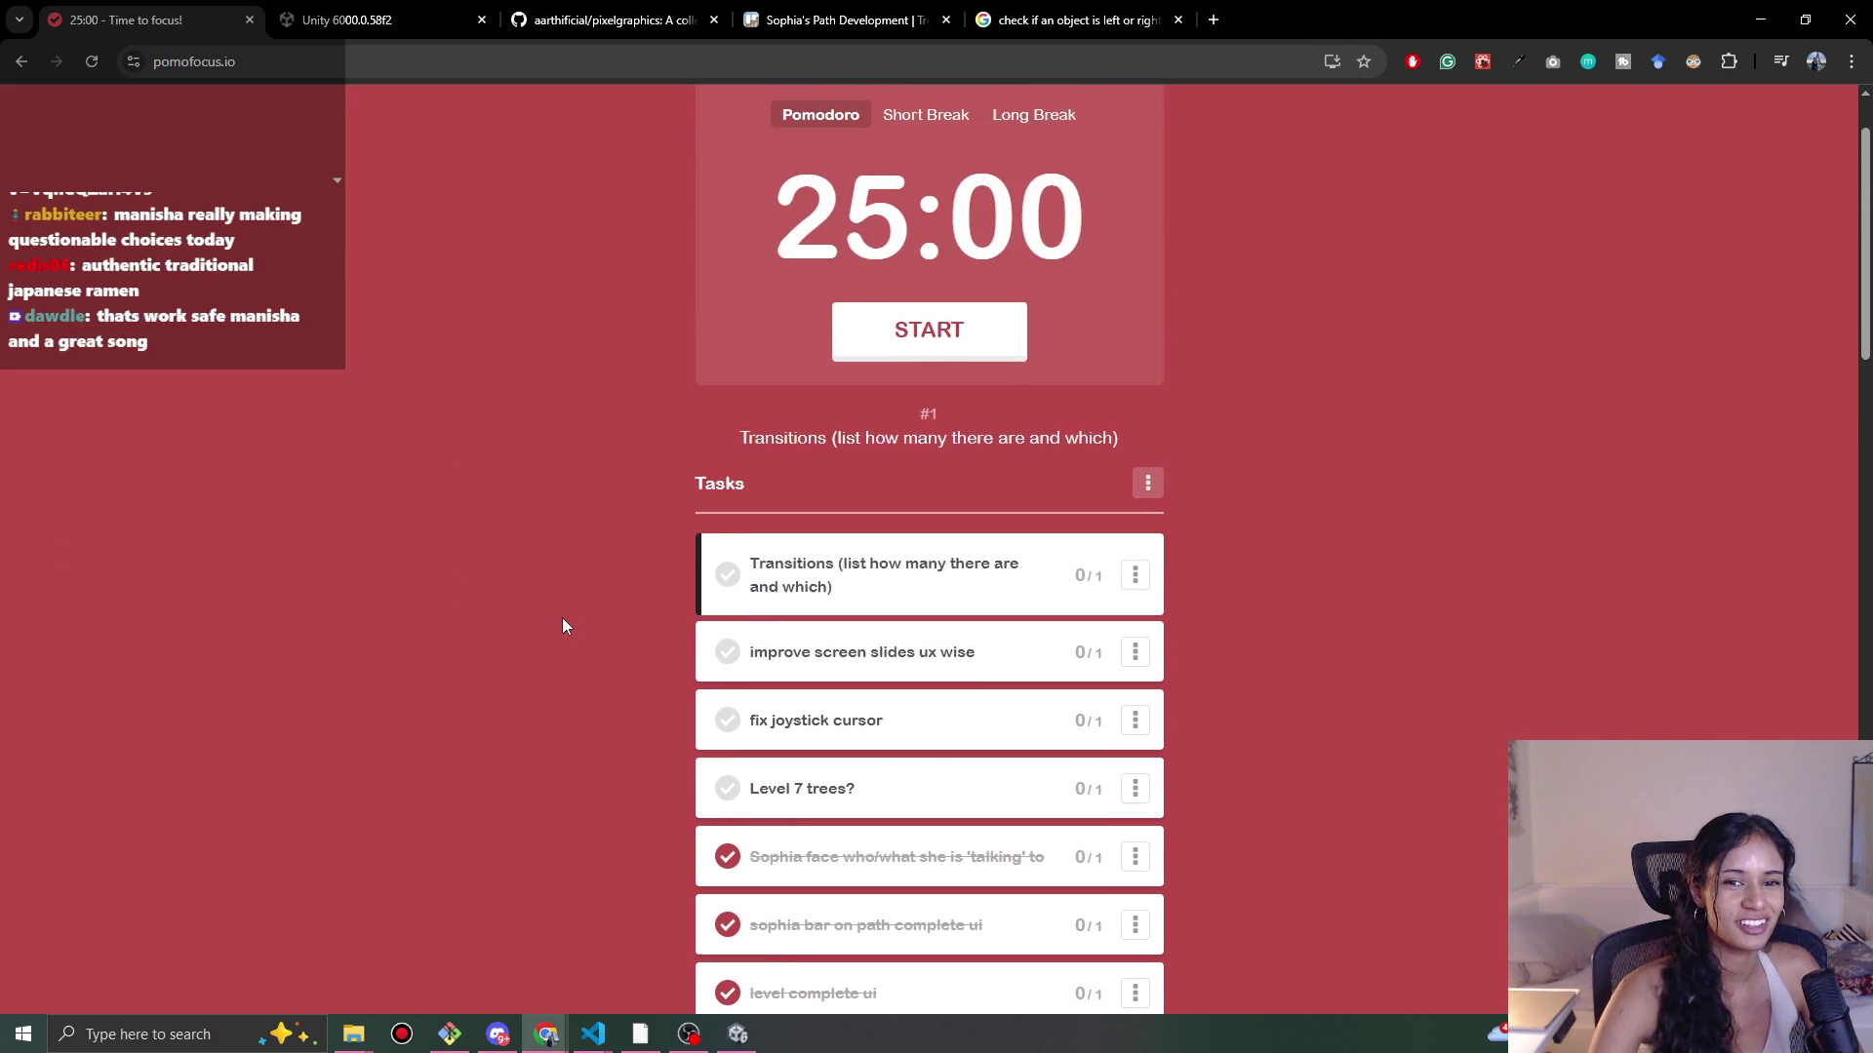
scroll(491, 295, down, 2)
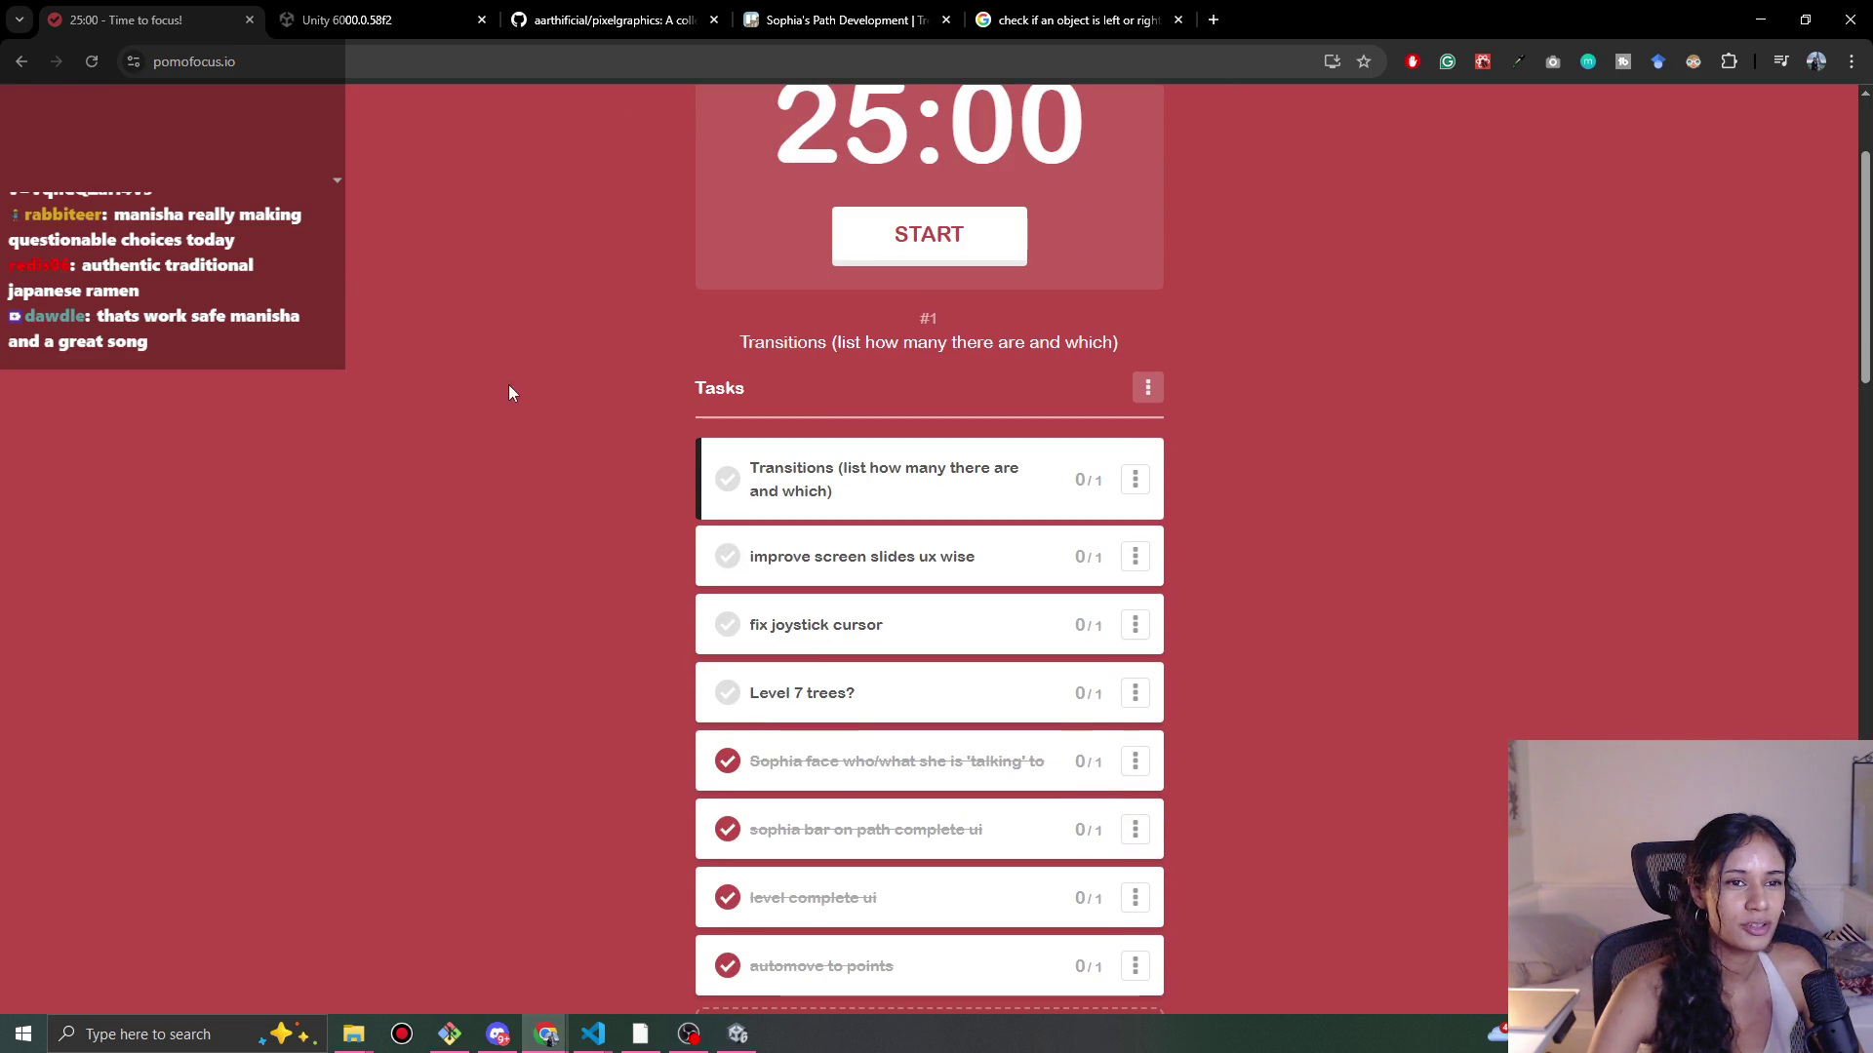
middle_click(354, 20)
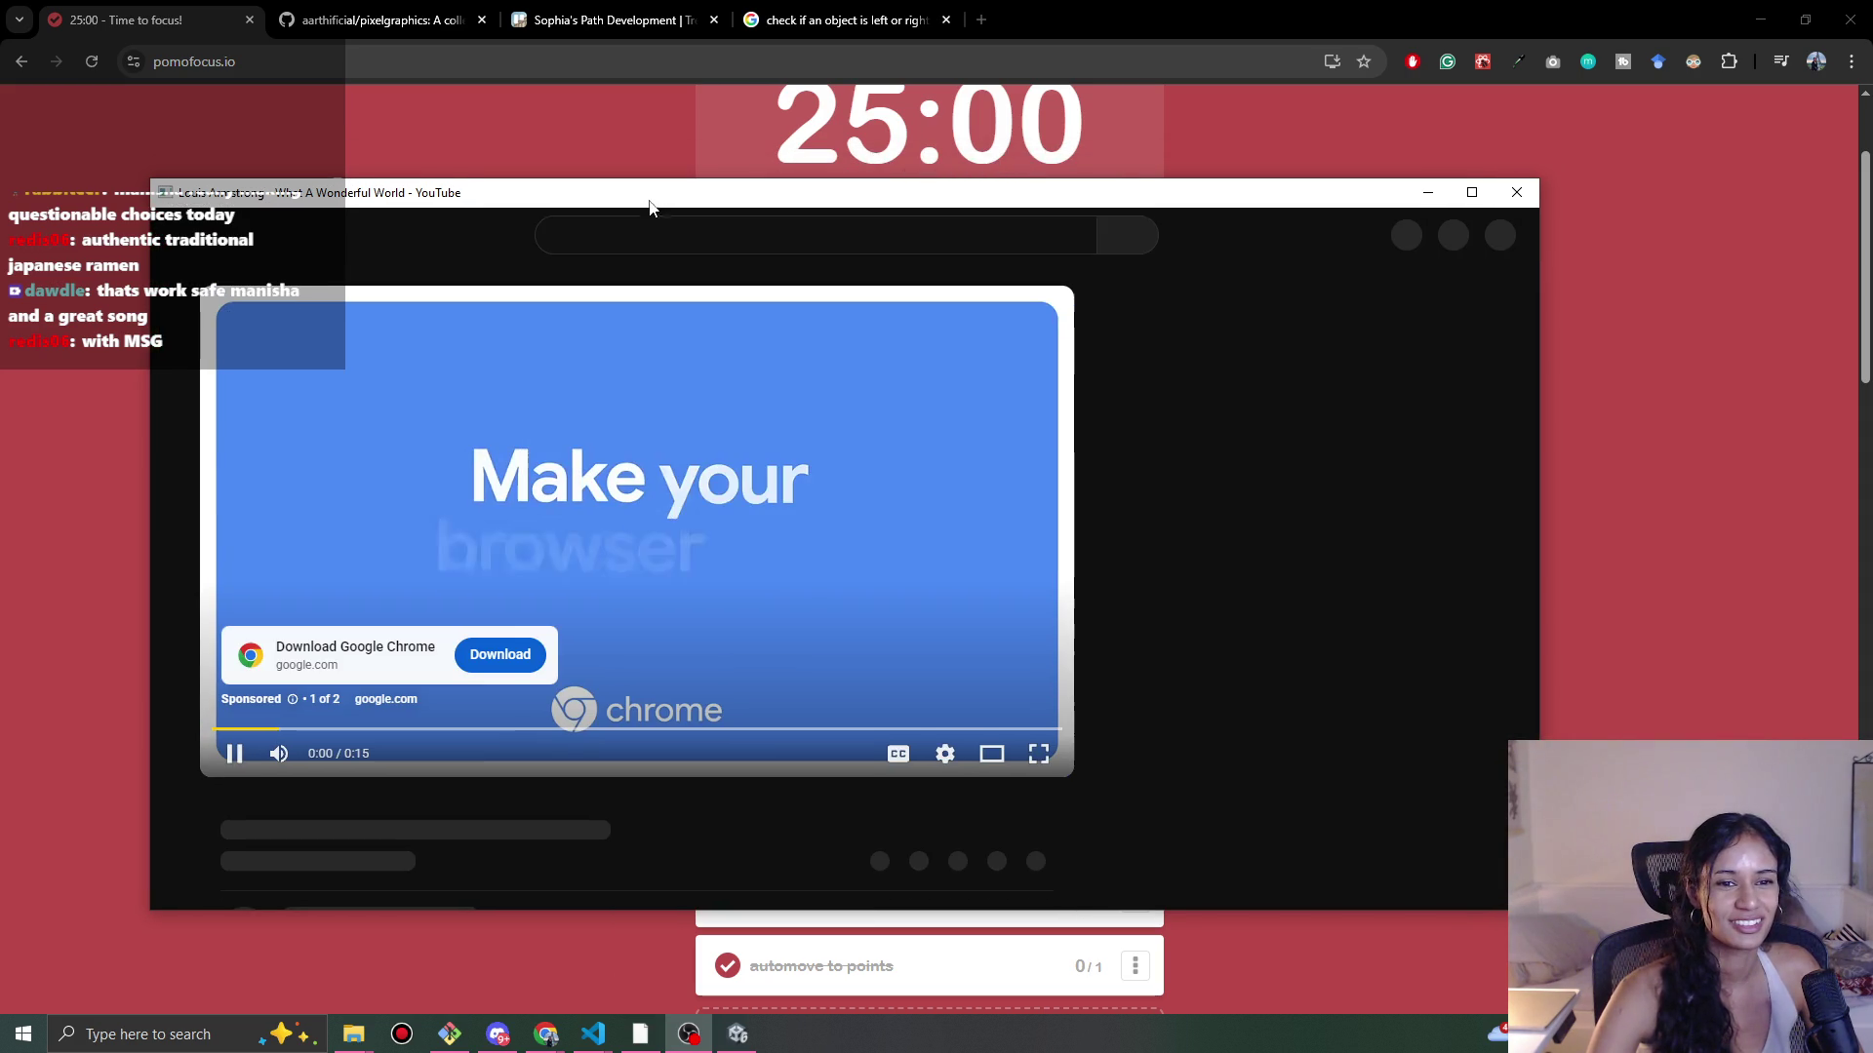
click(1527, 167)
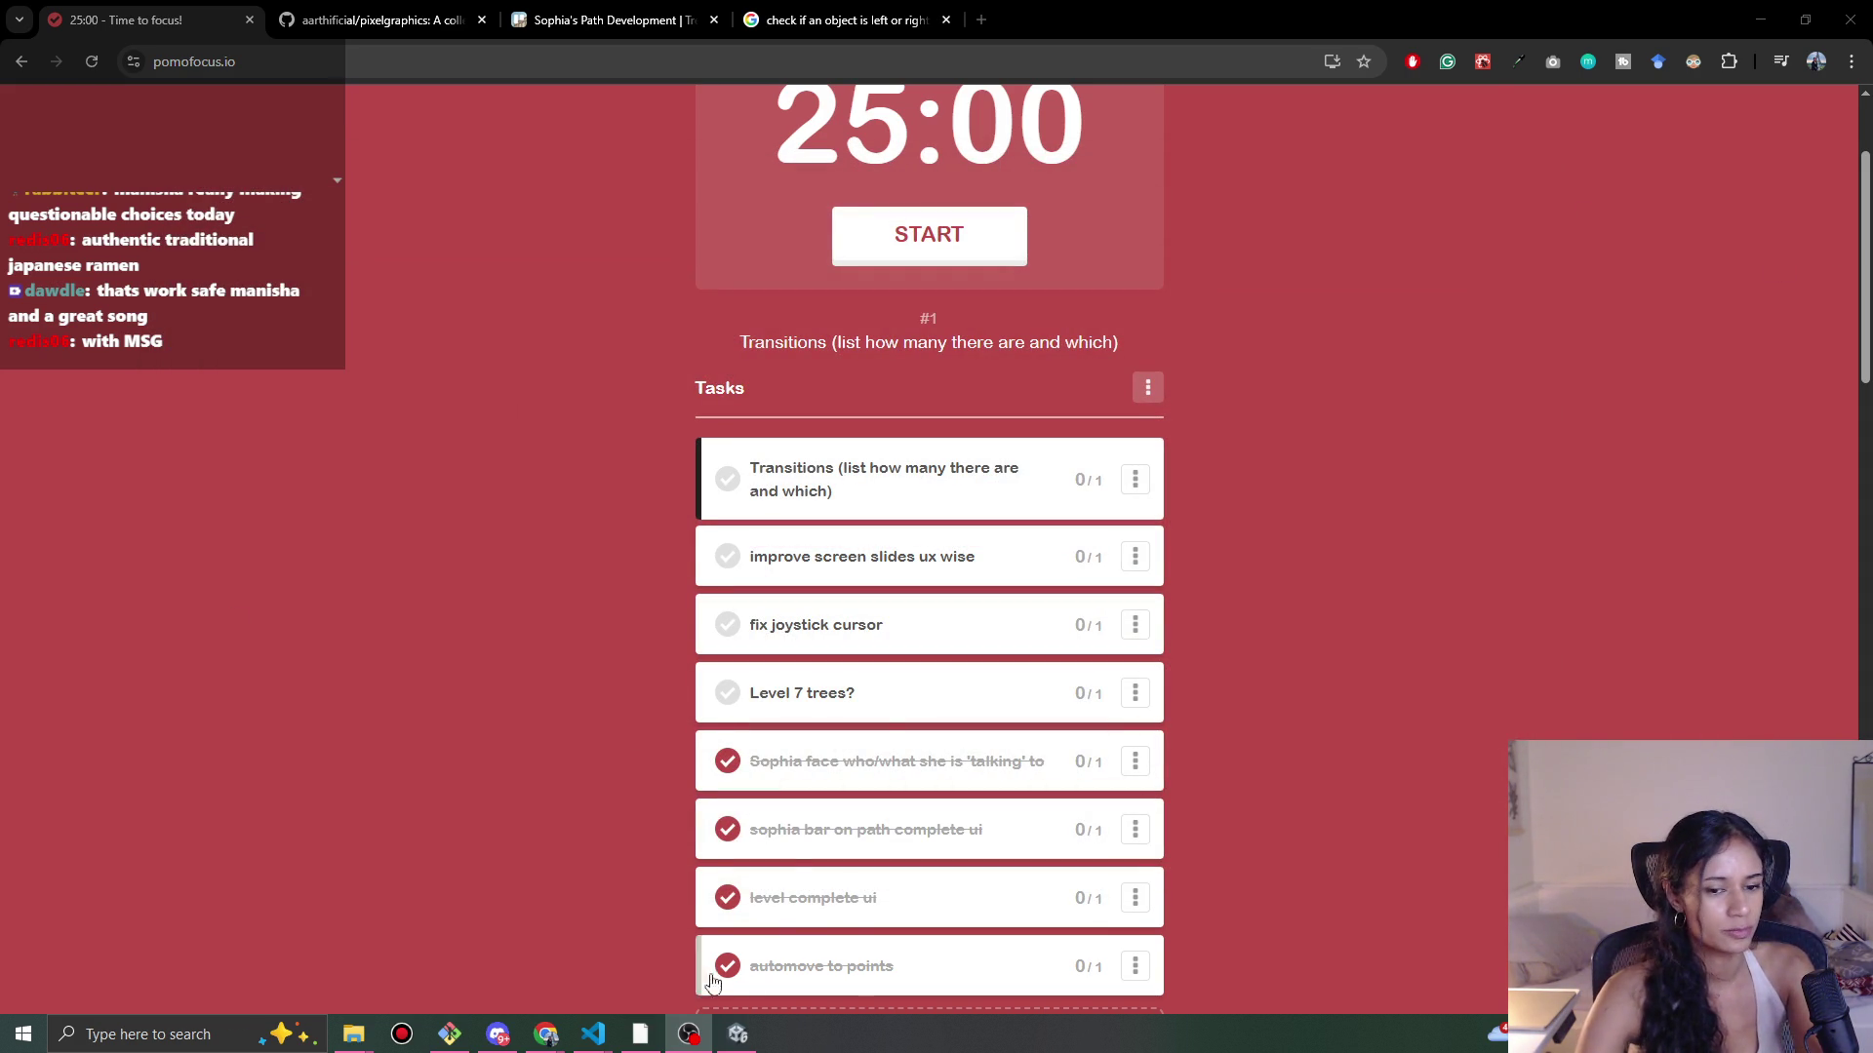
click(546, 1033)
click(548, 1037)
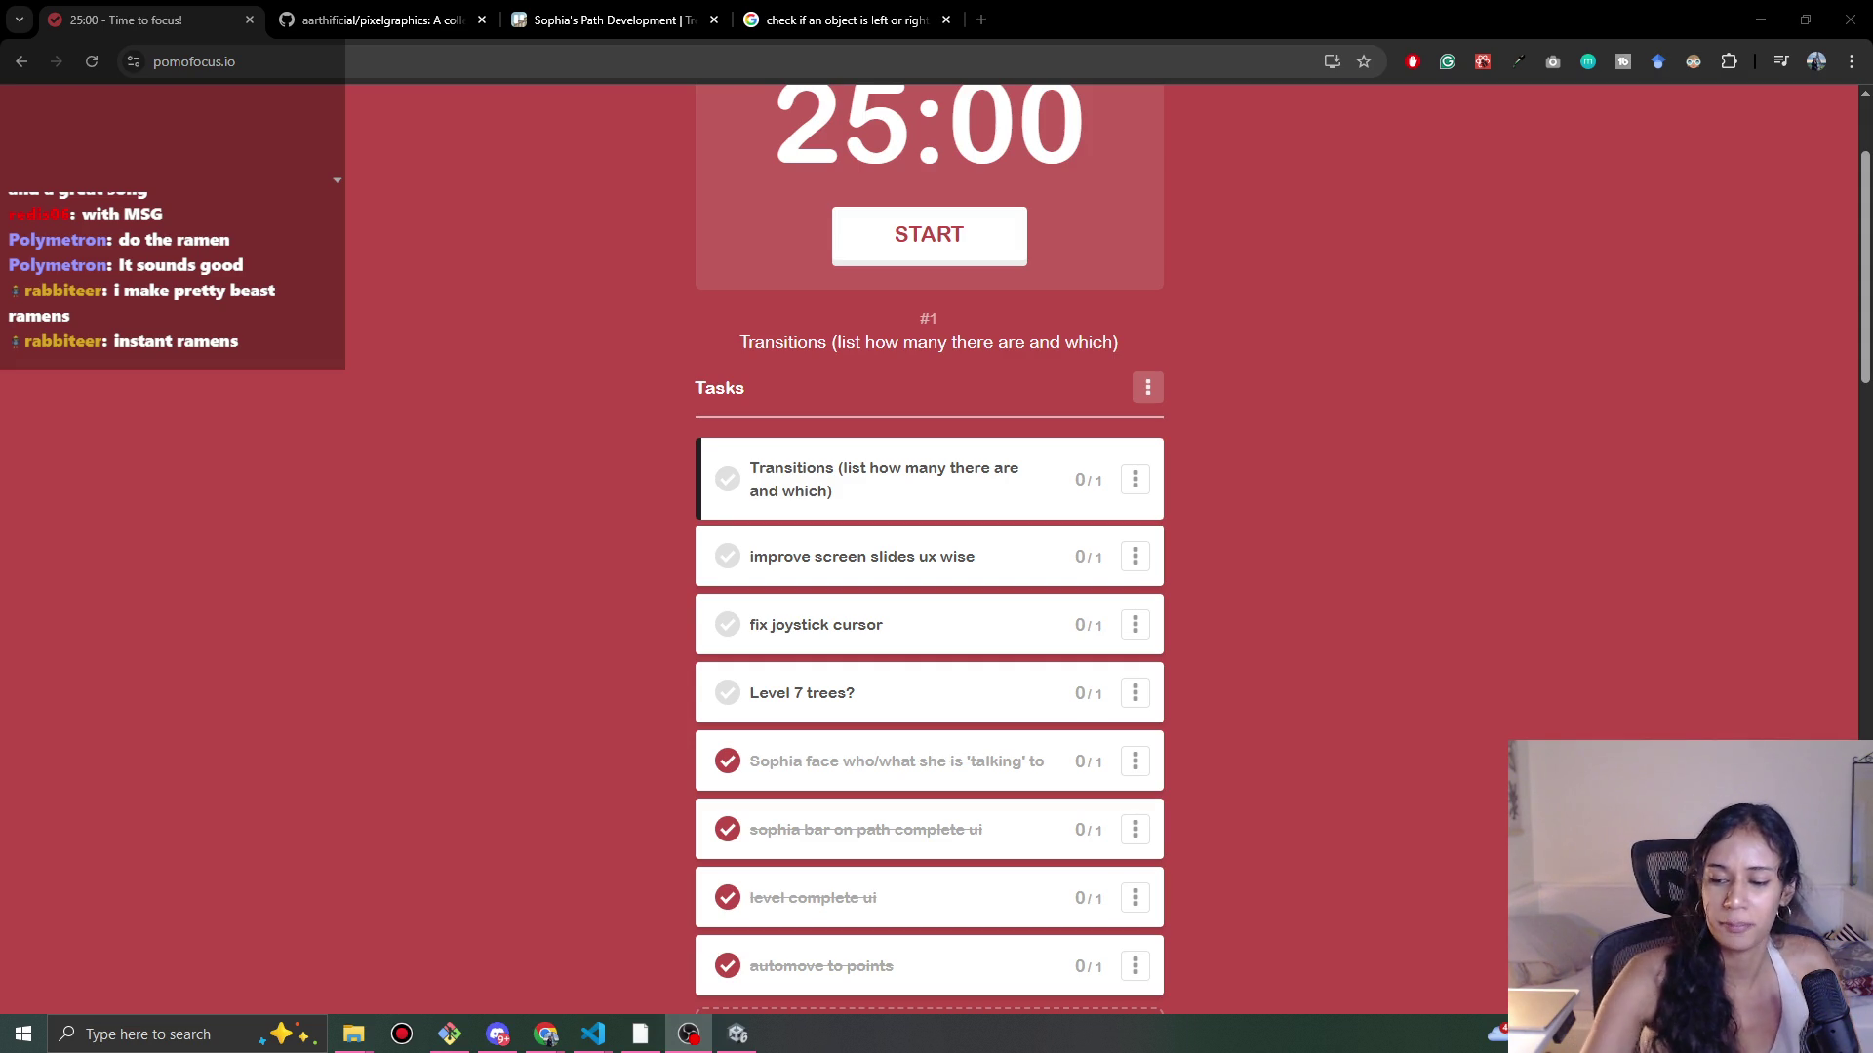
Step: Switch back to the Unity editor, where Level 11 is still playing
click(738, 1034)
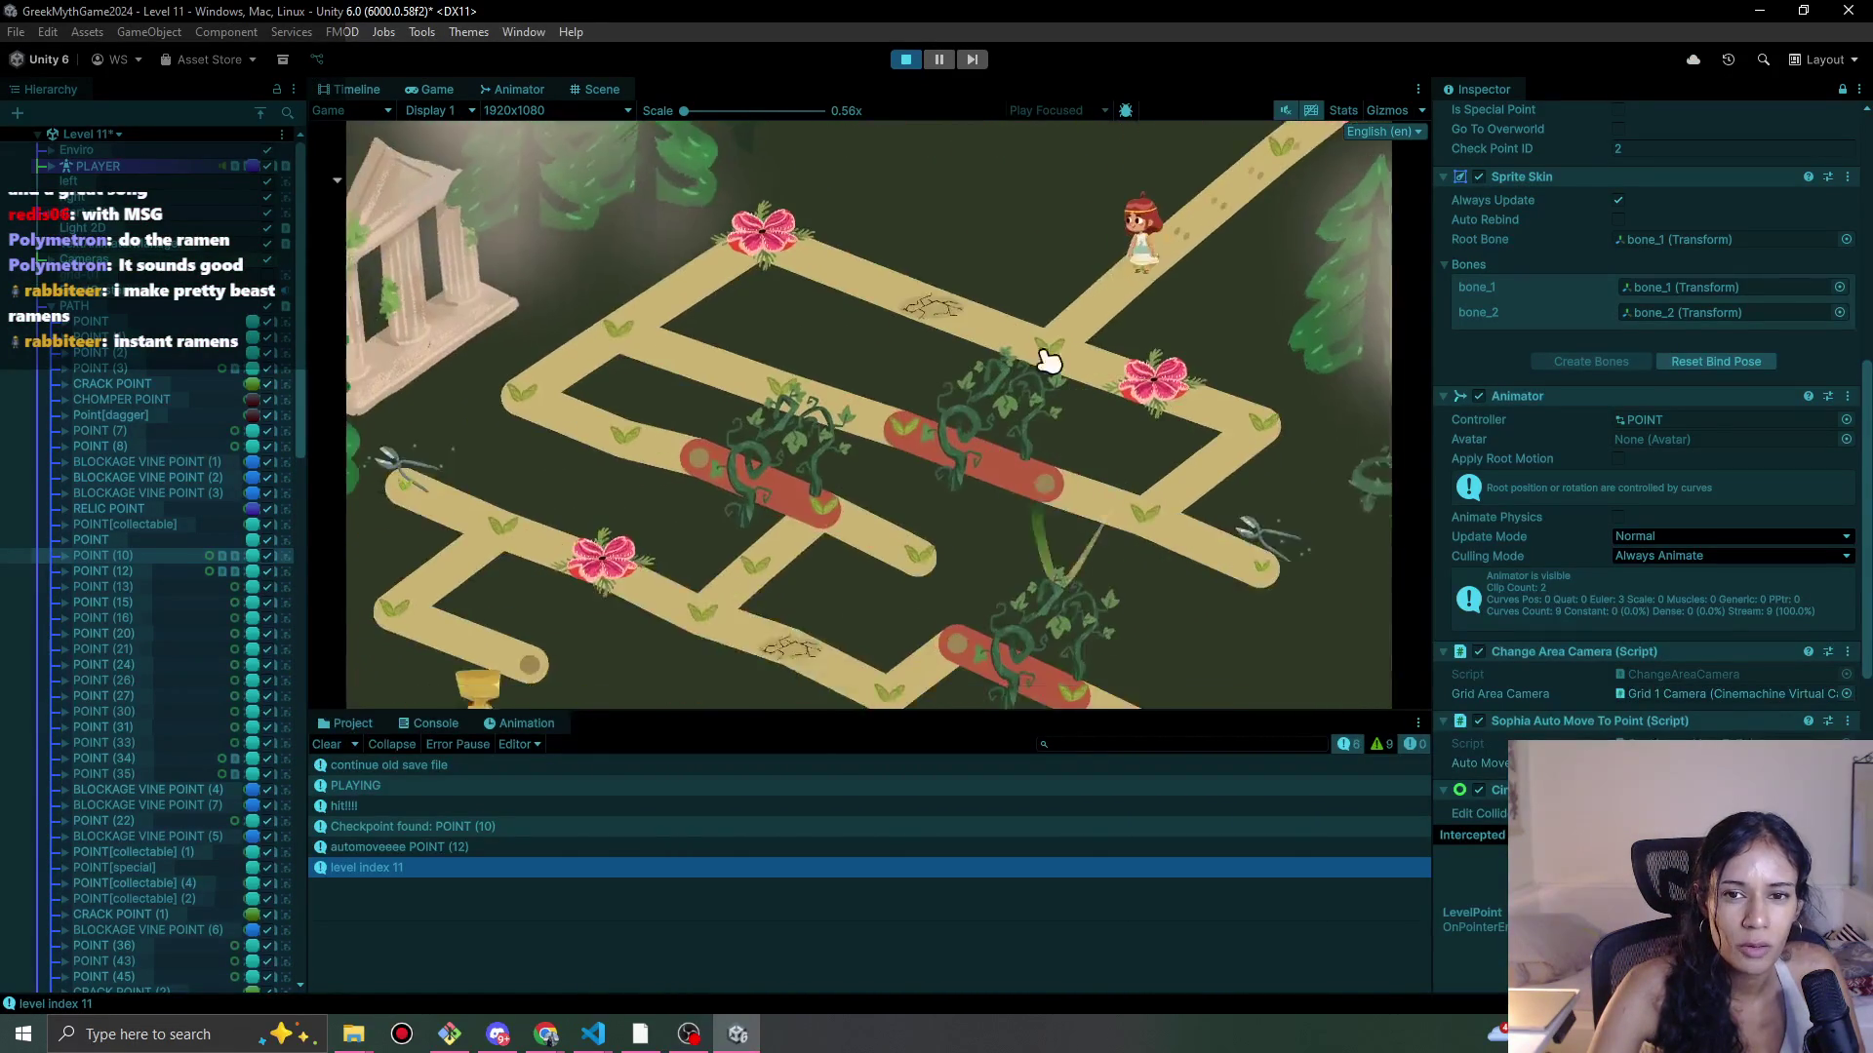
Step: Stop the playtest and set POINT (8)'s Check Point ID to 0
click(952, 61)
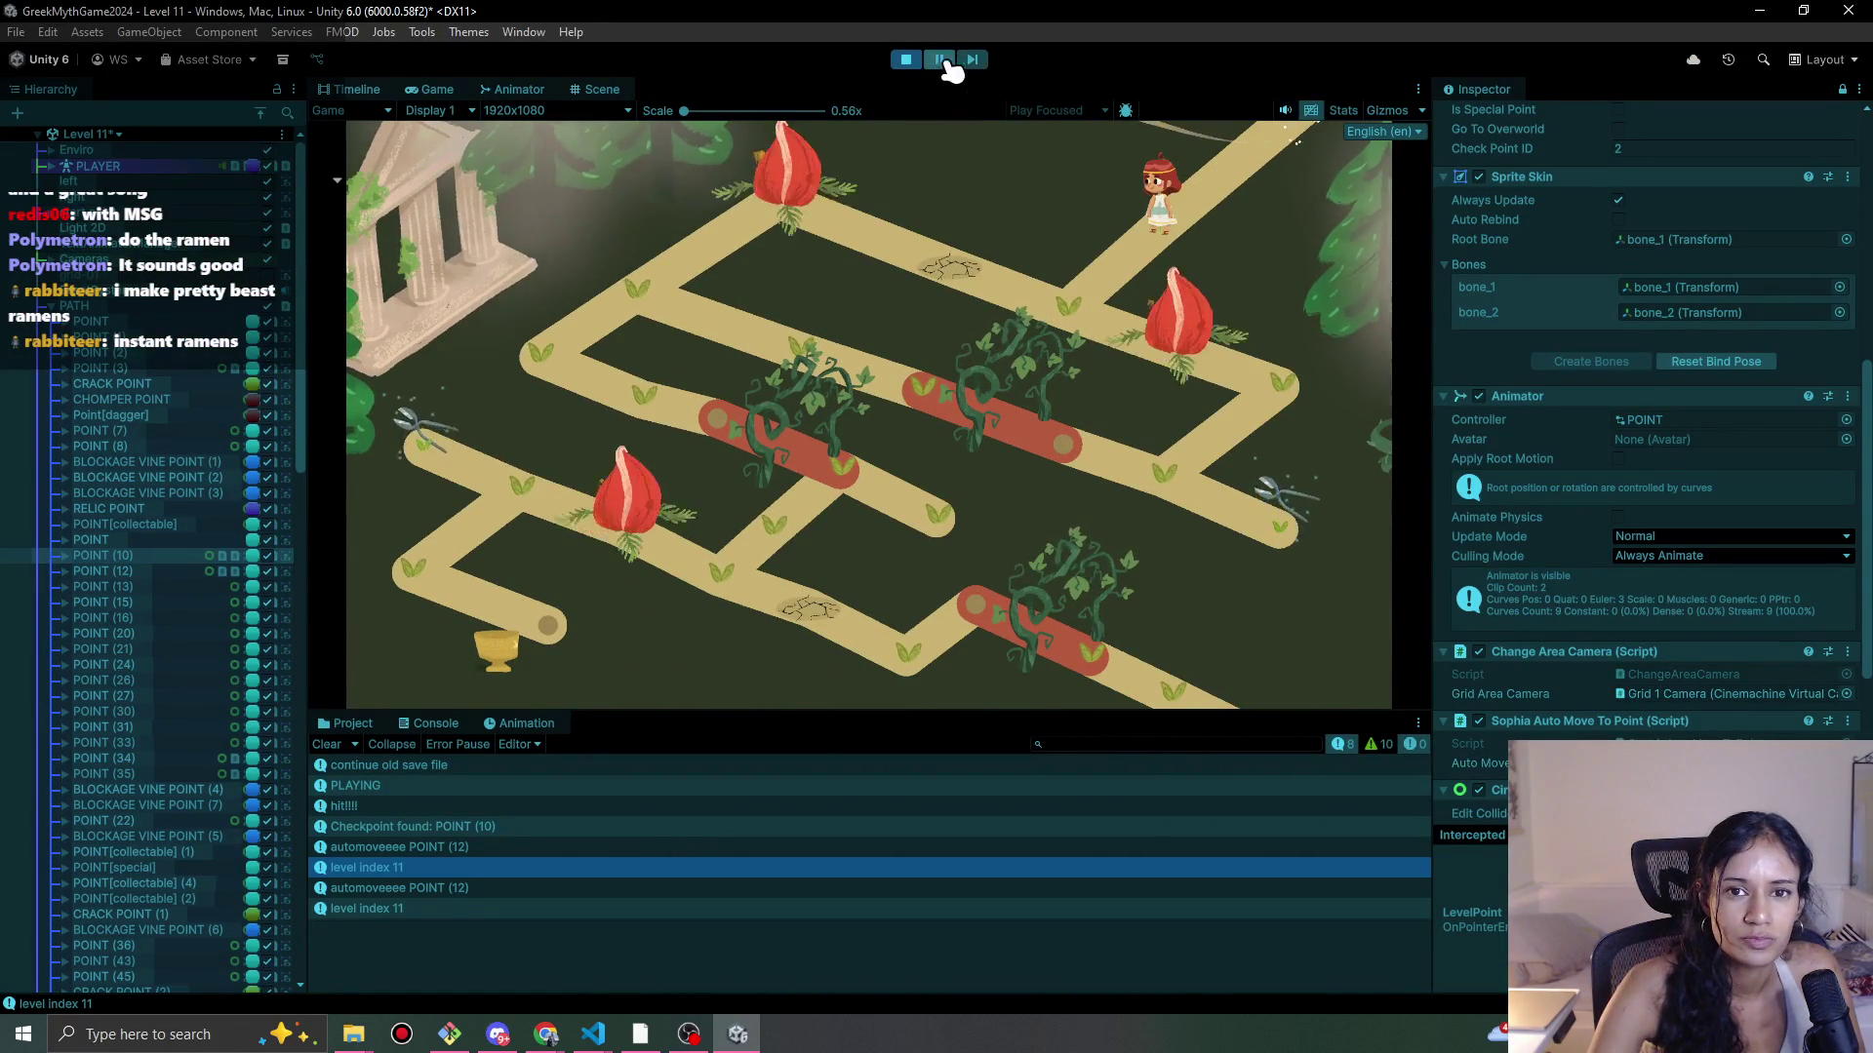
click(905, 60)
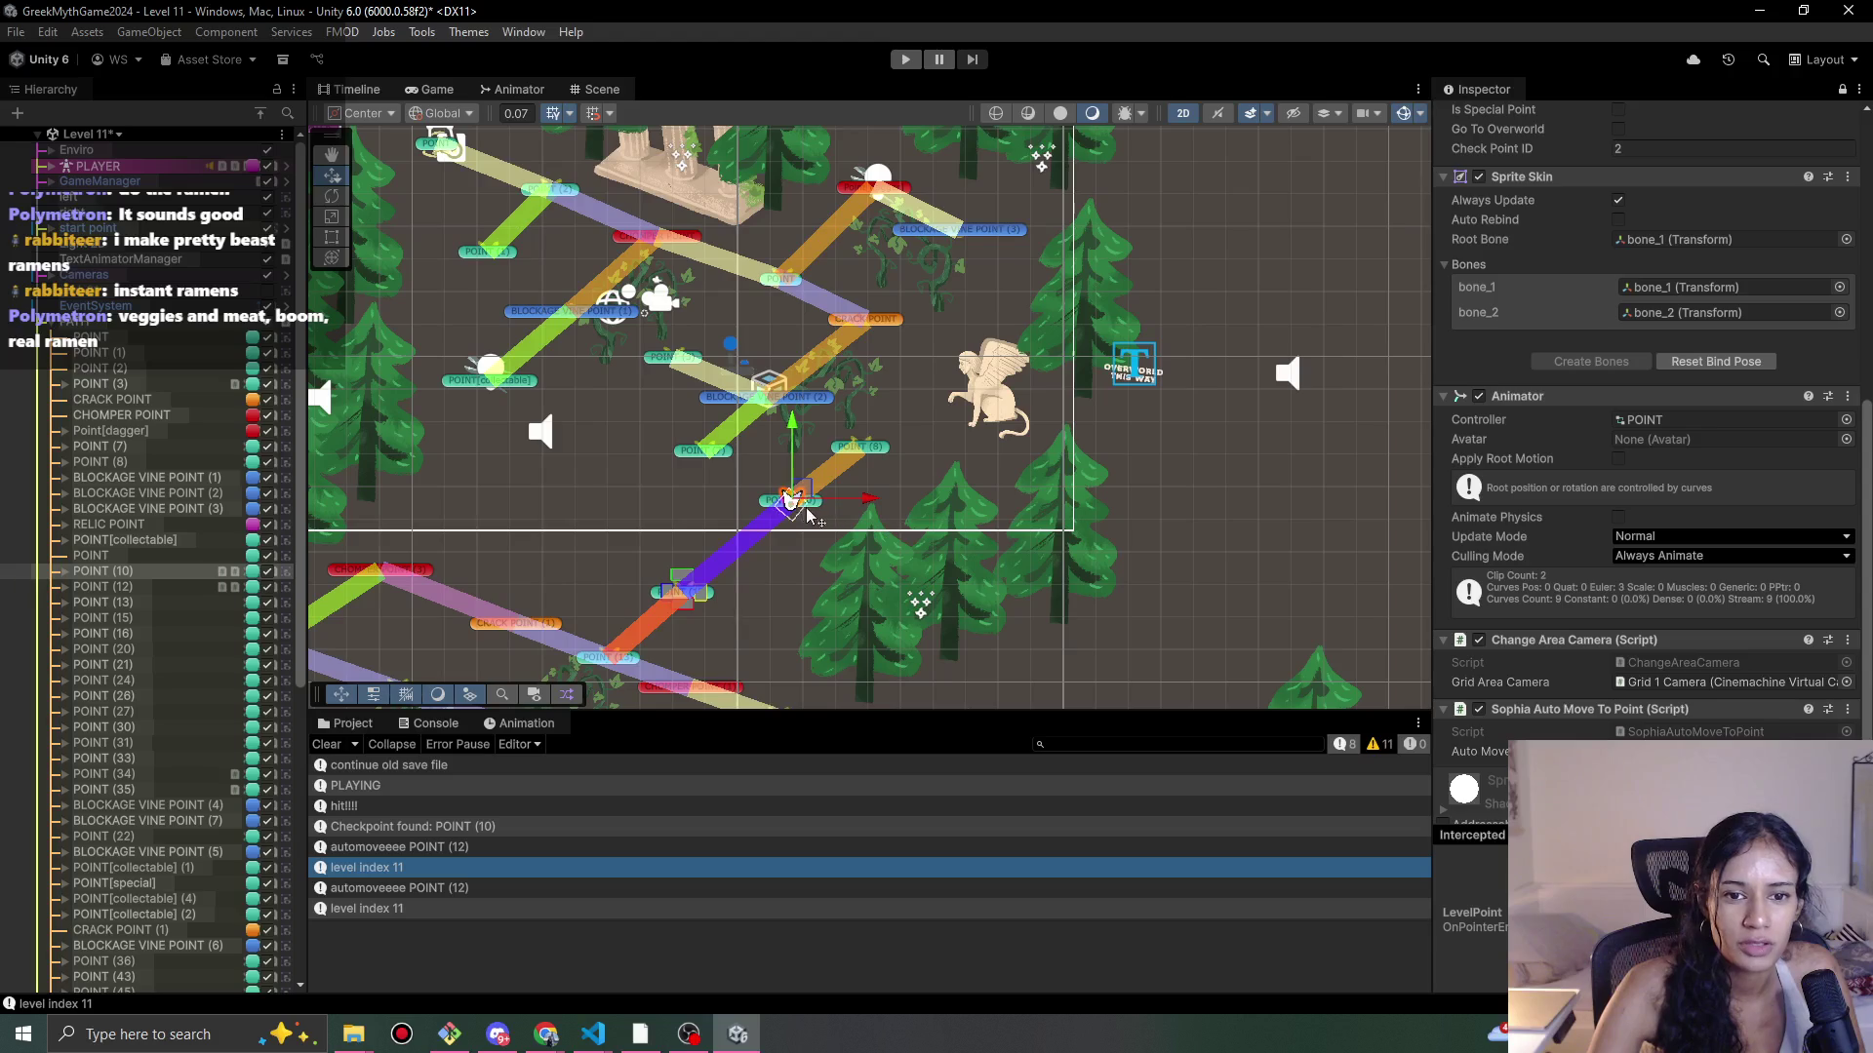
scroll(1616, 390, up, 5)
click(1624, 414)
click(1625, 414)
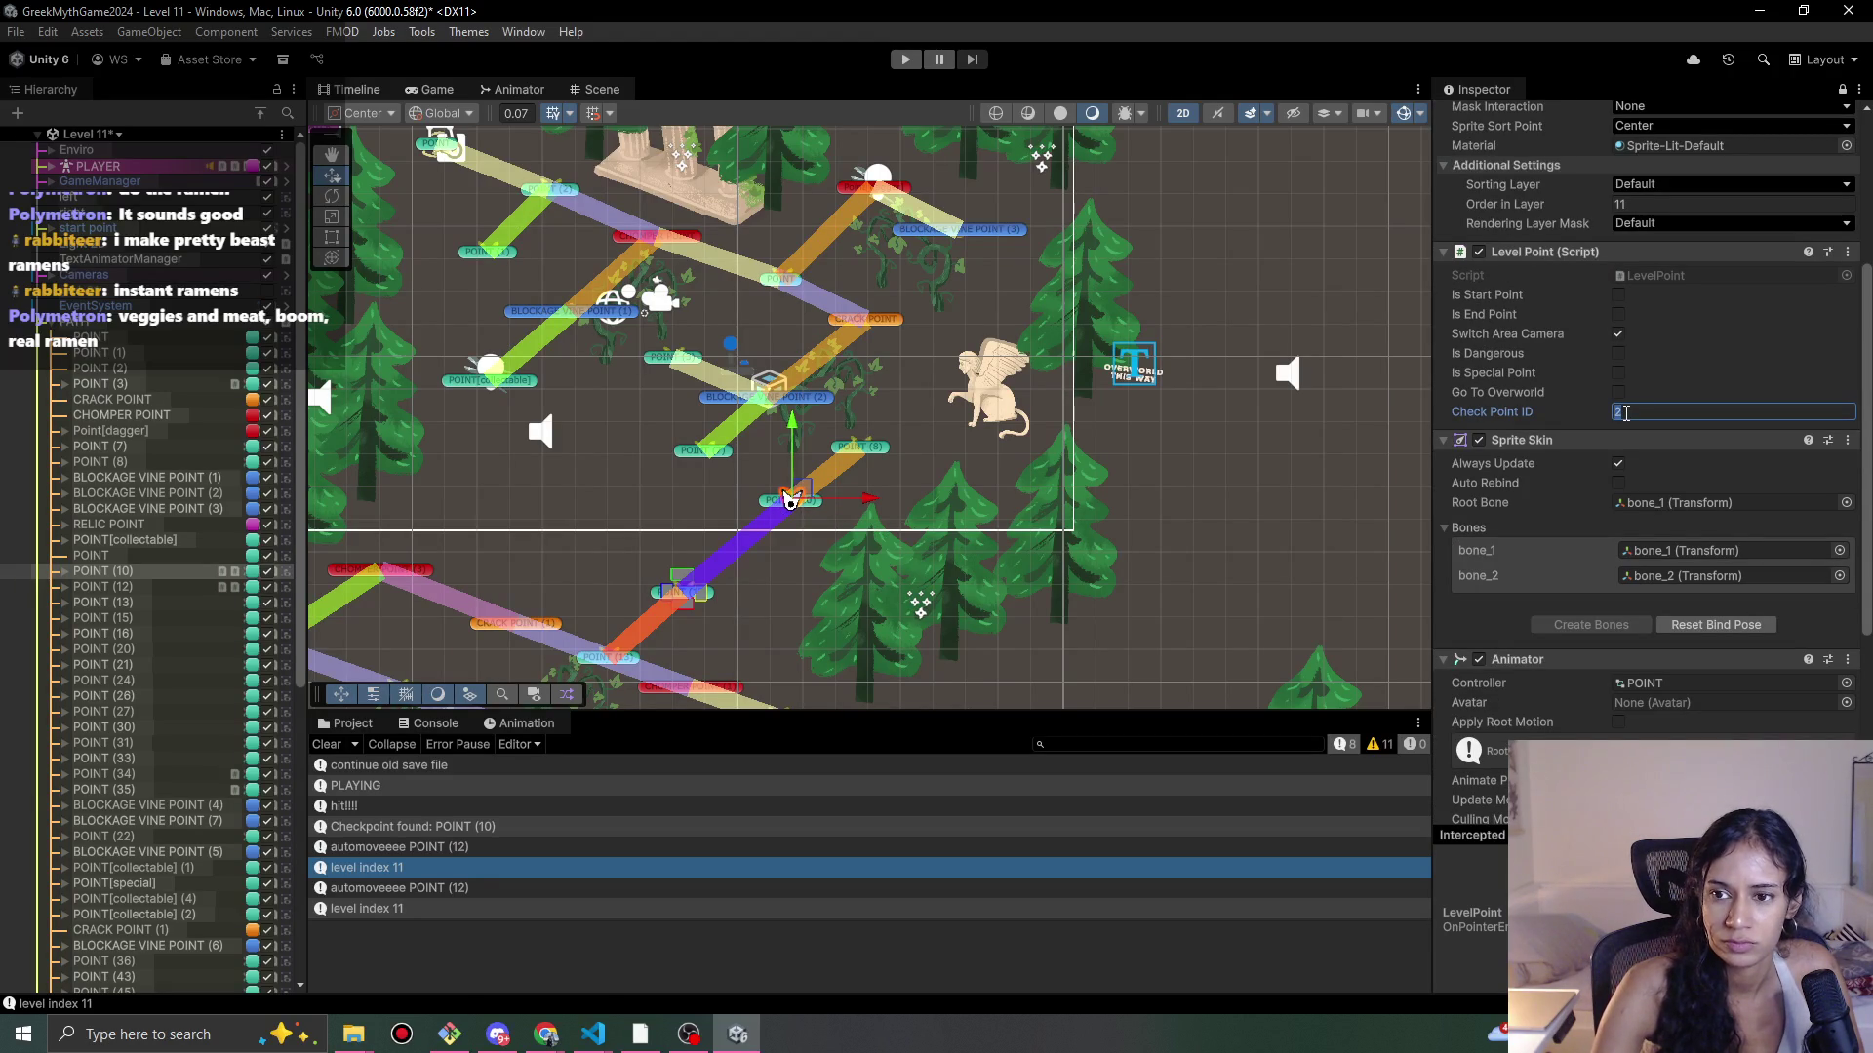
text(0)
key(Return)
click(864, 454)
click(1629, 413)
Step: After a quick test run, restore POINT (8)'s Check Point ID to 2 and replay Level 11
click(906, 59)
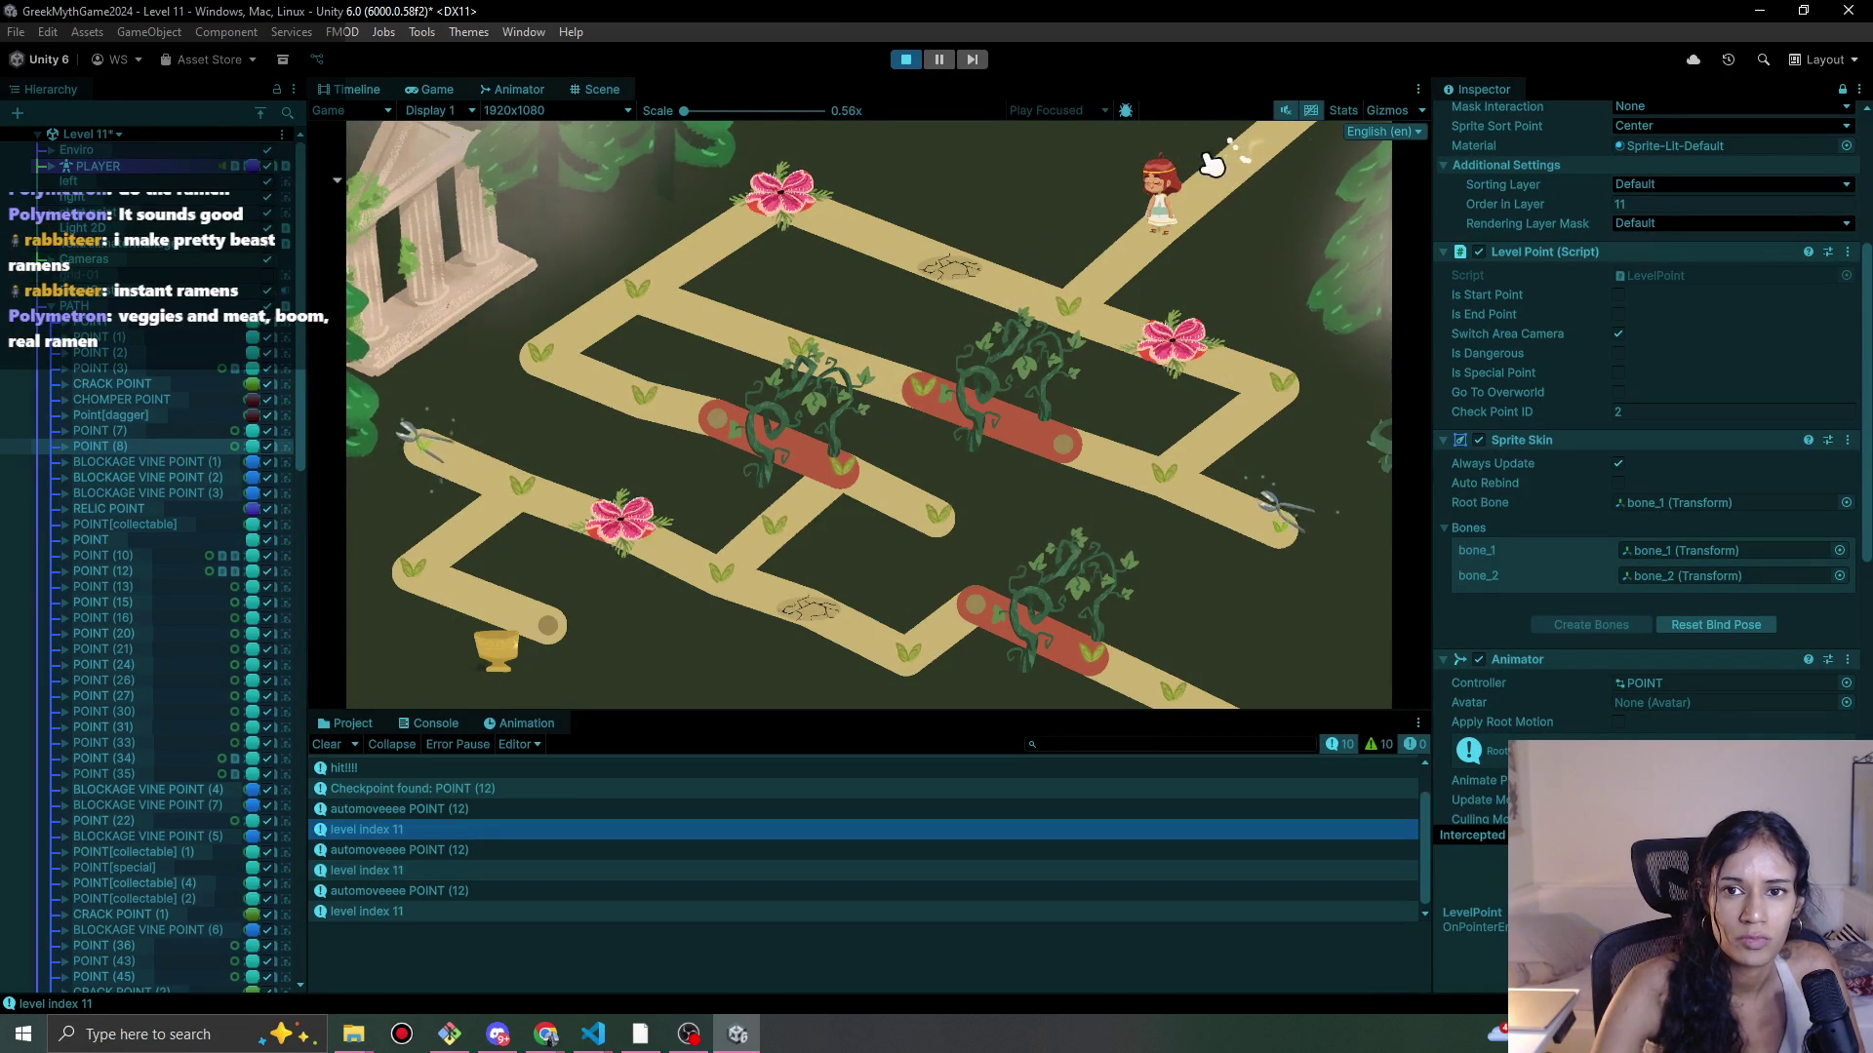
click(906, 60)
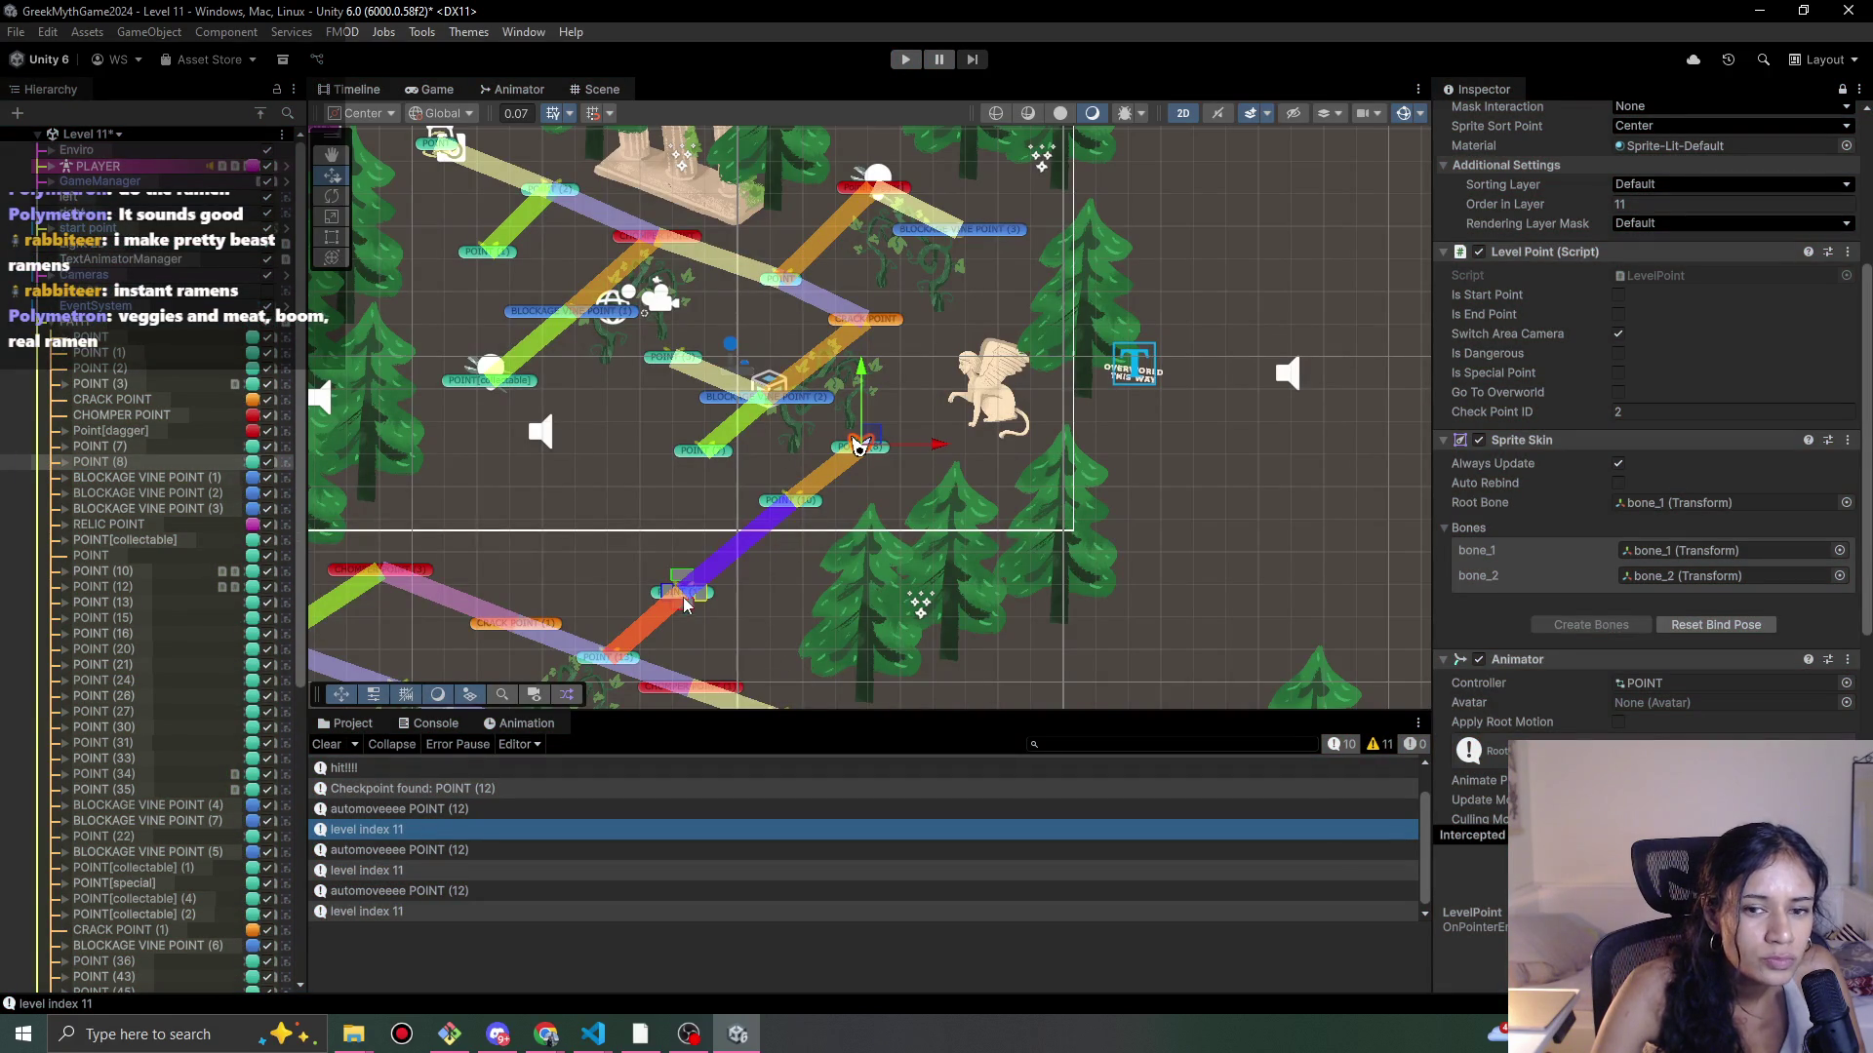
click(1632, 411)
text(0)
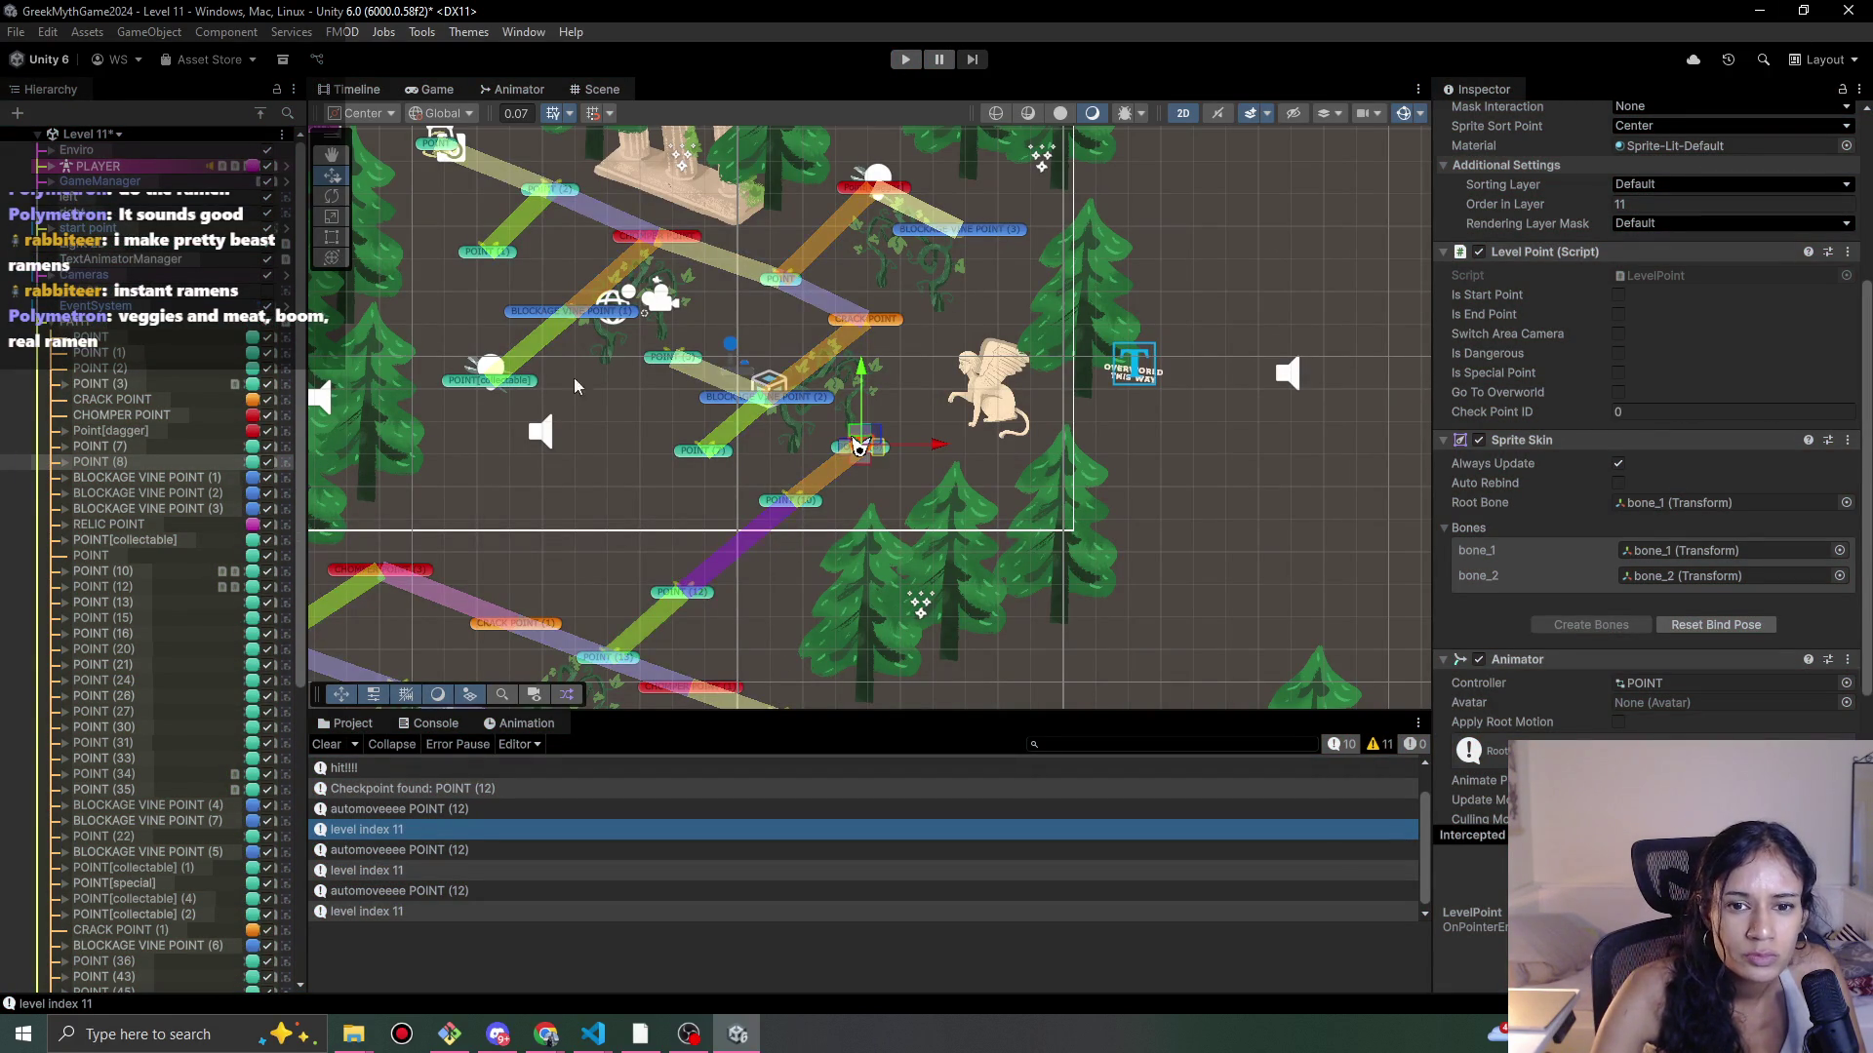
click(1671, 412)
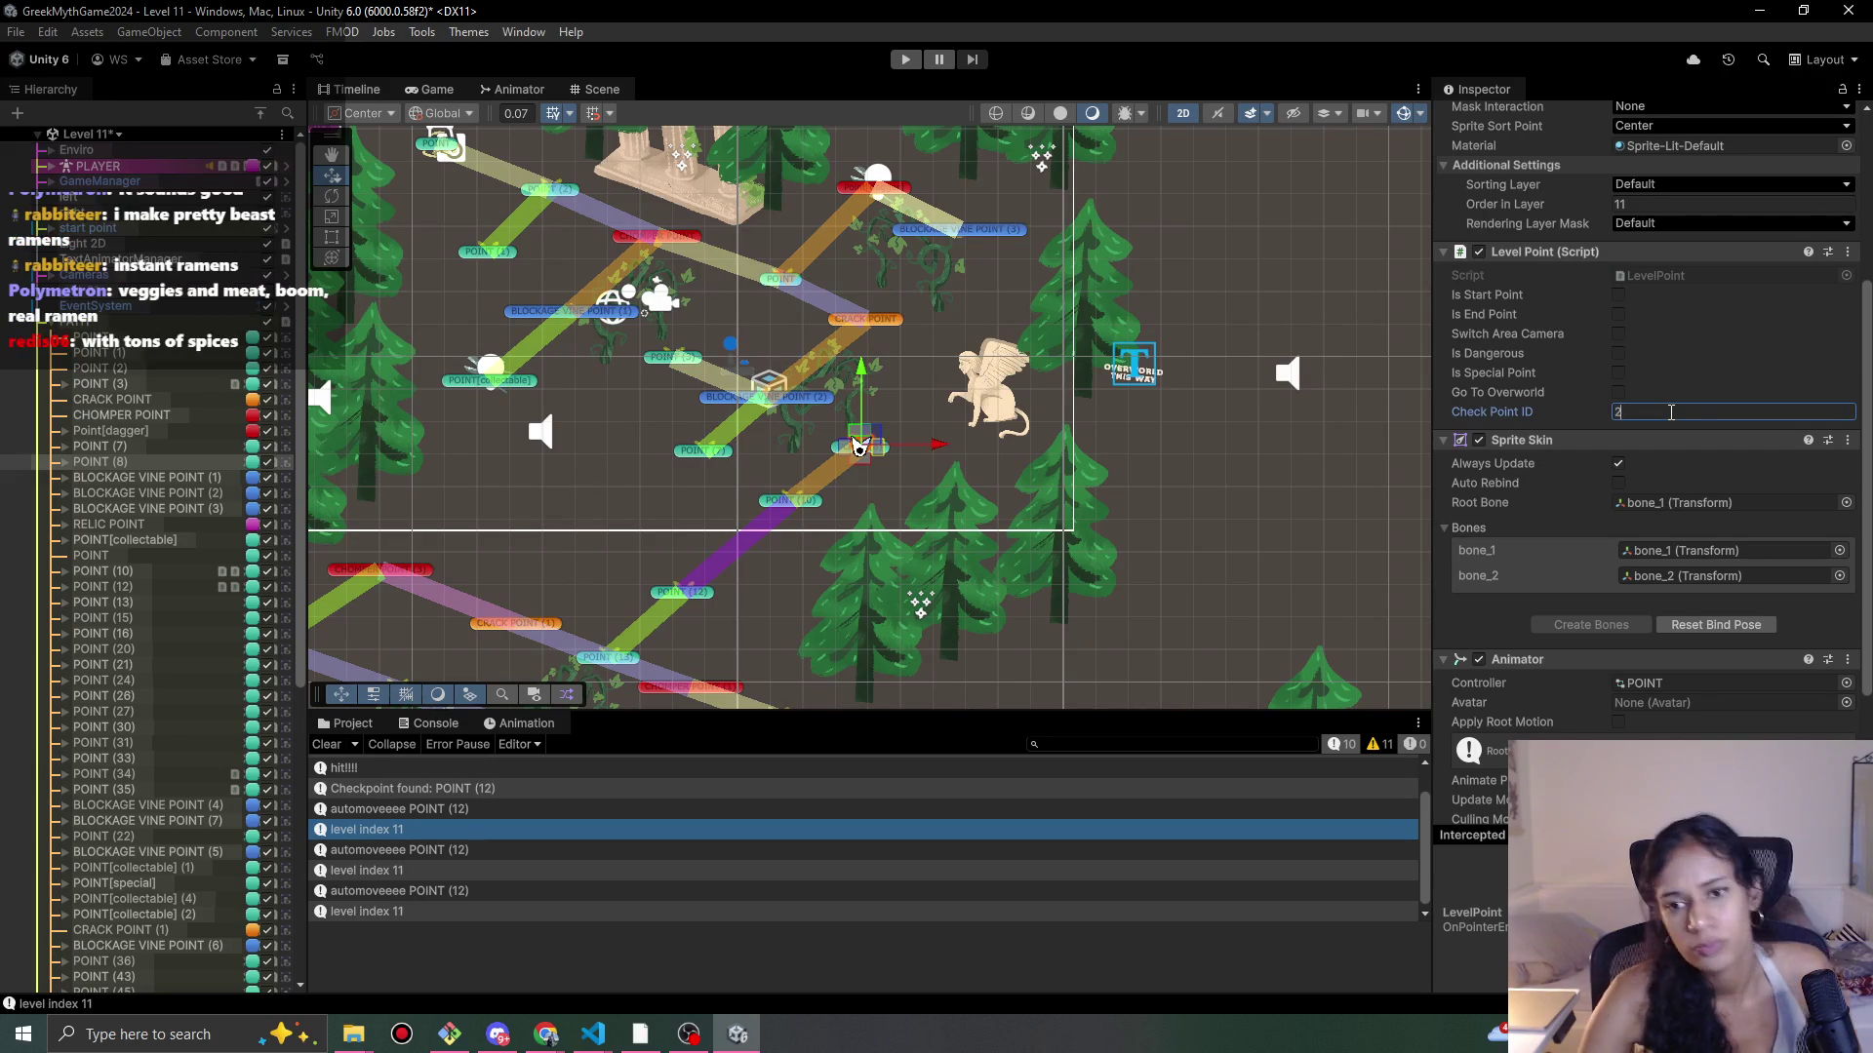
click(905, 60)
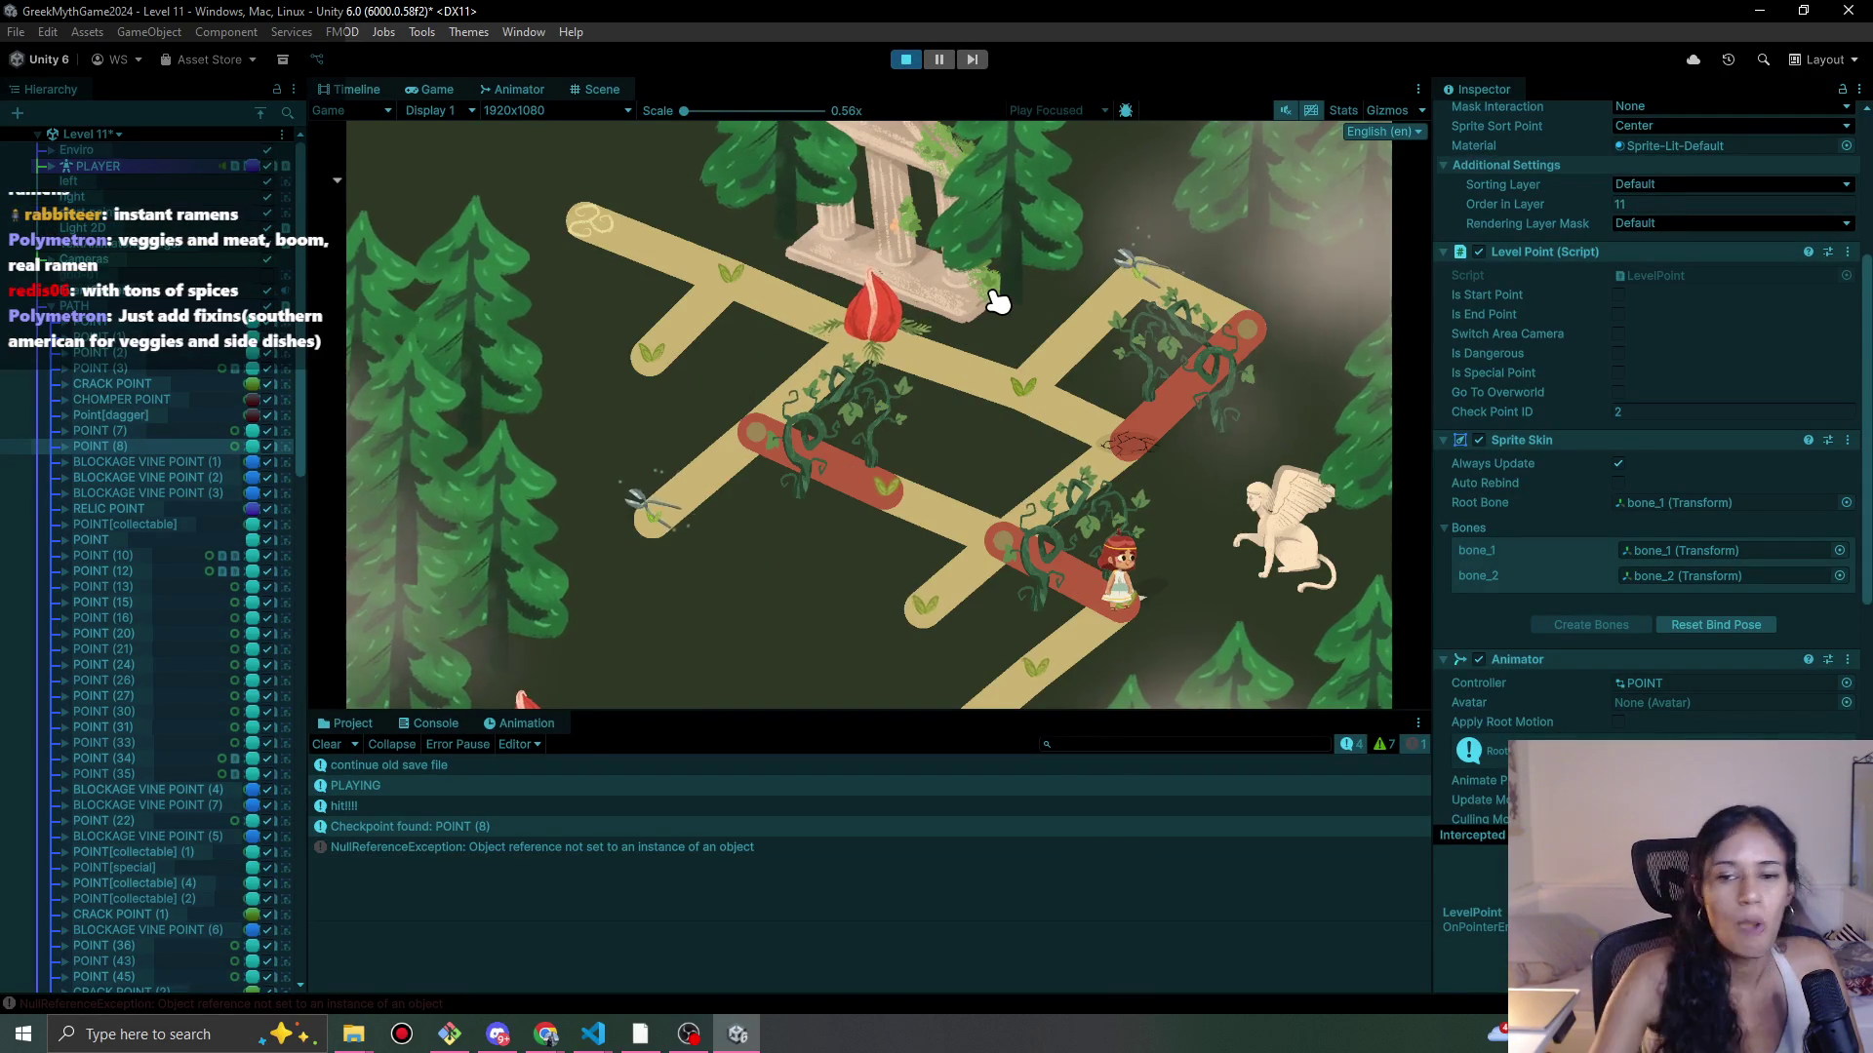
Step: Walk the character back and forth between the lower and upper vine path points, then leave Unity
click(1059, 671)
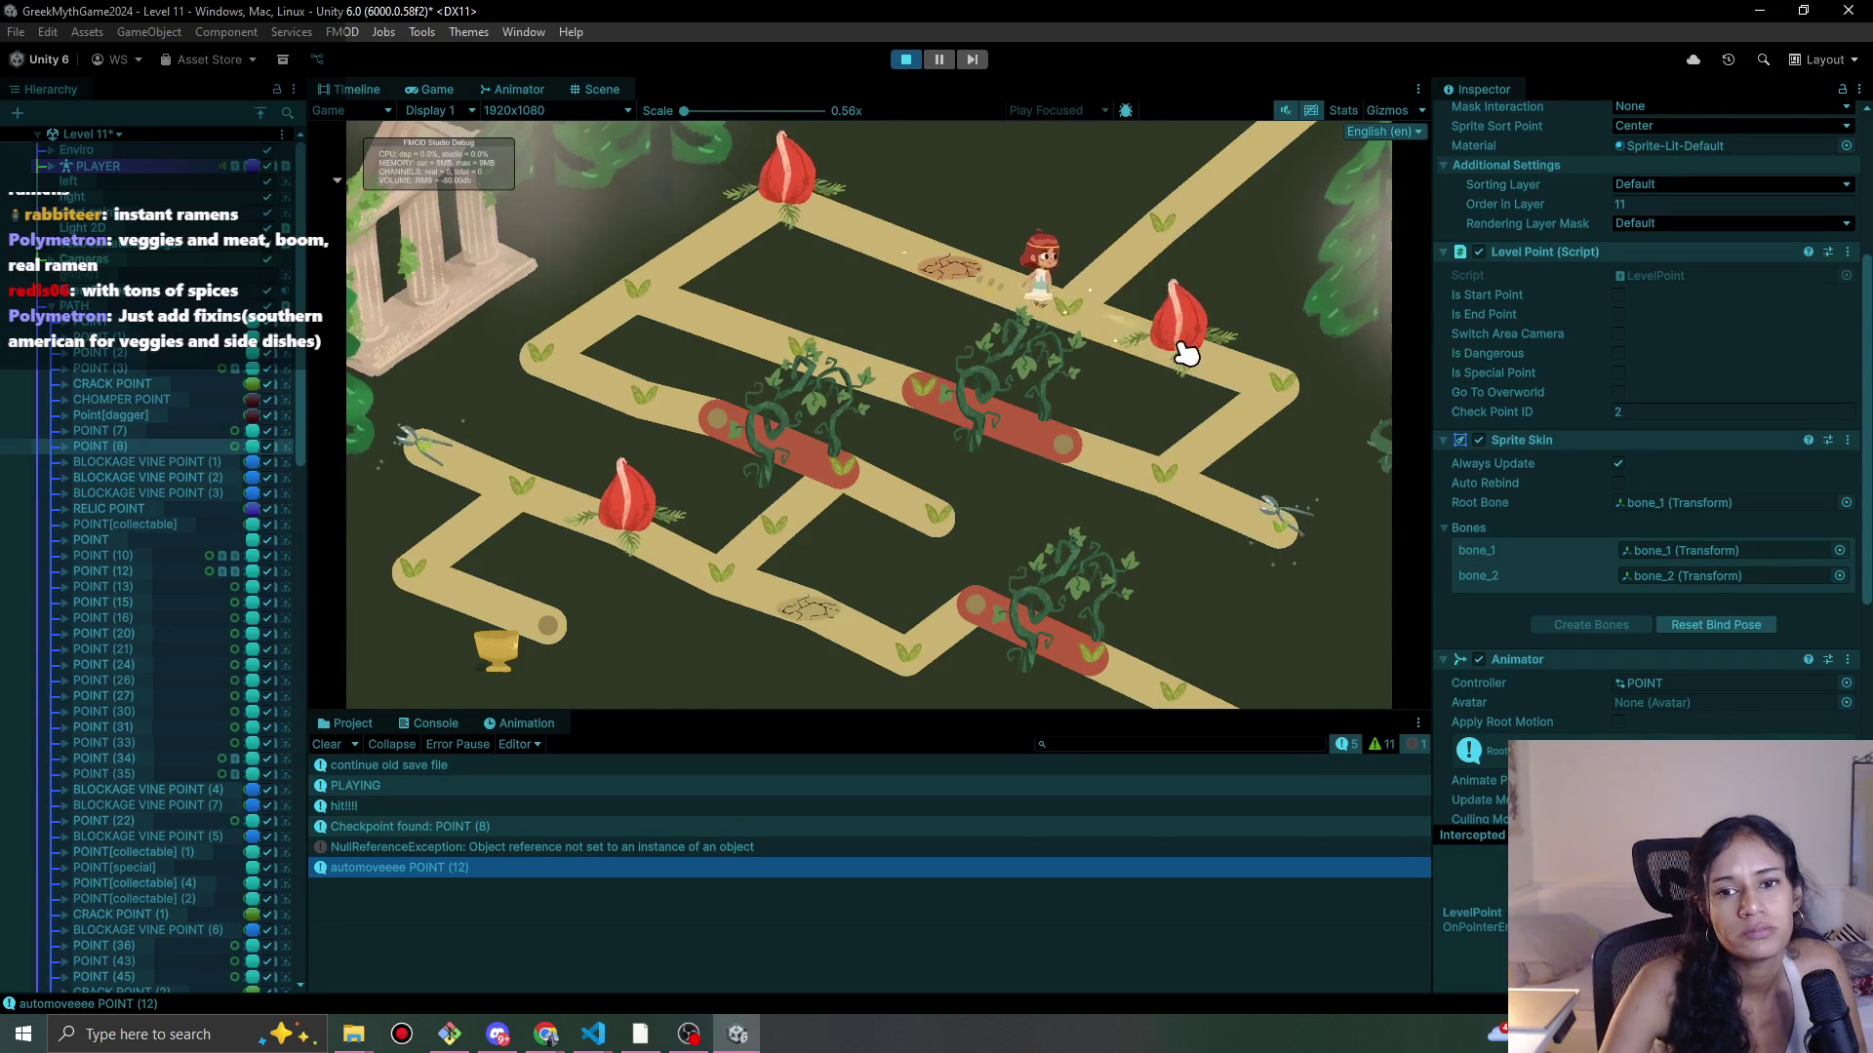
click(1121, 321)
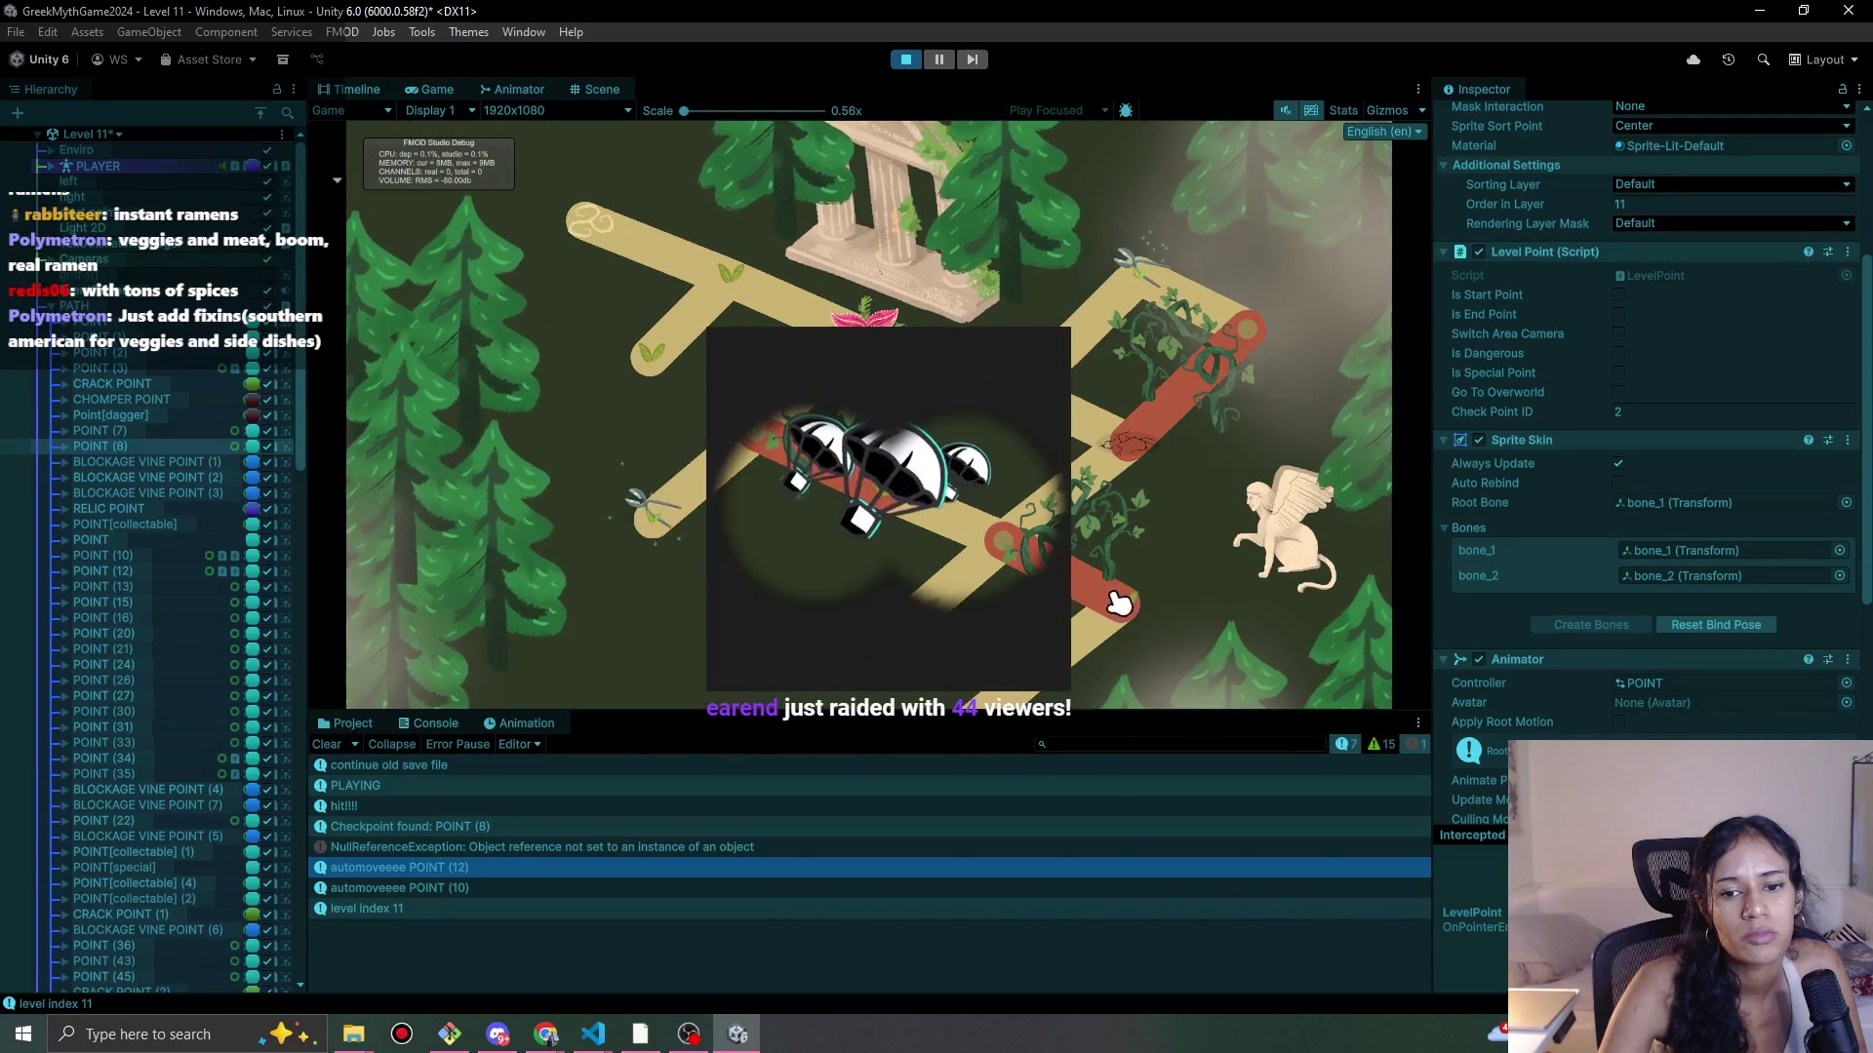
click(1071, 663)
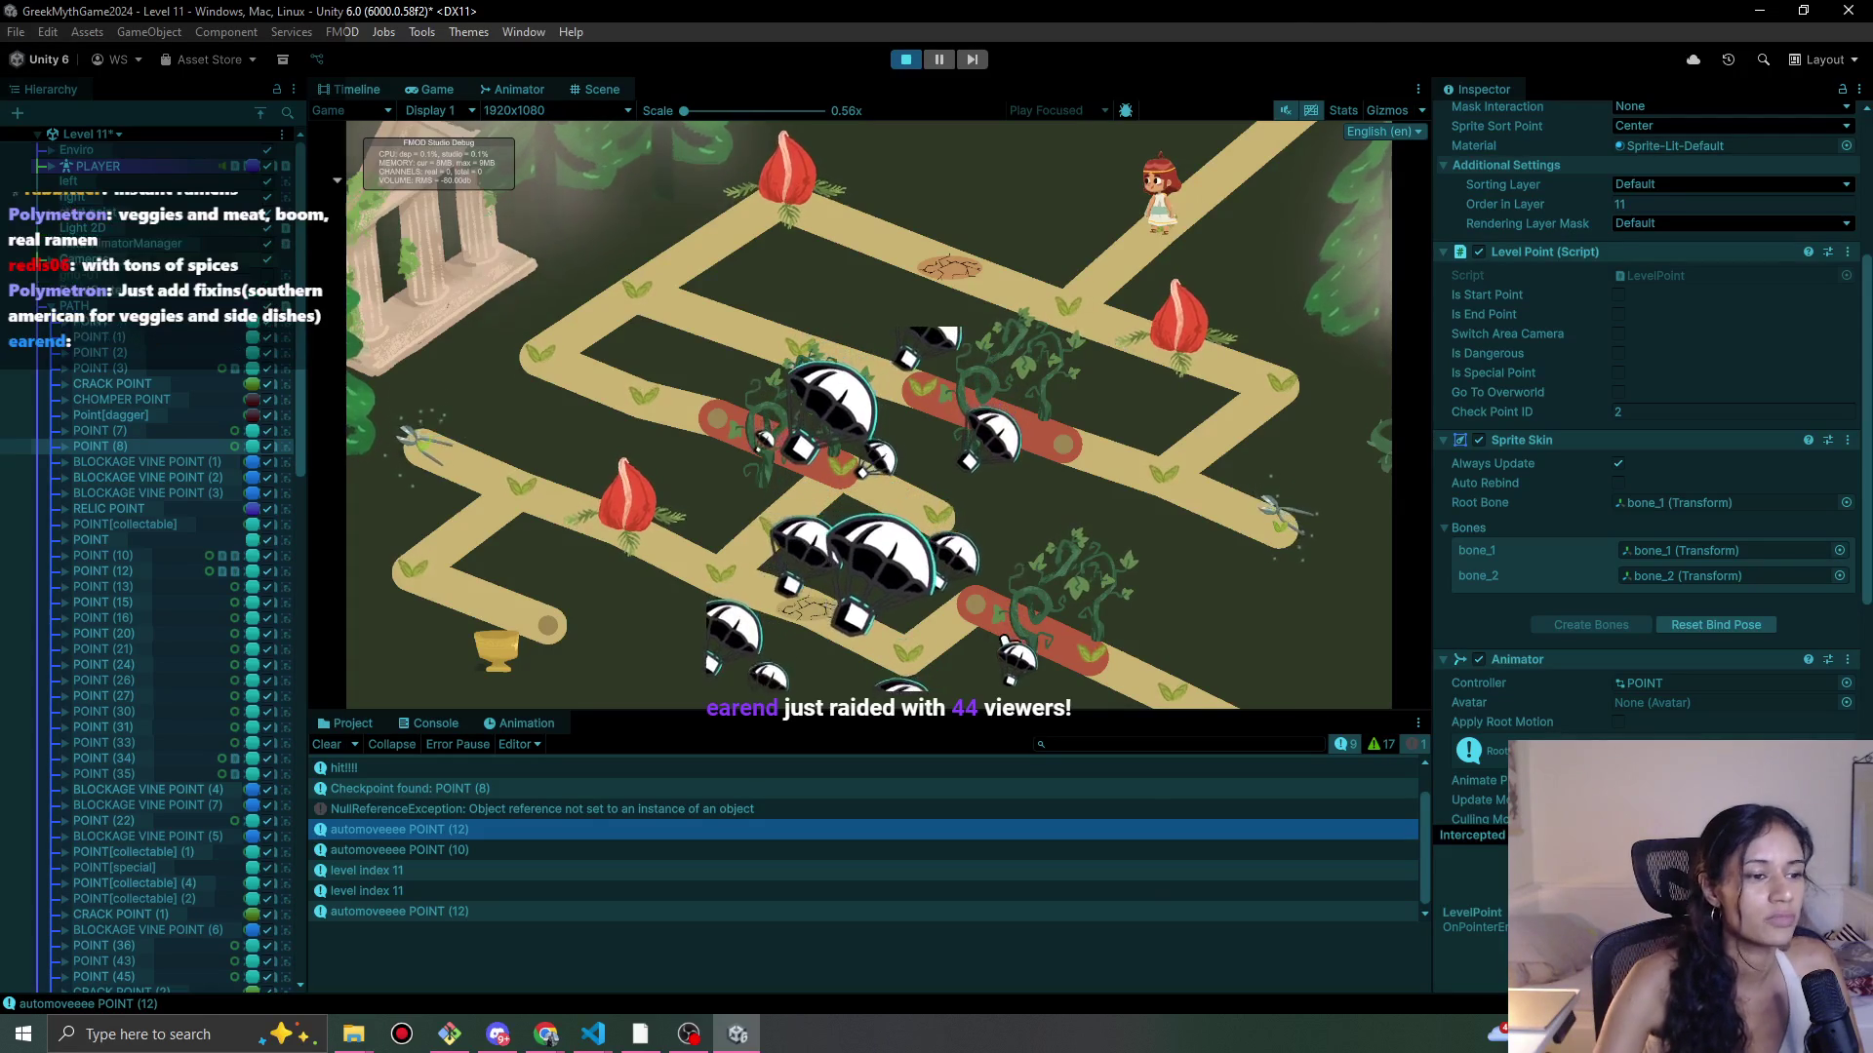
click(1090, 321)
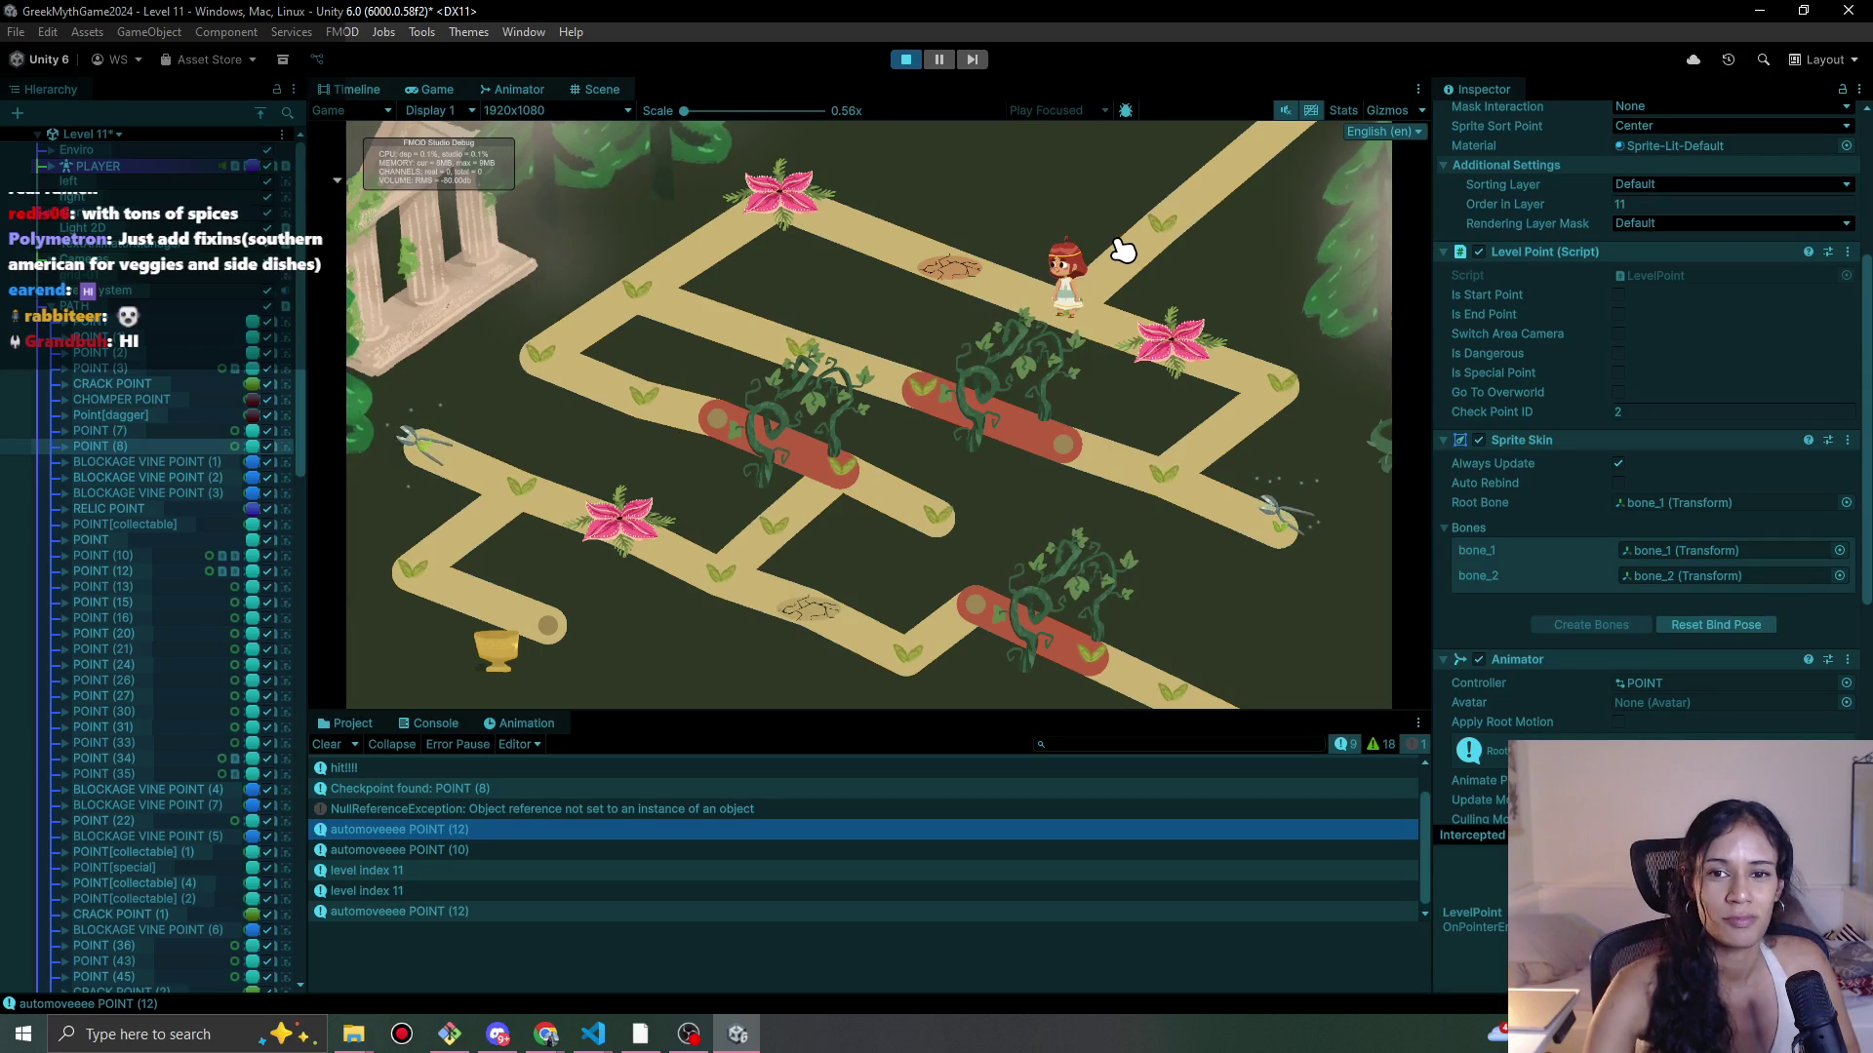
key(alt+Tab)
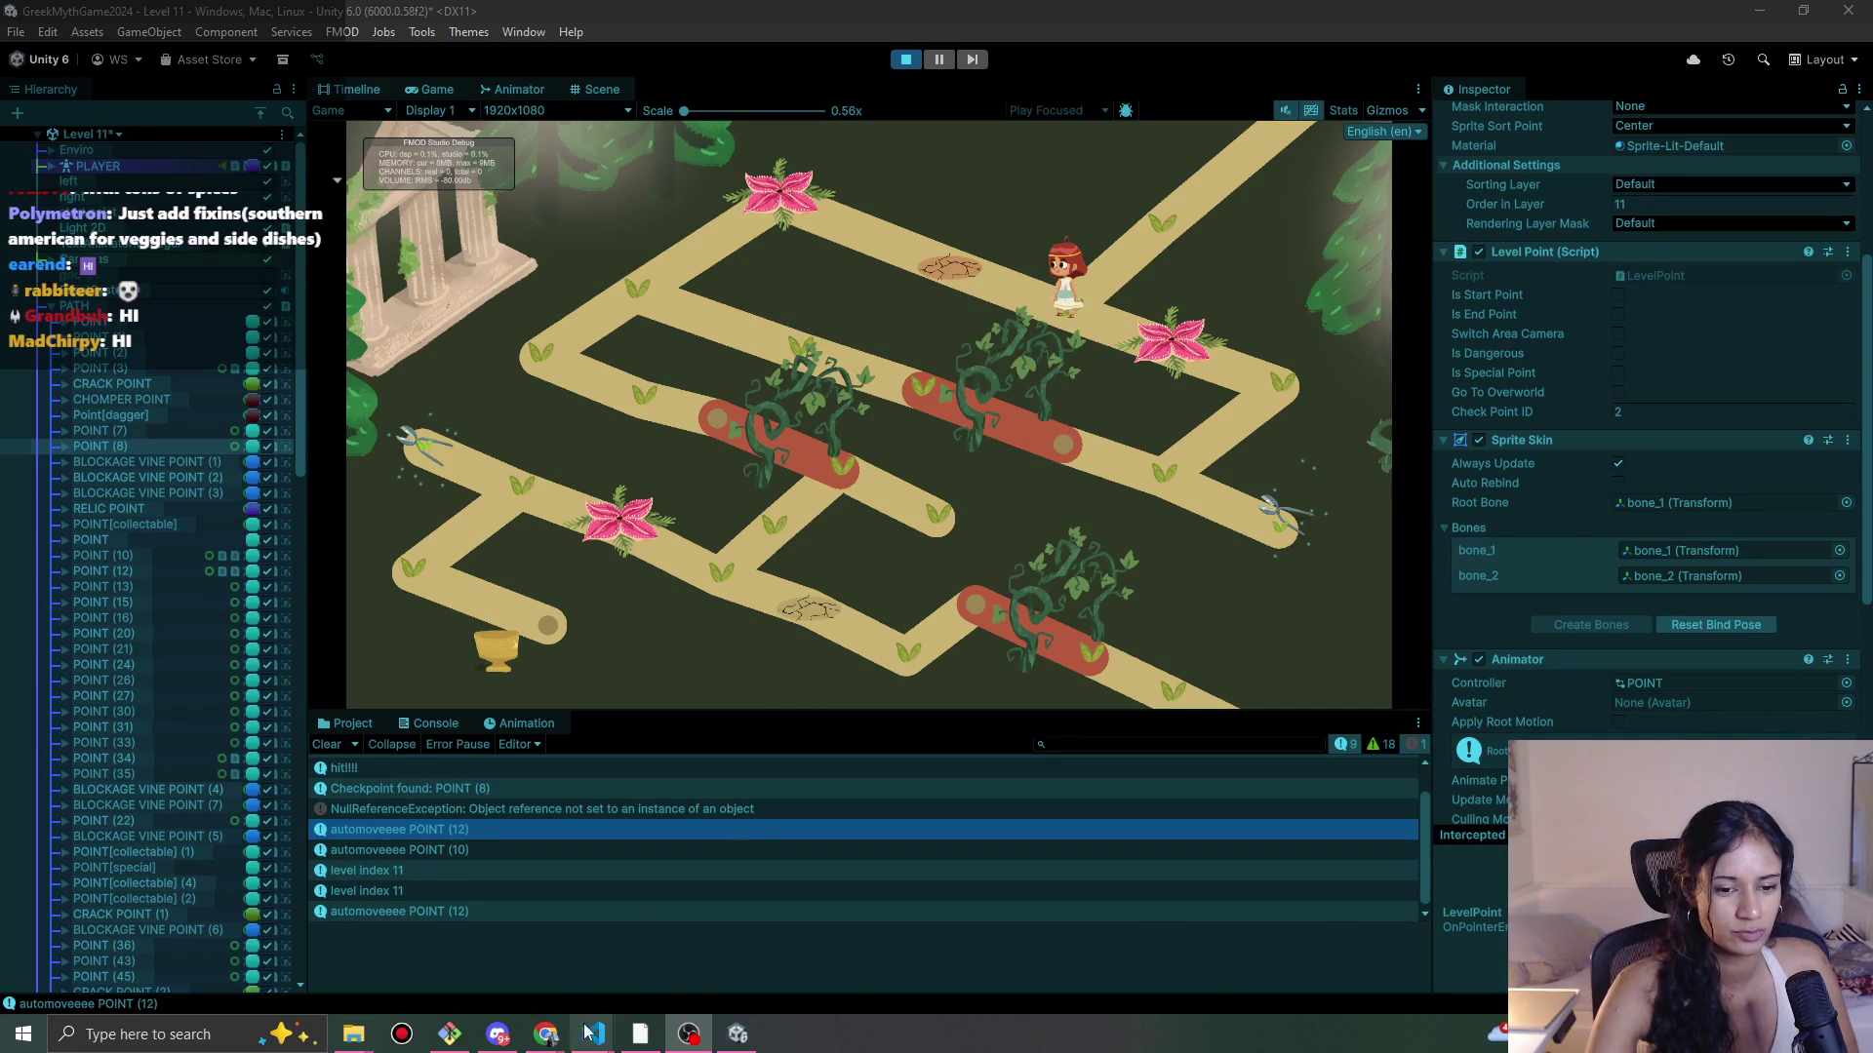
mouse_move(547, 1034)
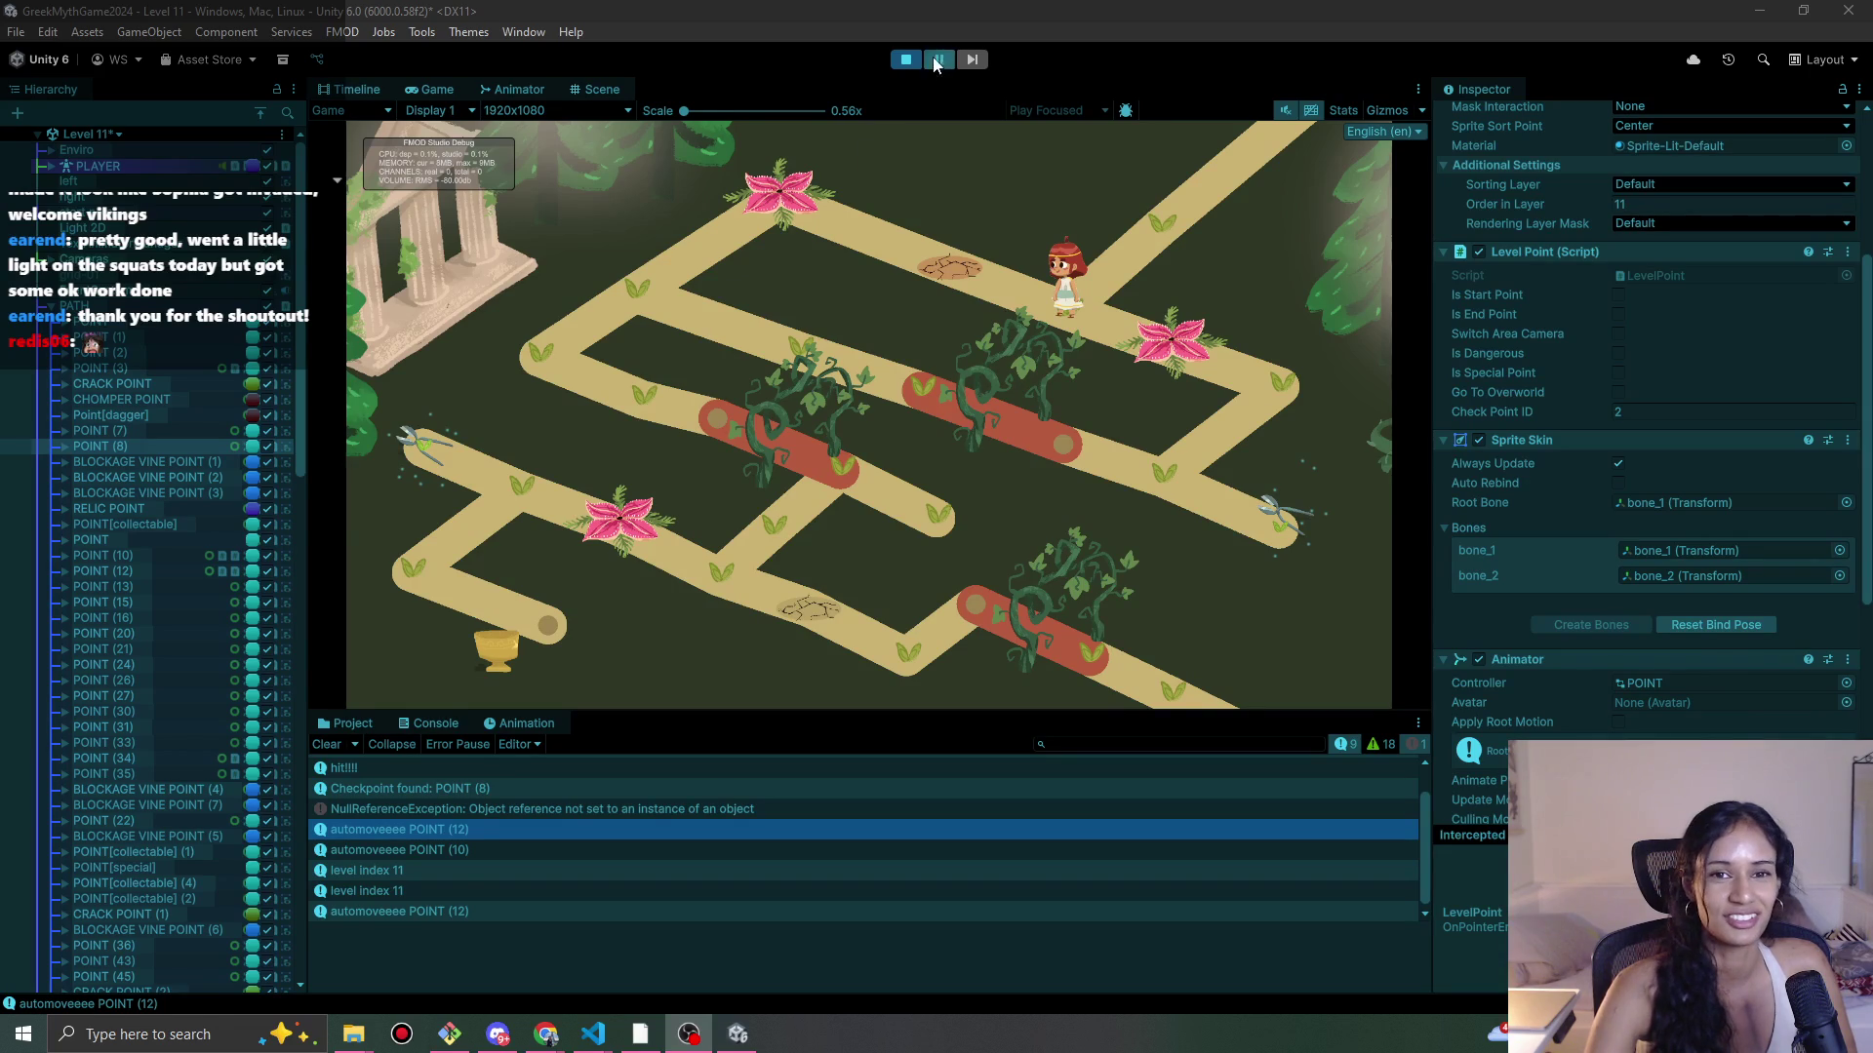
Step: Walk the character to one more path point, then exit Play mode
click(1097, 282)
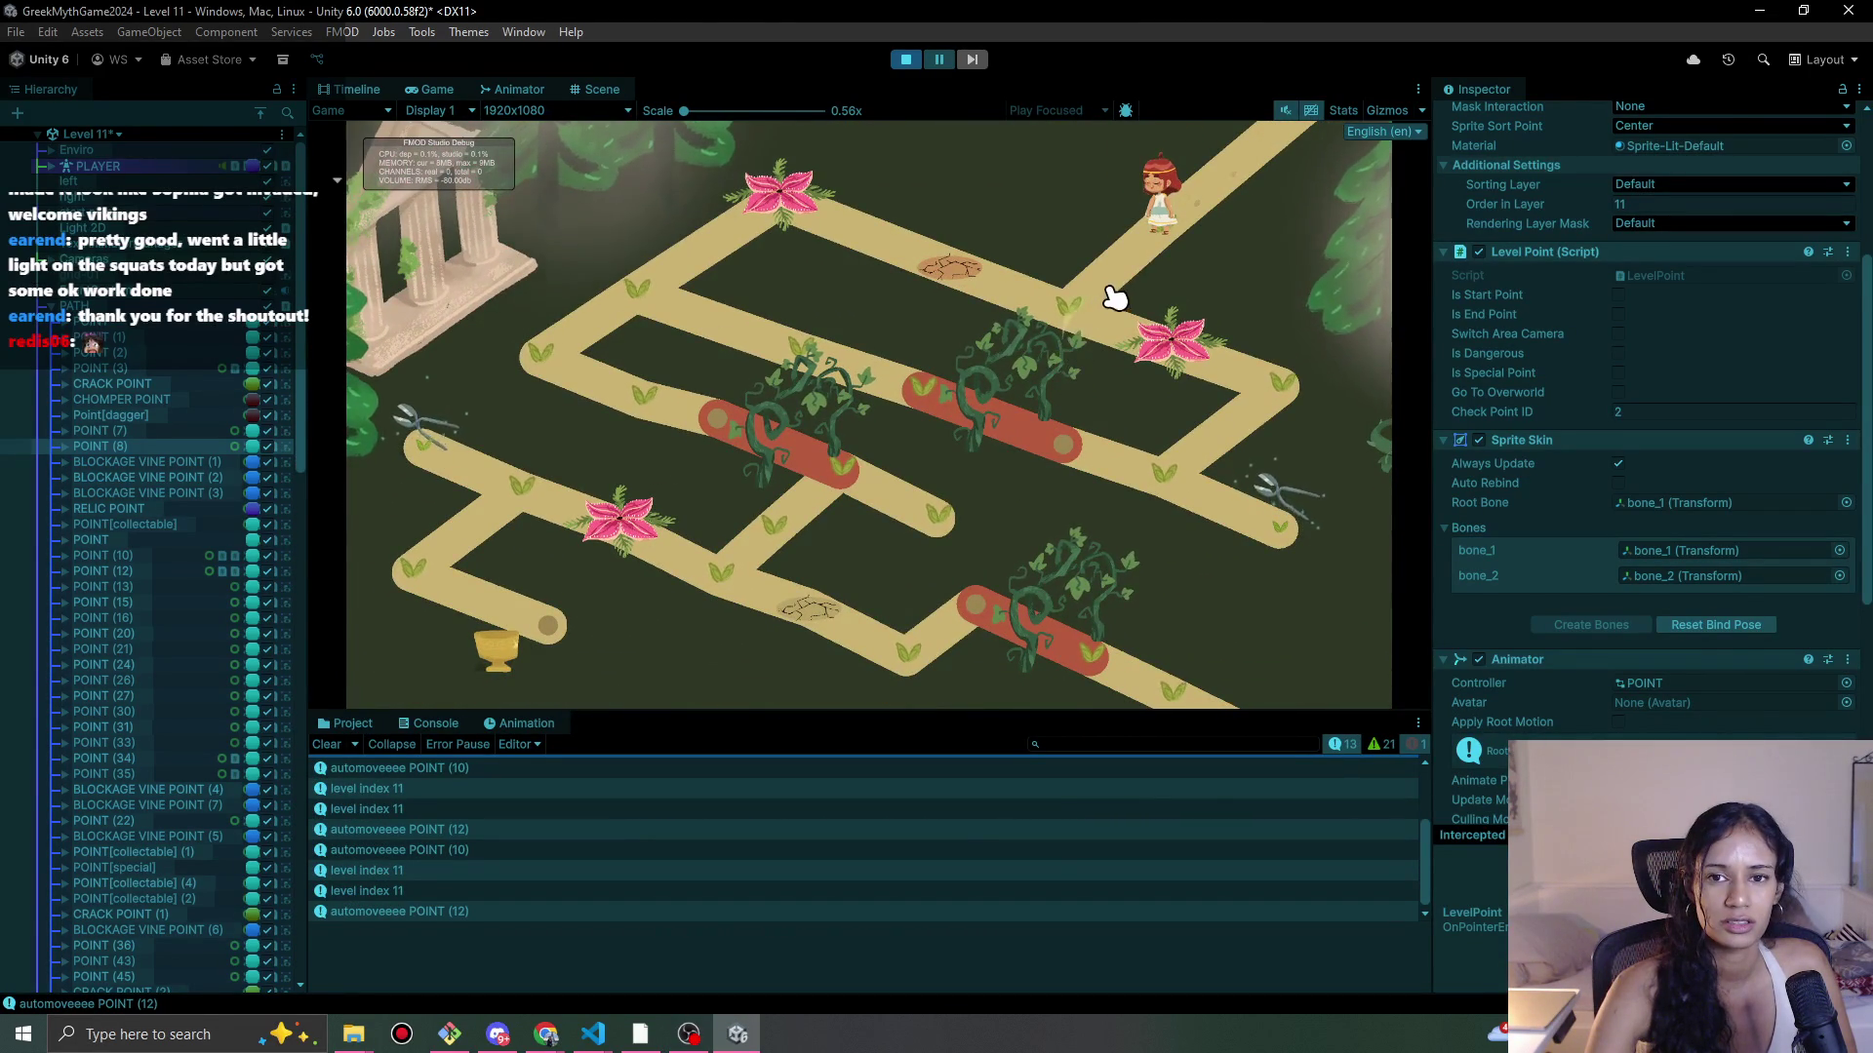
click(907, 60)
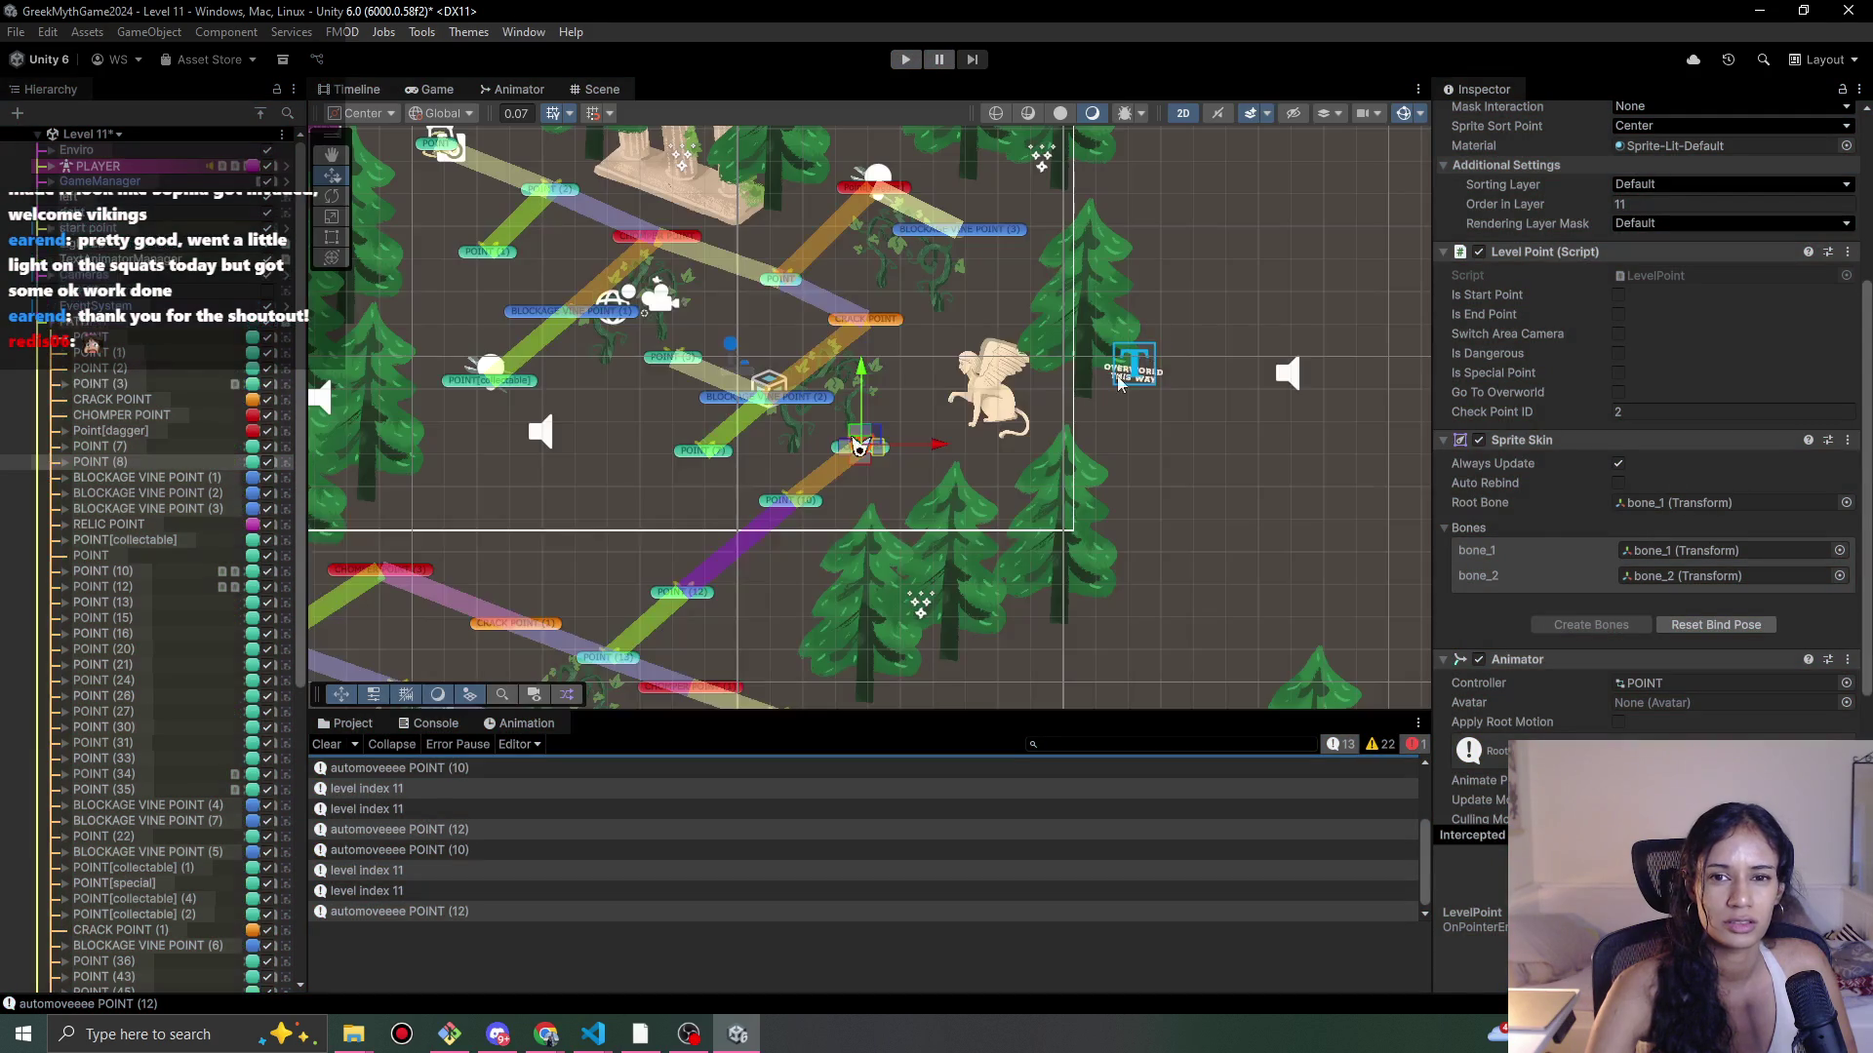
Step: Bring the Chrome window playing 'STOP Scrolling – Let Penguins JAZZ Boost Your Productivity' to the front
drag(595, 609, 678, 550)
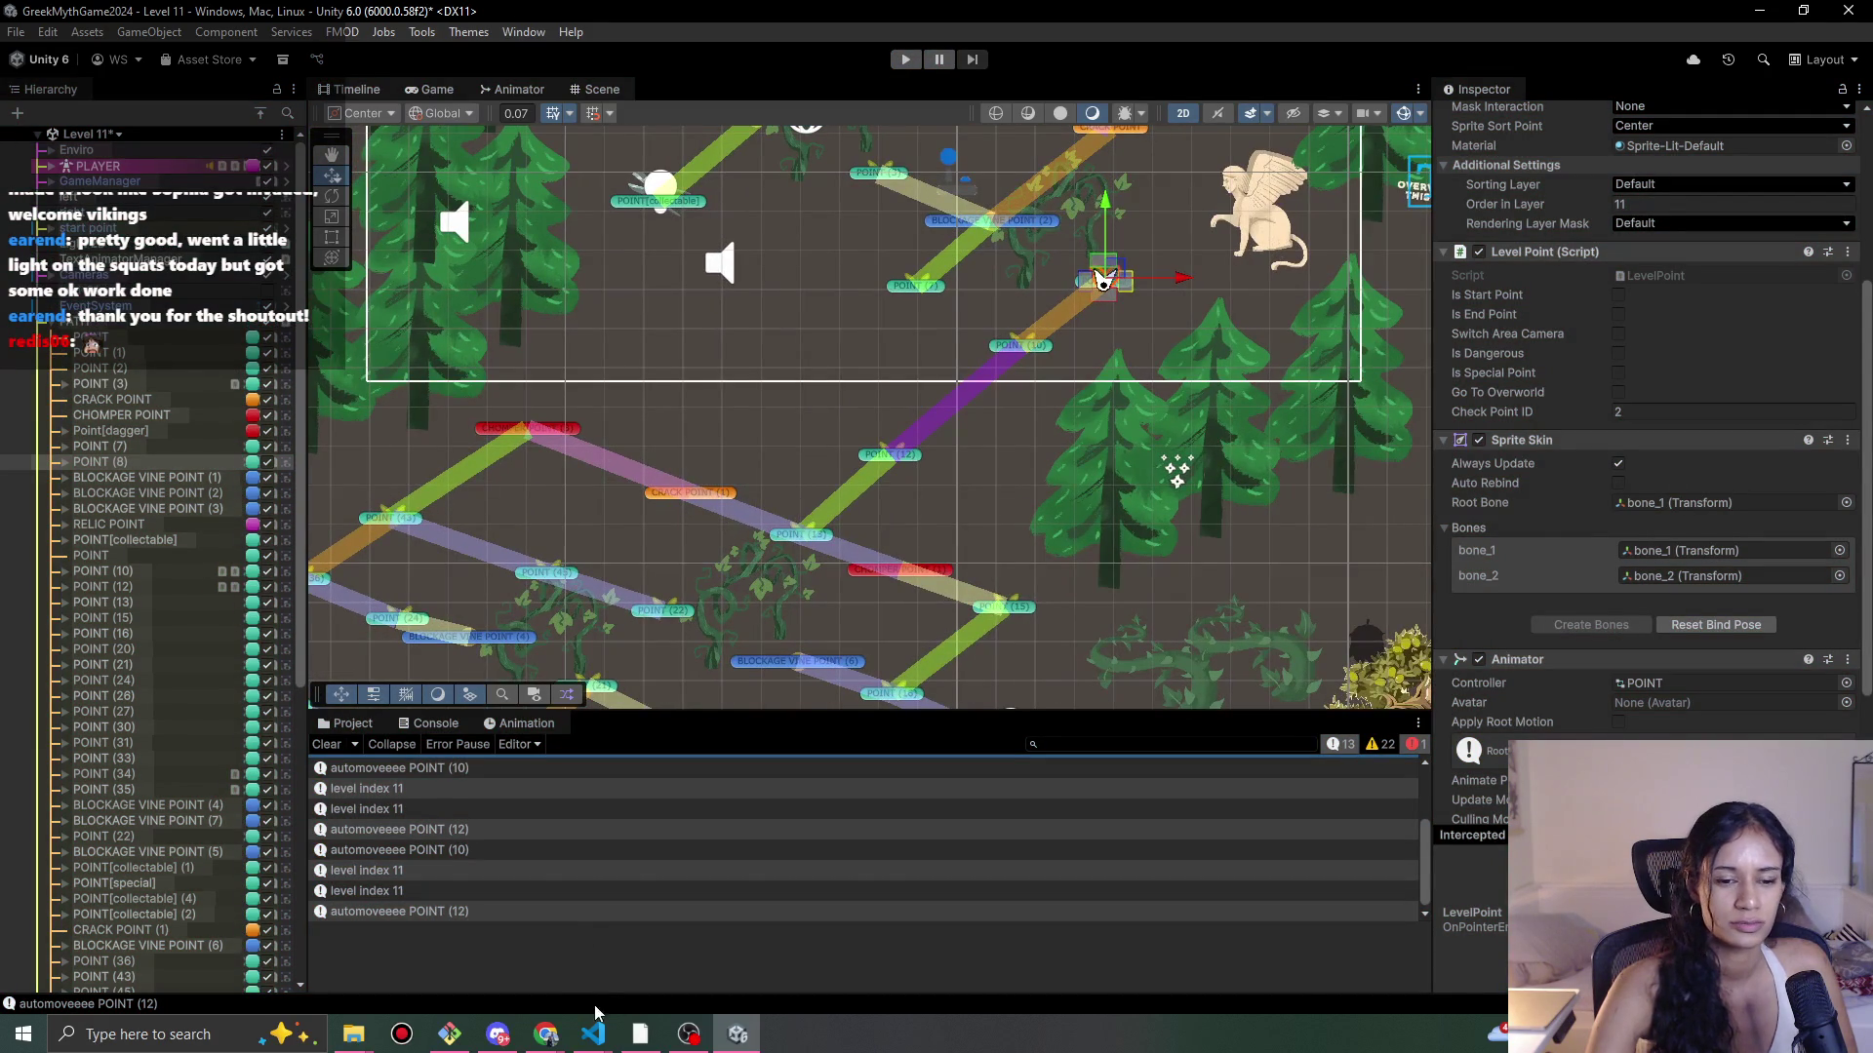
click(546, 1034)
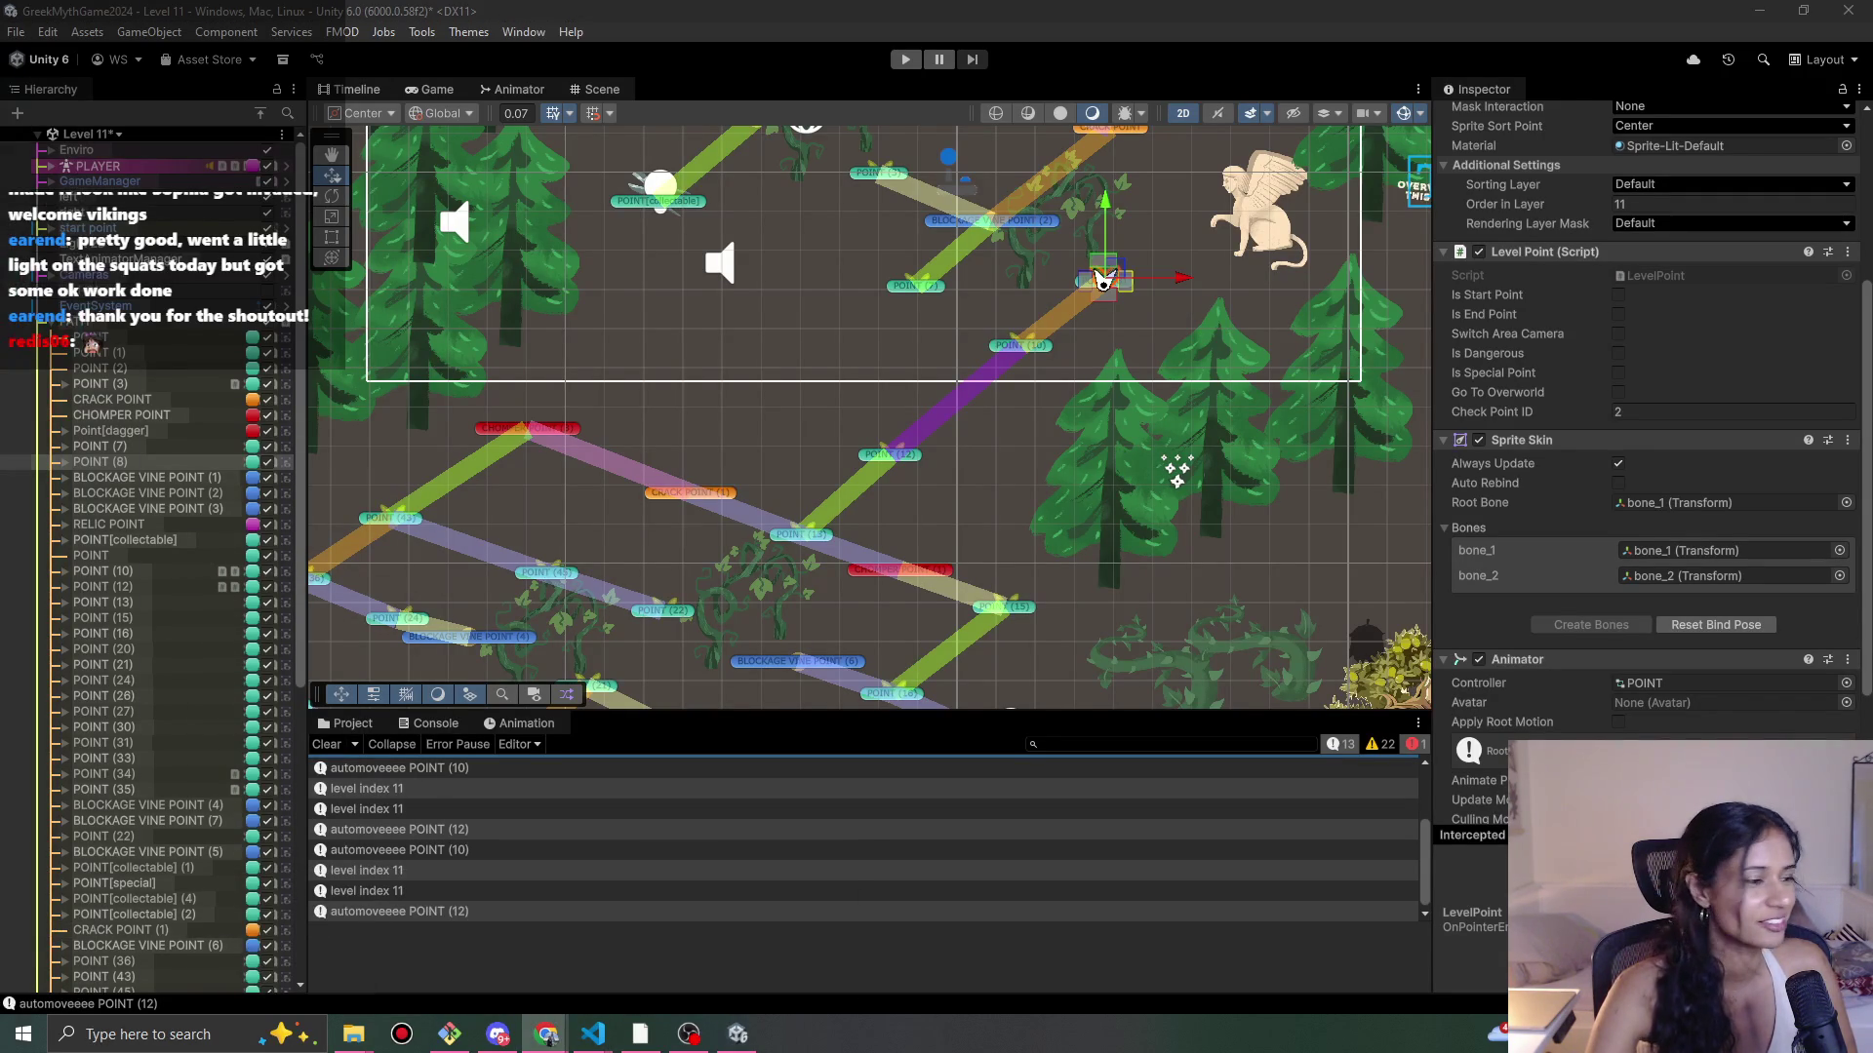
click(546, 1034)
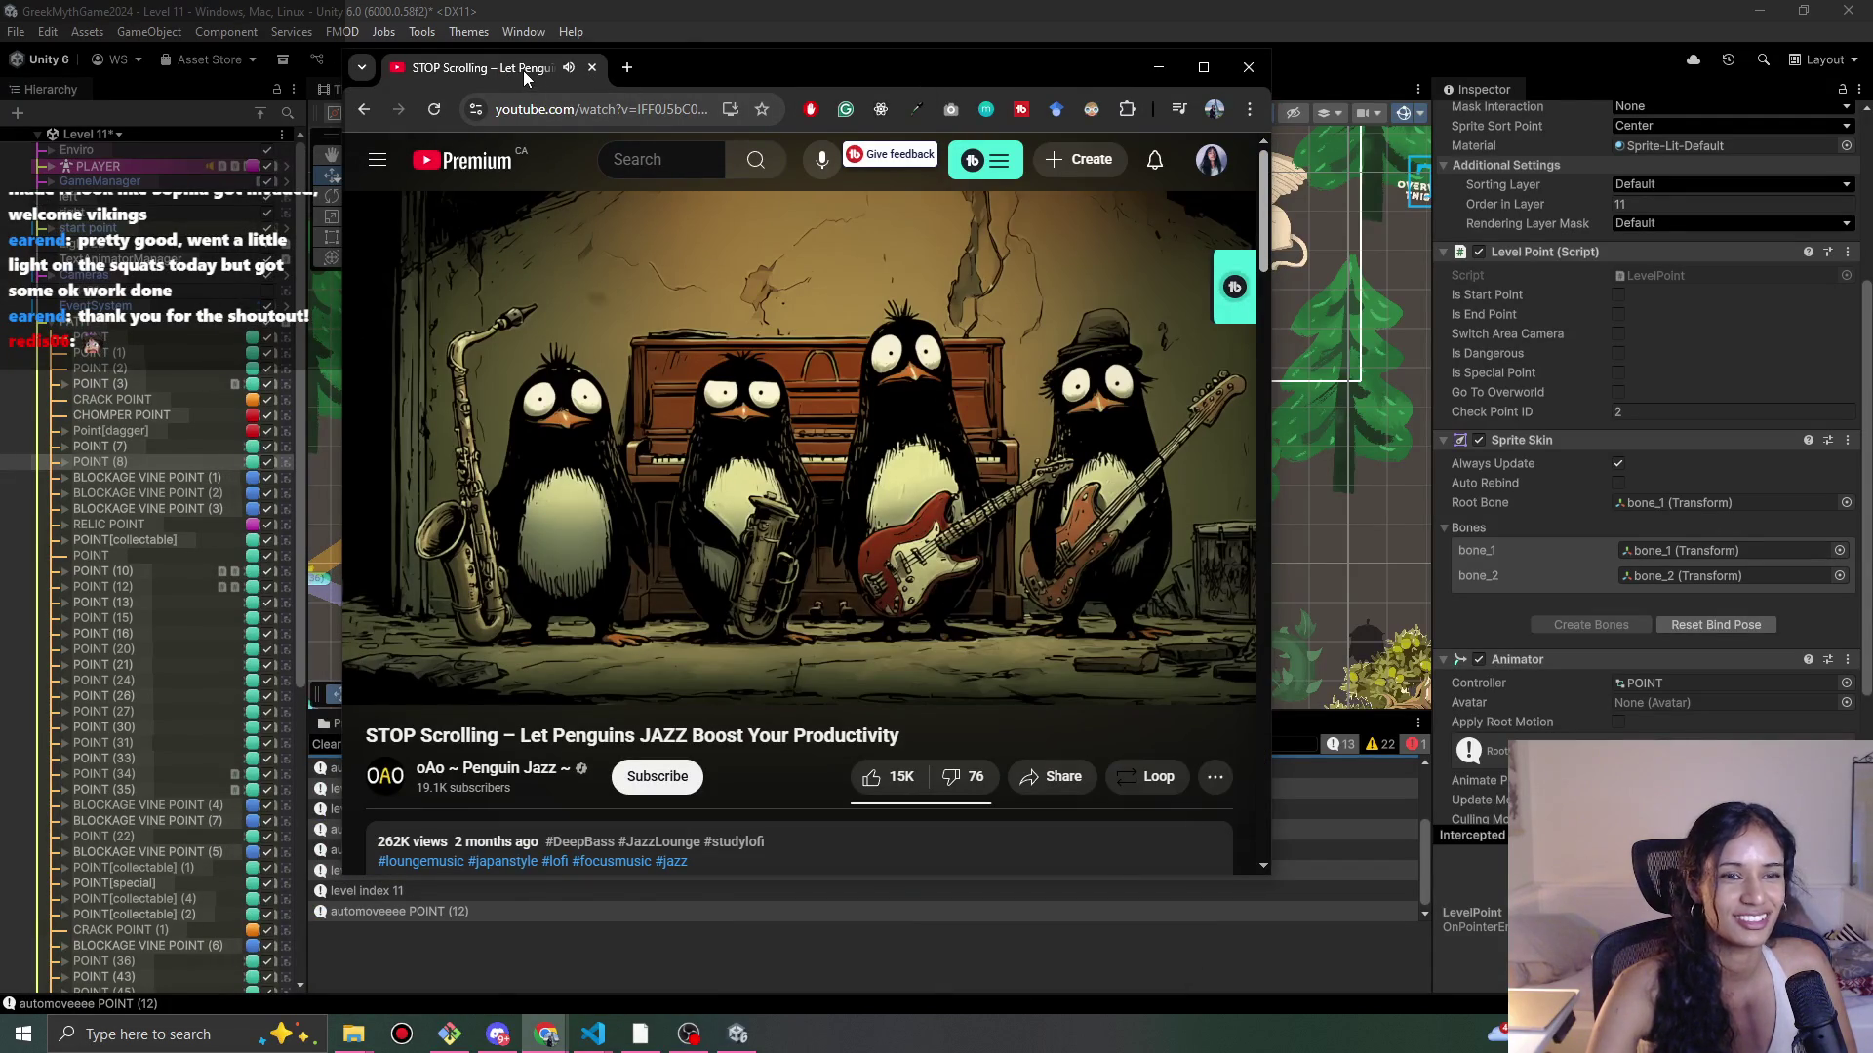
Step: Alt-Tab from the penguin jazz video back to the Unity Level 11 scene
key(alt+Tab)
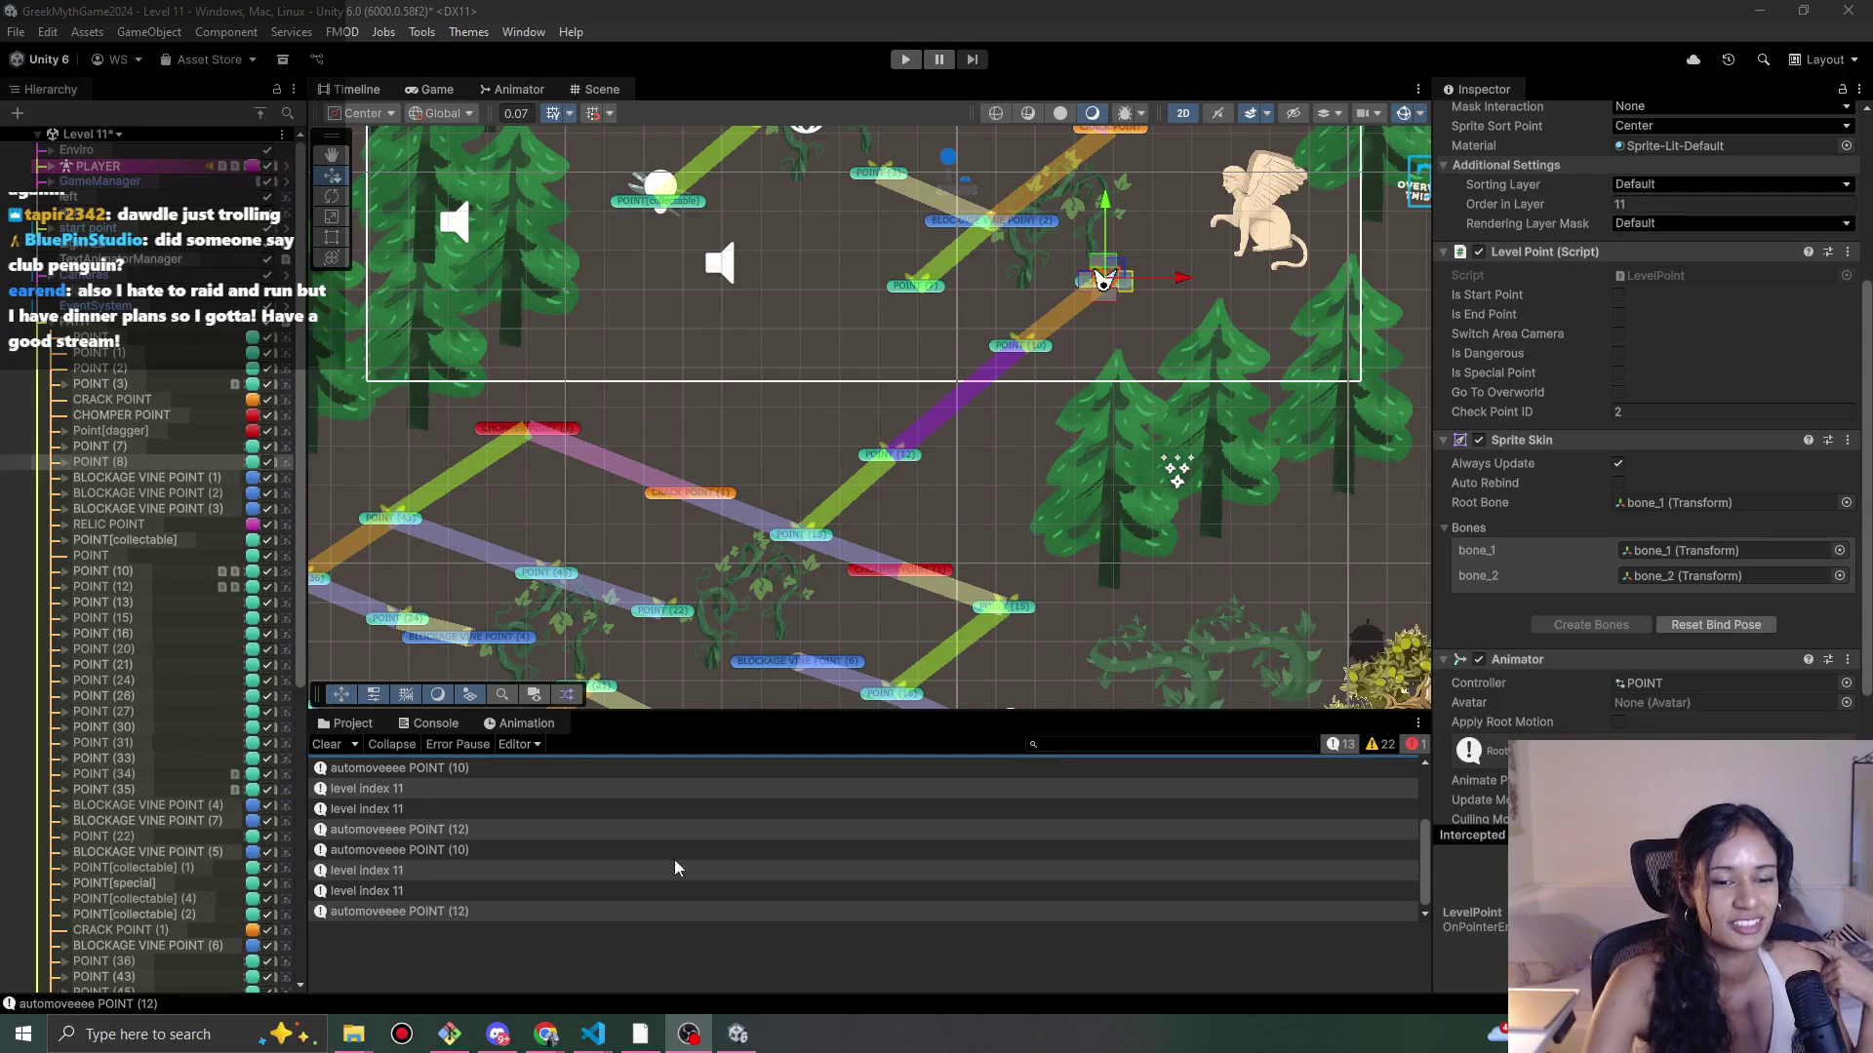
mouse_move(546, 1034)
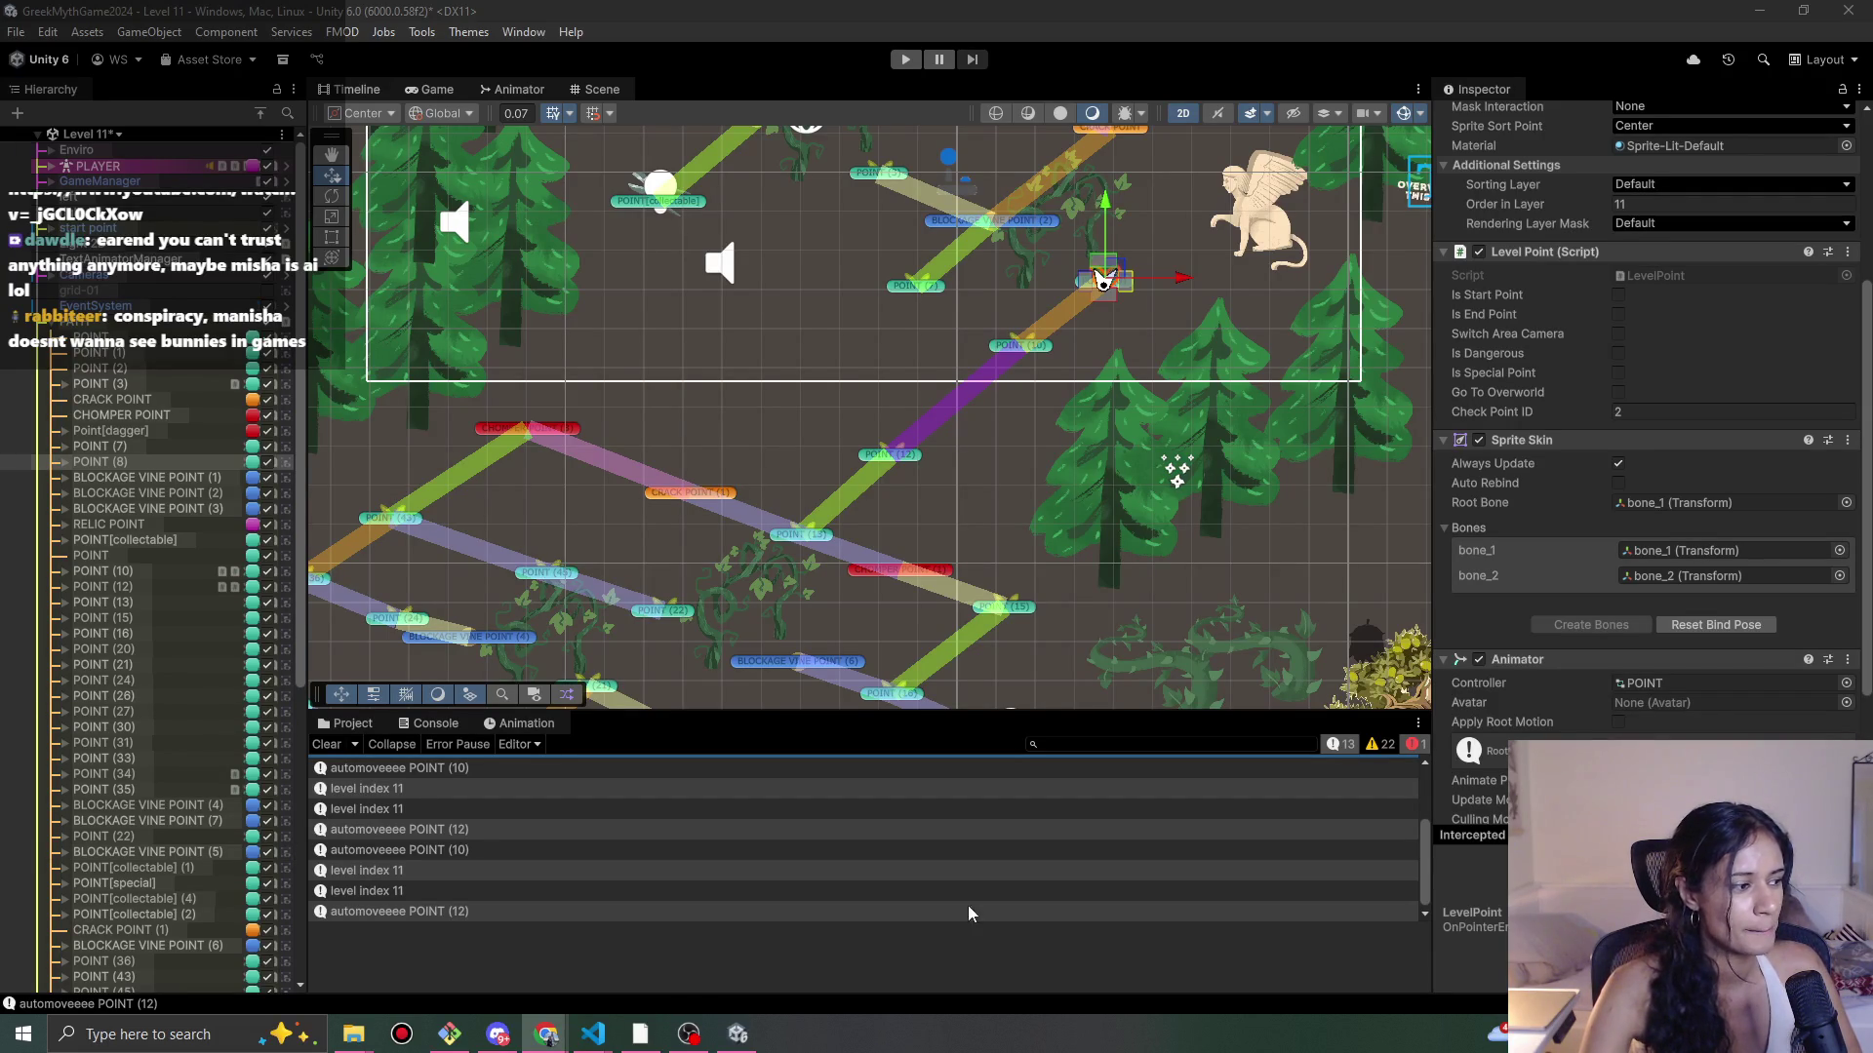
click(691, 1036)
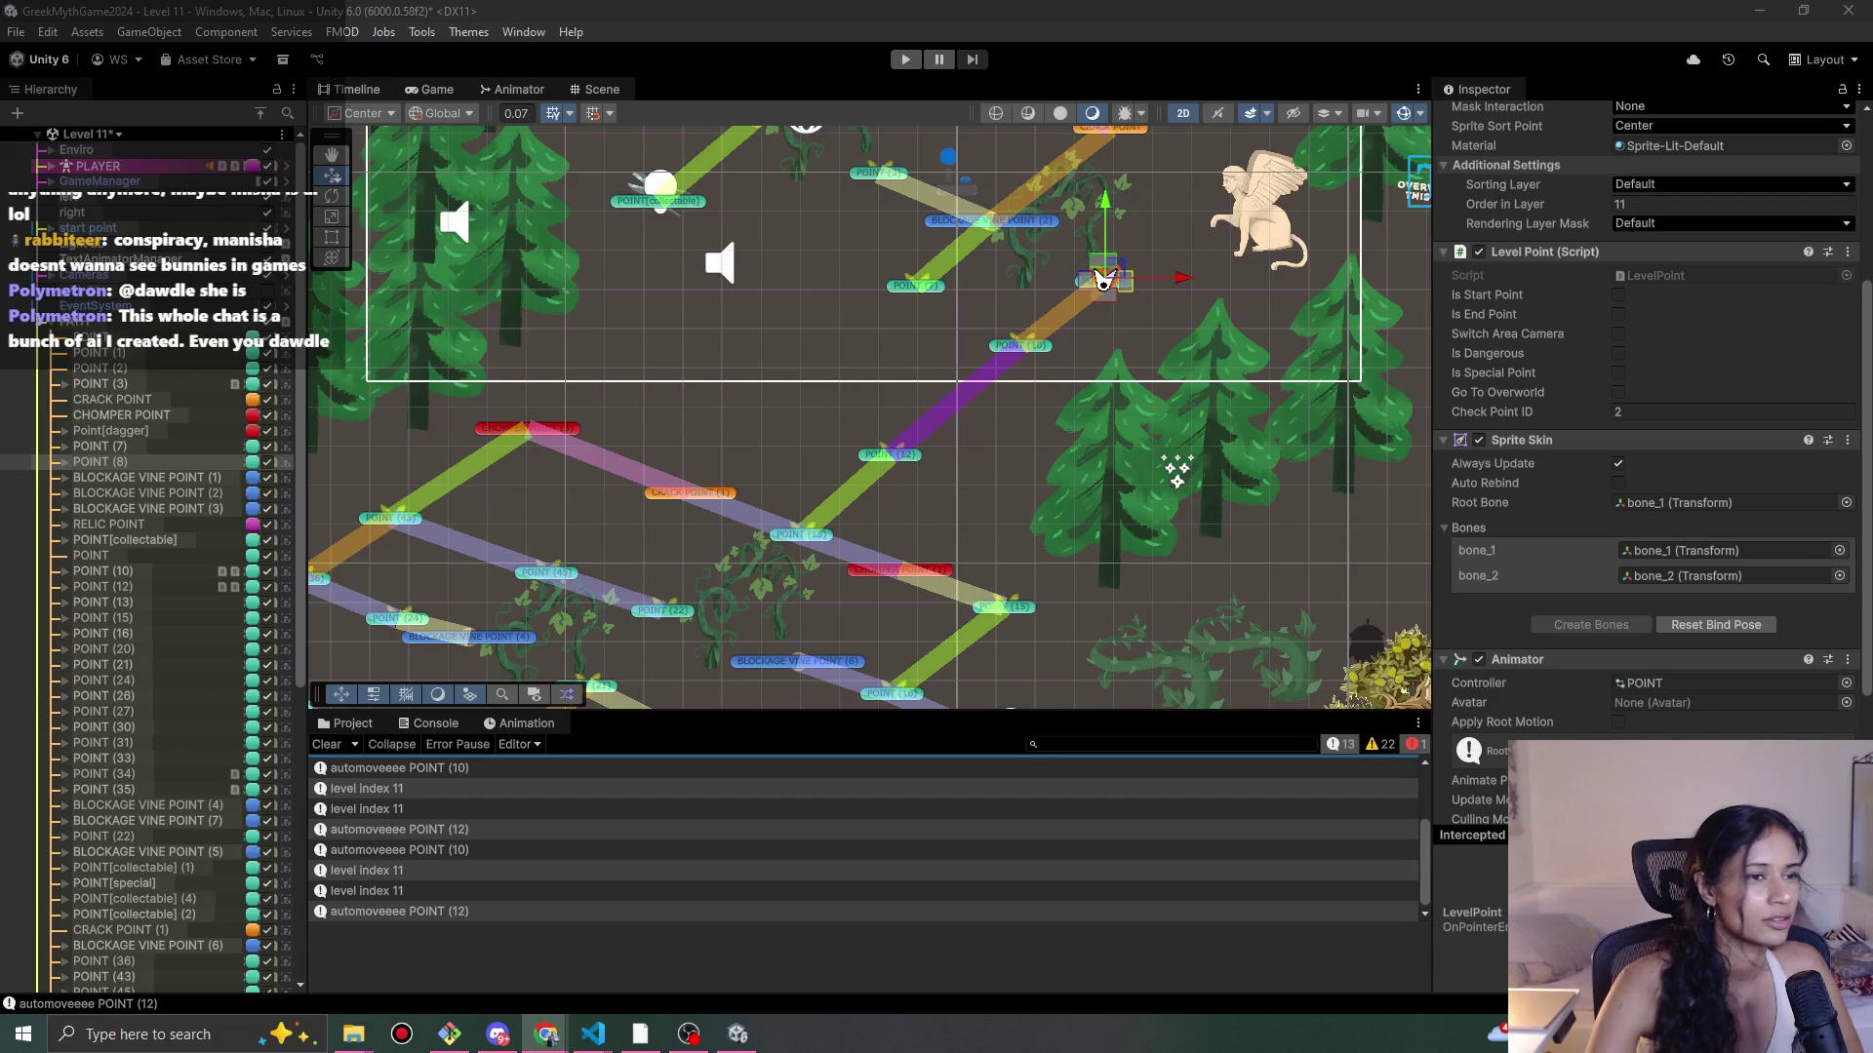
key(alt+Tab)
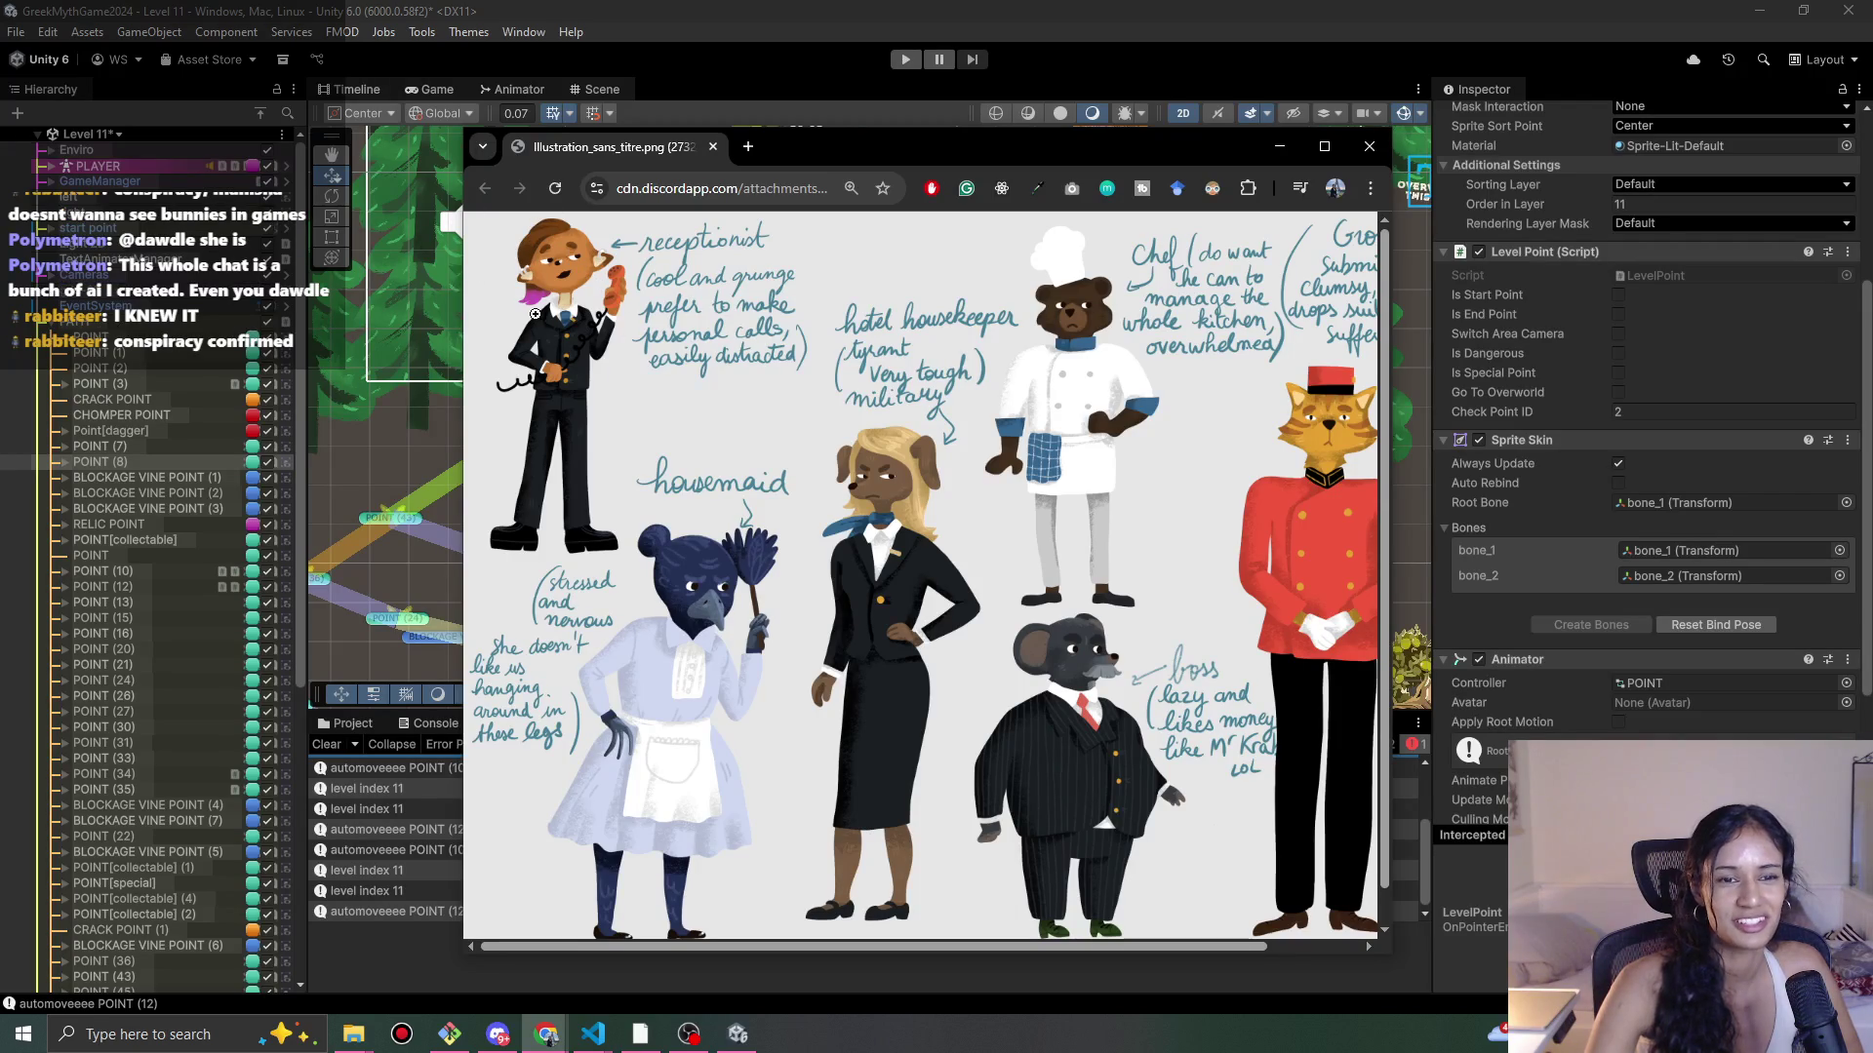
click(688, 1034)
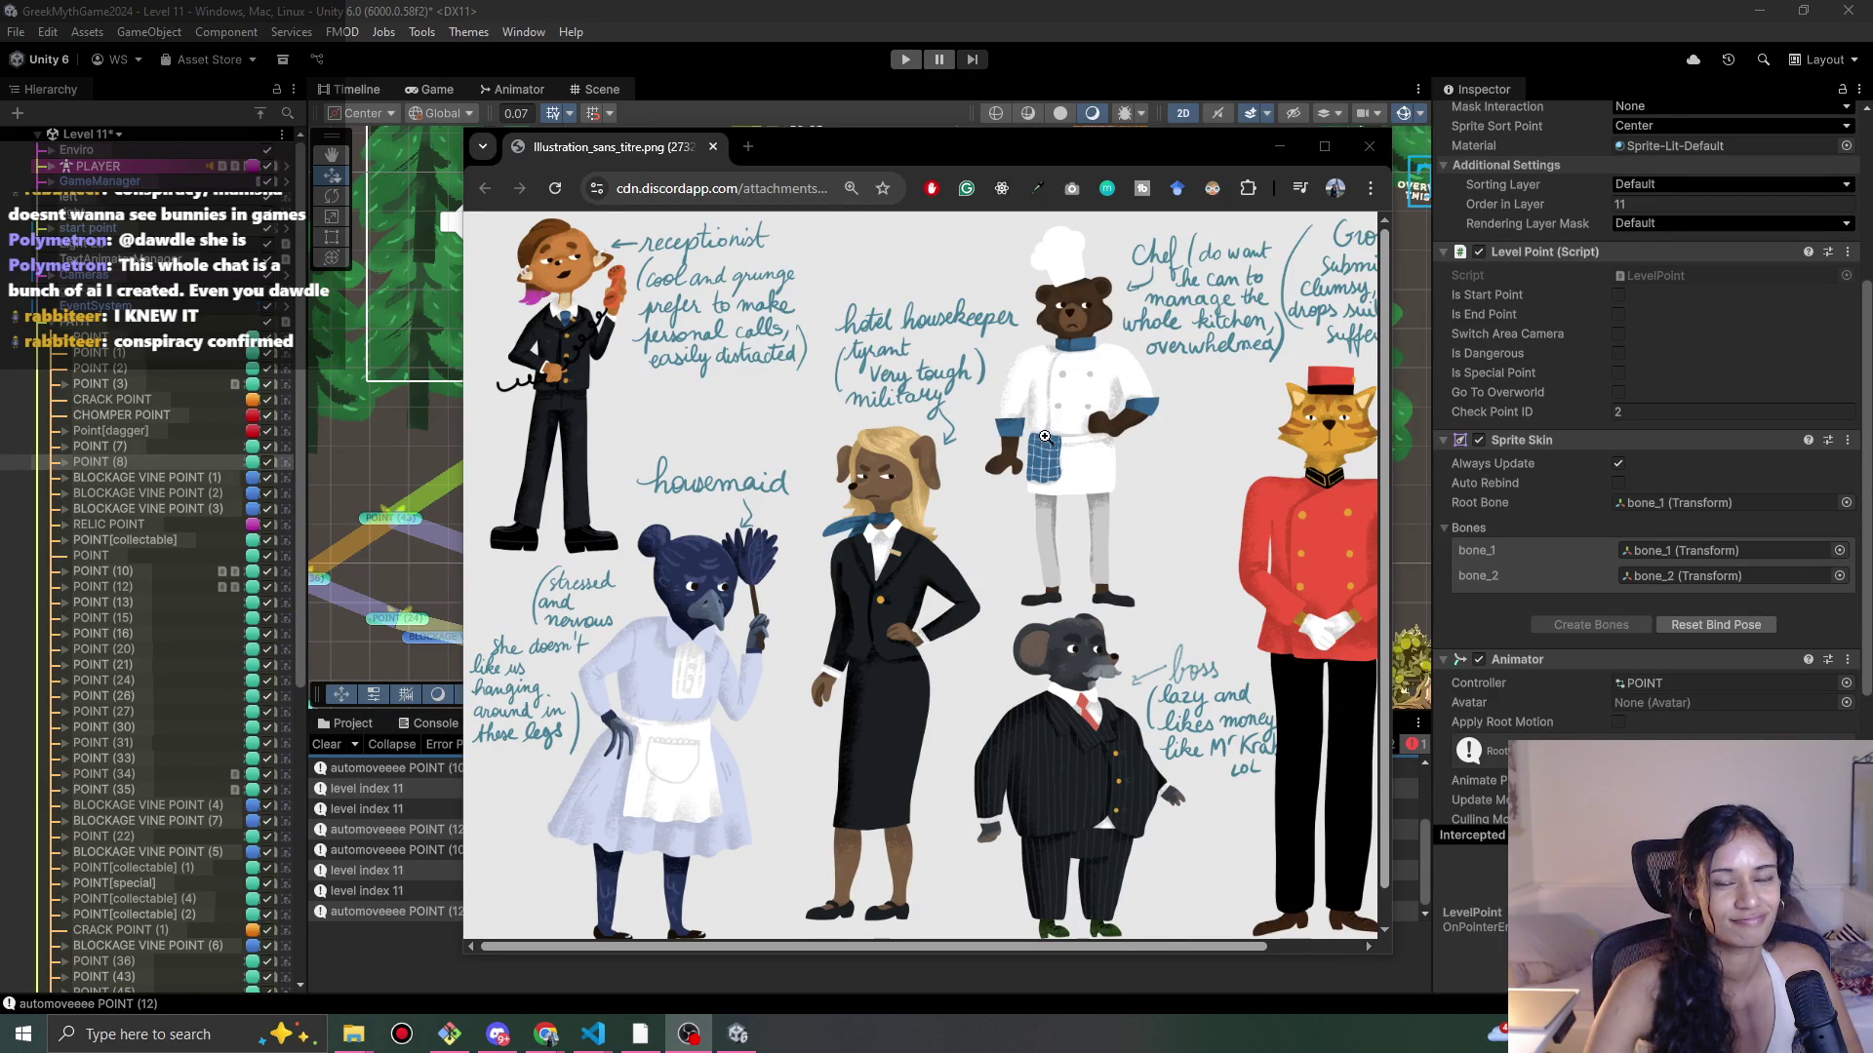
drag(952, 143, 925, 147)
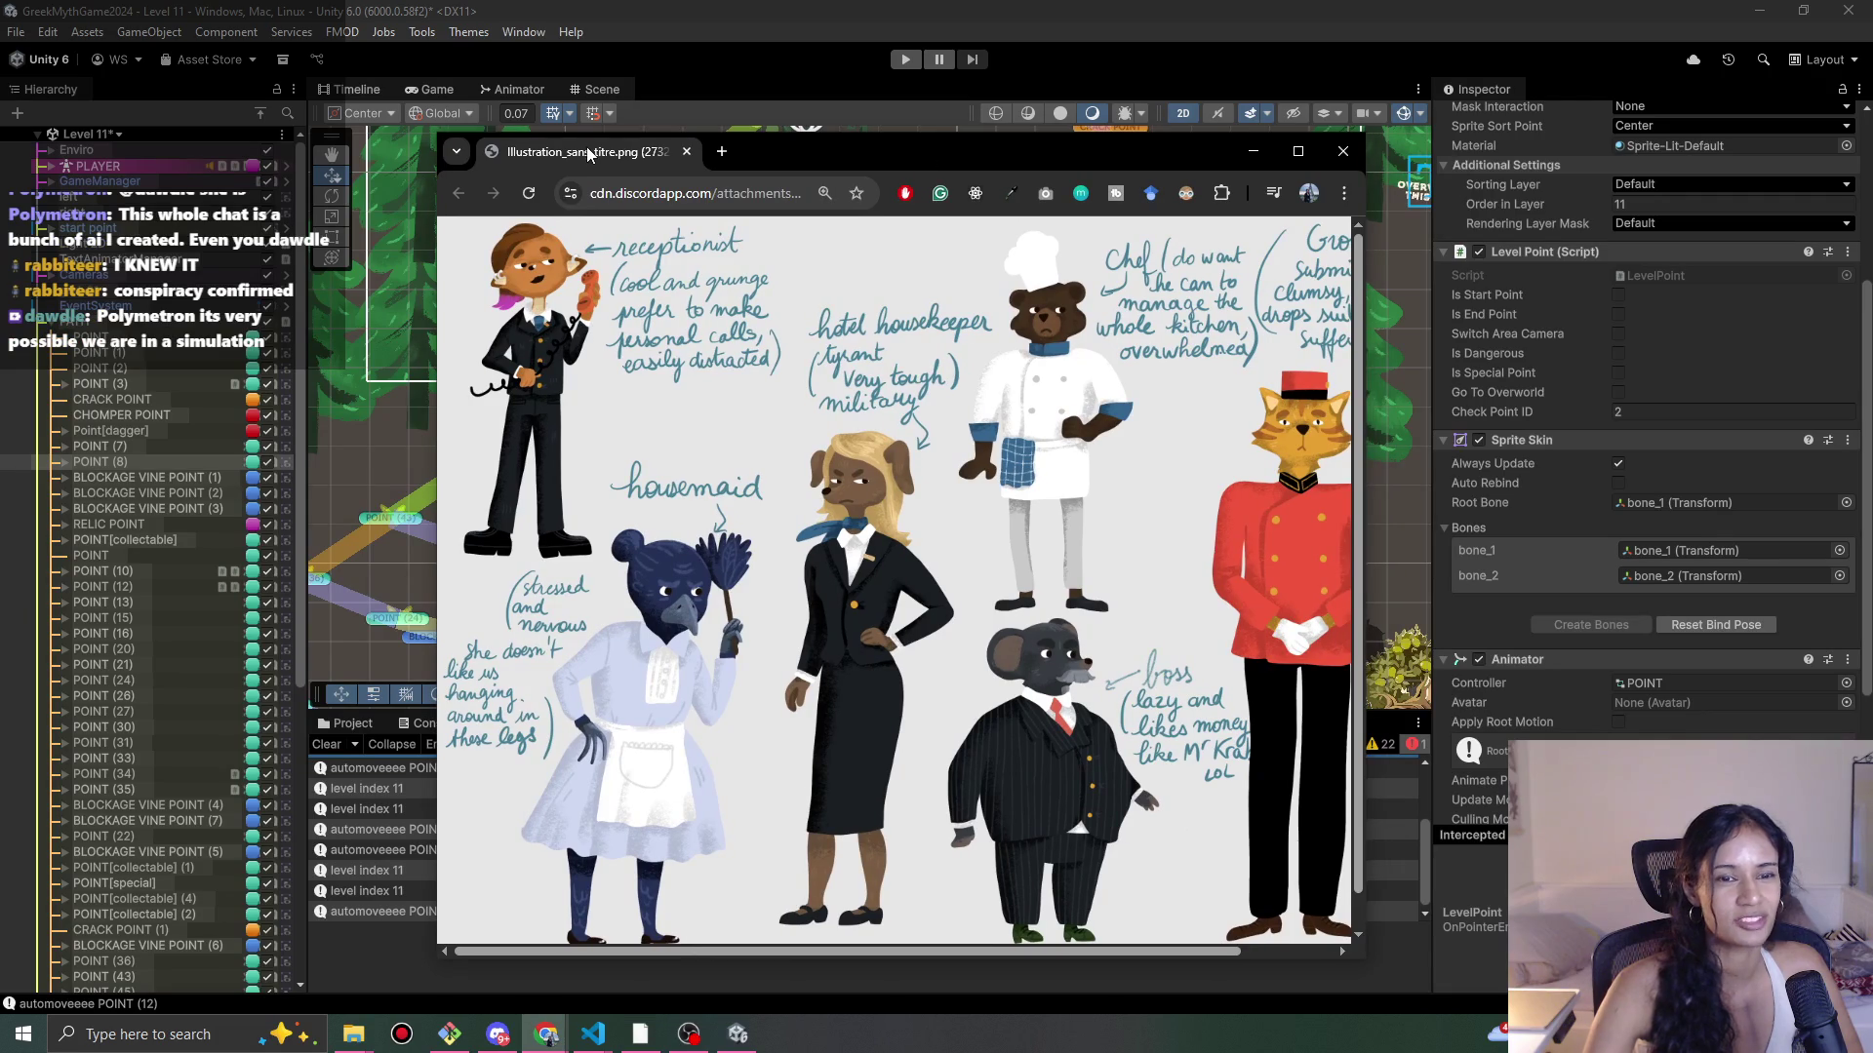
click(905, 401)
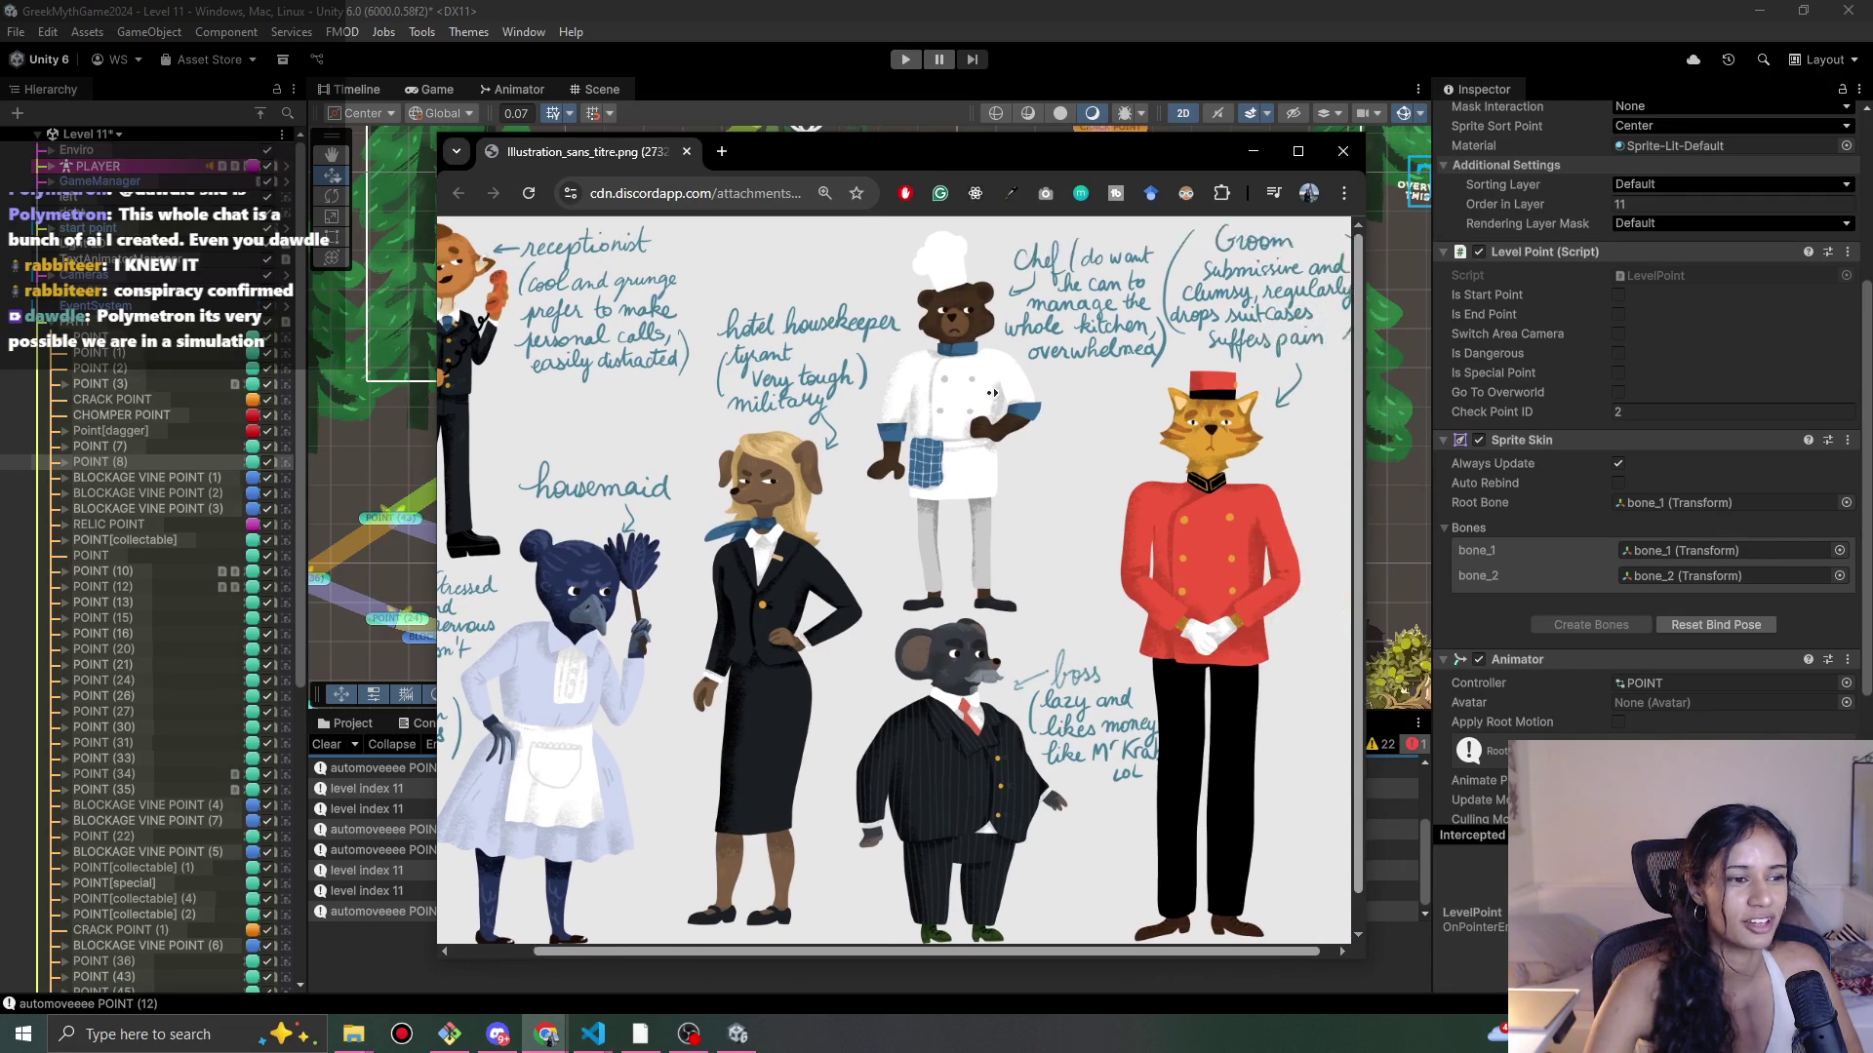
click(853, 358)
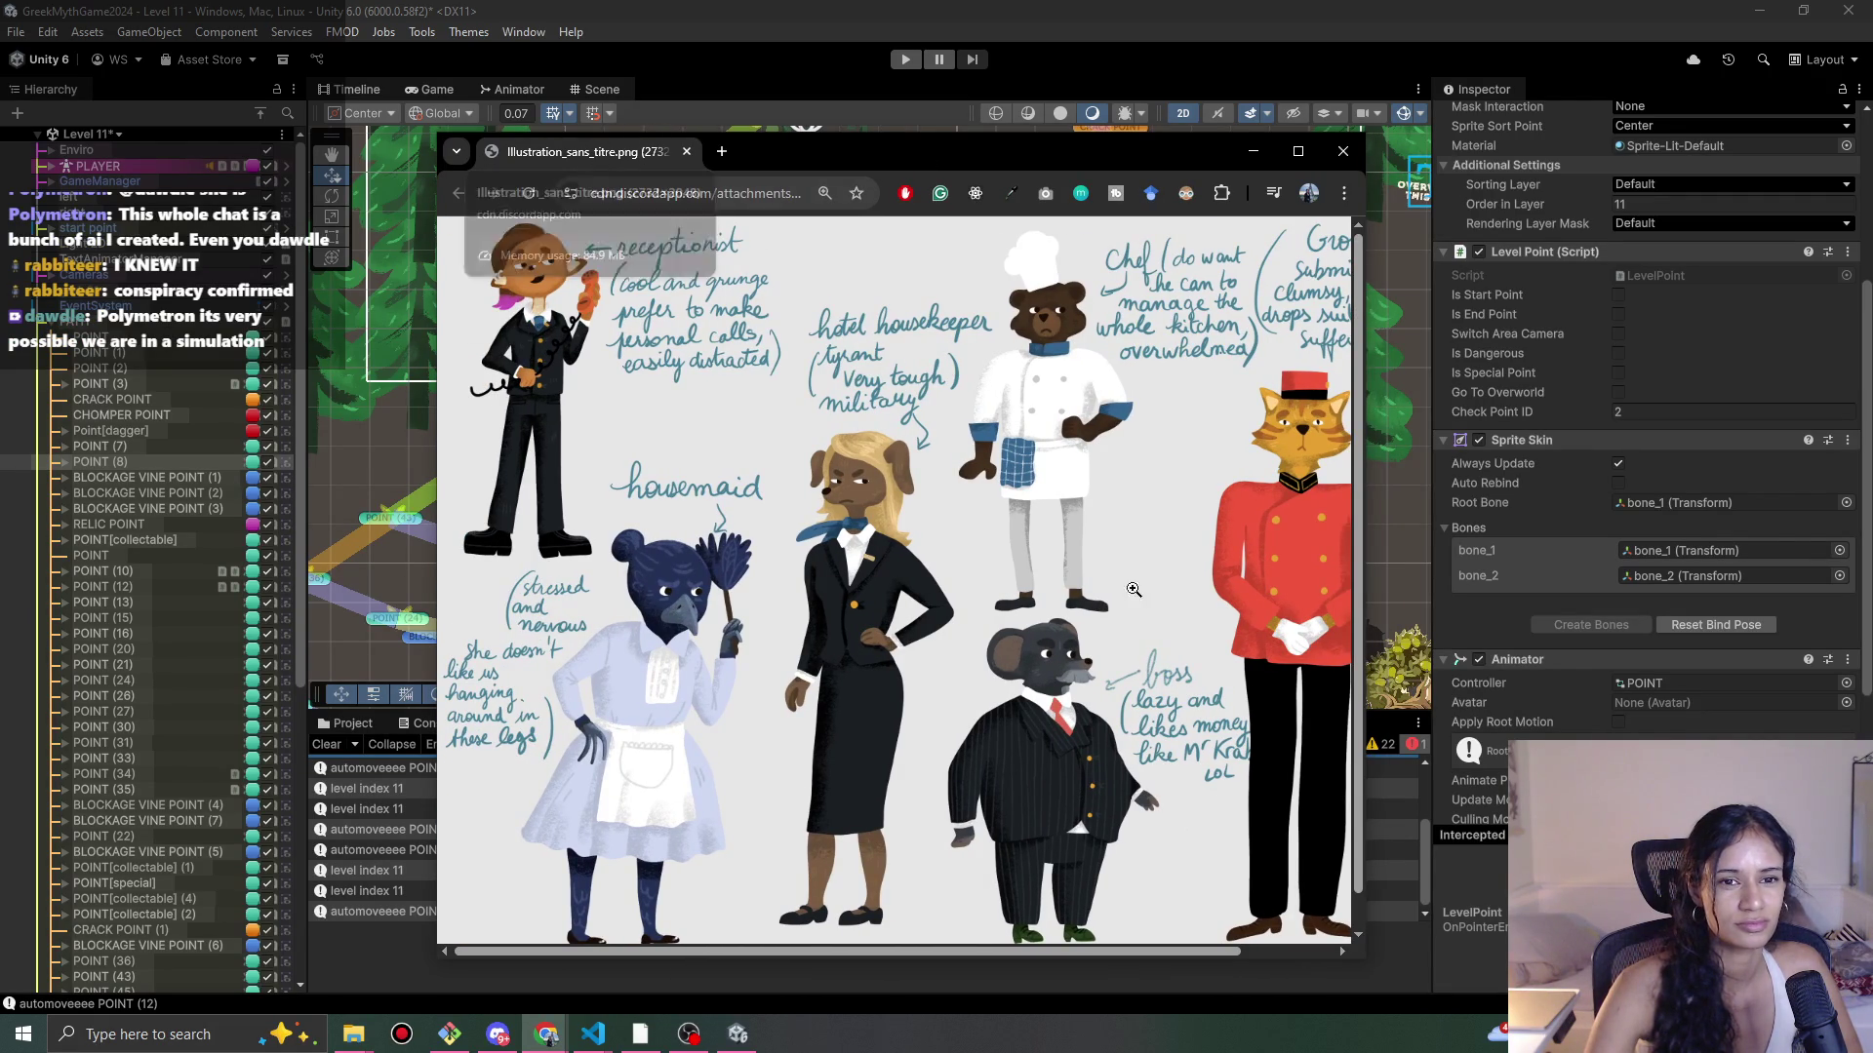
scroll(817, 446, right, 1)
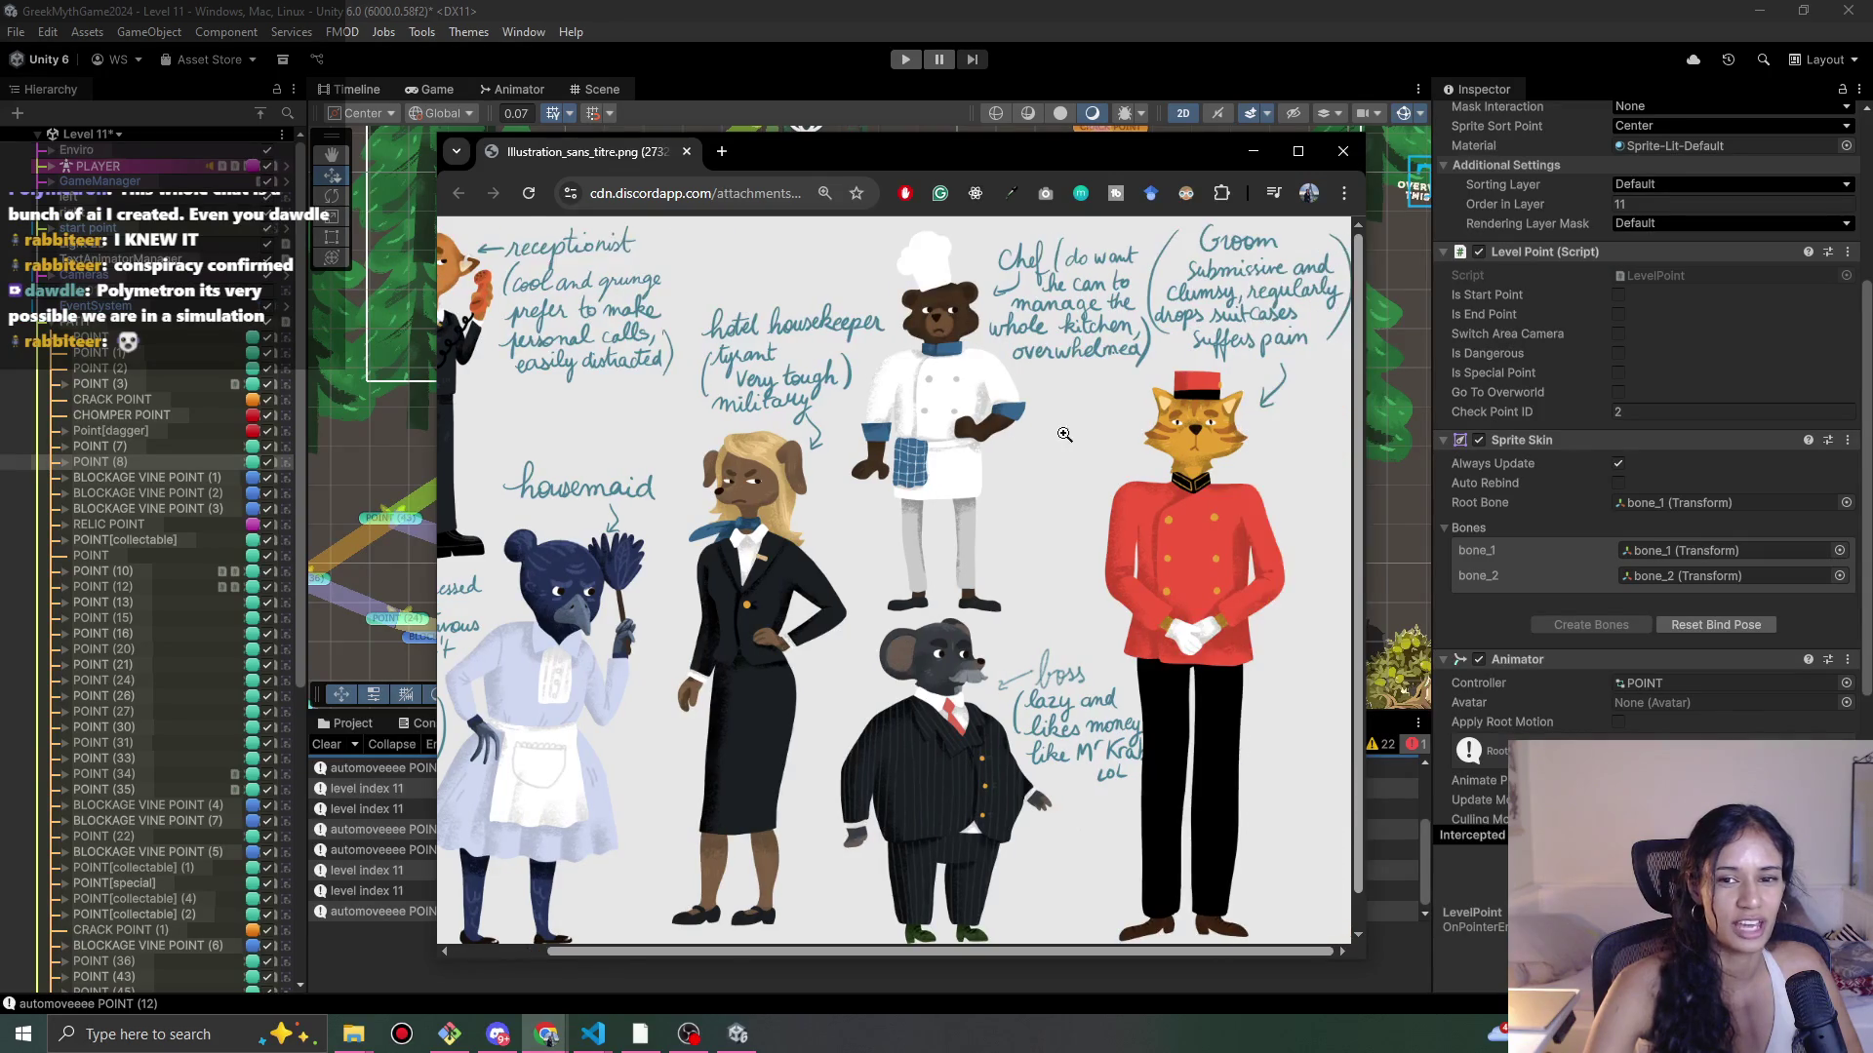
click(686, 151)
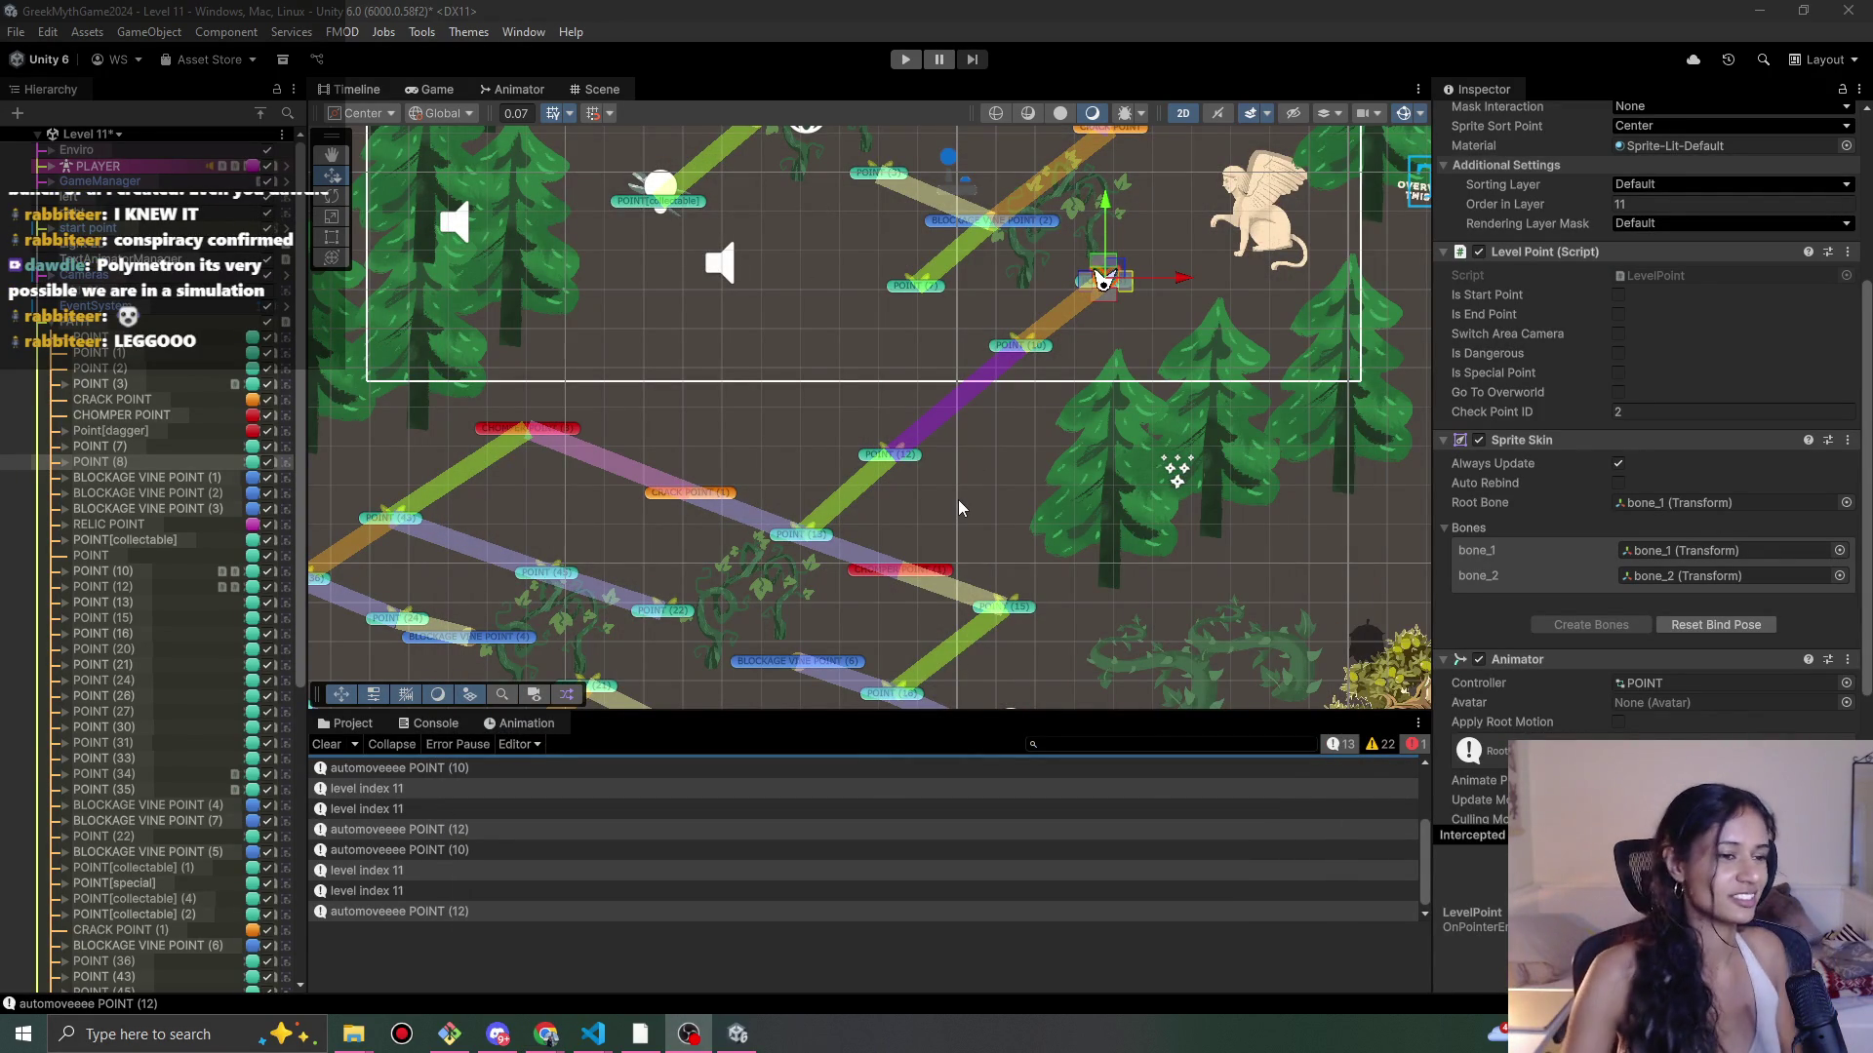
Step: Play Level 11, walk the character between POINT (12) and POINT (10) twice, then stop
click(905, 58)
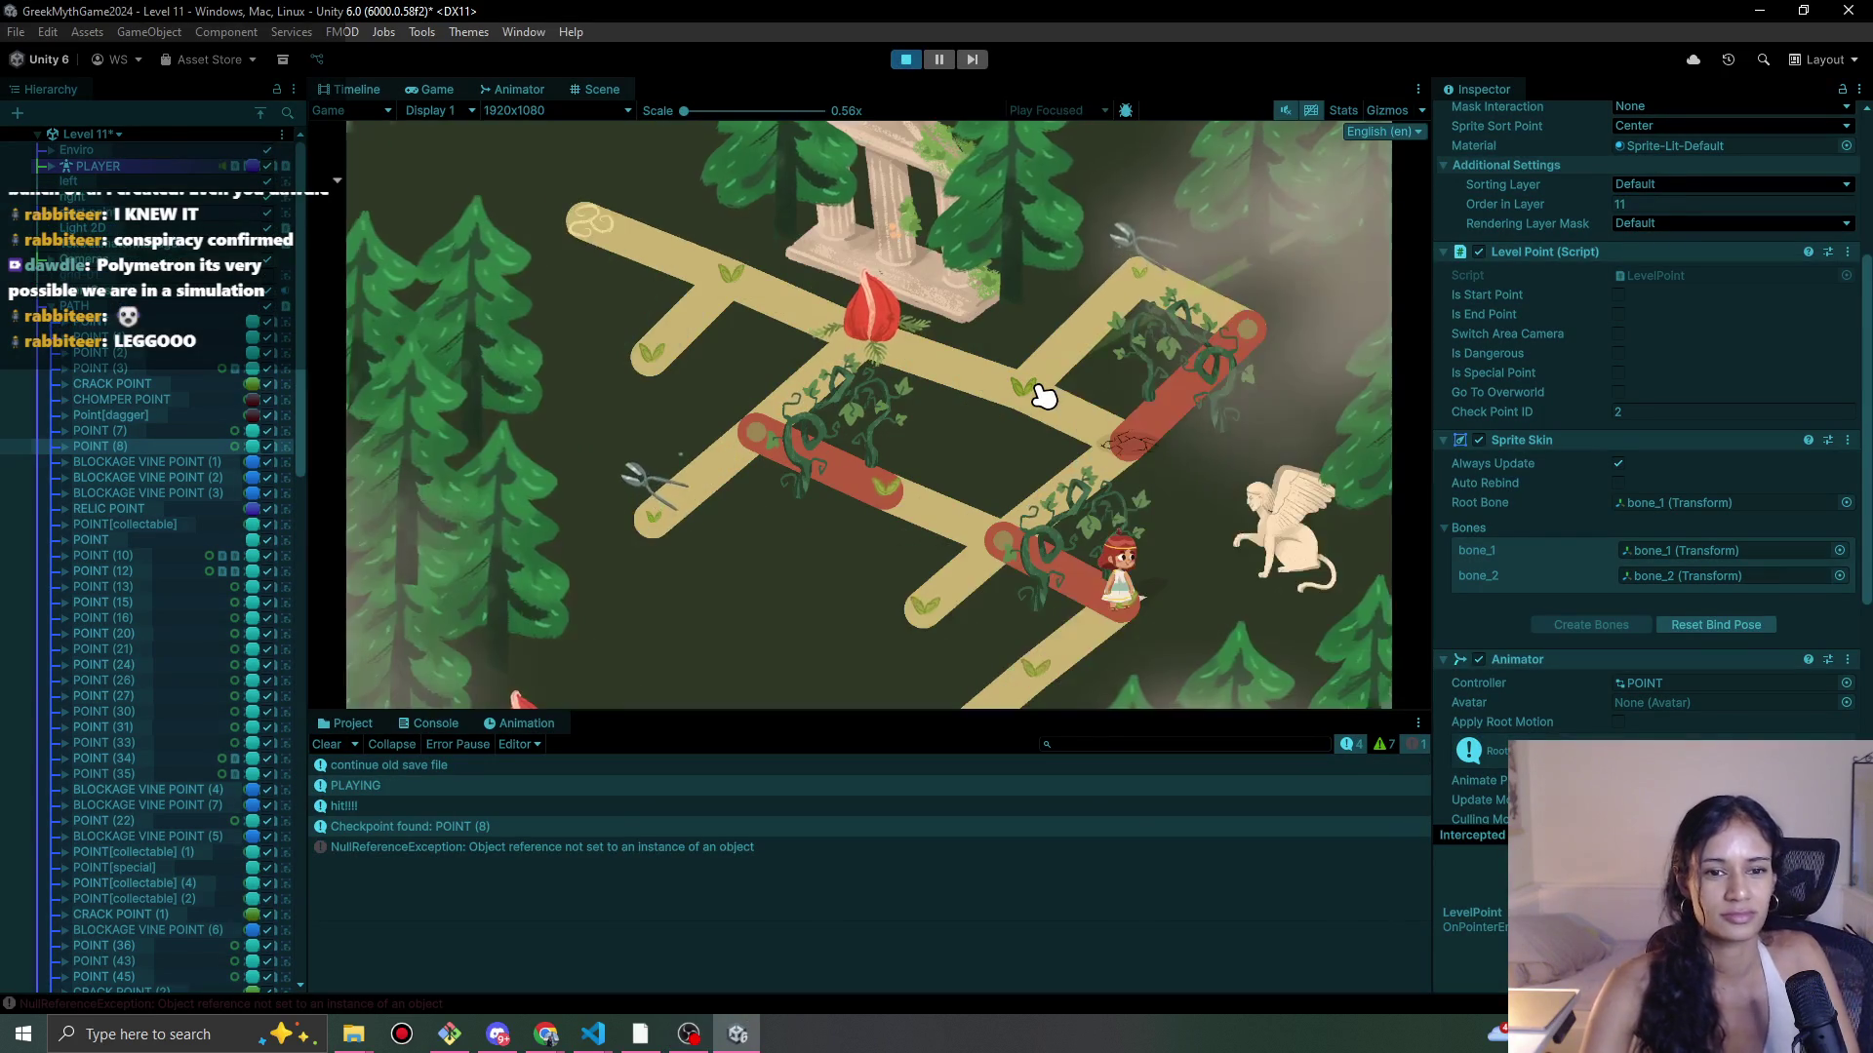
click(1059, 687)
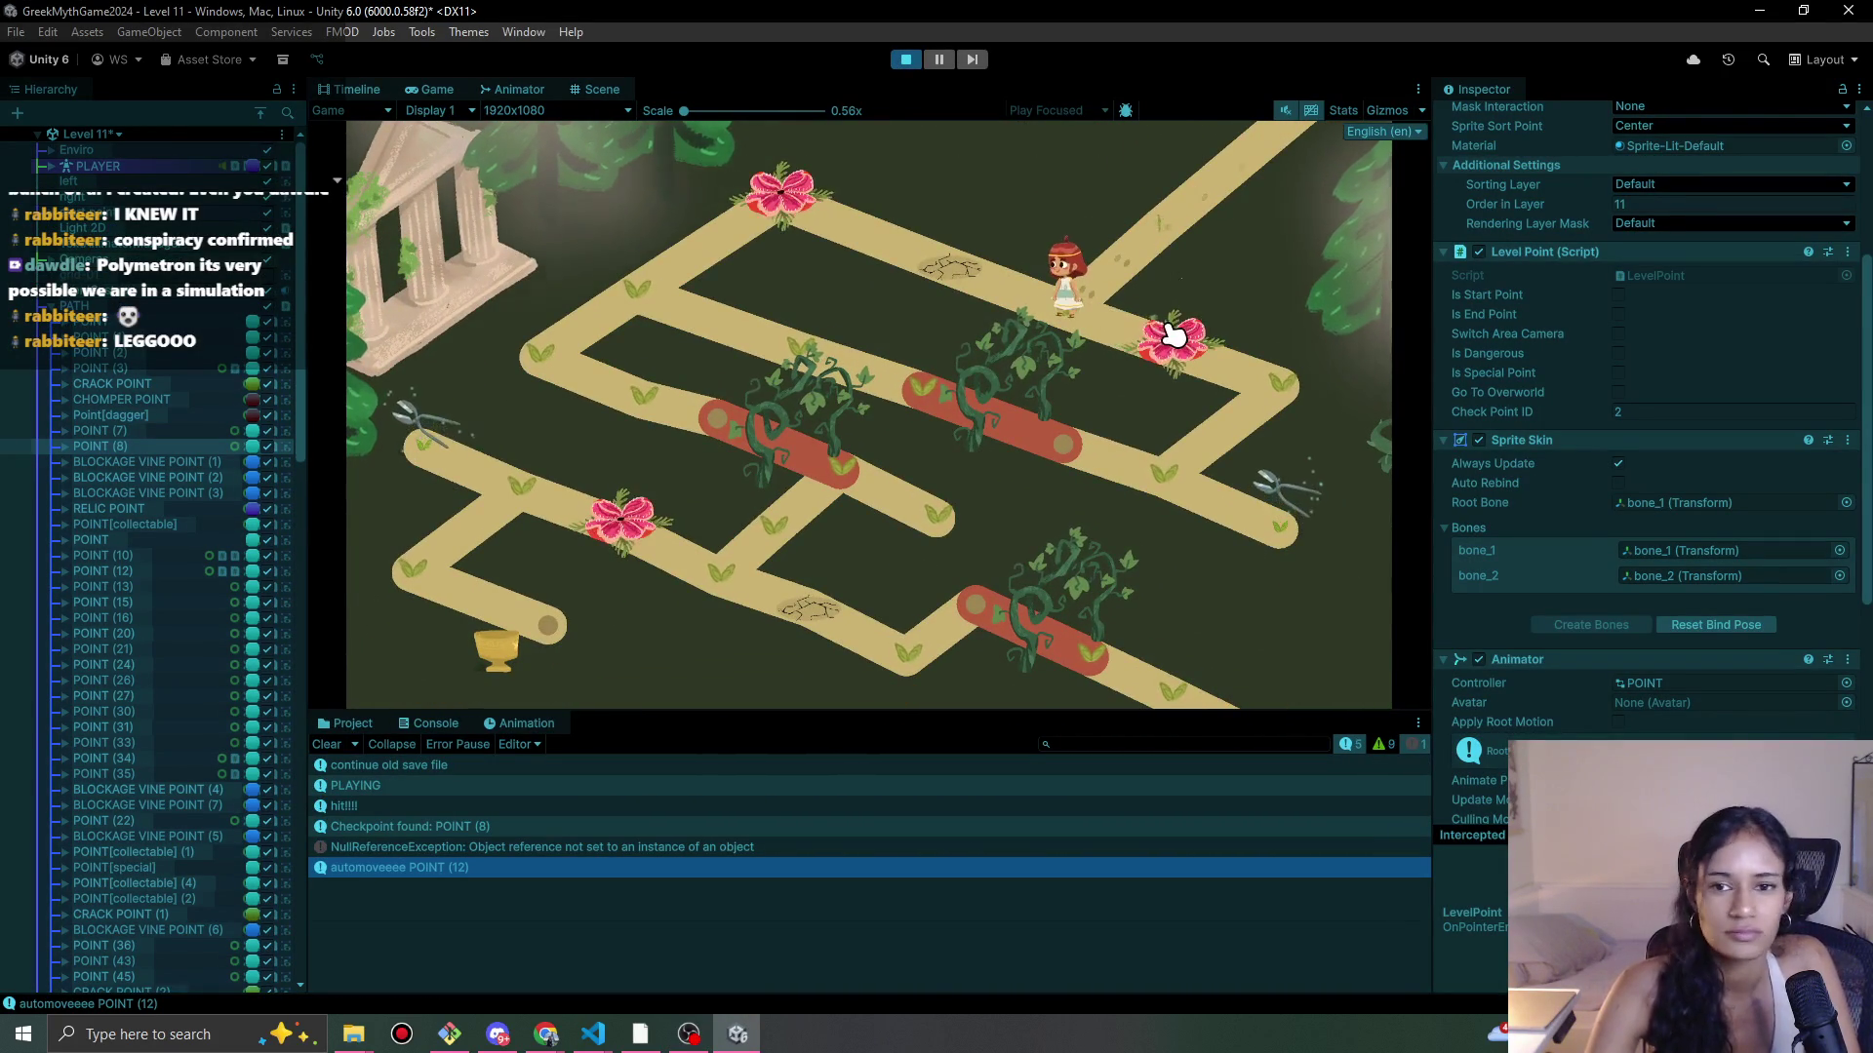
click(1174, 243)
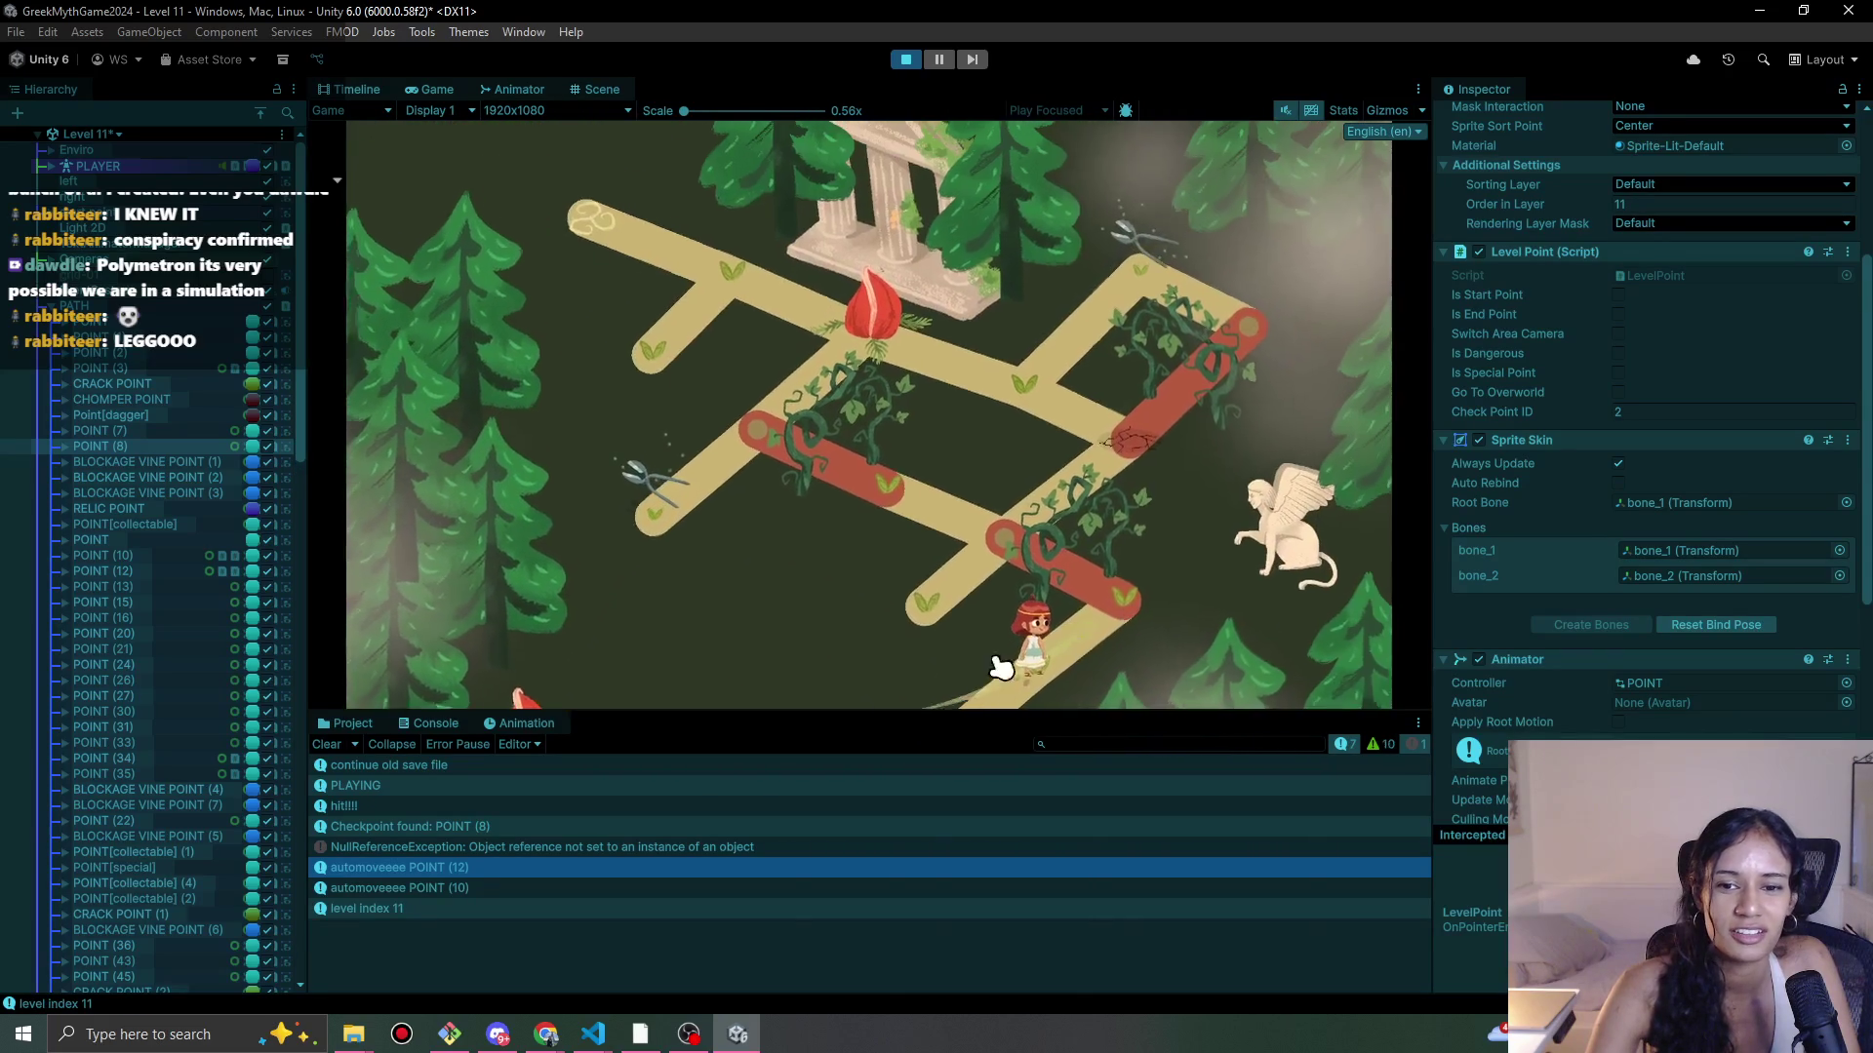
click(1055, 676)
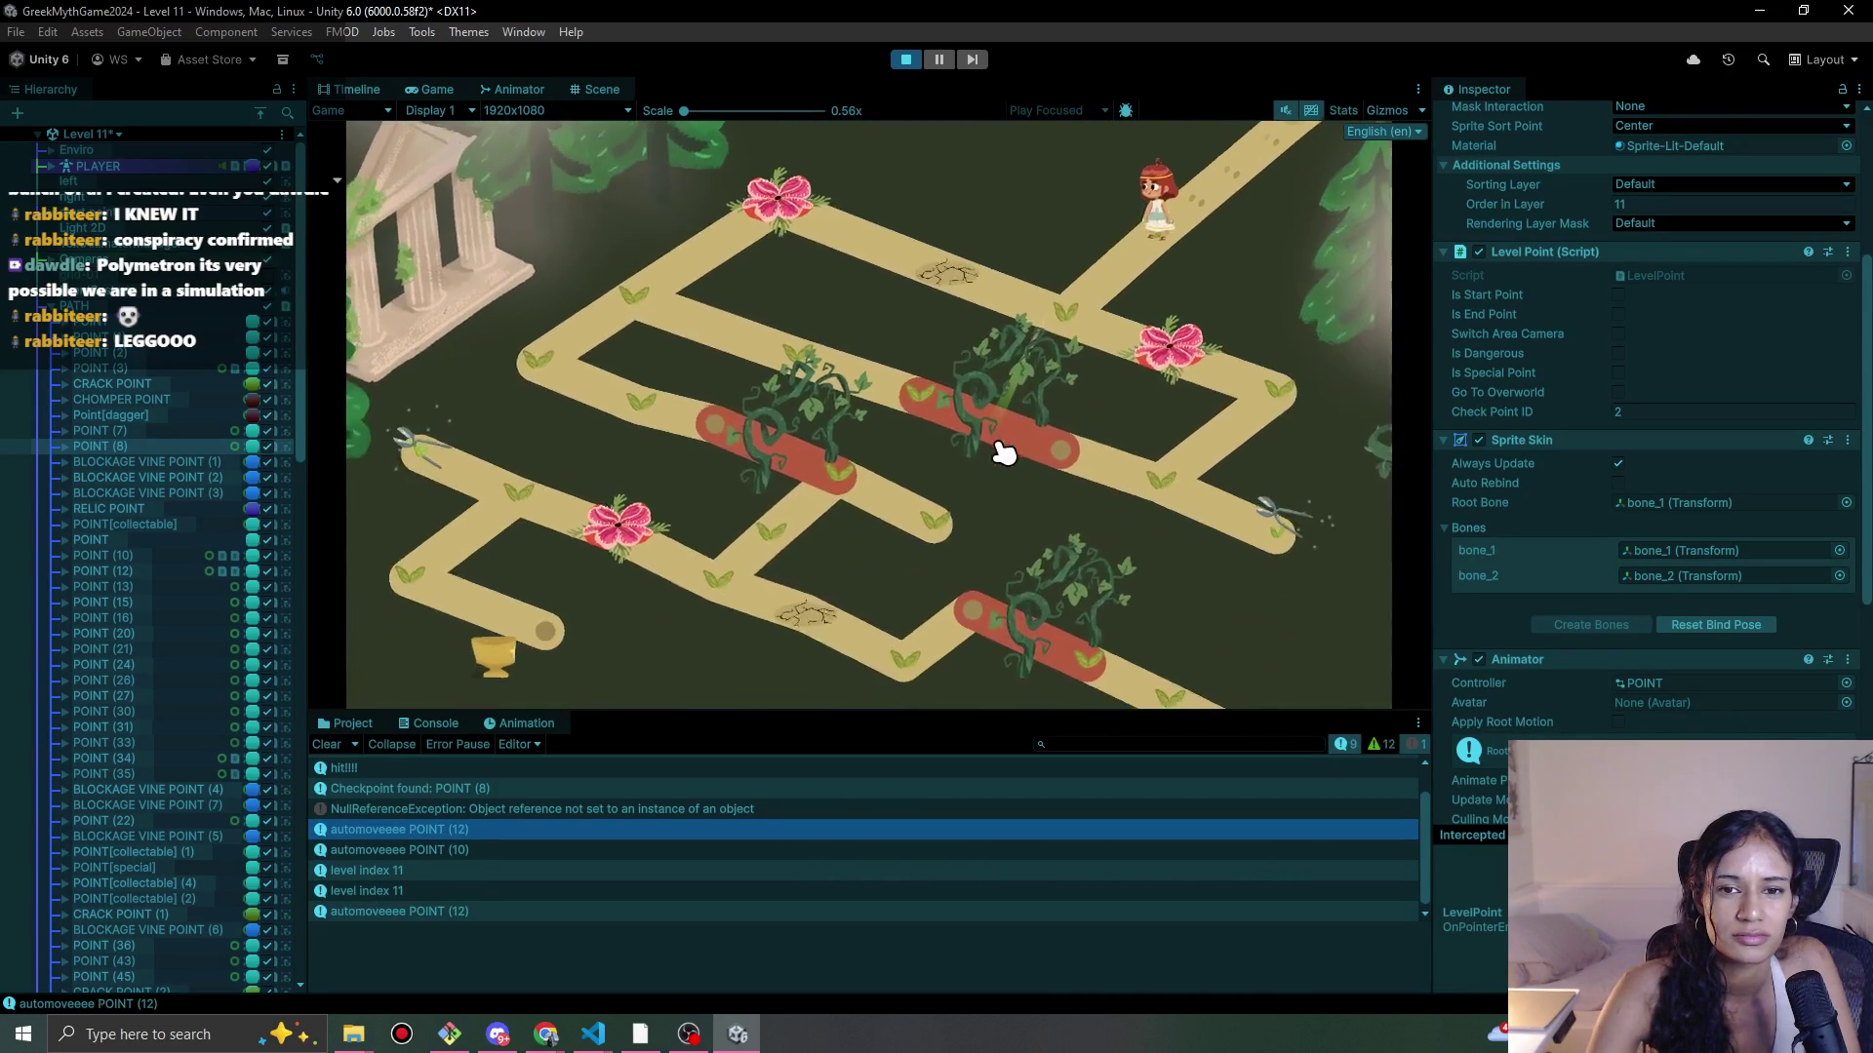
click(1065, 310)
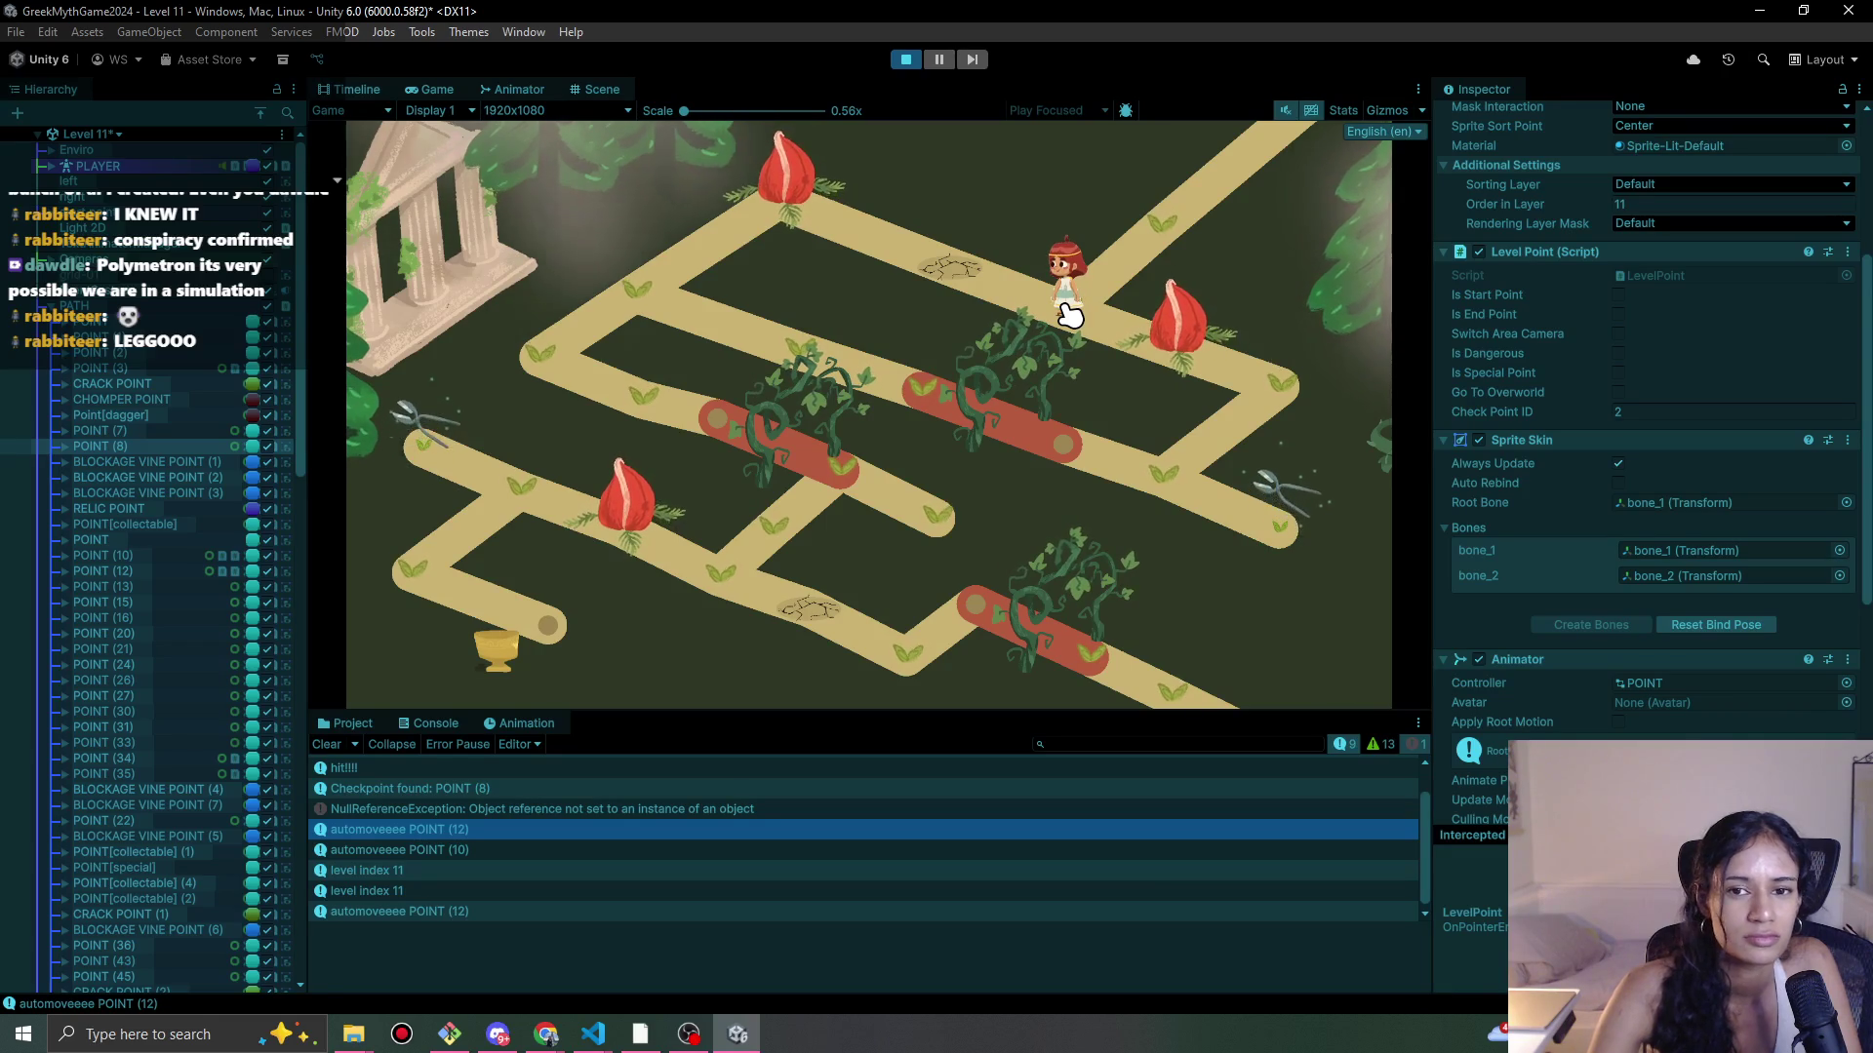
click(910, 60)
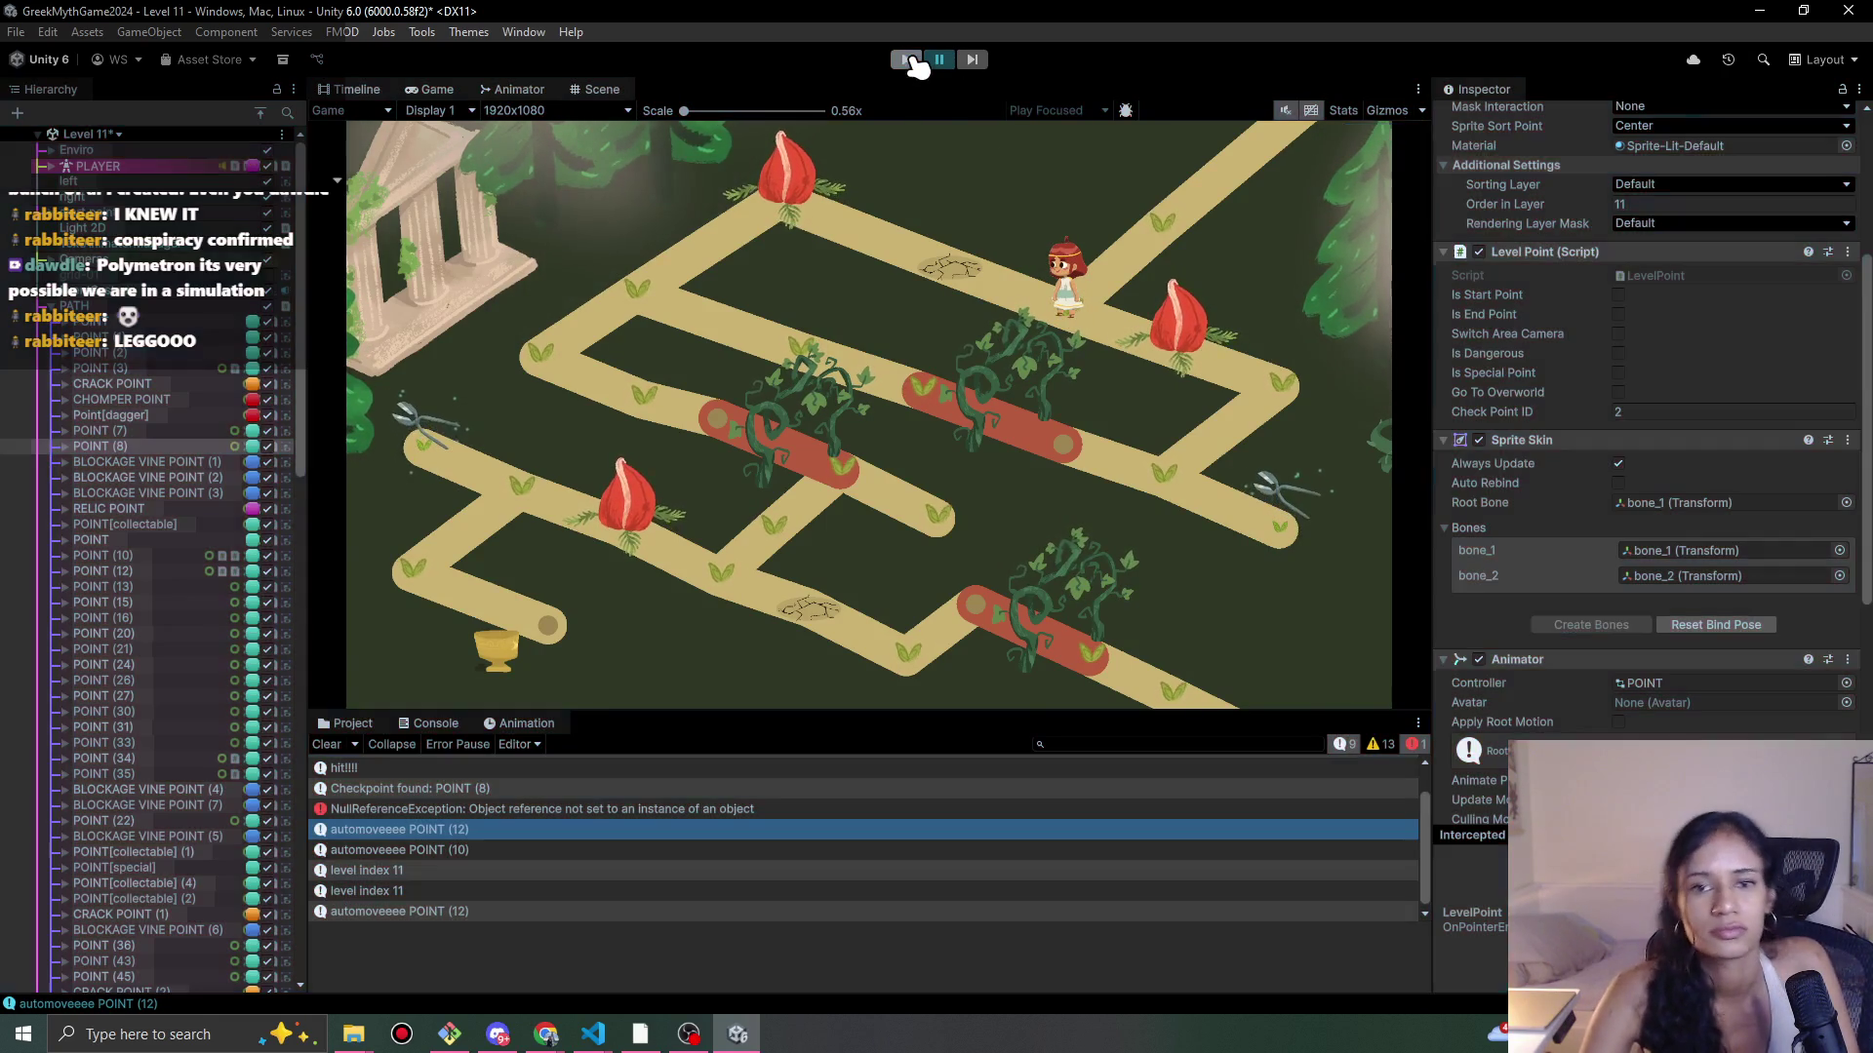
Step: Move CRACK POINT (1) up and left, and relink the neighbouring path point to the upper-left point
scroll(681, 495, up, 5)
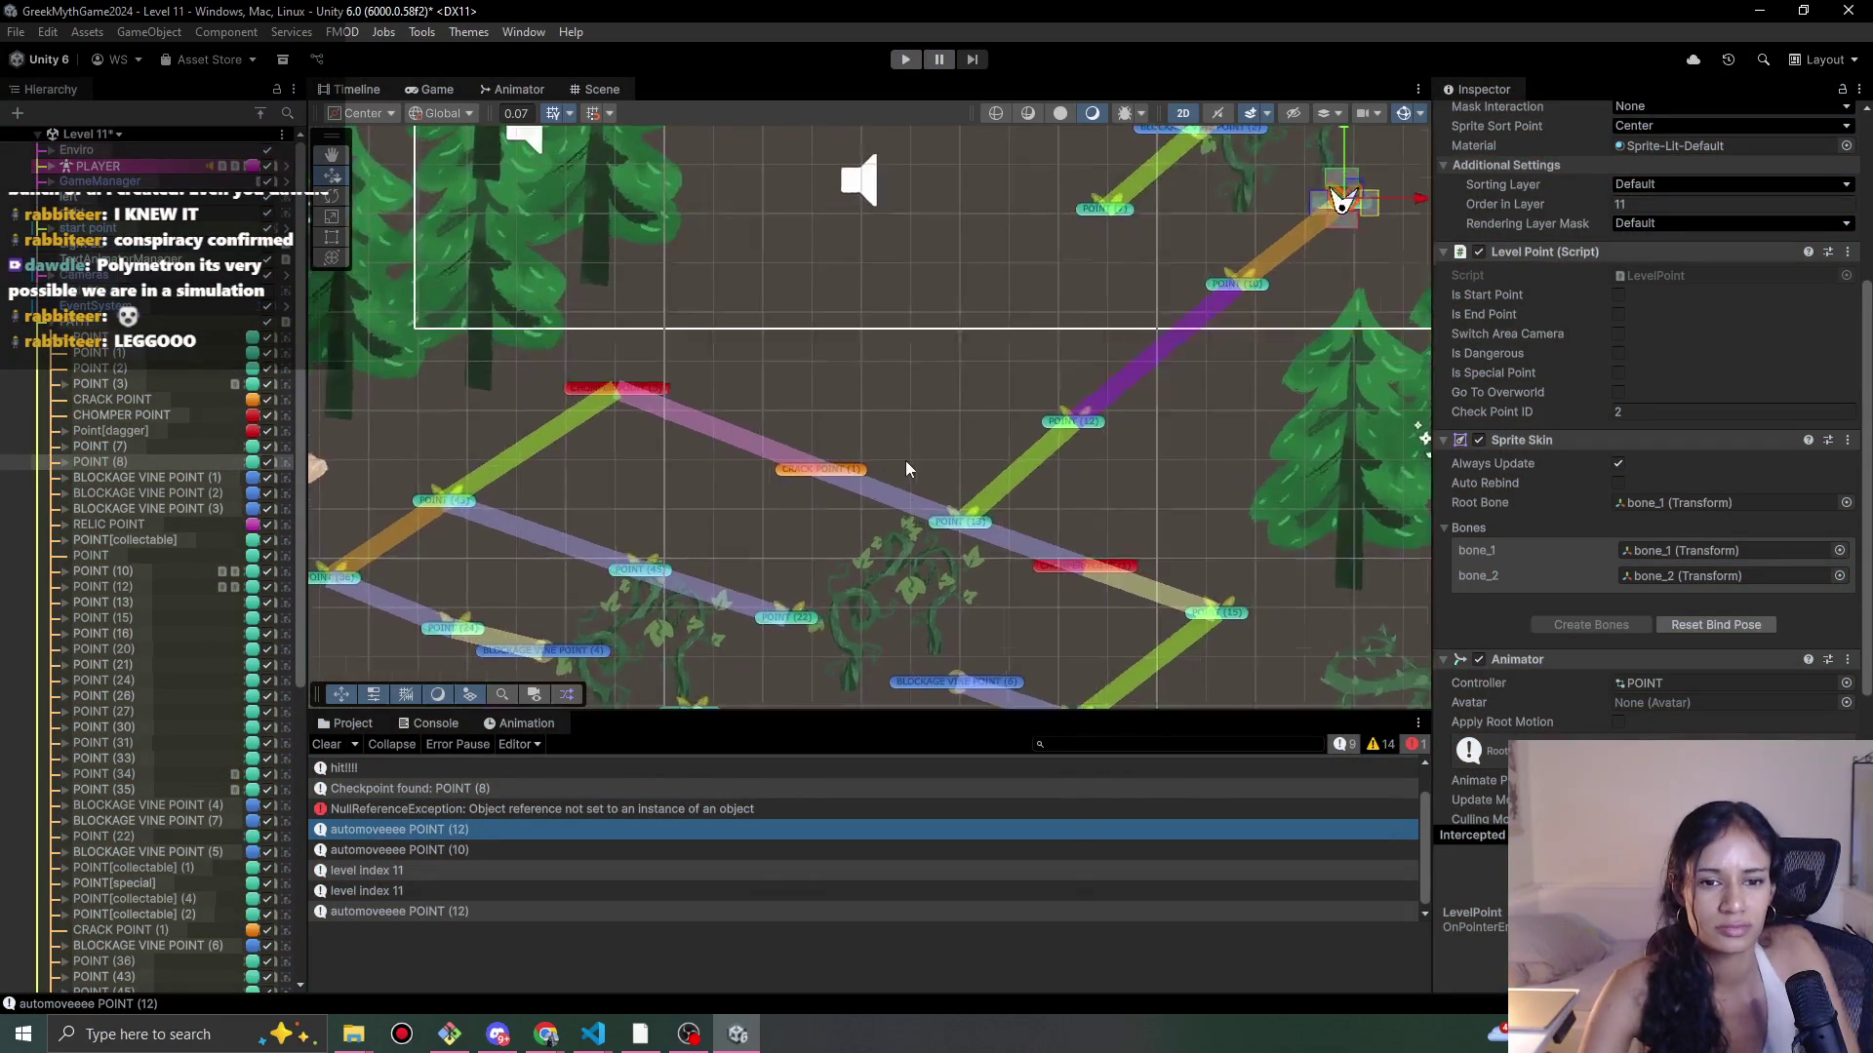
click(806, 472)
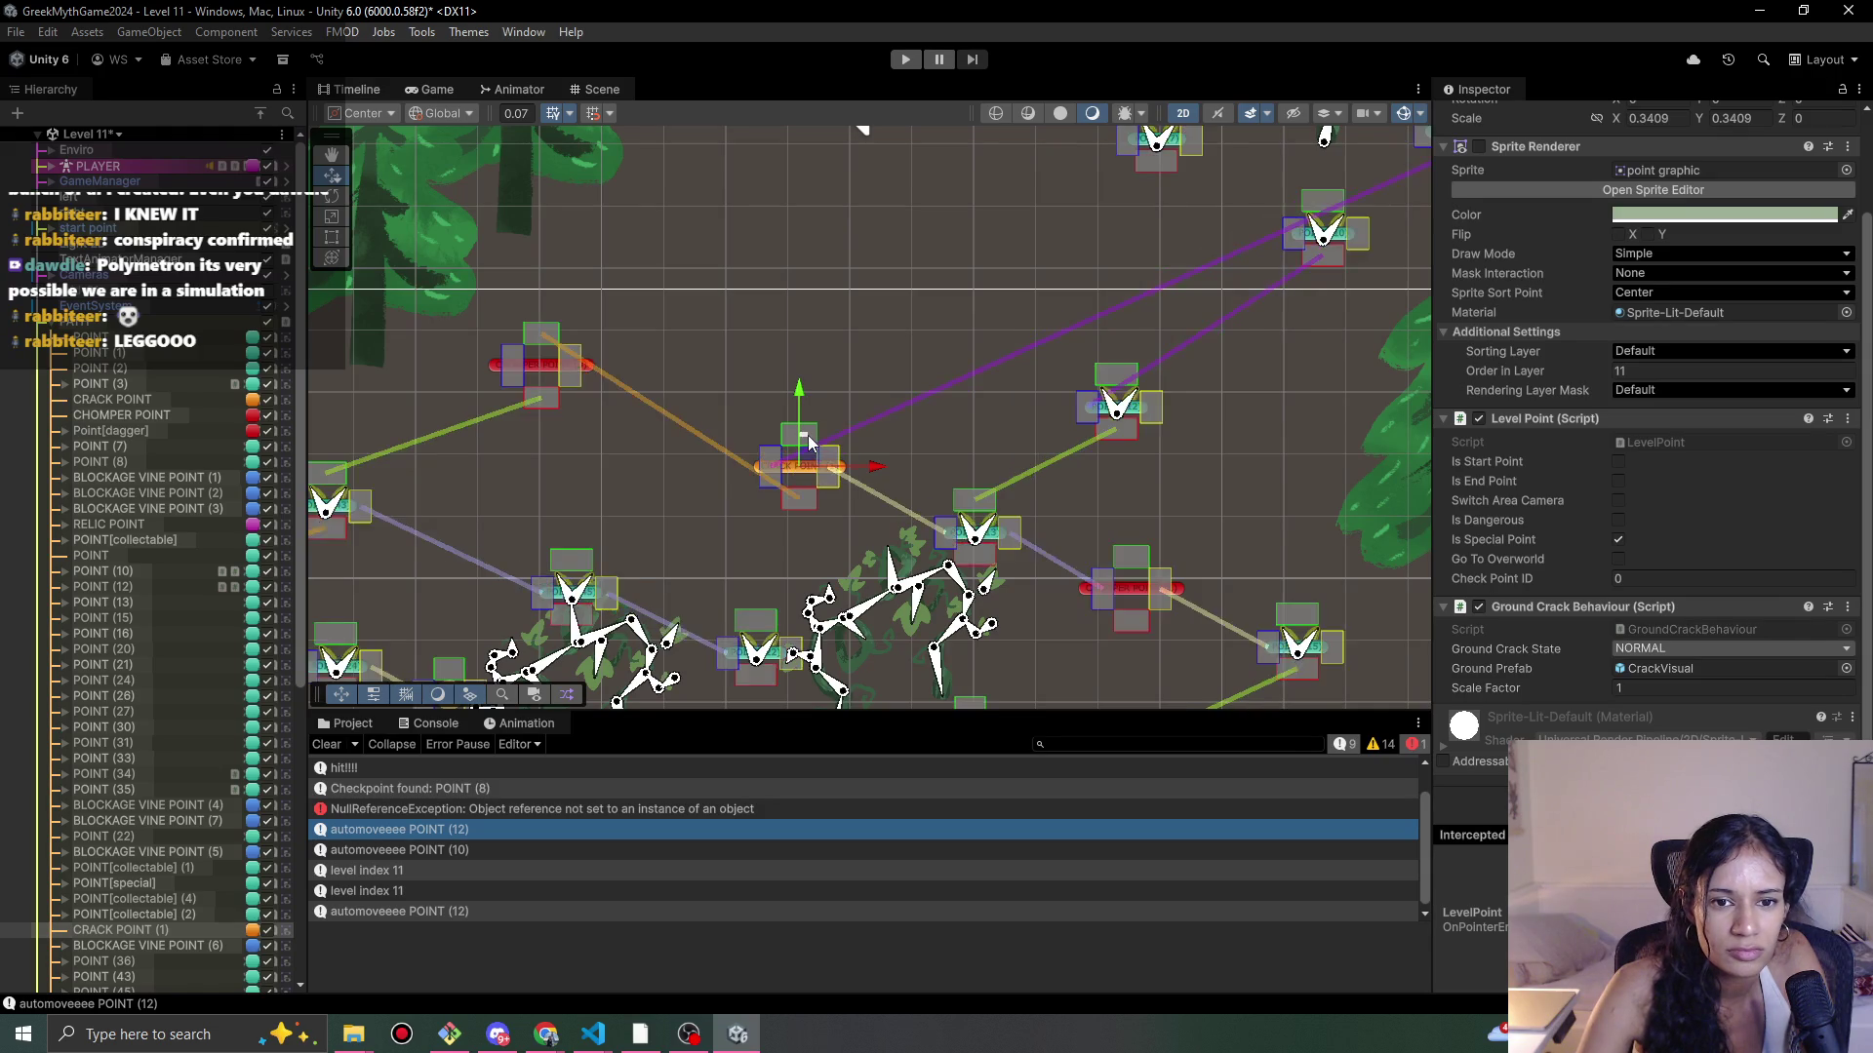
mouse_move(801, 464)
mouse_down()
mouse_move(774, 429)
mouse_move(711, 430)
mouse_up()
mouse_move(821, 505)
mouse_down()
mouse_move(874, 447)
mouse_move(829, 442)
mouse_up()
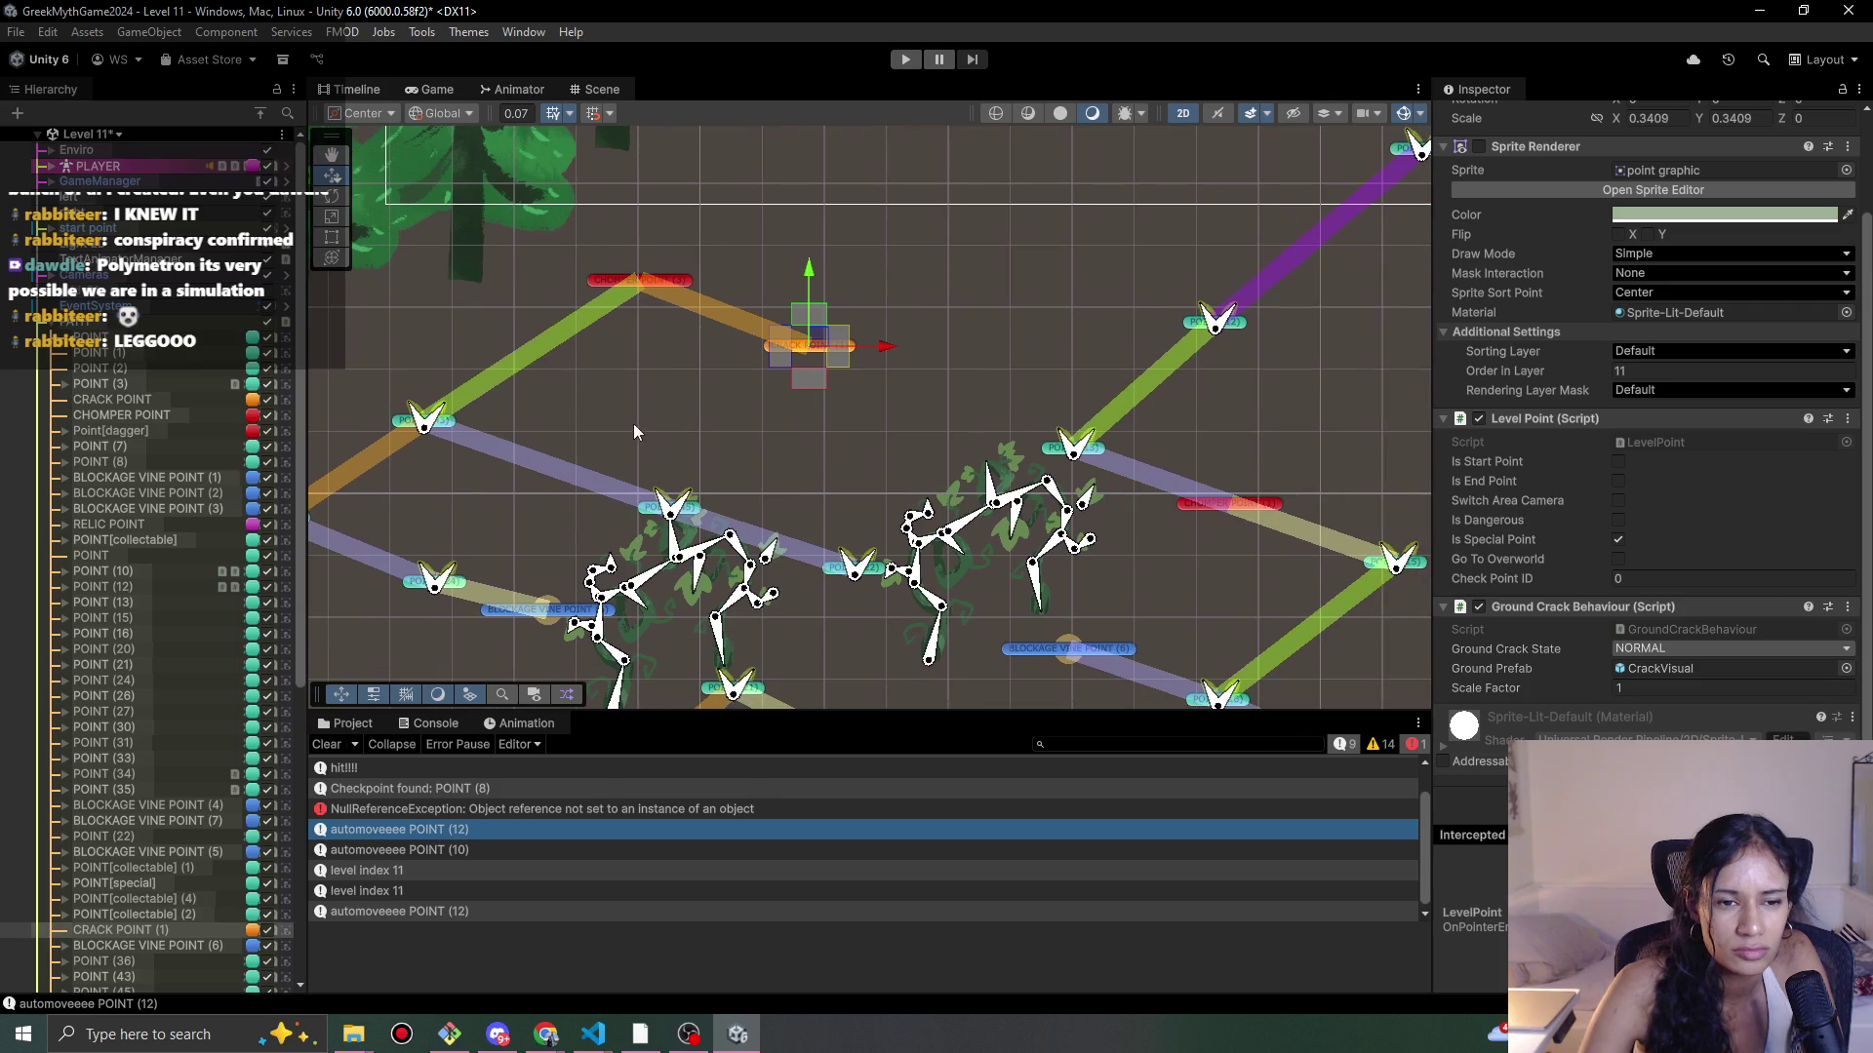
click(646, 514)
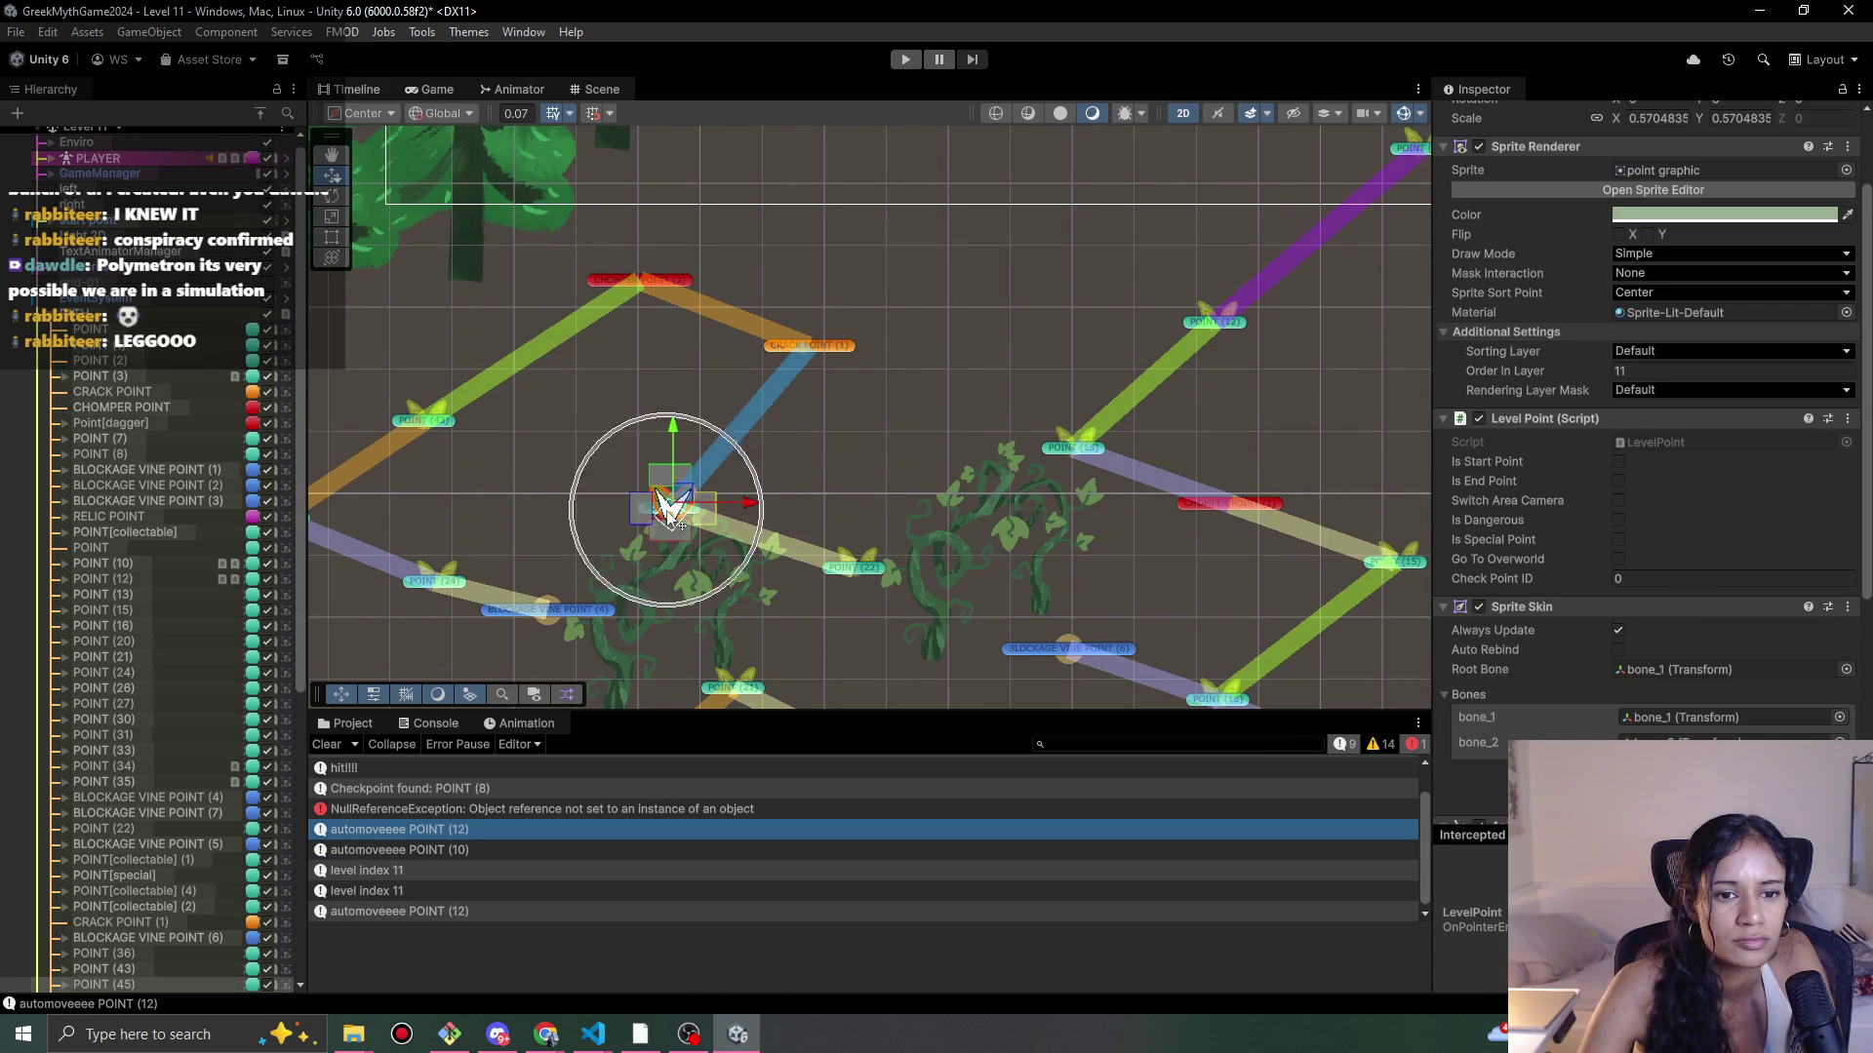
drag(669, 510, 427, 421)
click(809, 345)
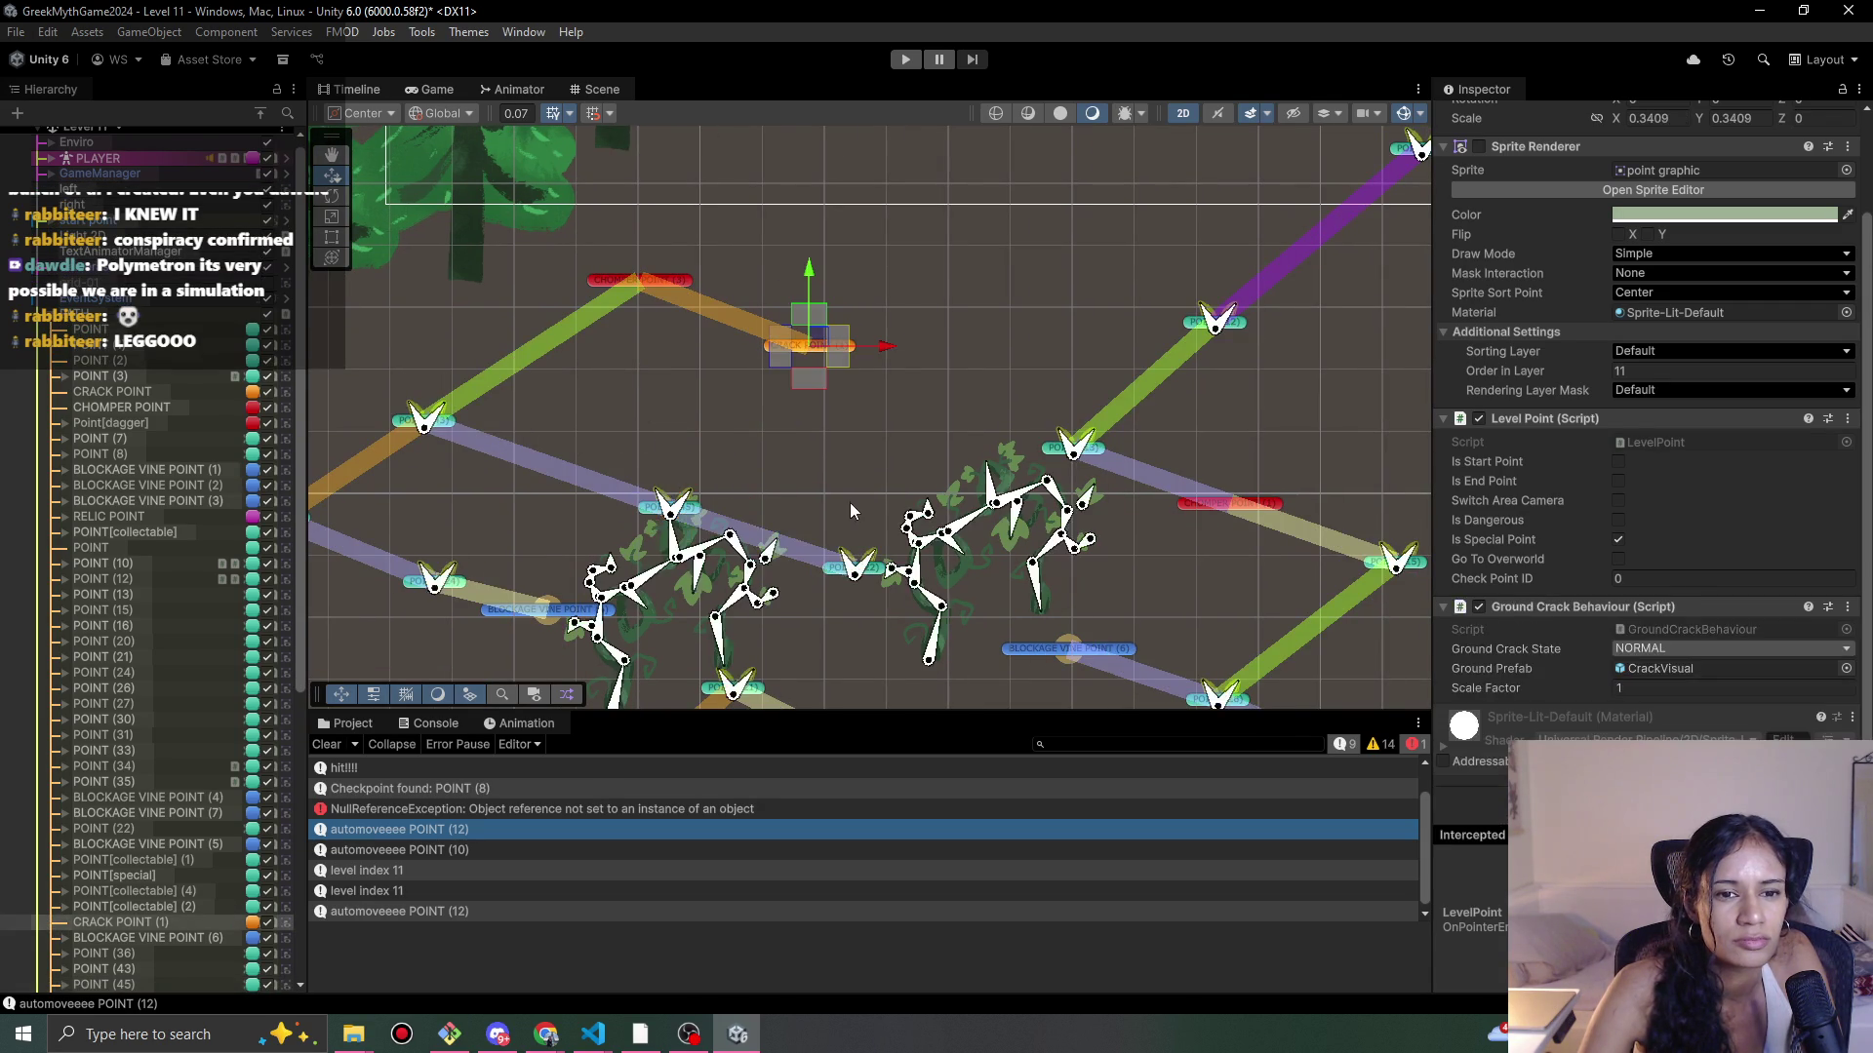
Step: Duplicate POINT (45) as POINT (48) and place it near the crack point at about X -4.31, Y -8.35
click(641, 508)
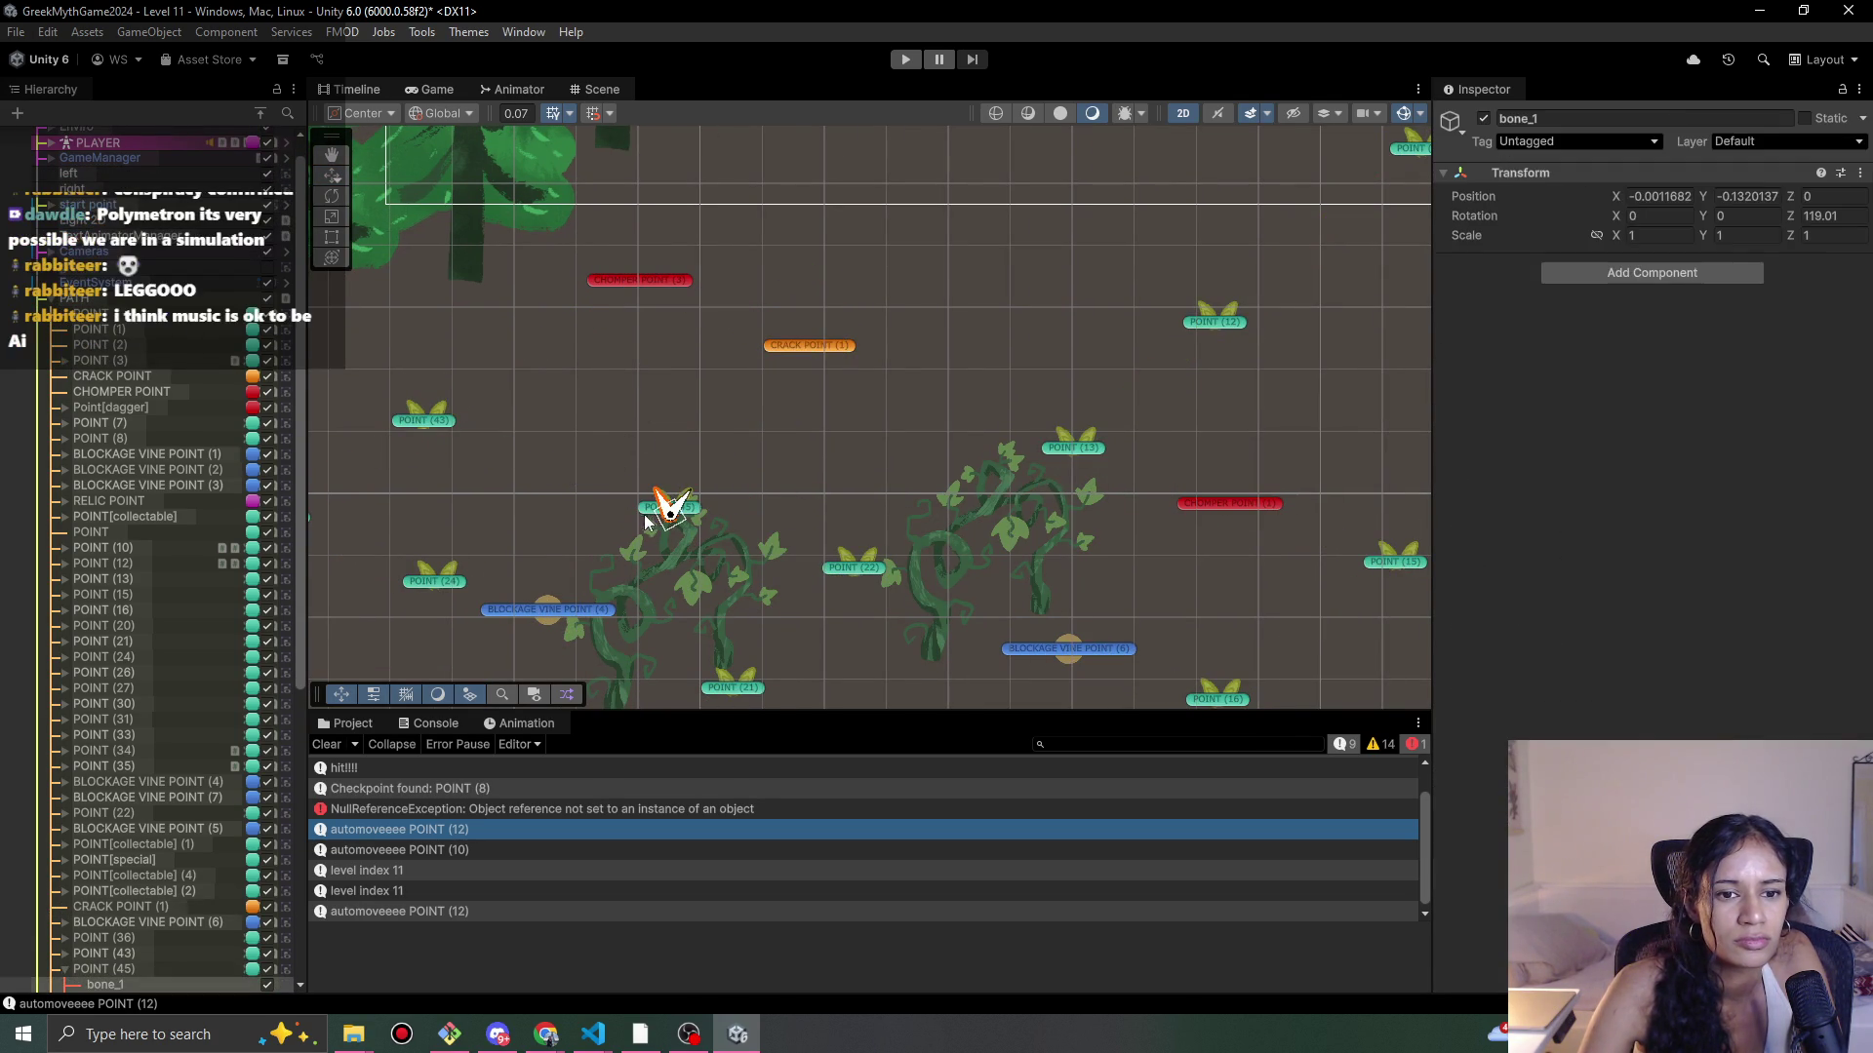
click(639, 507)
key(ctrl+d)
mouse_move(688, 515)
mouse_down()
mouse_move(980, 427)
mouse_move(954, 404)
mouse_up()
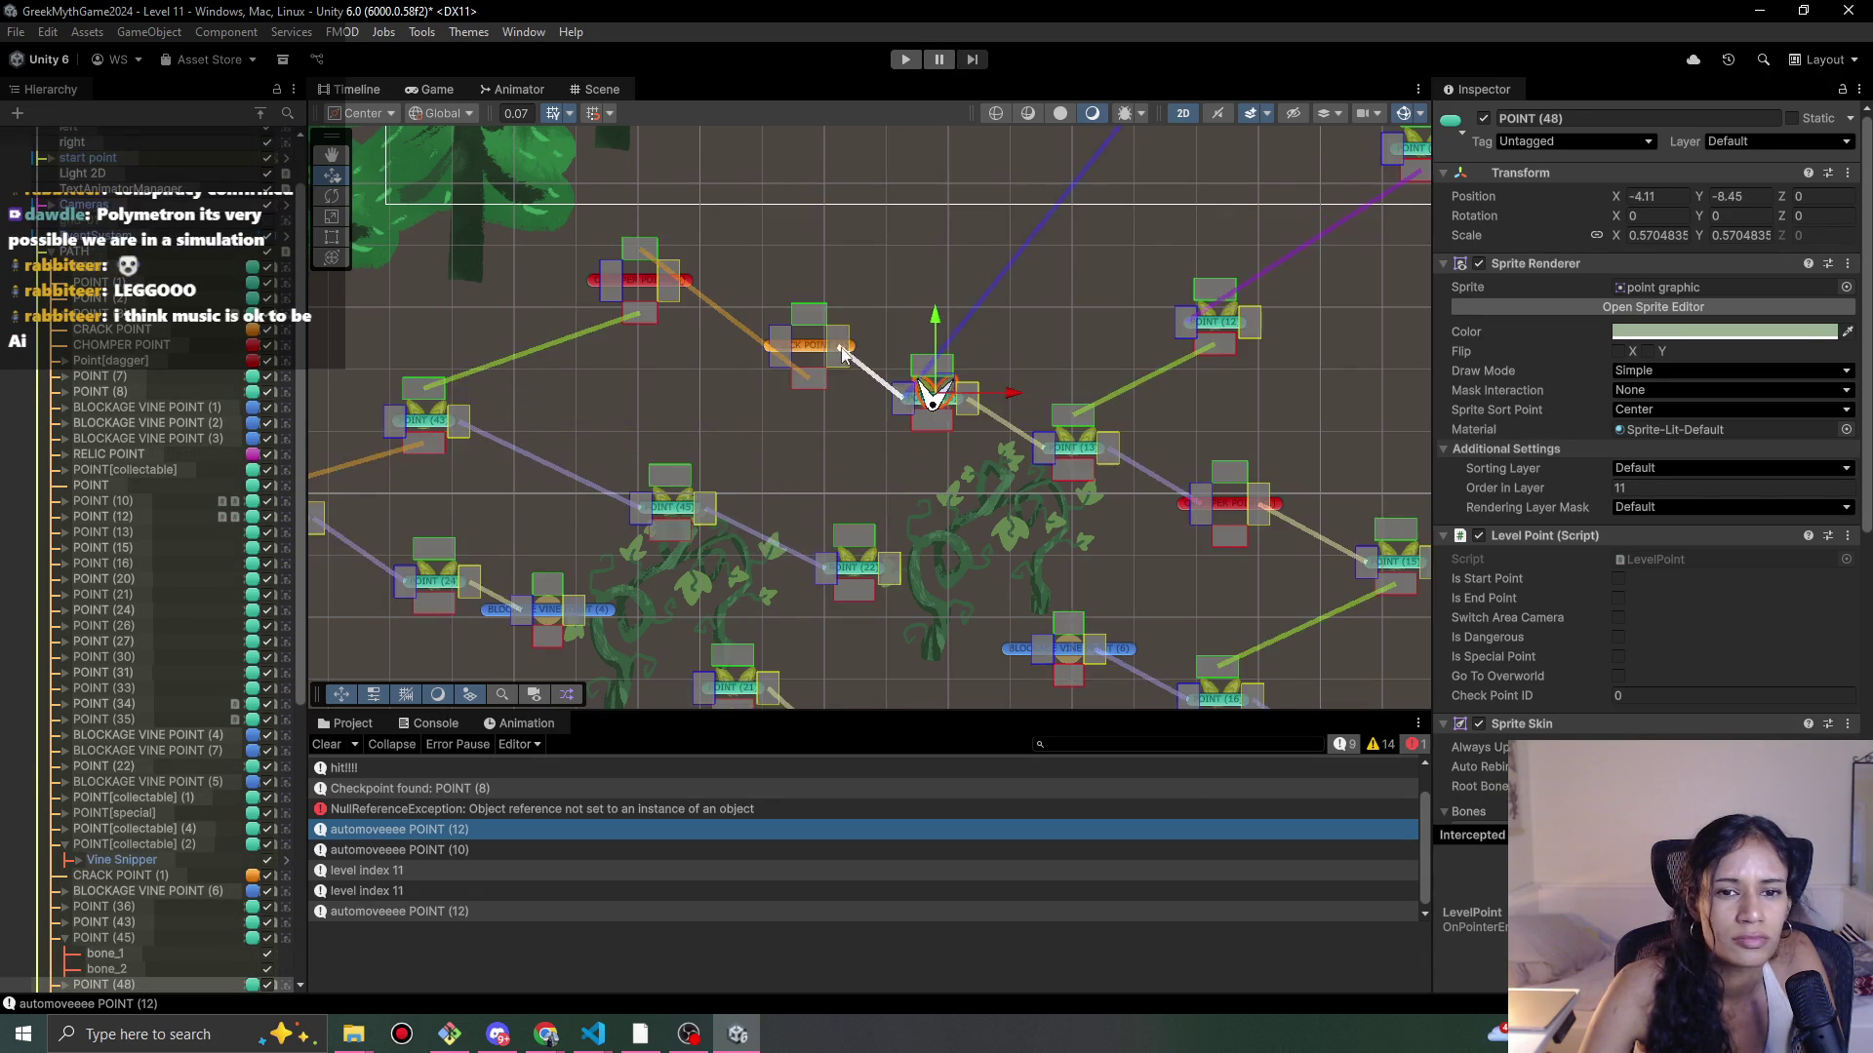
drag(922, 382, 782, 330)
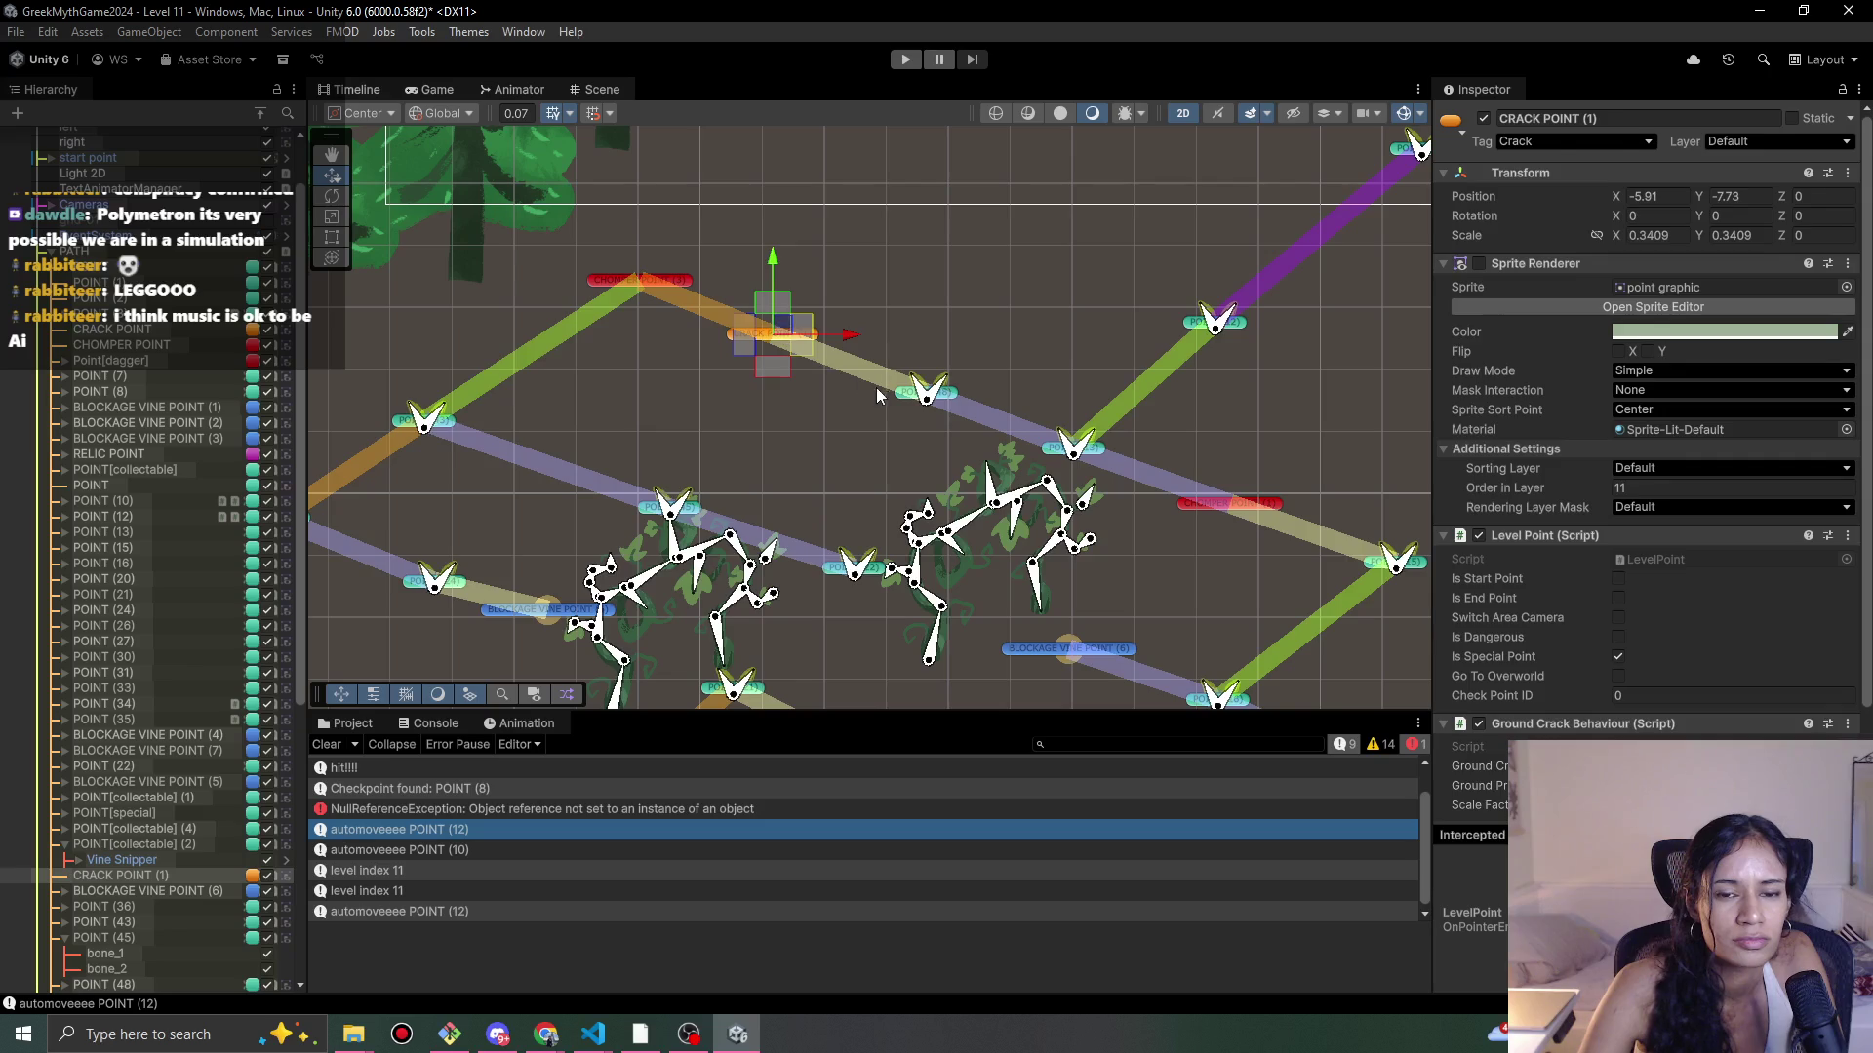
click(927, 395)
drag(926, 390, 914, 389)
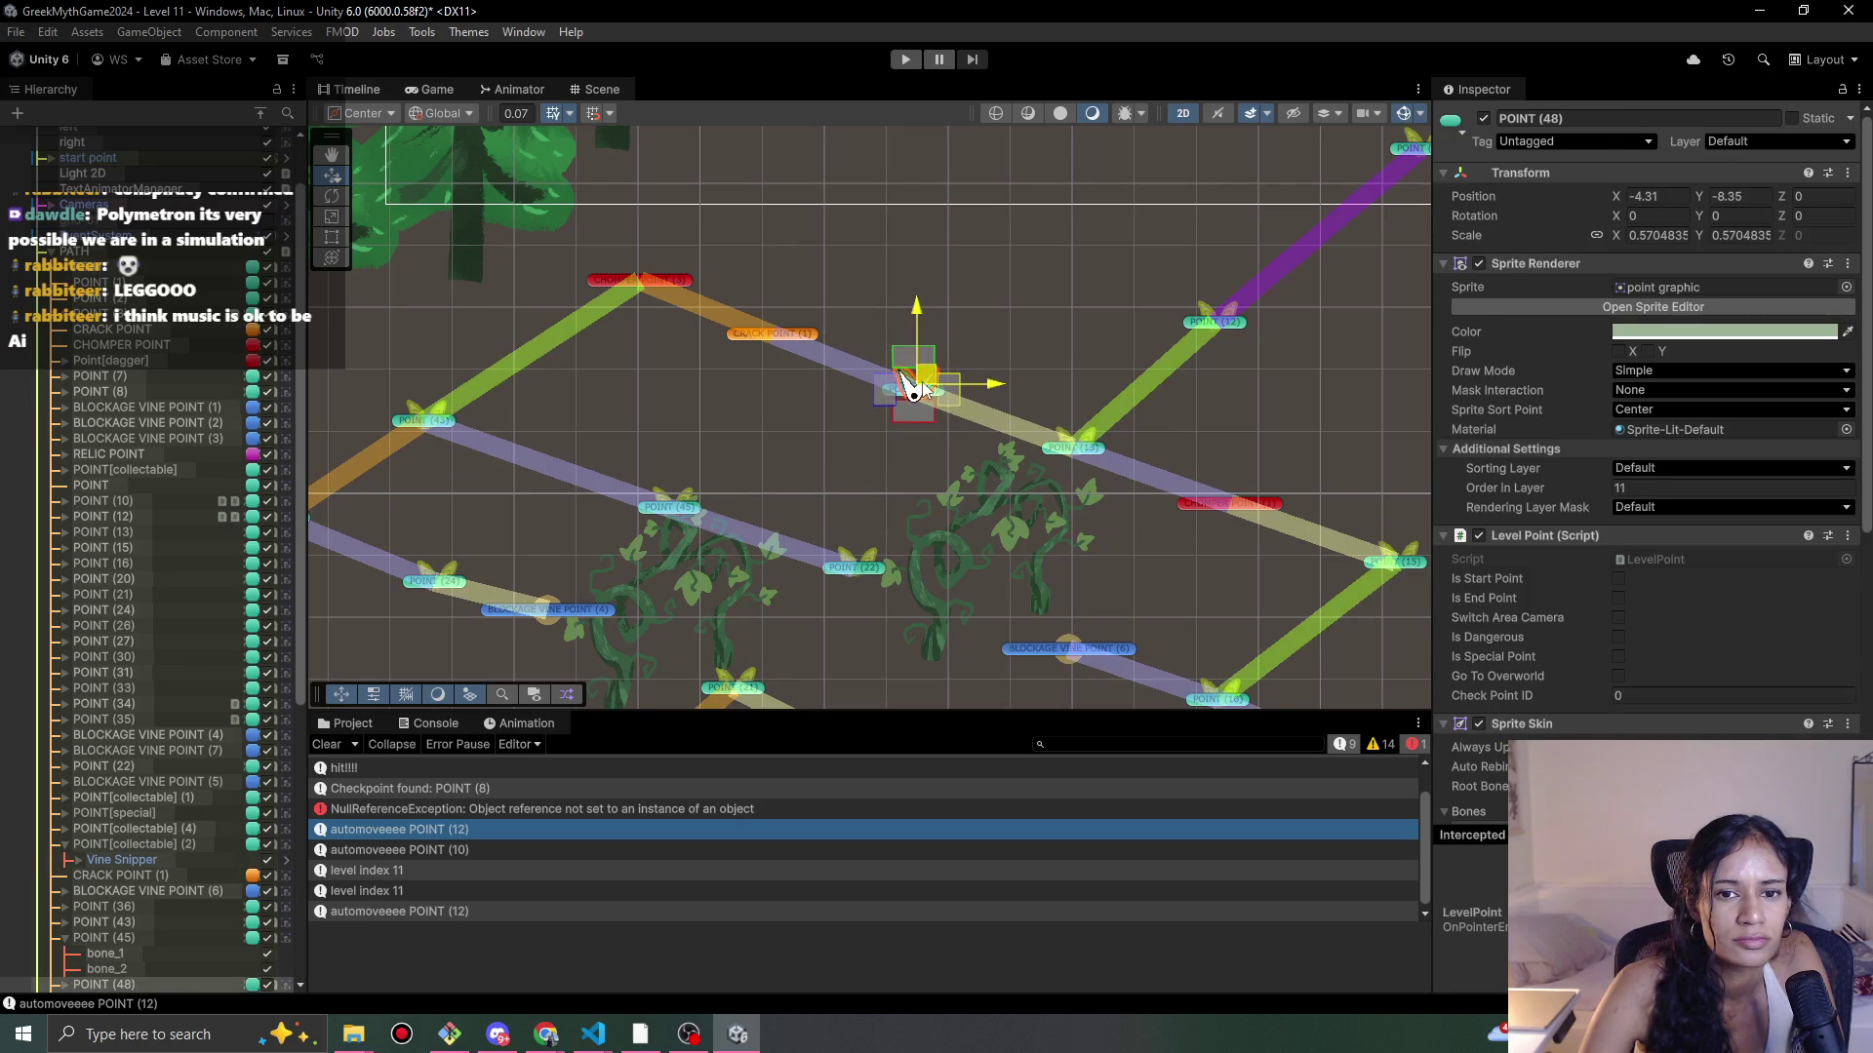
click(996, 344)
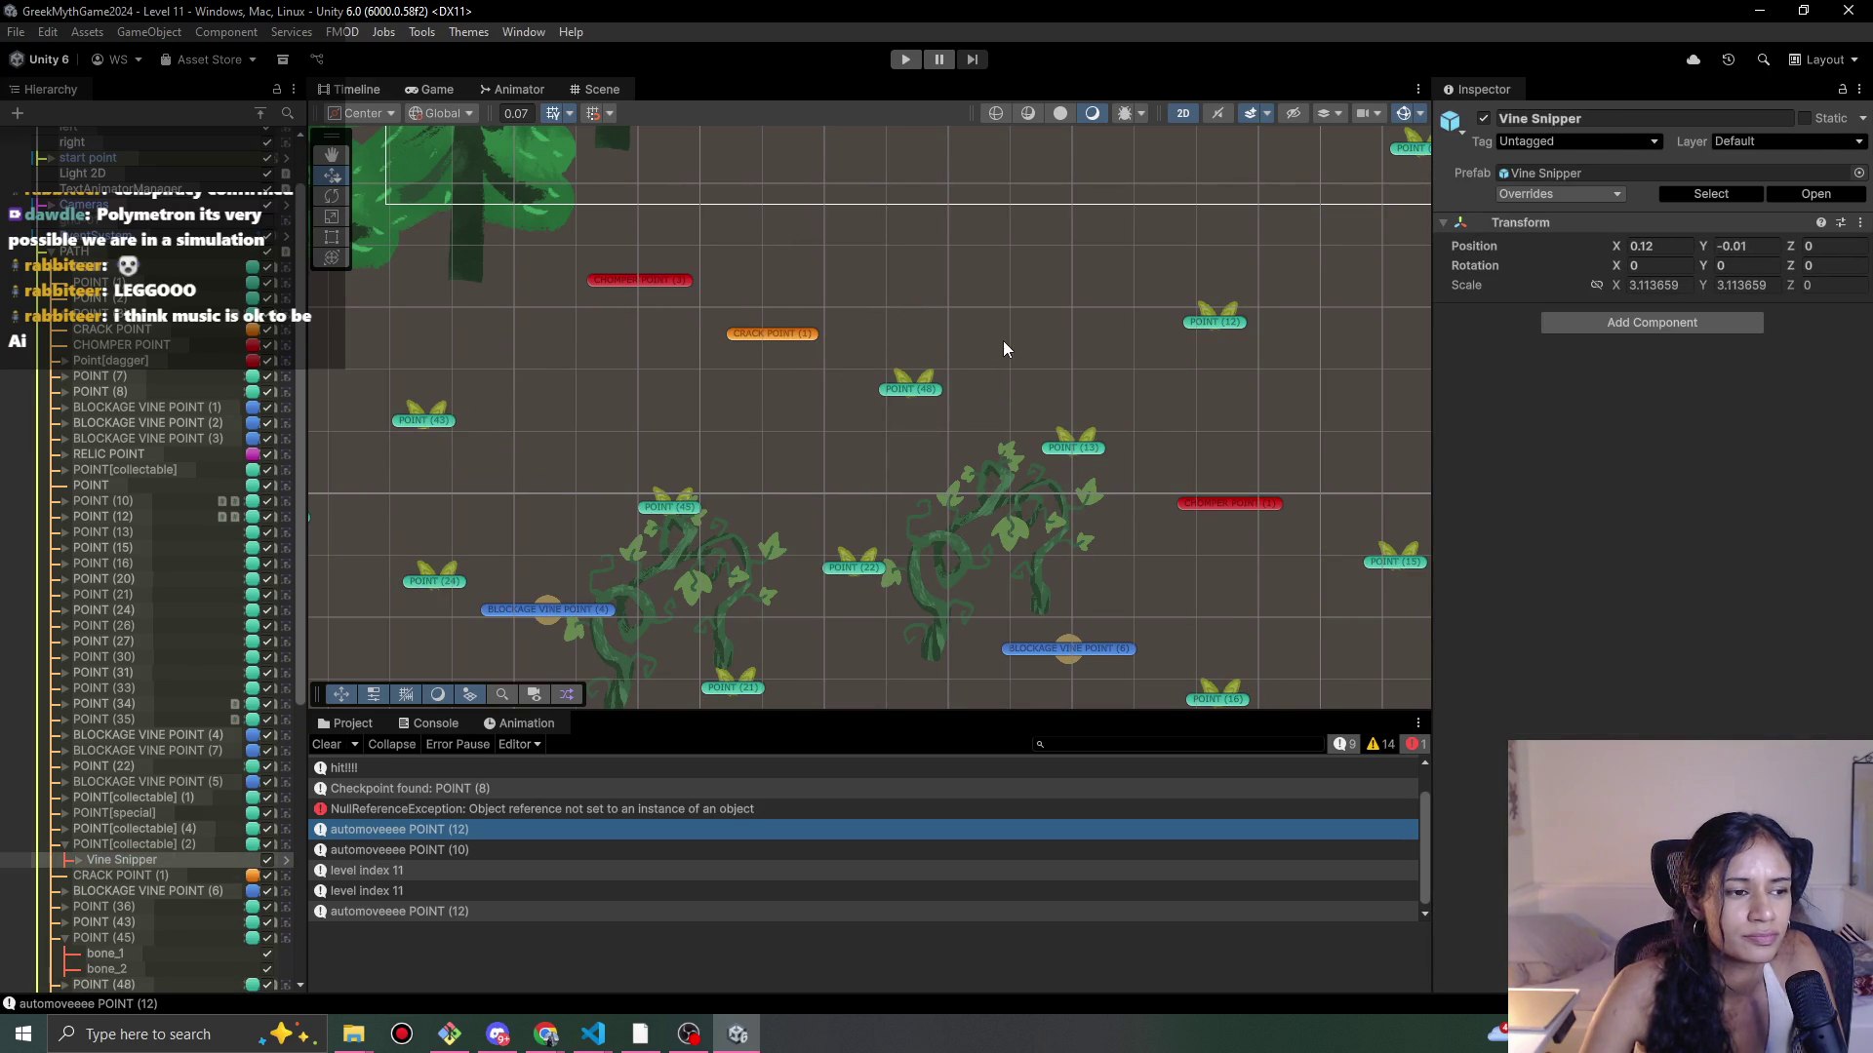
click(911, 394)
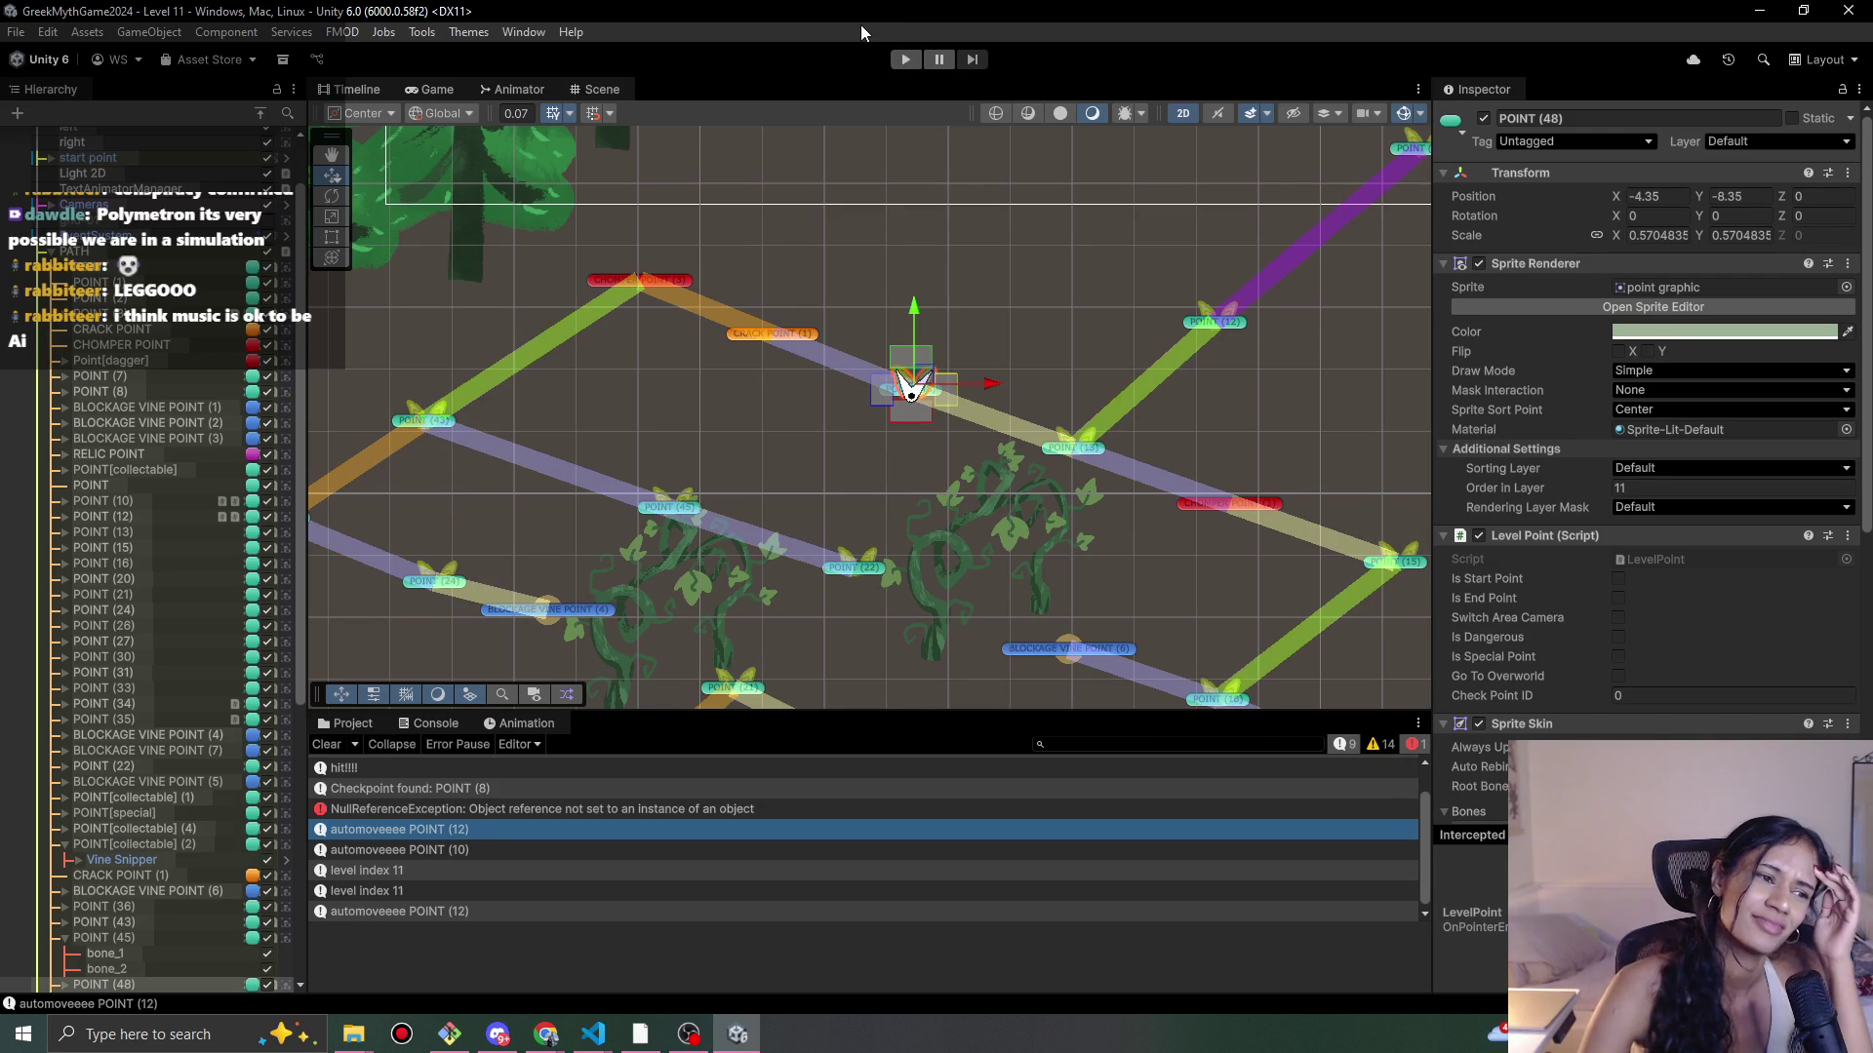
Step: Run Level 11 briefly, stop it, select the POINT (10) waypoint, then play again
click(903, 60)
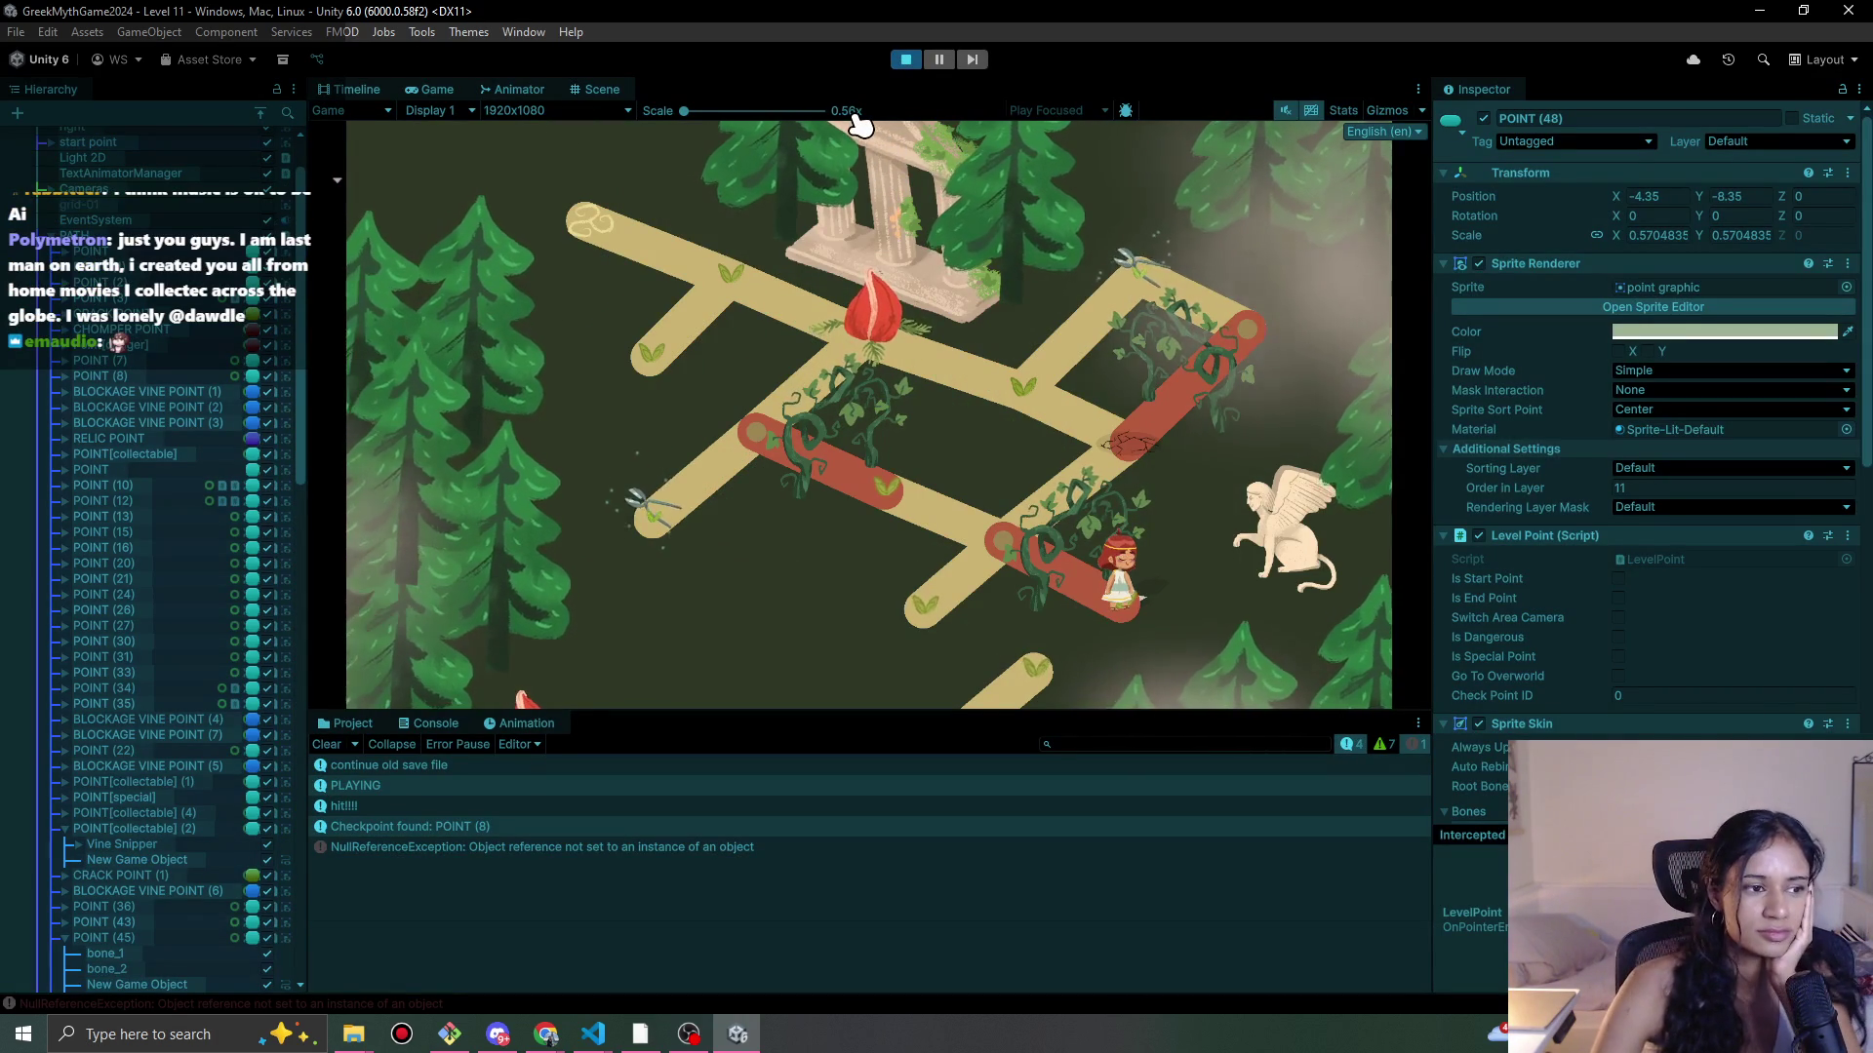
click(909, 61)
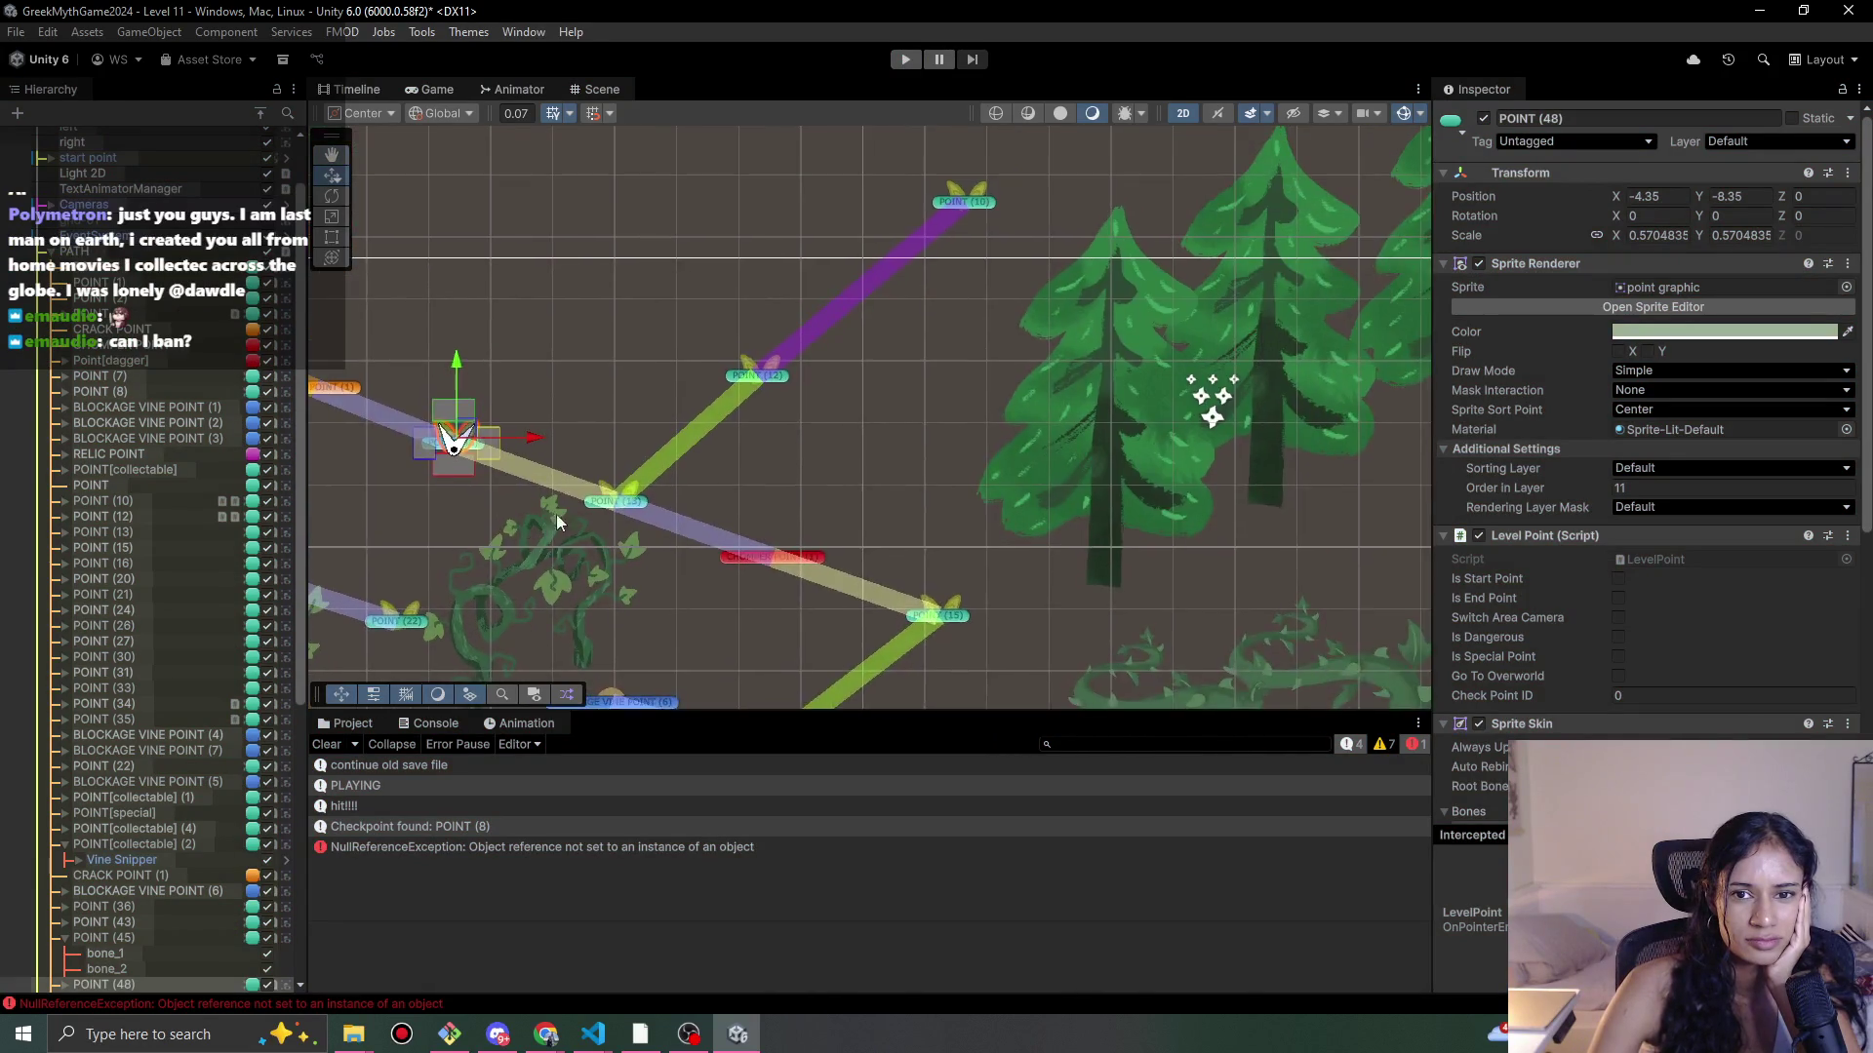
click(898, 453)
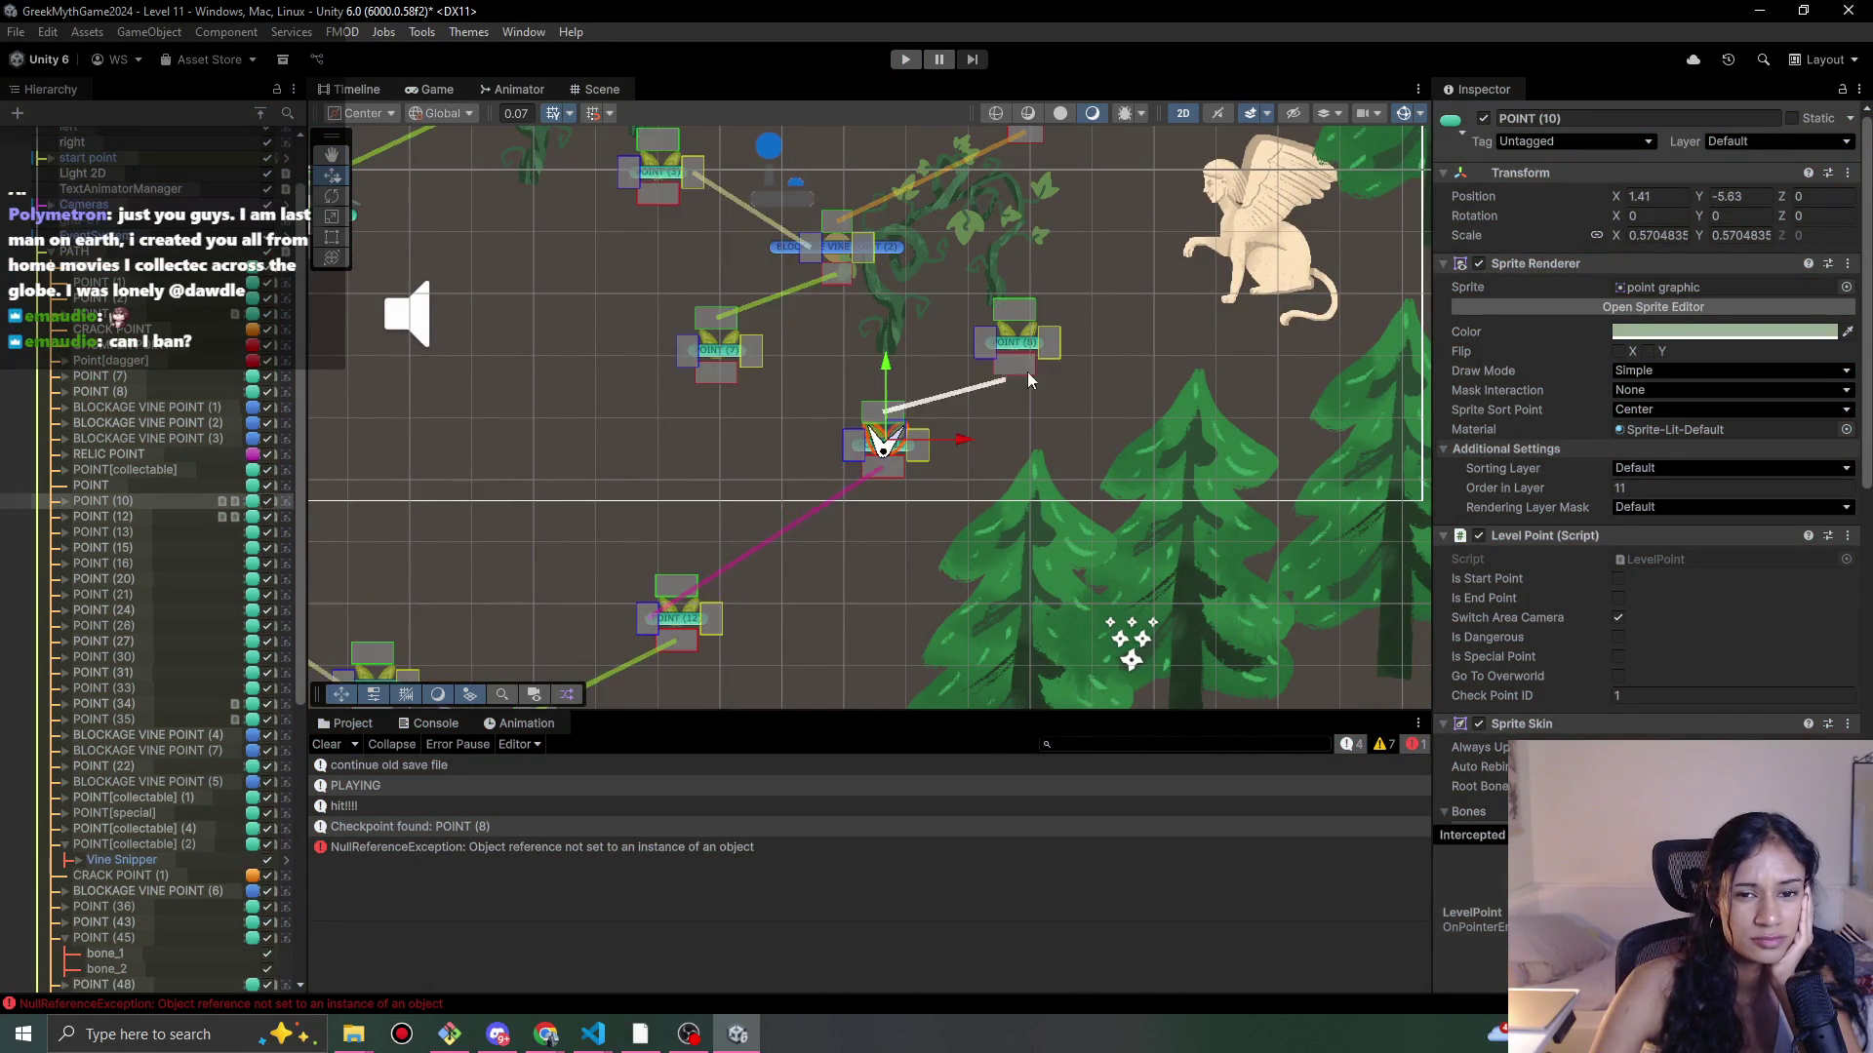
click(905, 62)
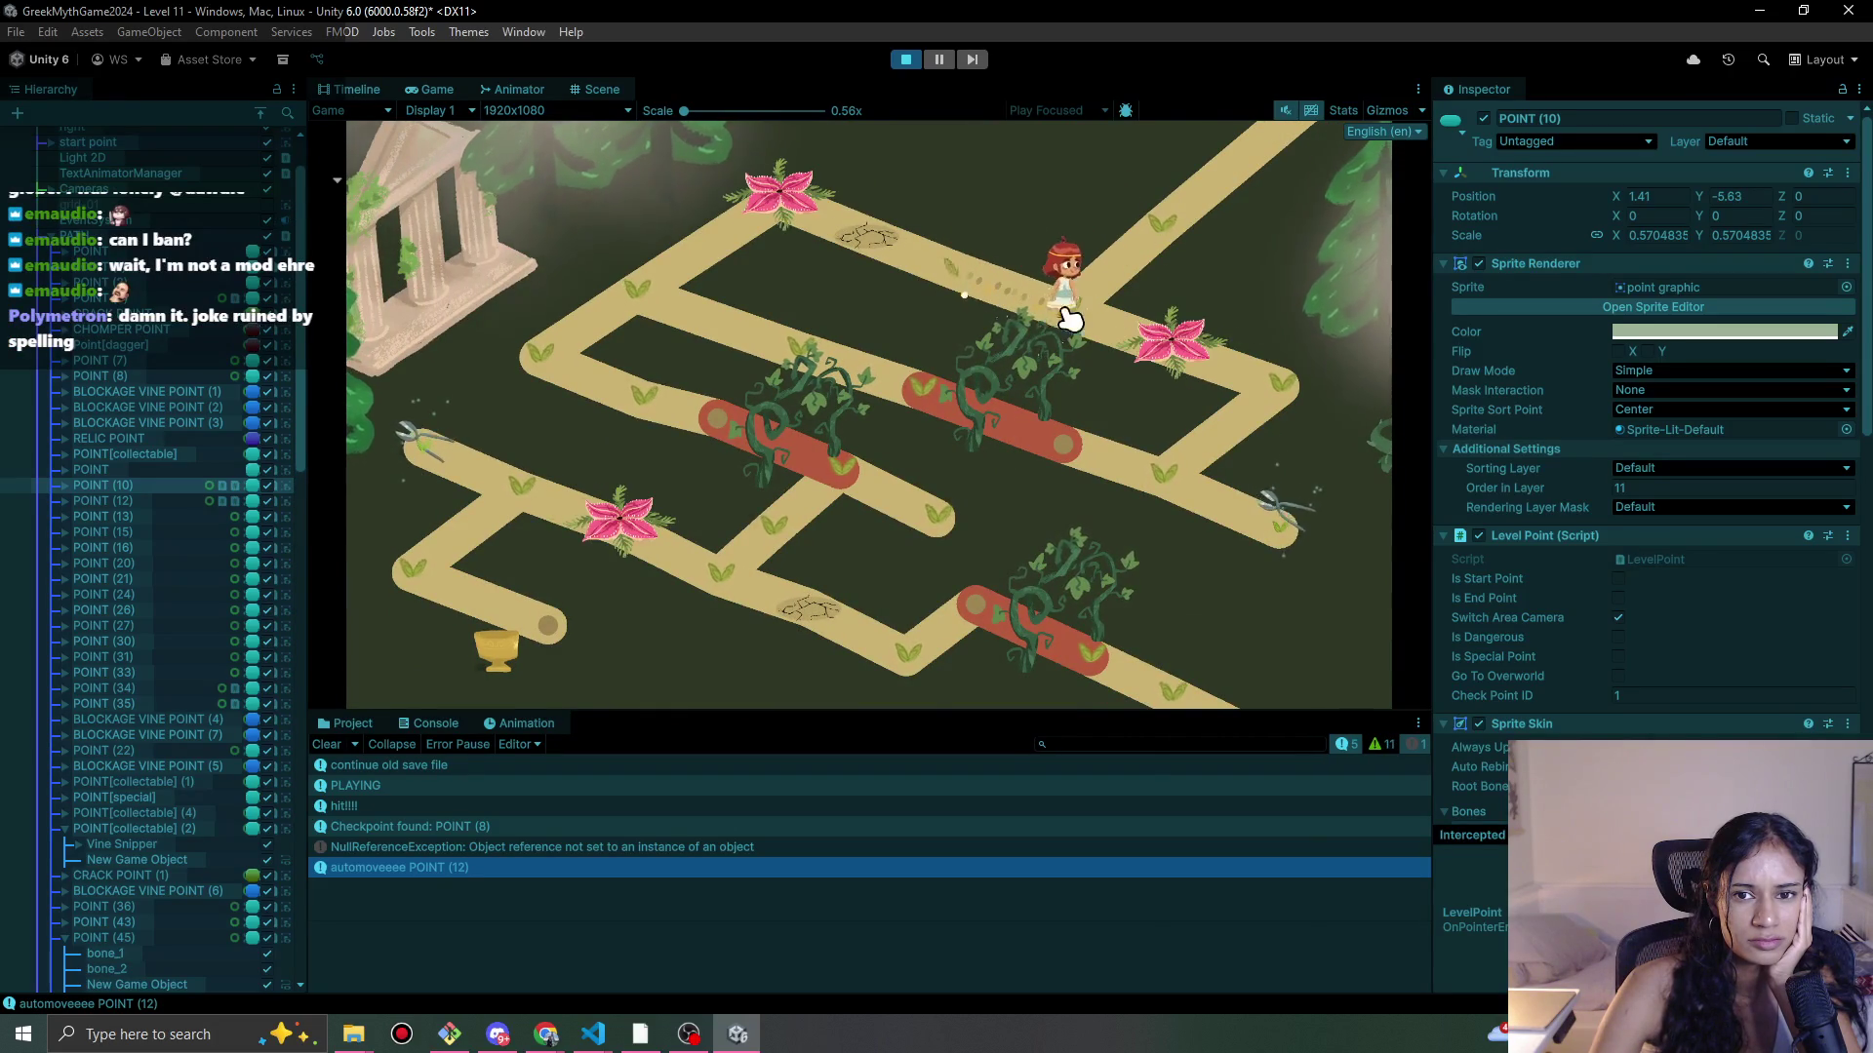
Step: Walk the heroine along the lower path and toward the flower point, ending on the red vine point
click(1058, 327)
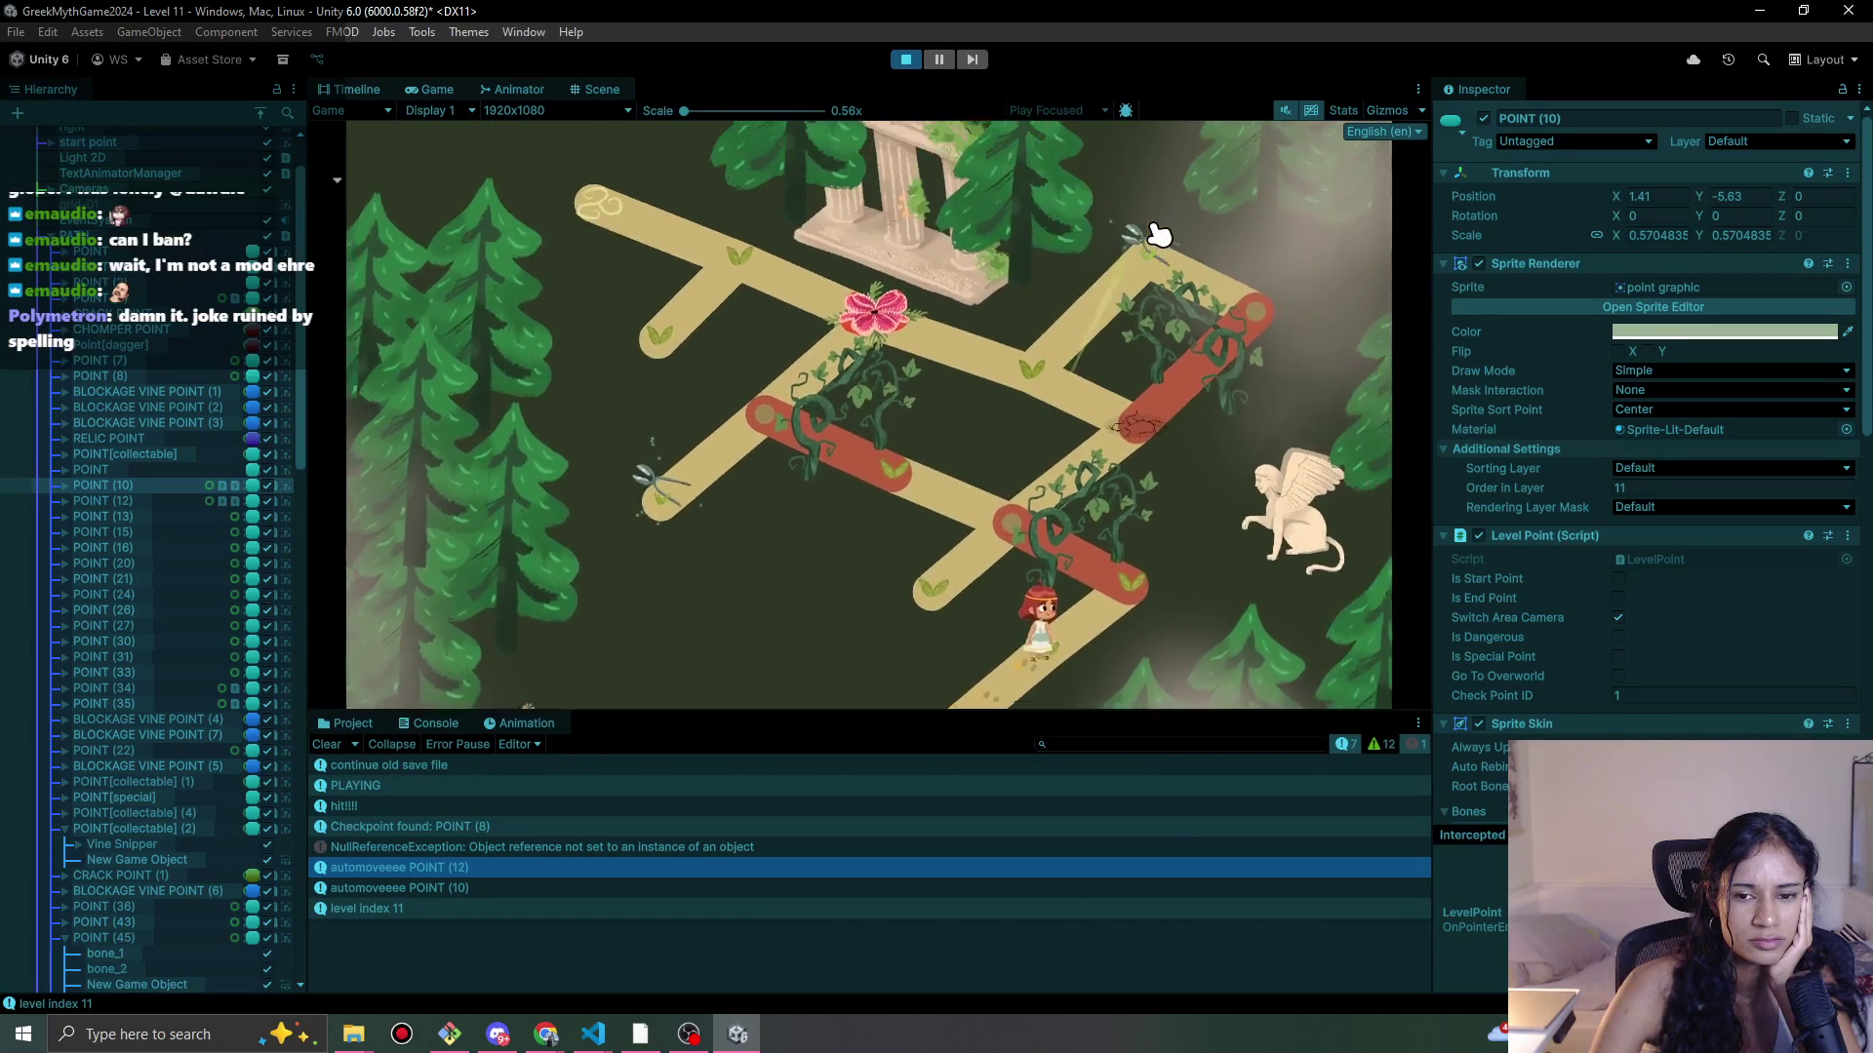
click(1052, 671)
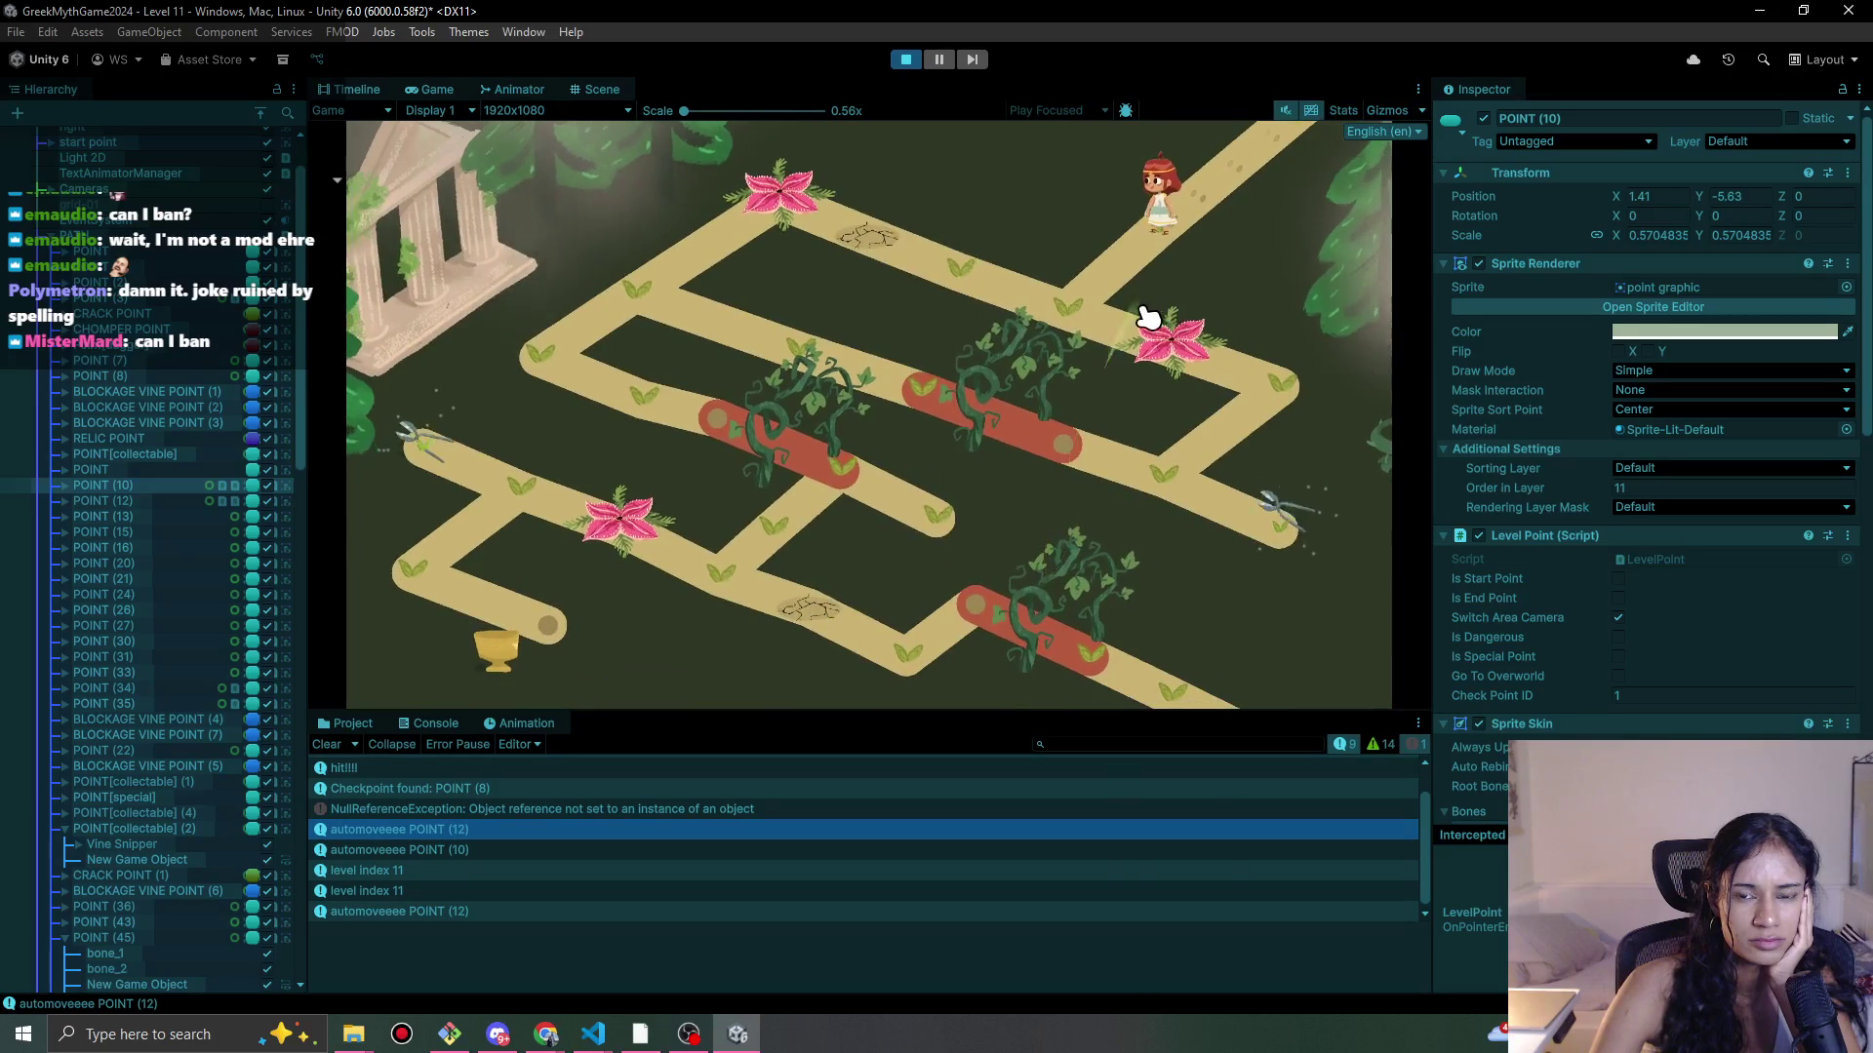
click(1068, 325)
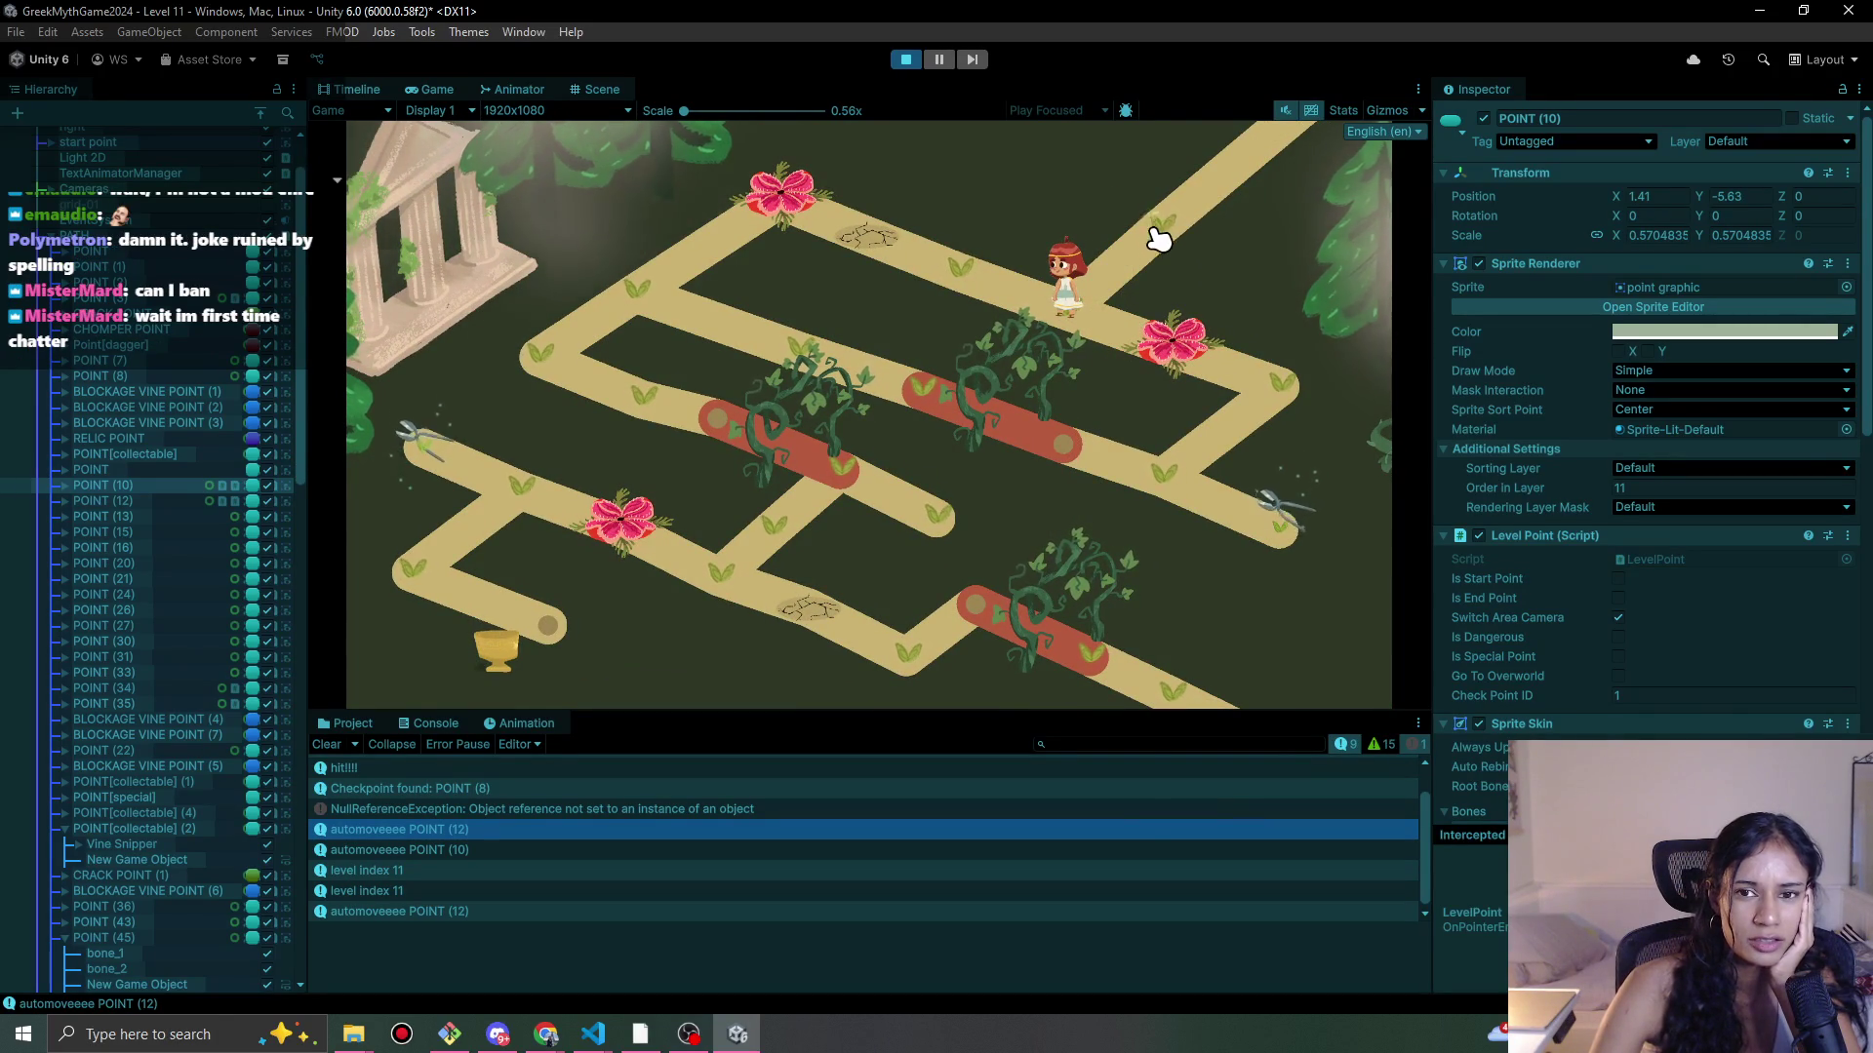
click(1161, 361)
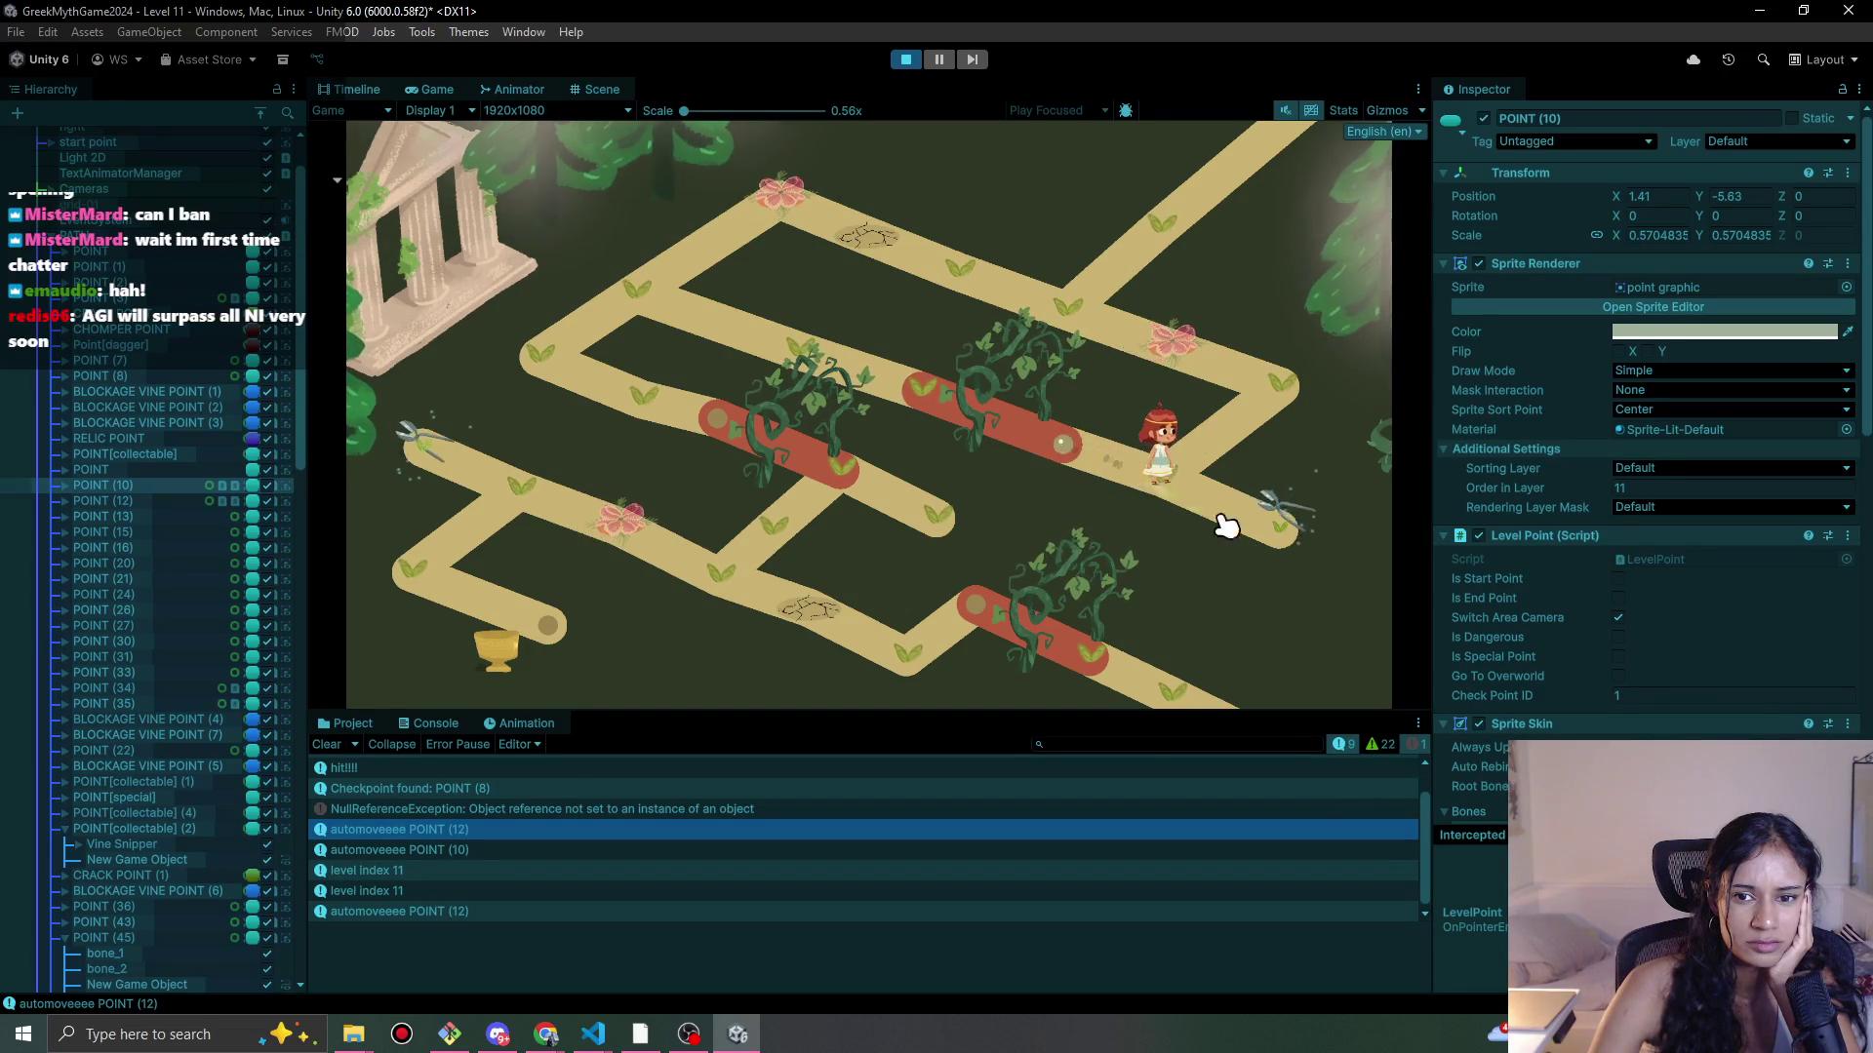
click(1054, 459)
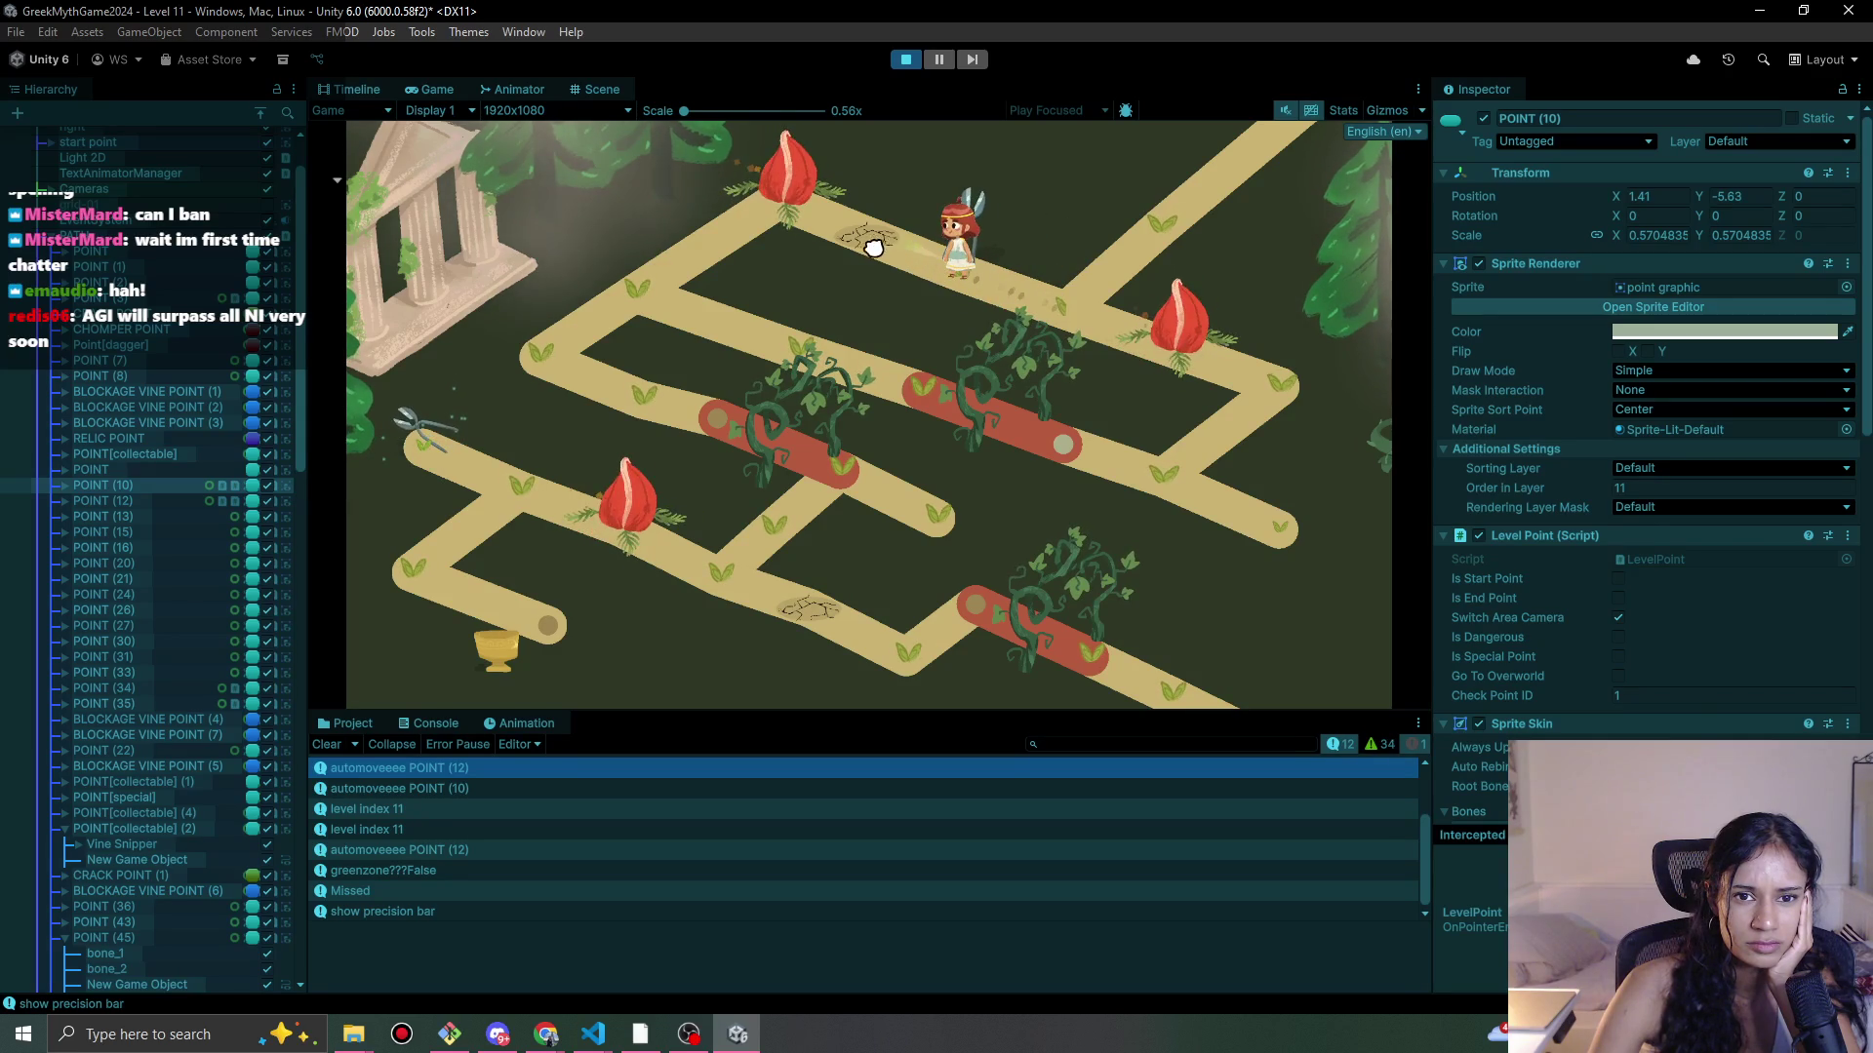
Step: Walk the heroine past the vines to pick up the Vine Snipper and the golden-cup relic, dismissing Relic Found
click(665, 256)
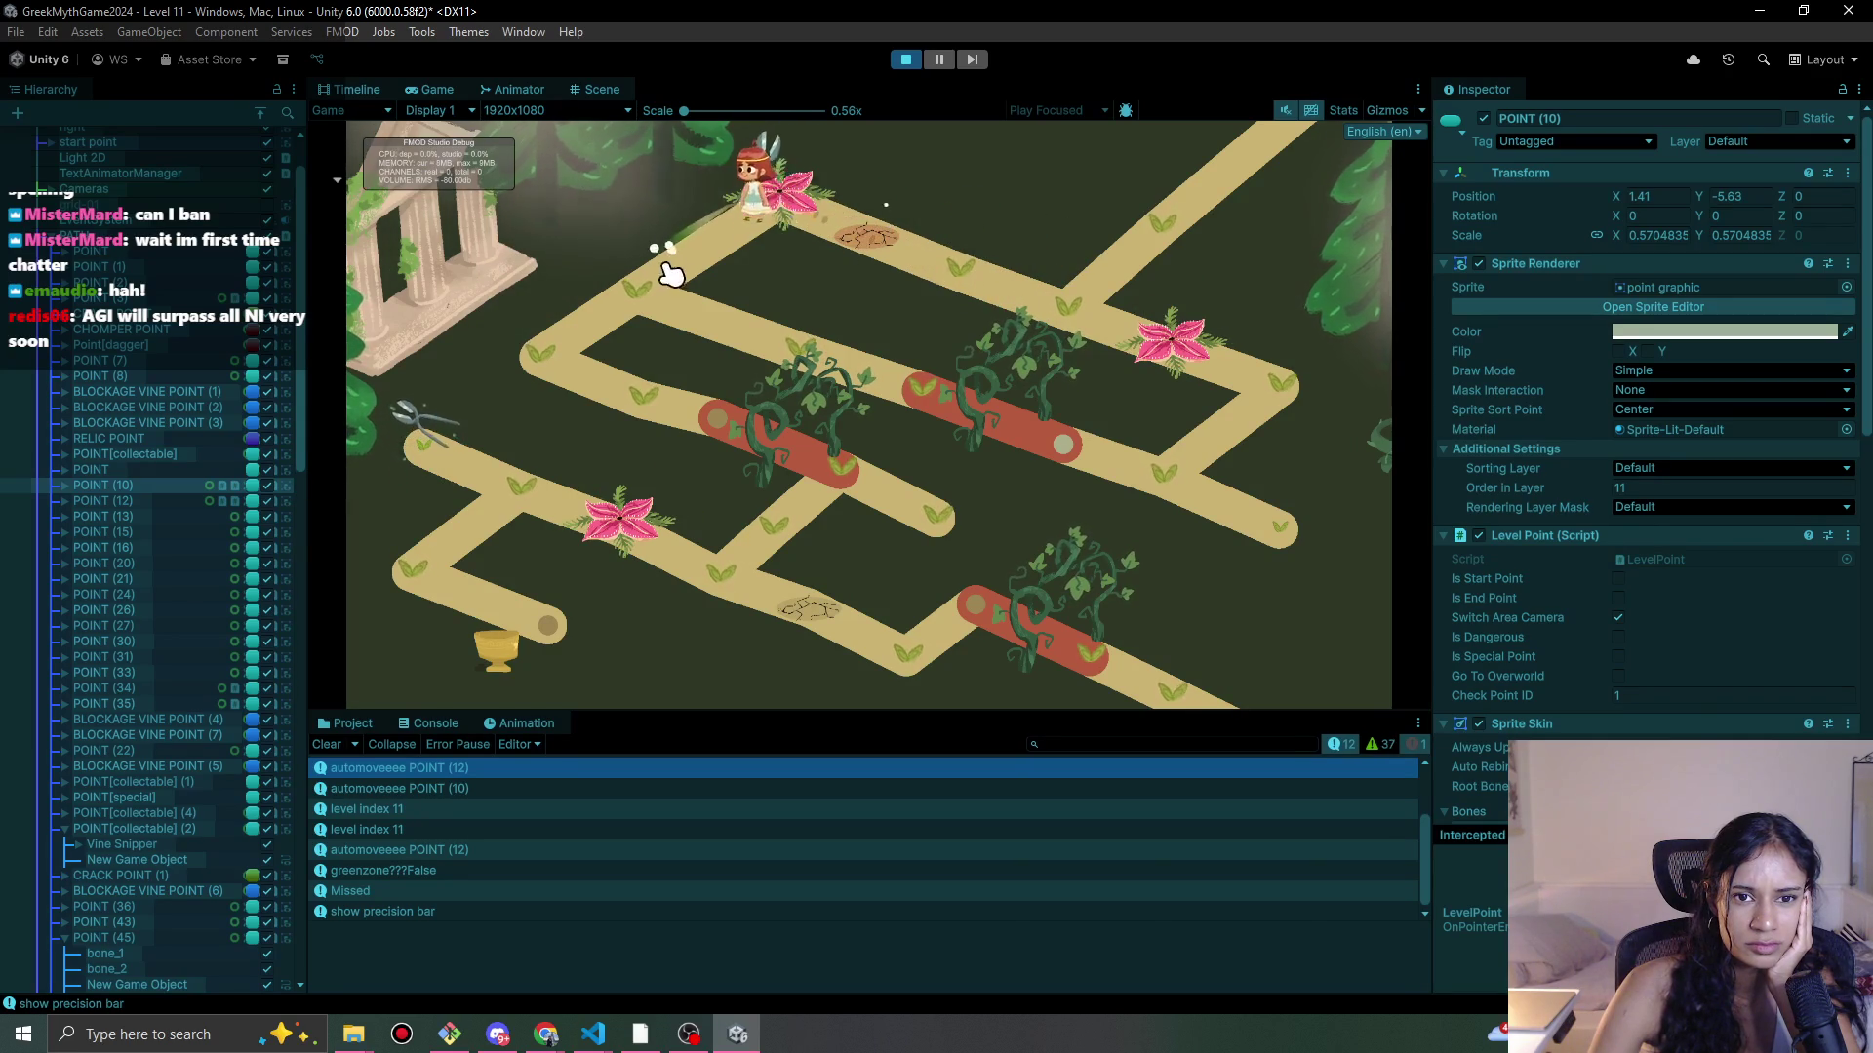
click(625, 327)
click(749, 439)
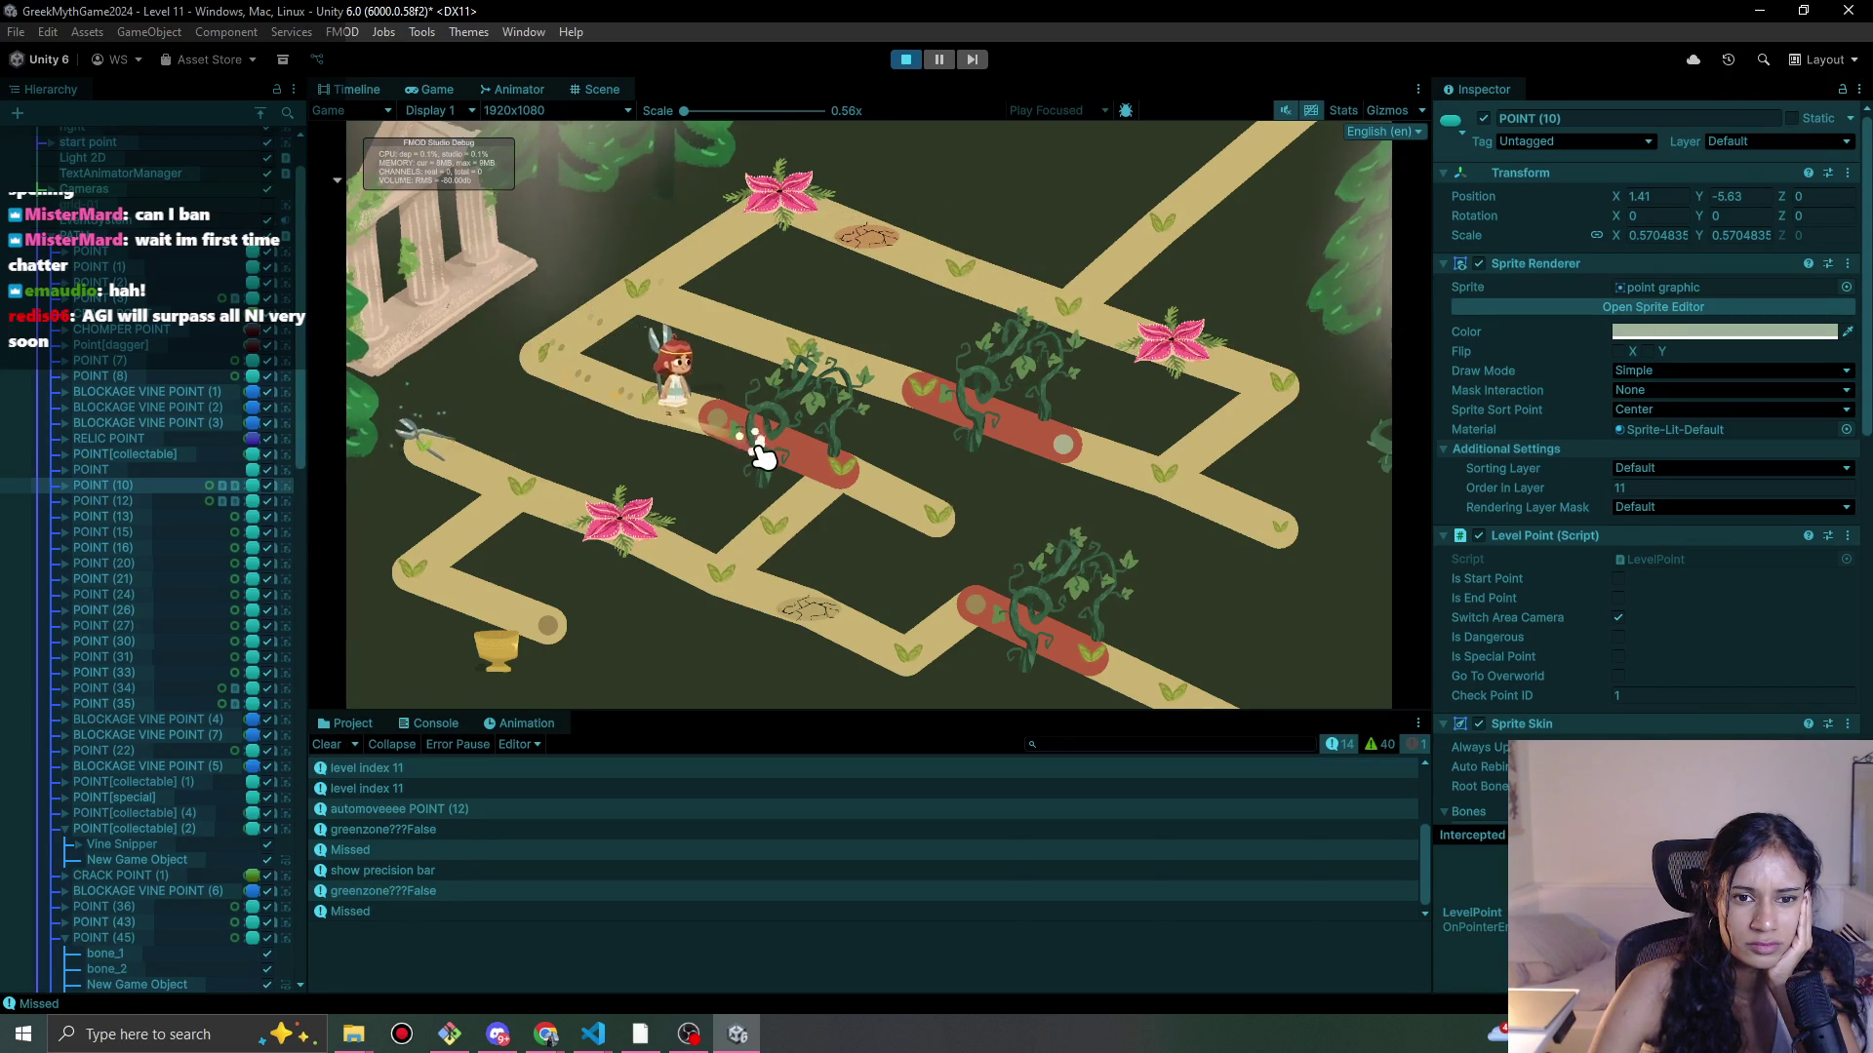
click(739, 454)
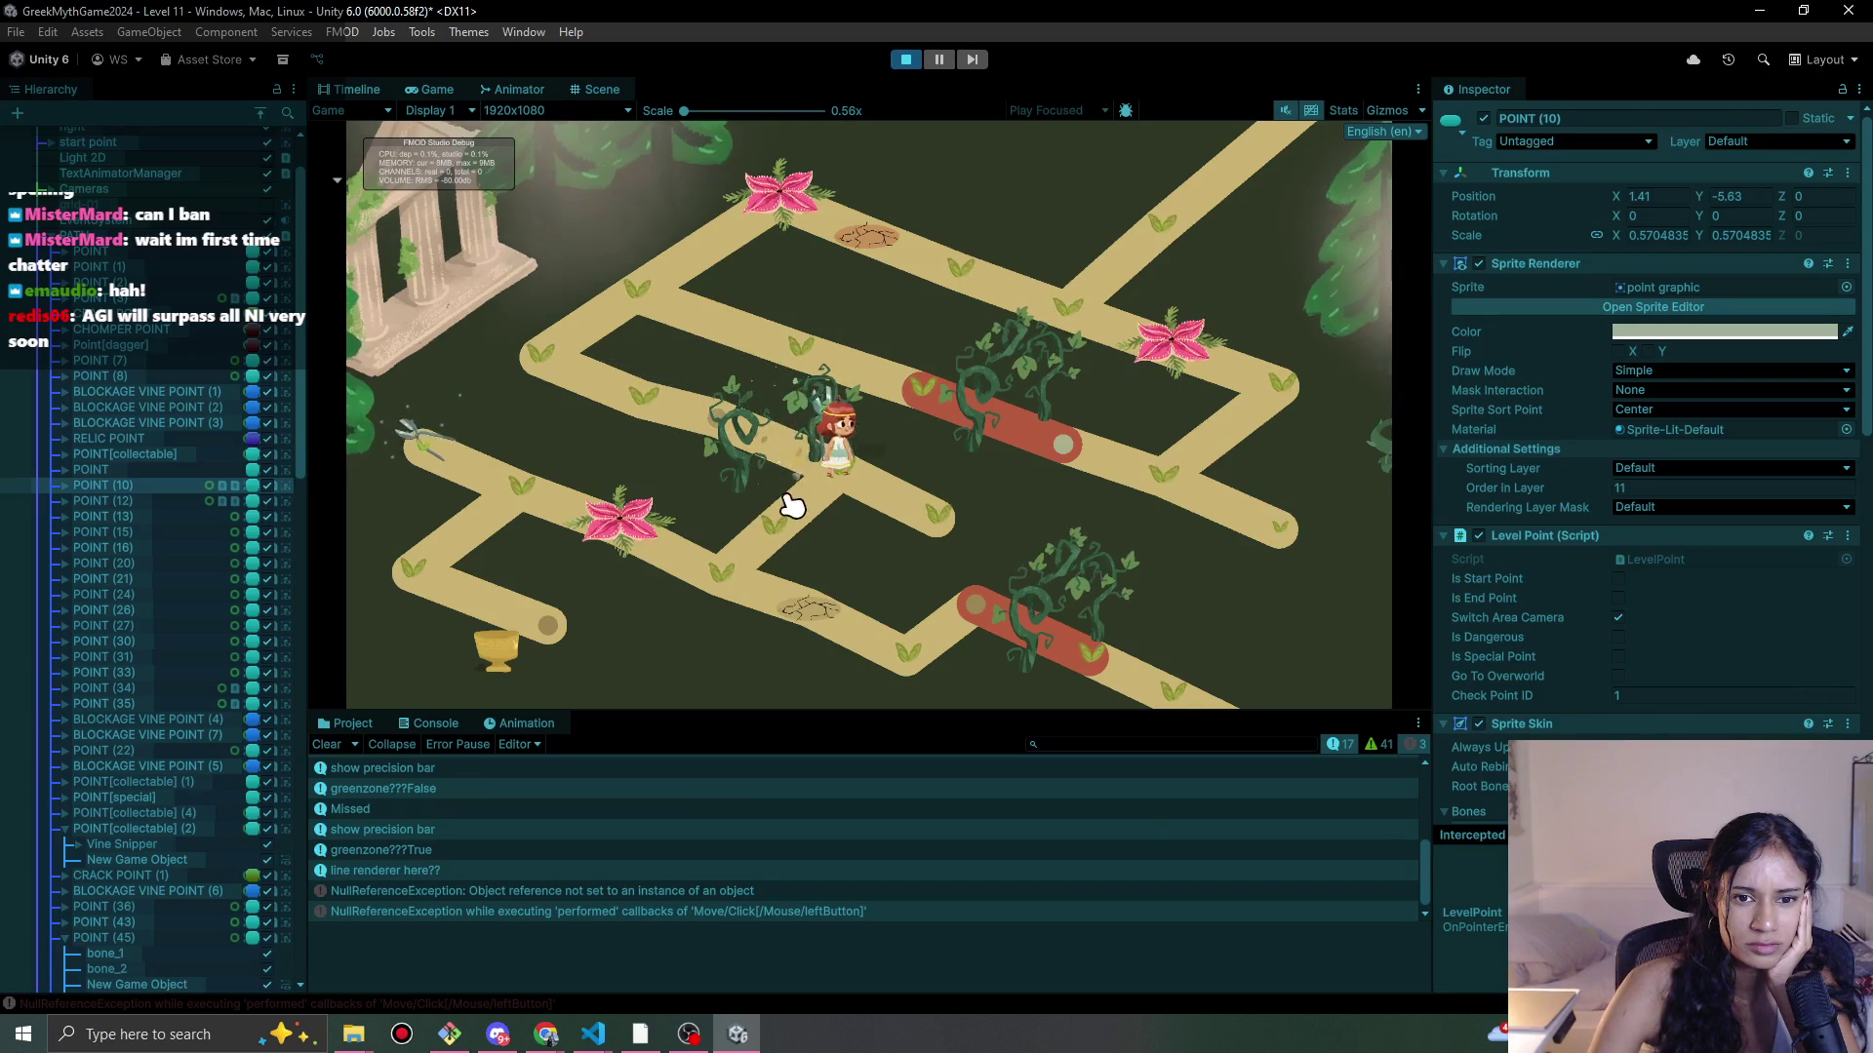
click(760, 539)
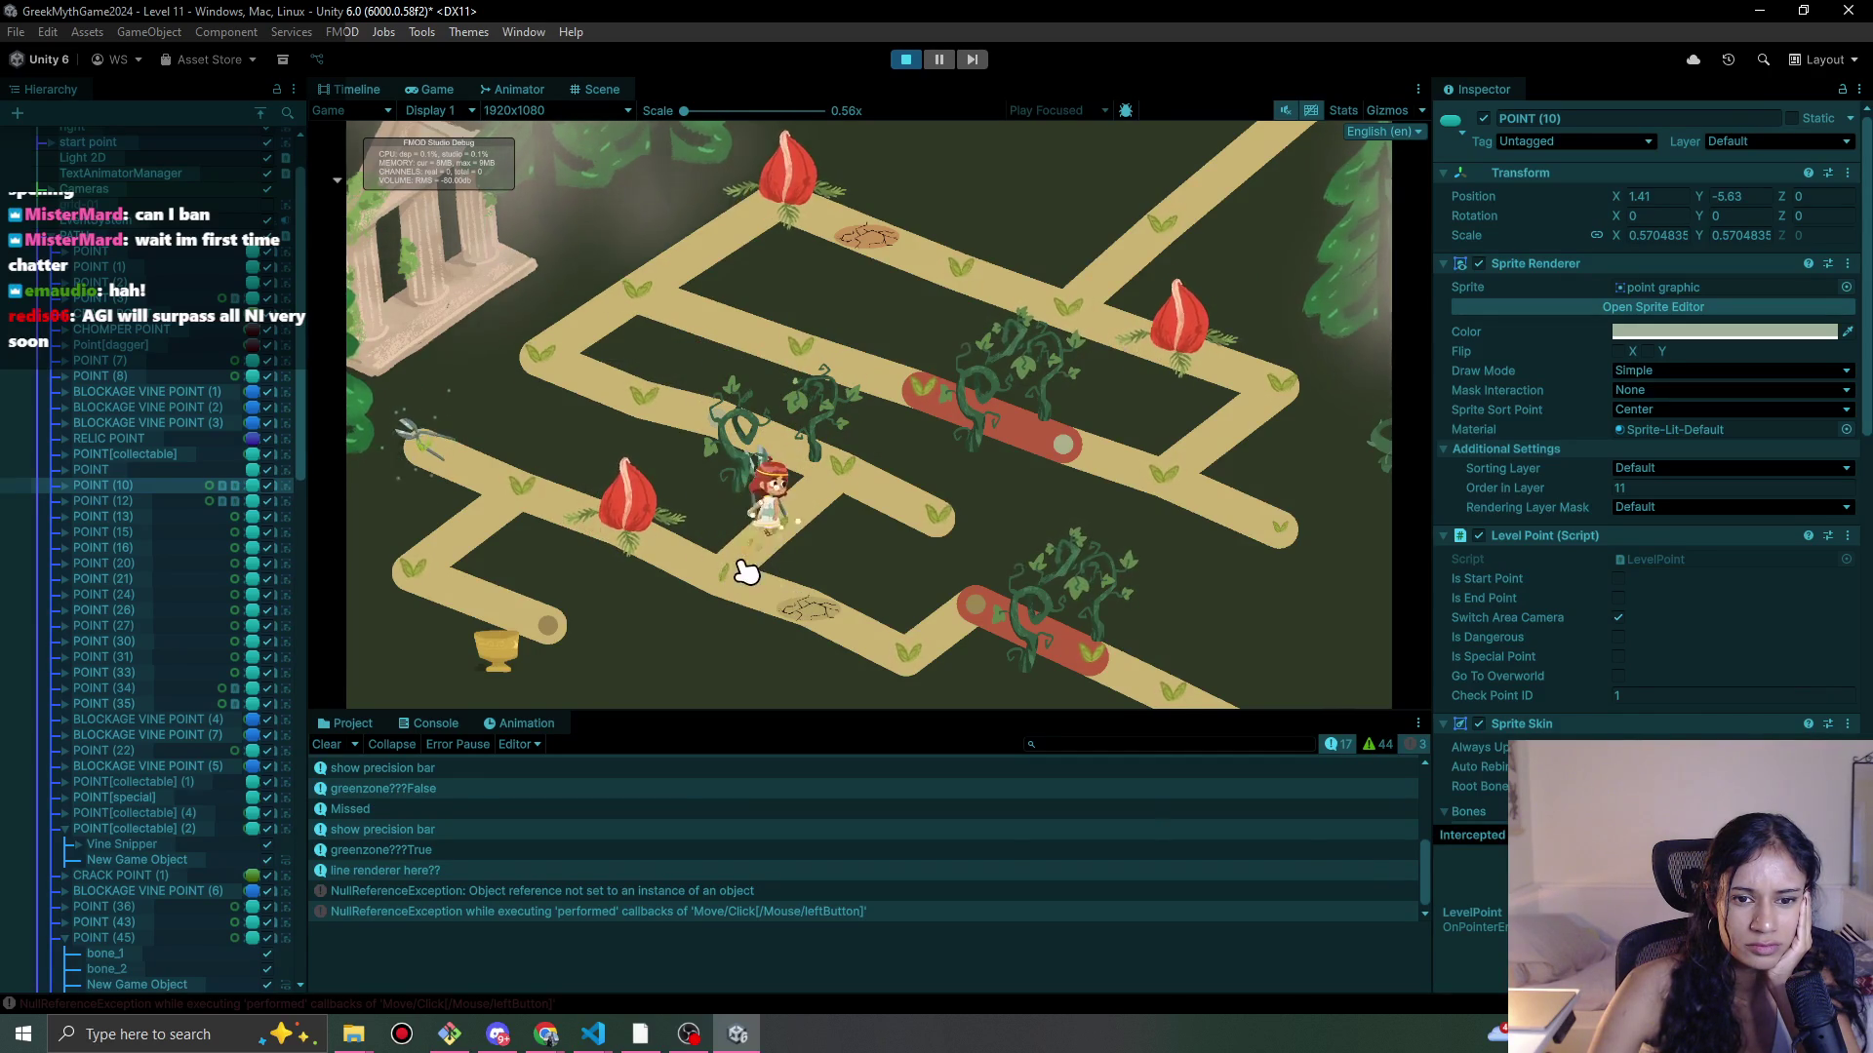
click(732, 550)
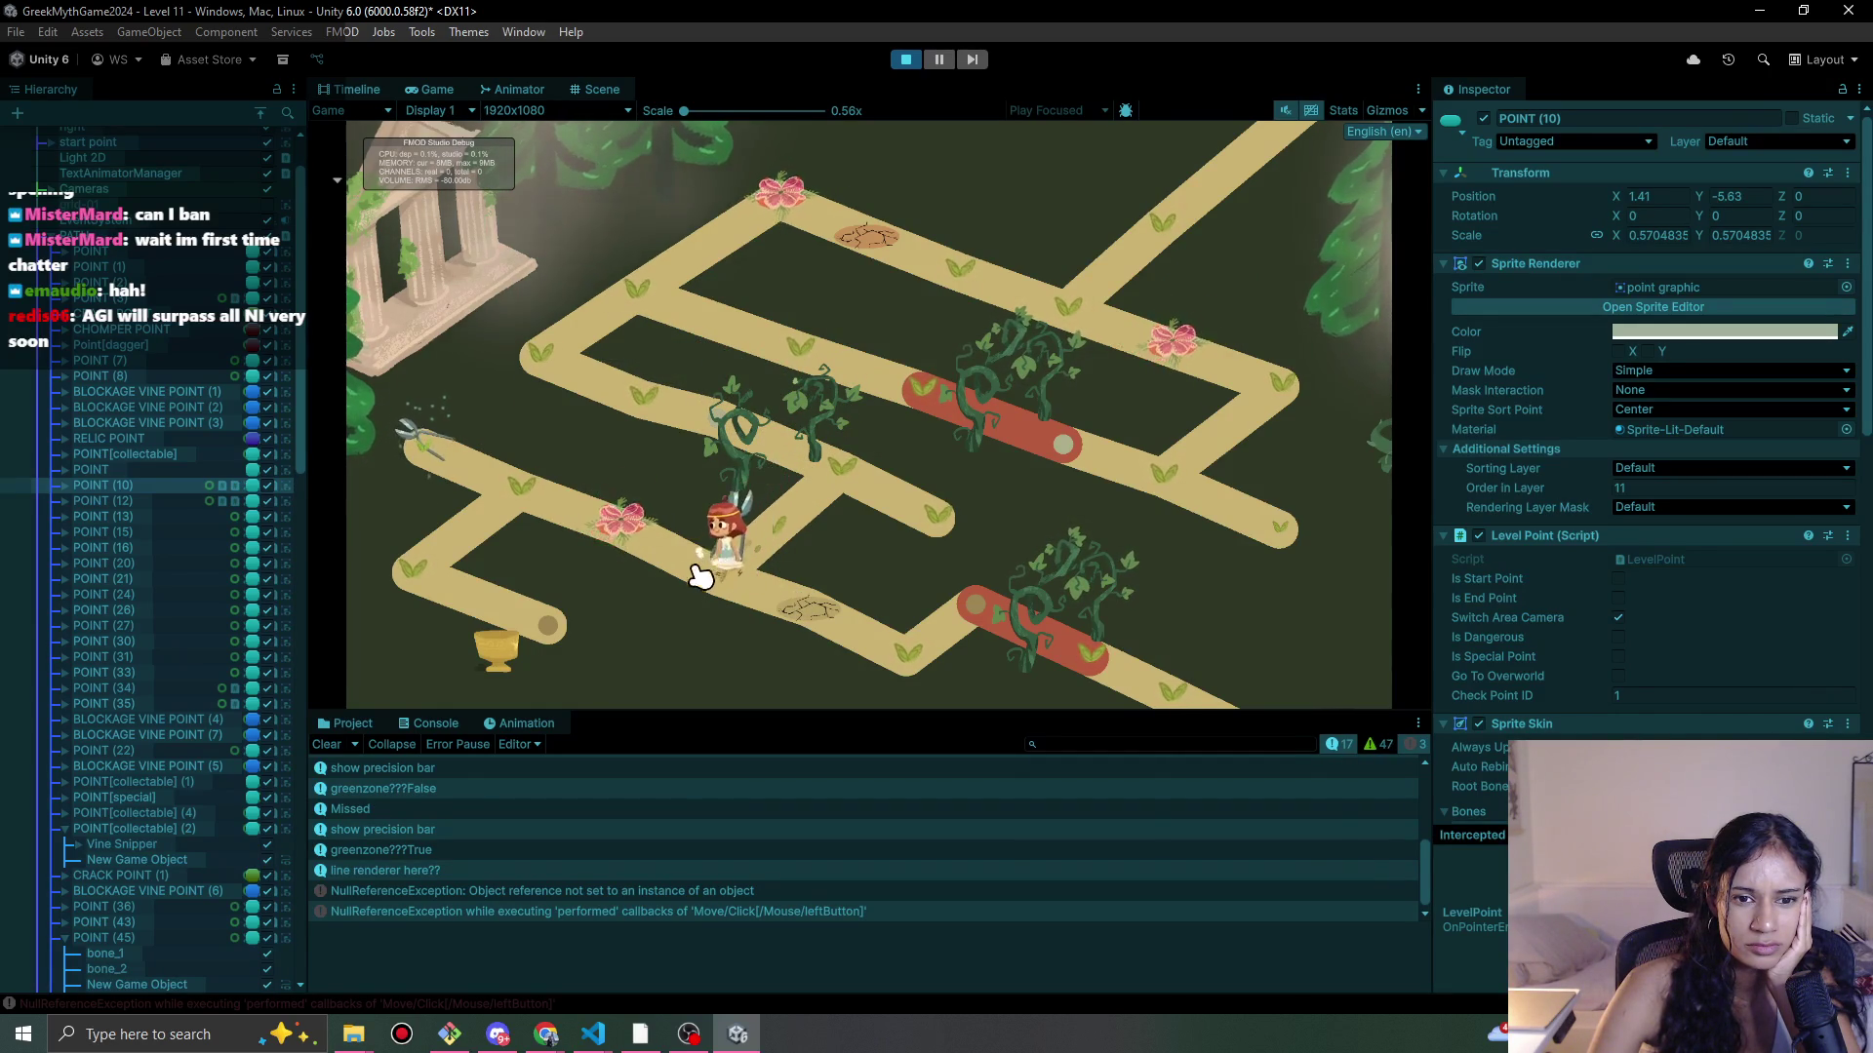
click(609, 533)
click(510, 497)
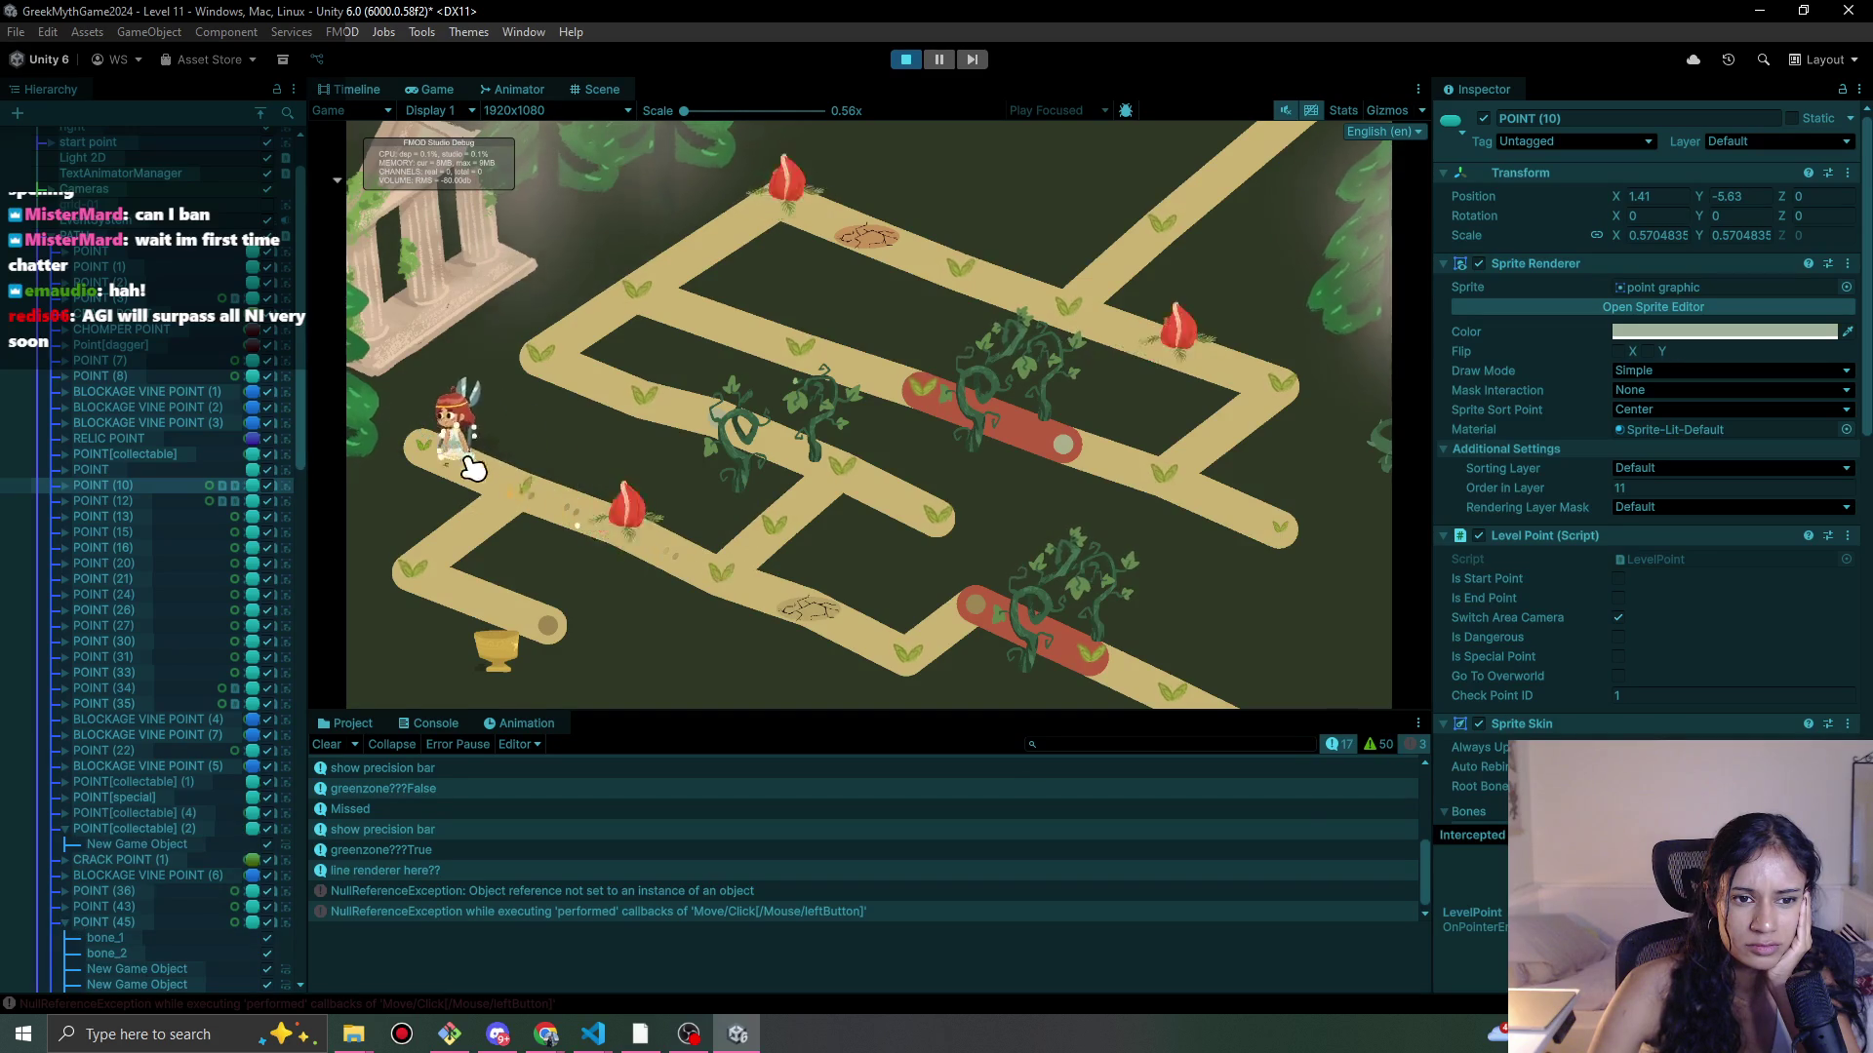
click(547, 620)
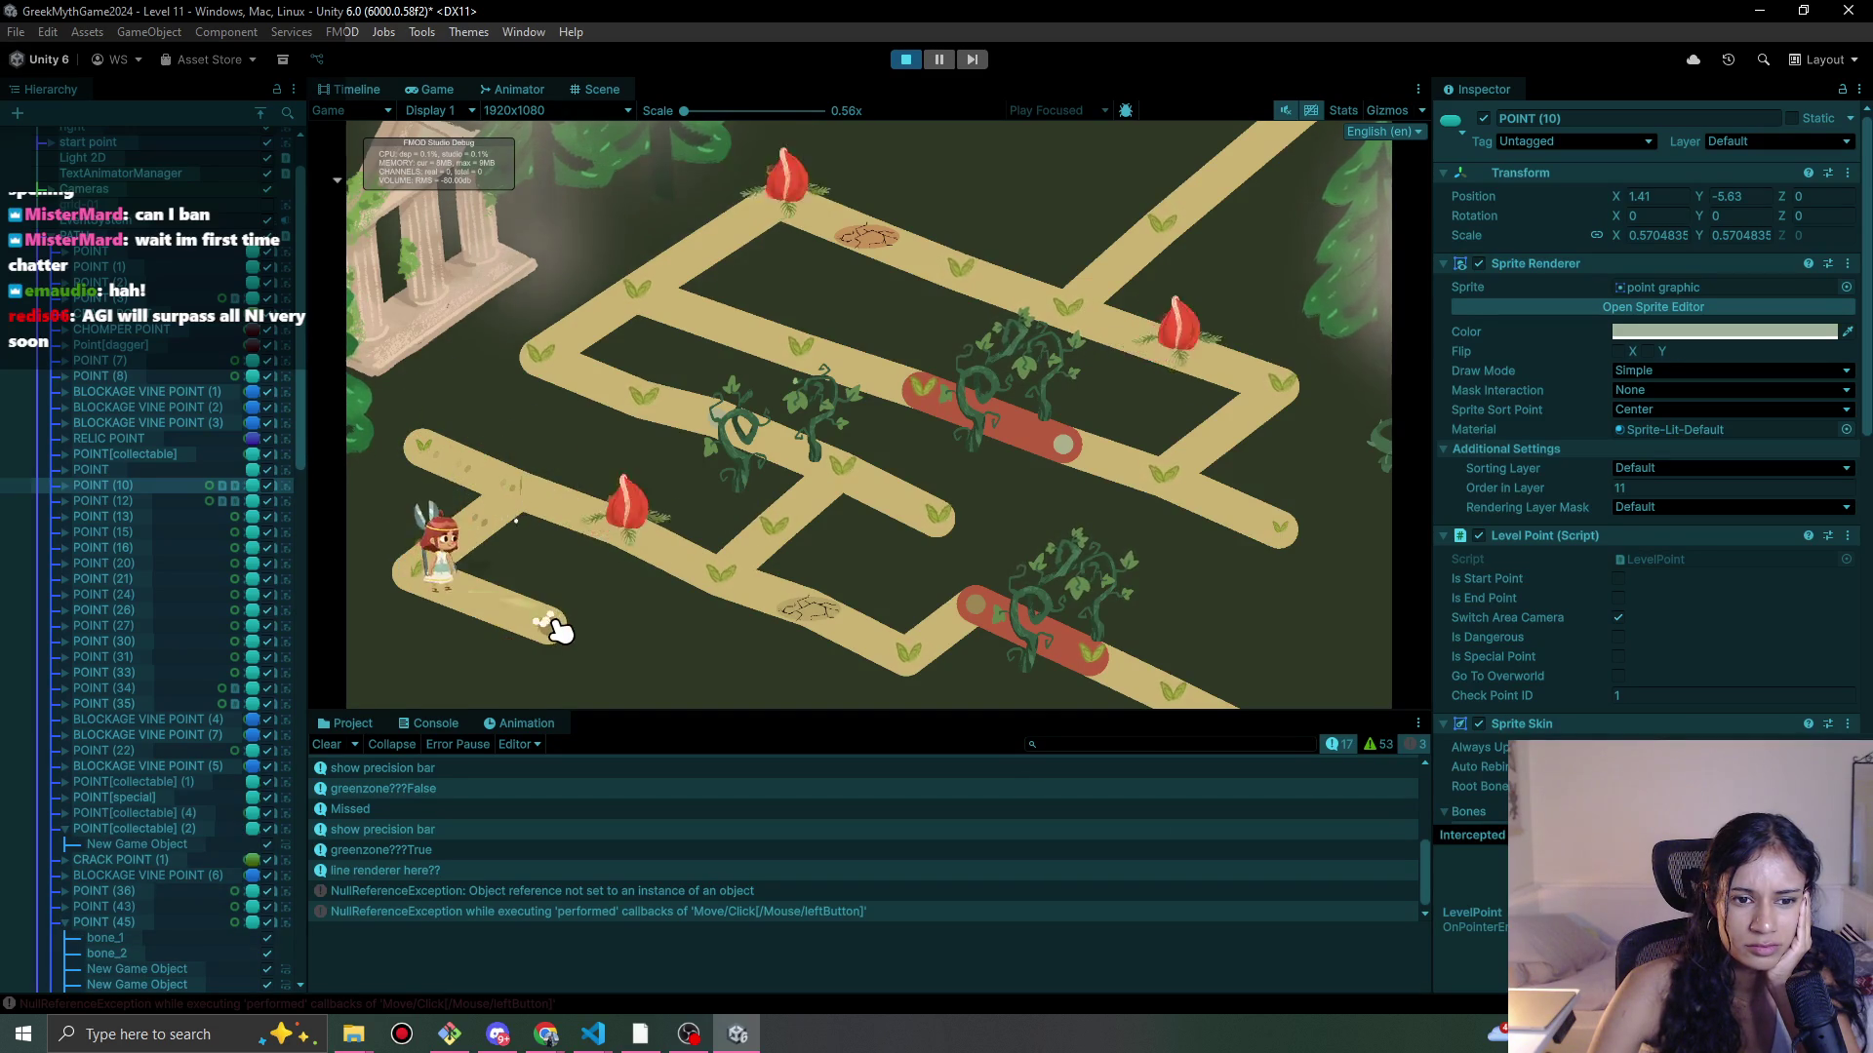
click(881, 617)
Step: Walk down past the crack onto the lower red vine point and cut through the blockage
click(483, 573)
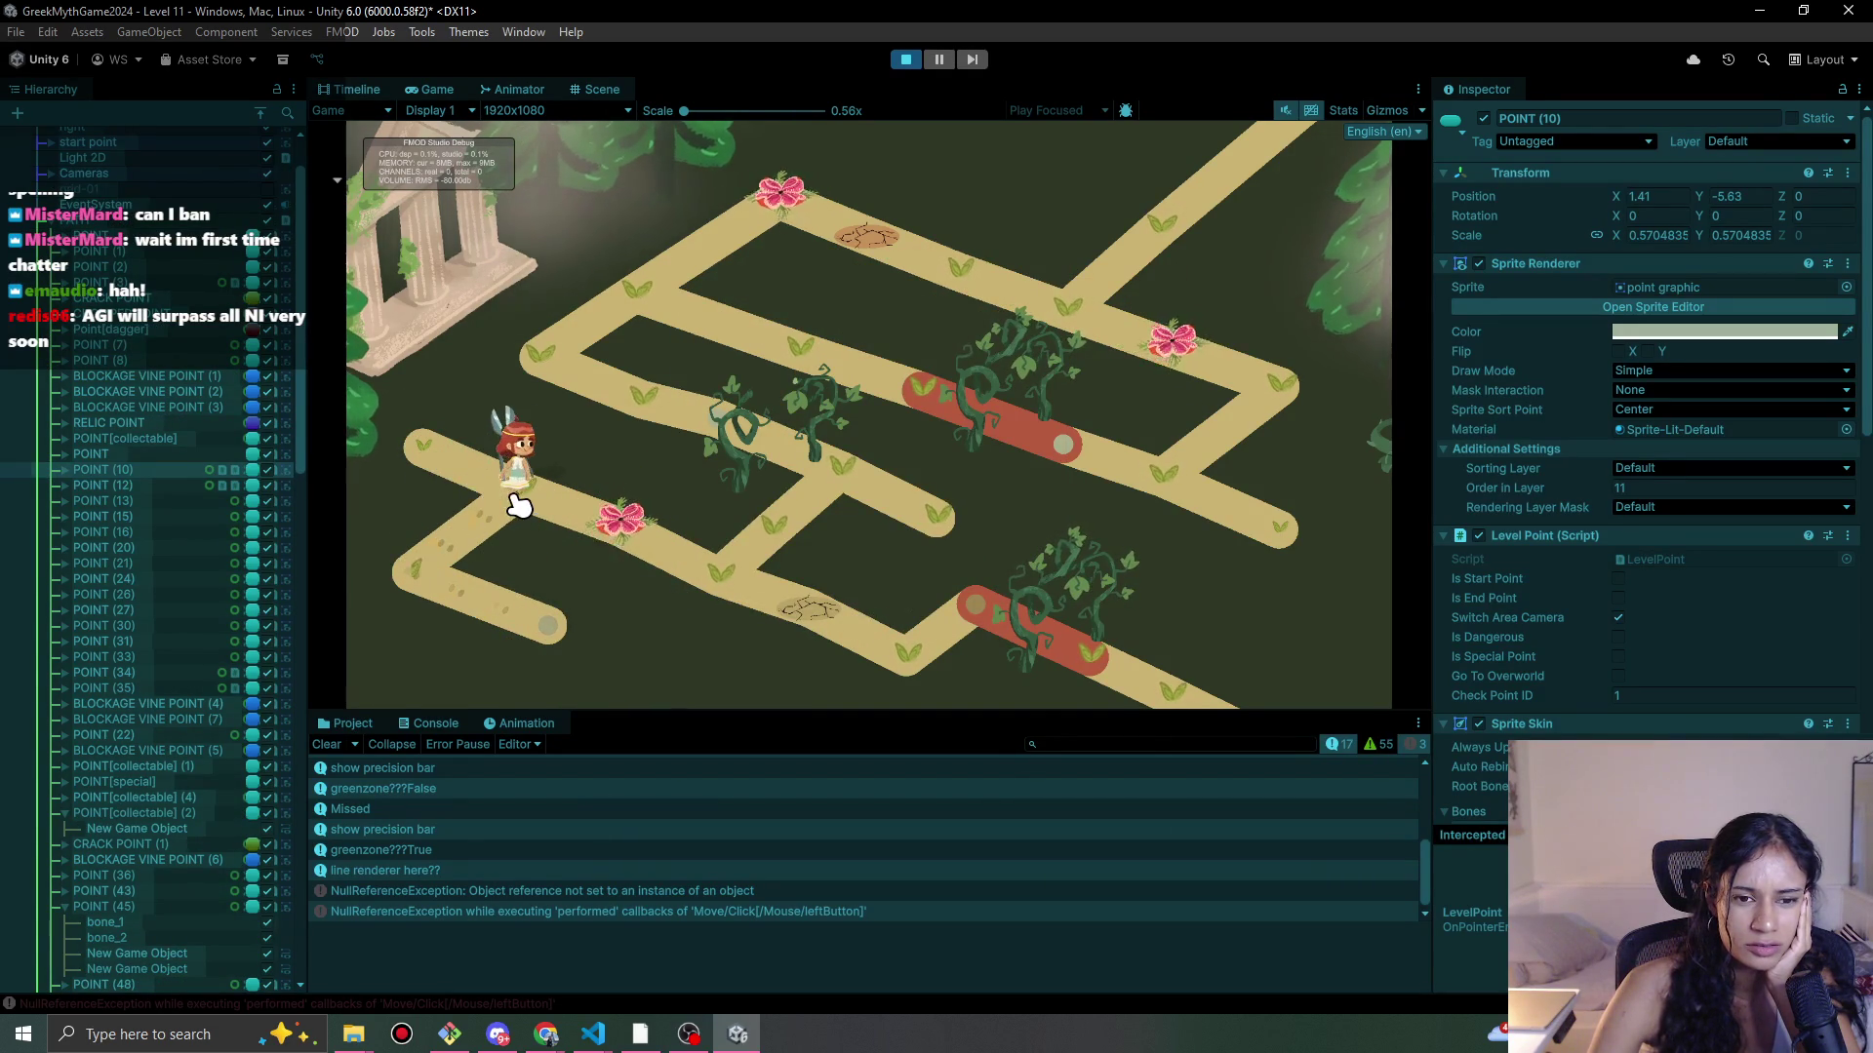
click(514, 506)
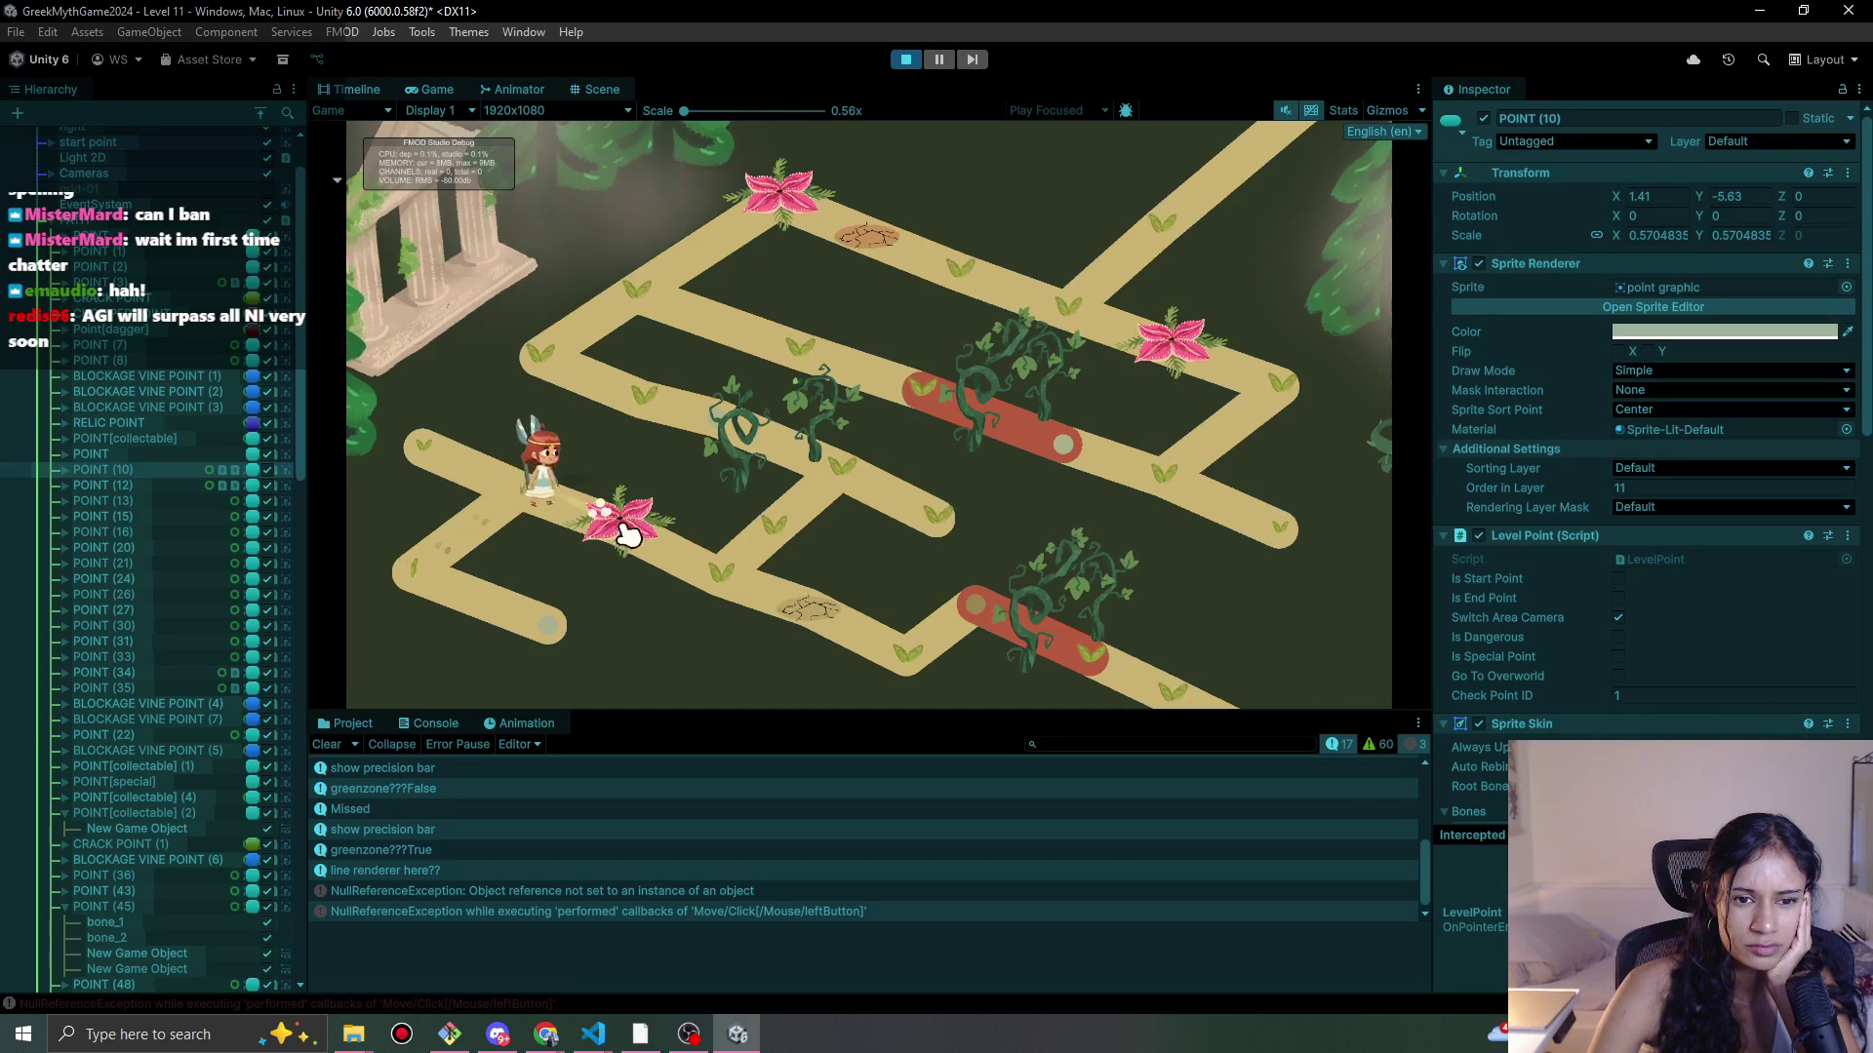
click(903, 648)
click(975, 612)
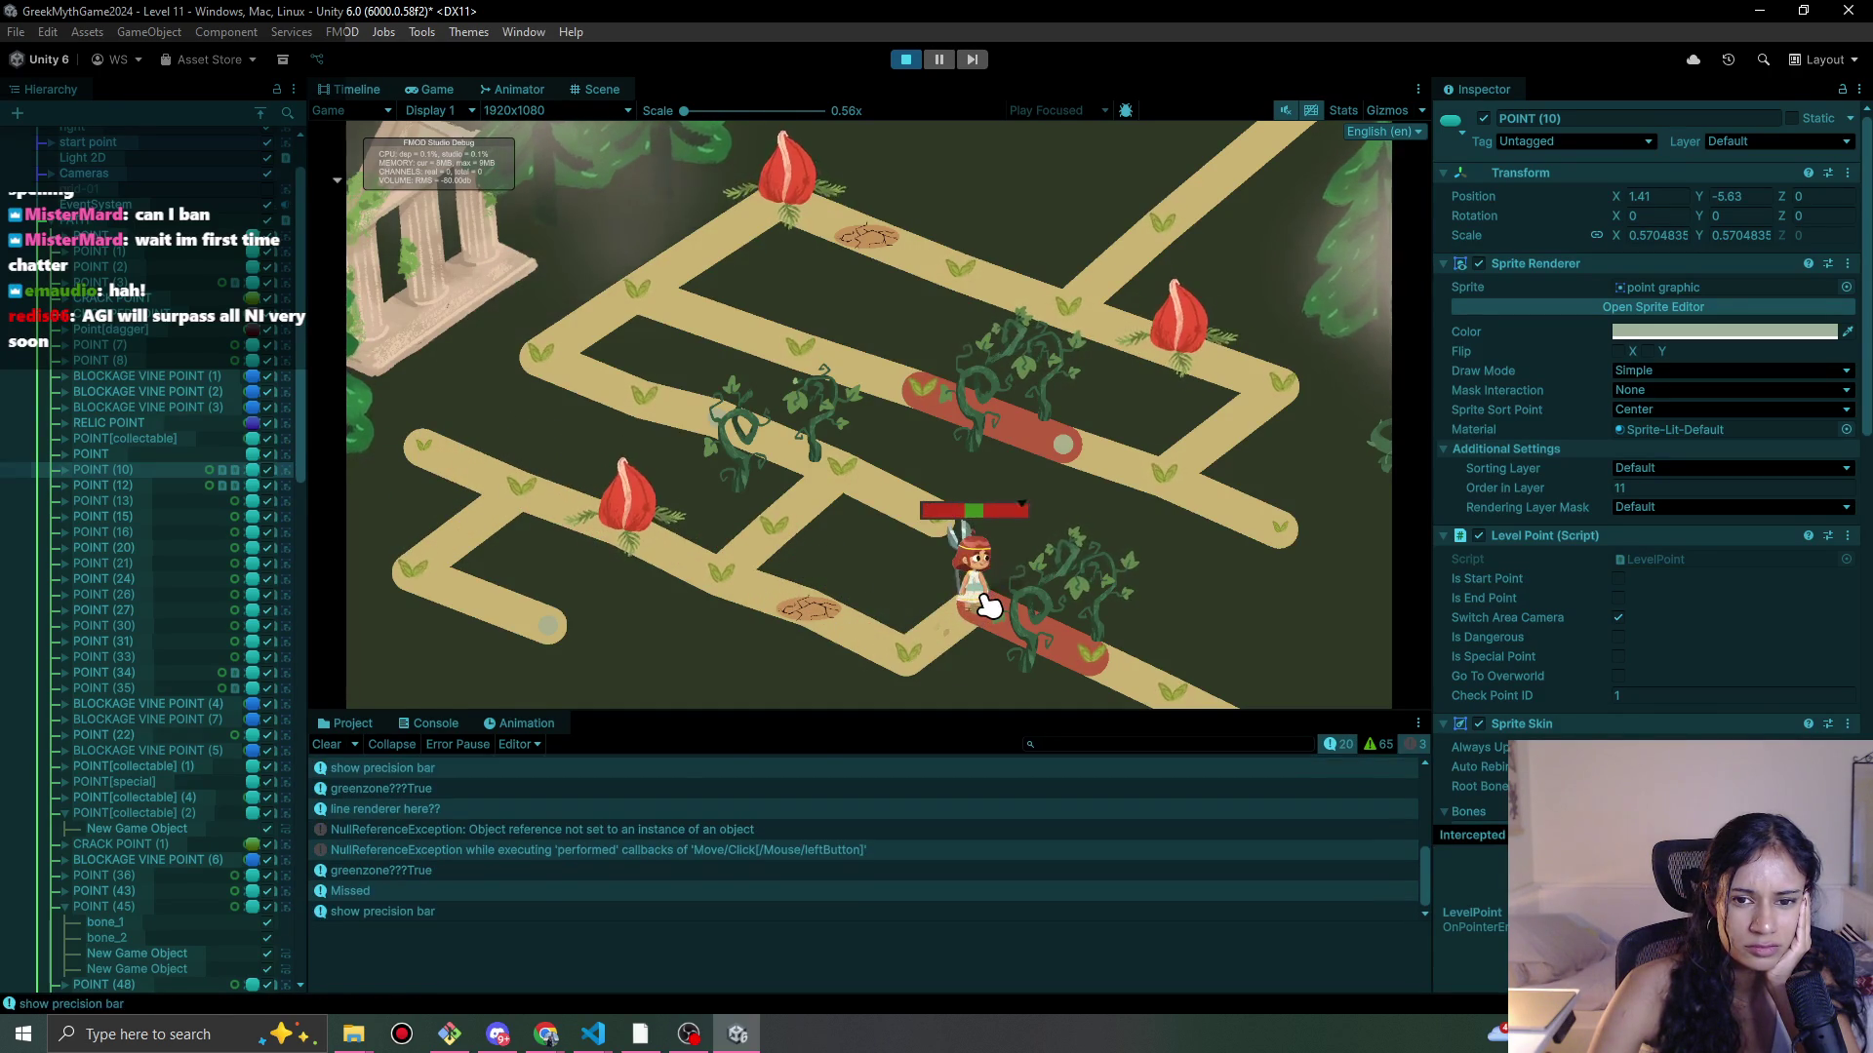
click(983, 603)
click(1098, 665)
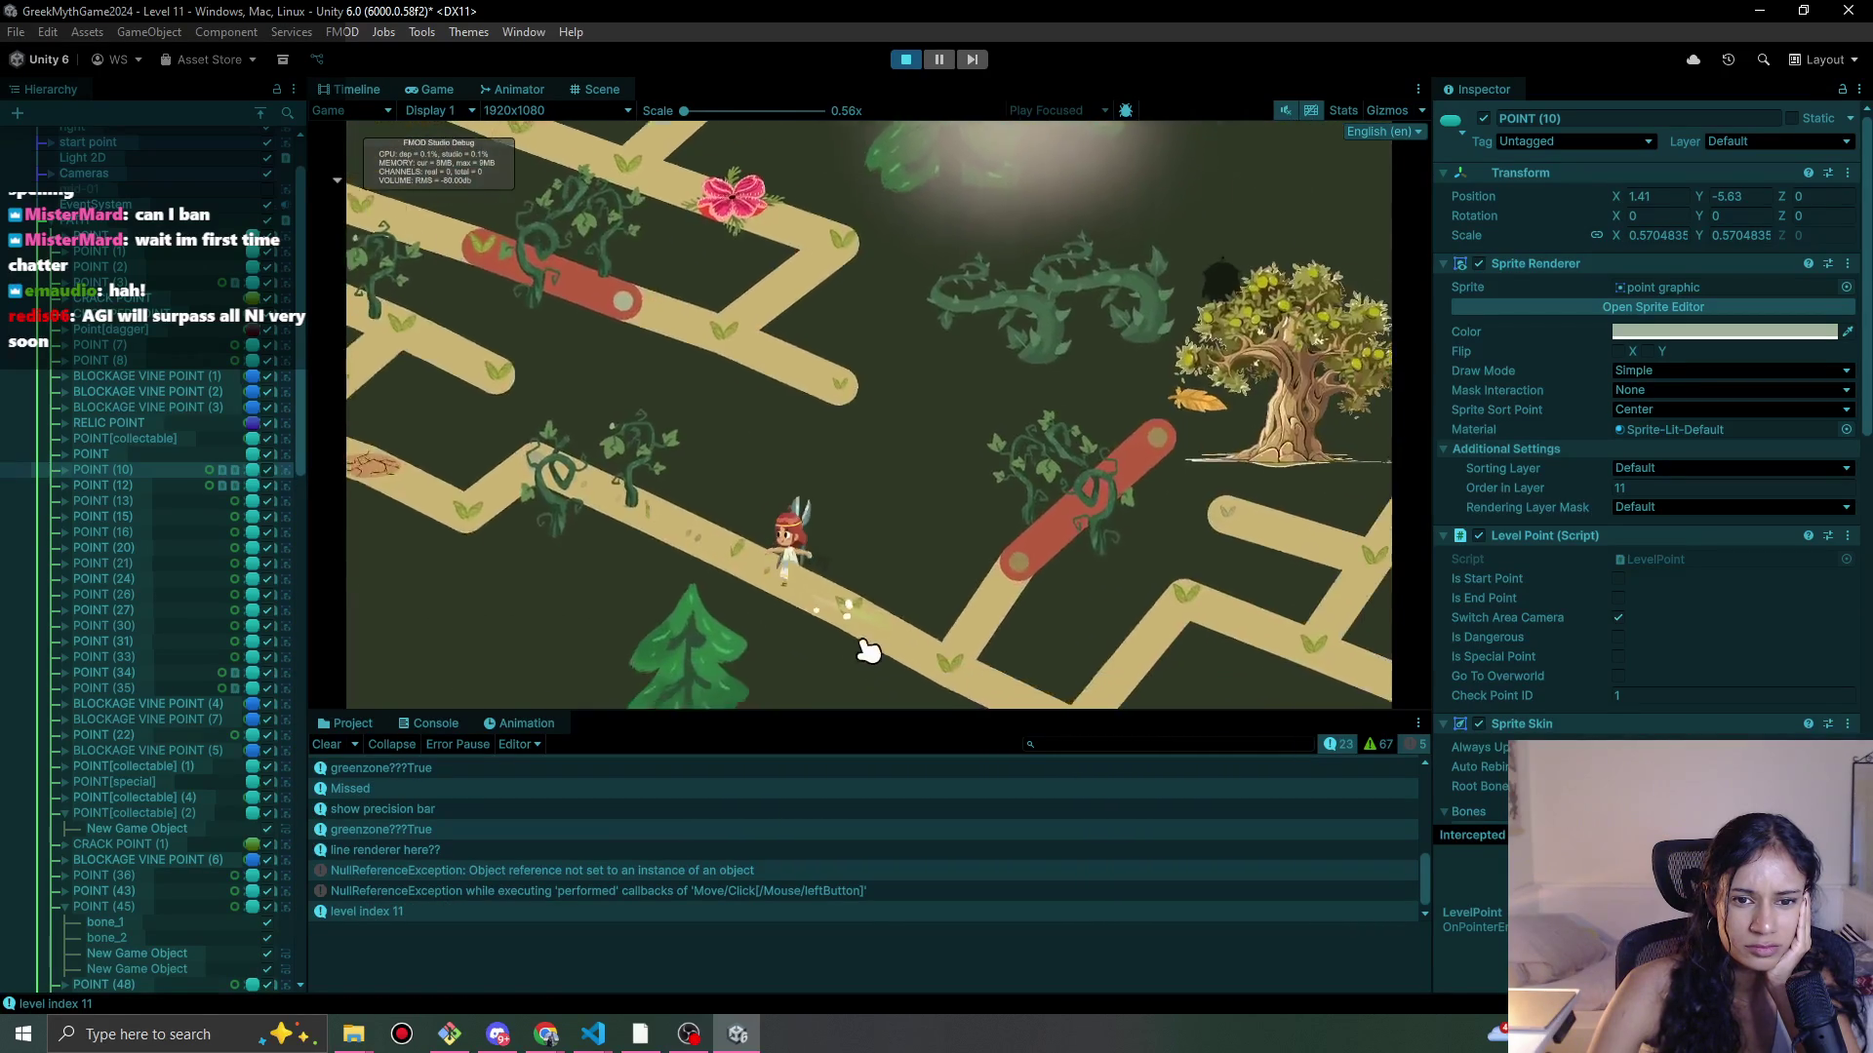
Step: Clear the Console, then walk up to the shears and back down onto the red vine point
click(612, 560)
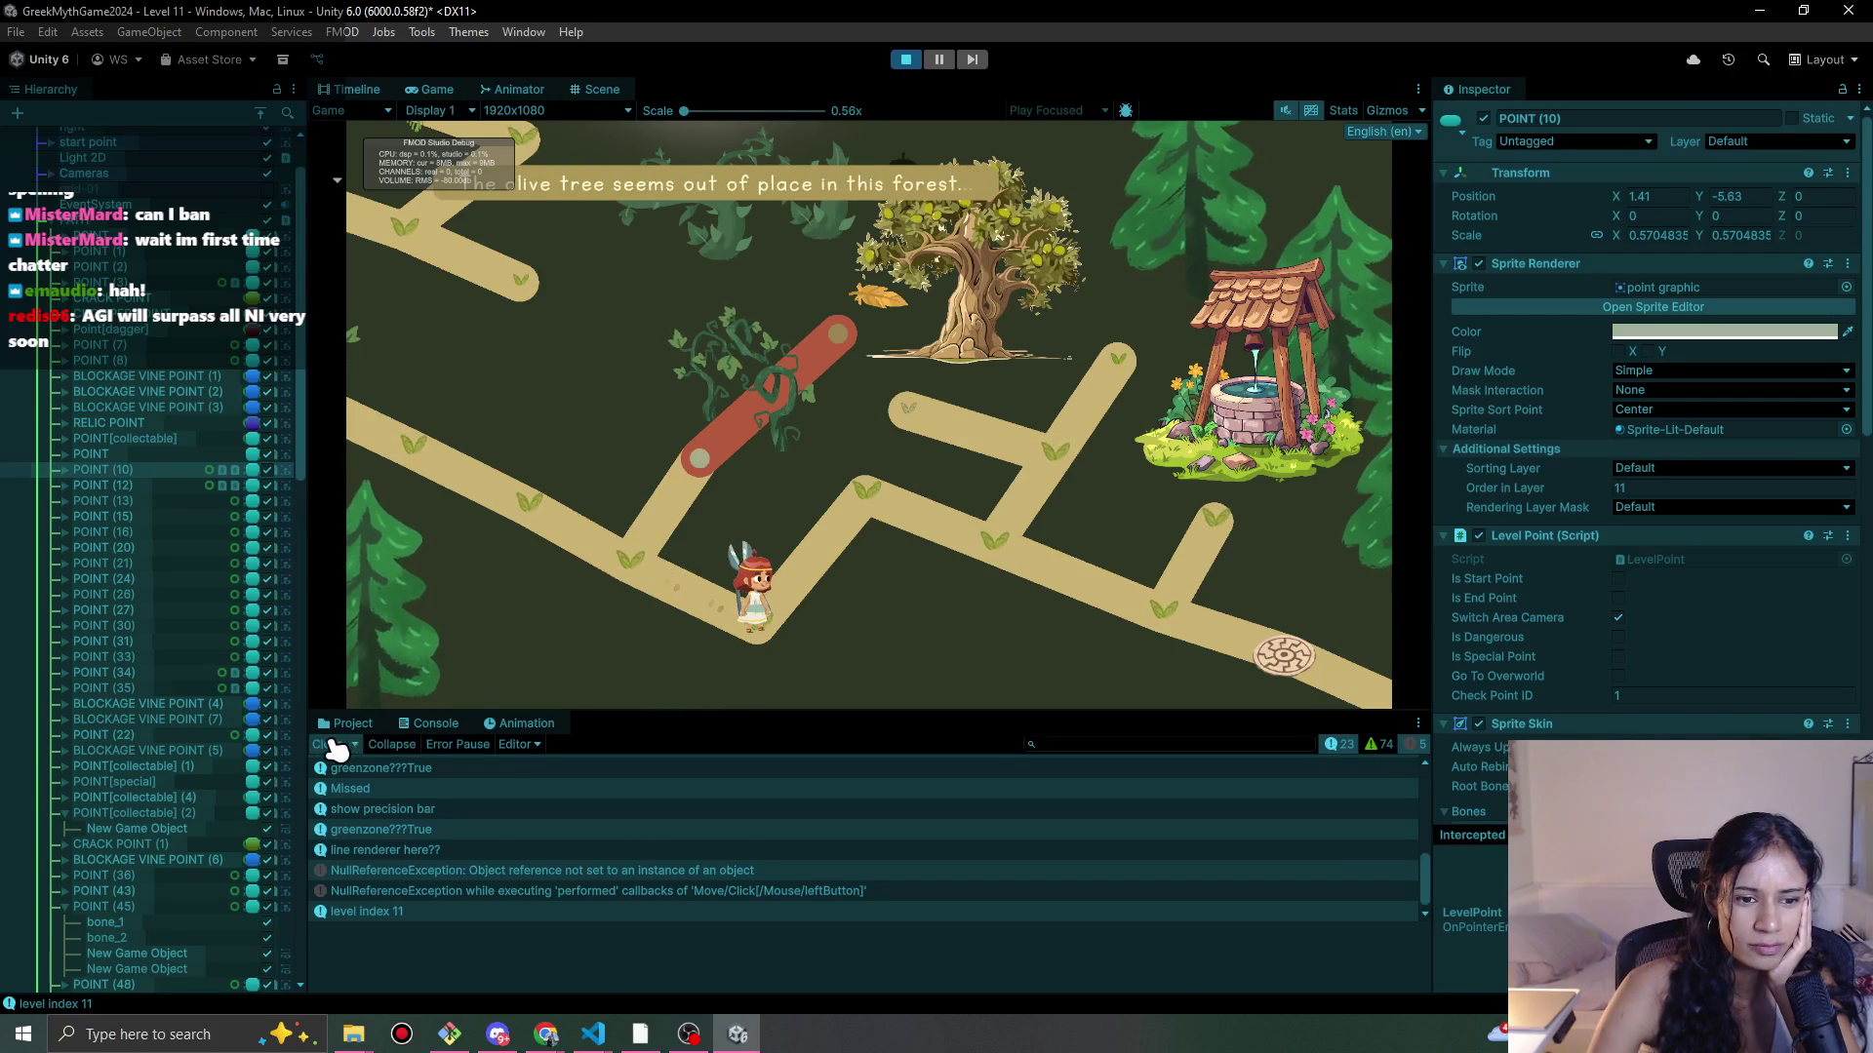
click(329, 746)
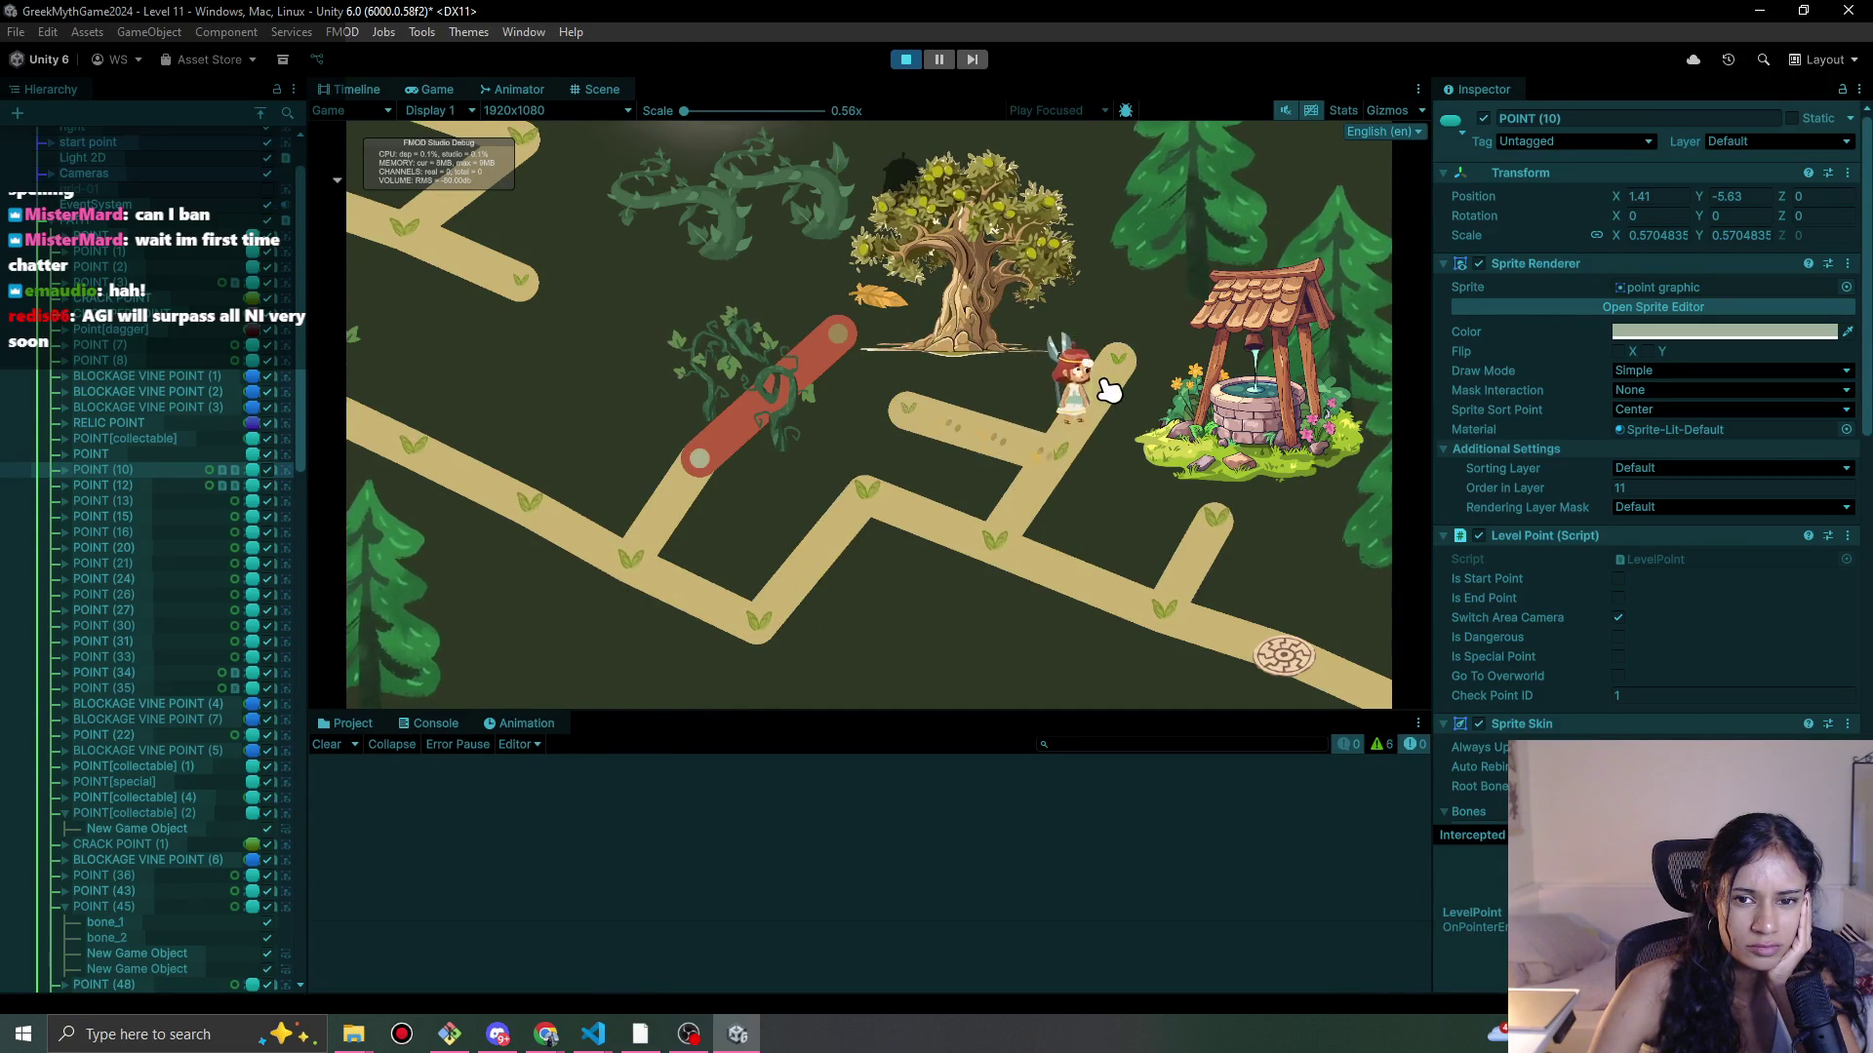
click(1044, 489)
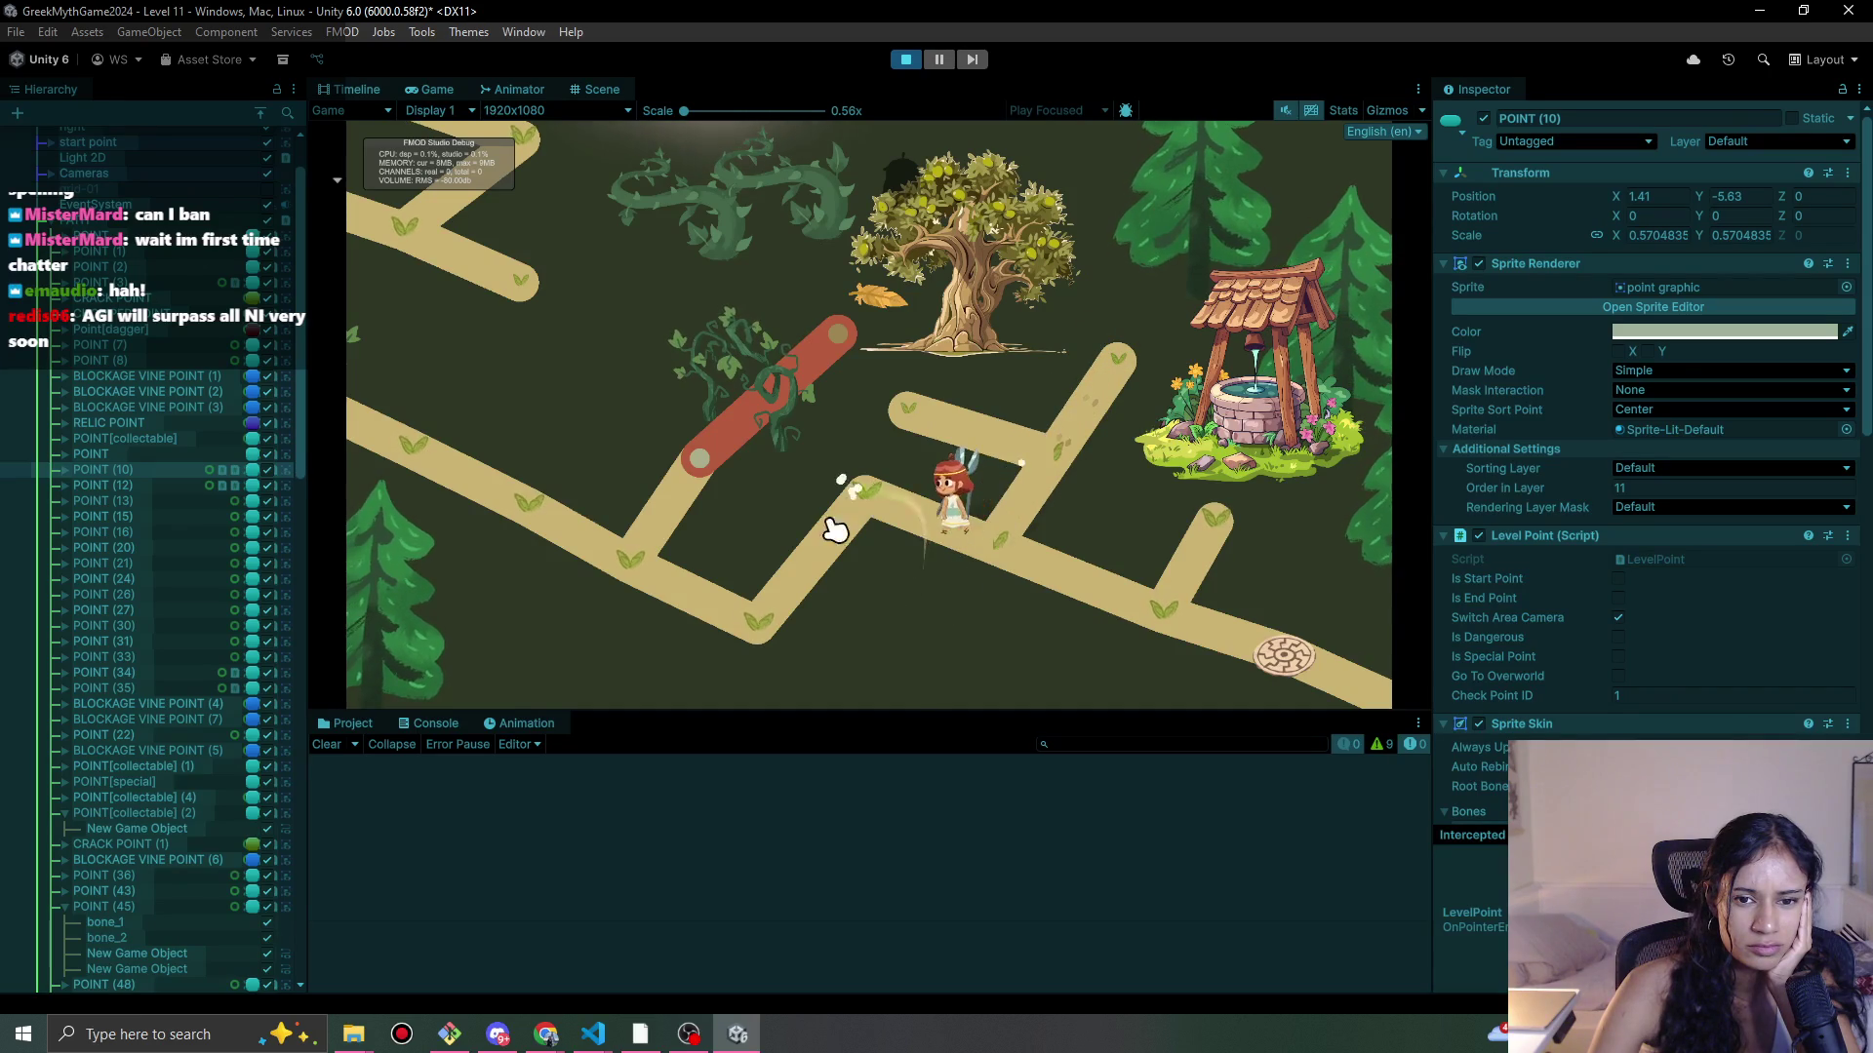
click(751, 612)
click(627, 529)
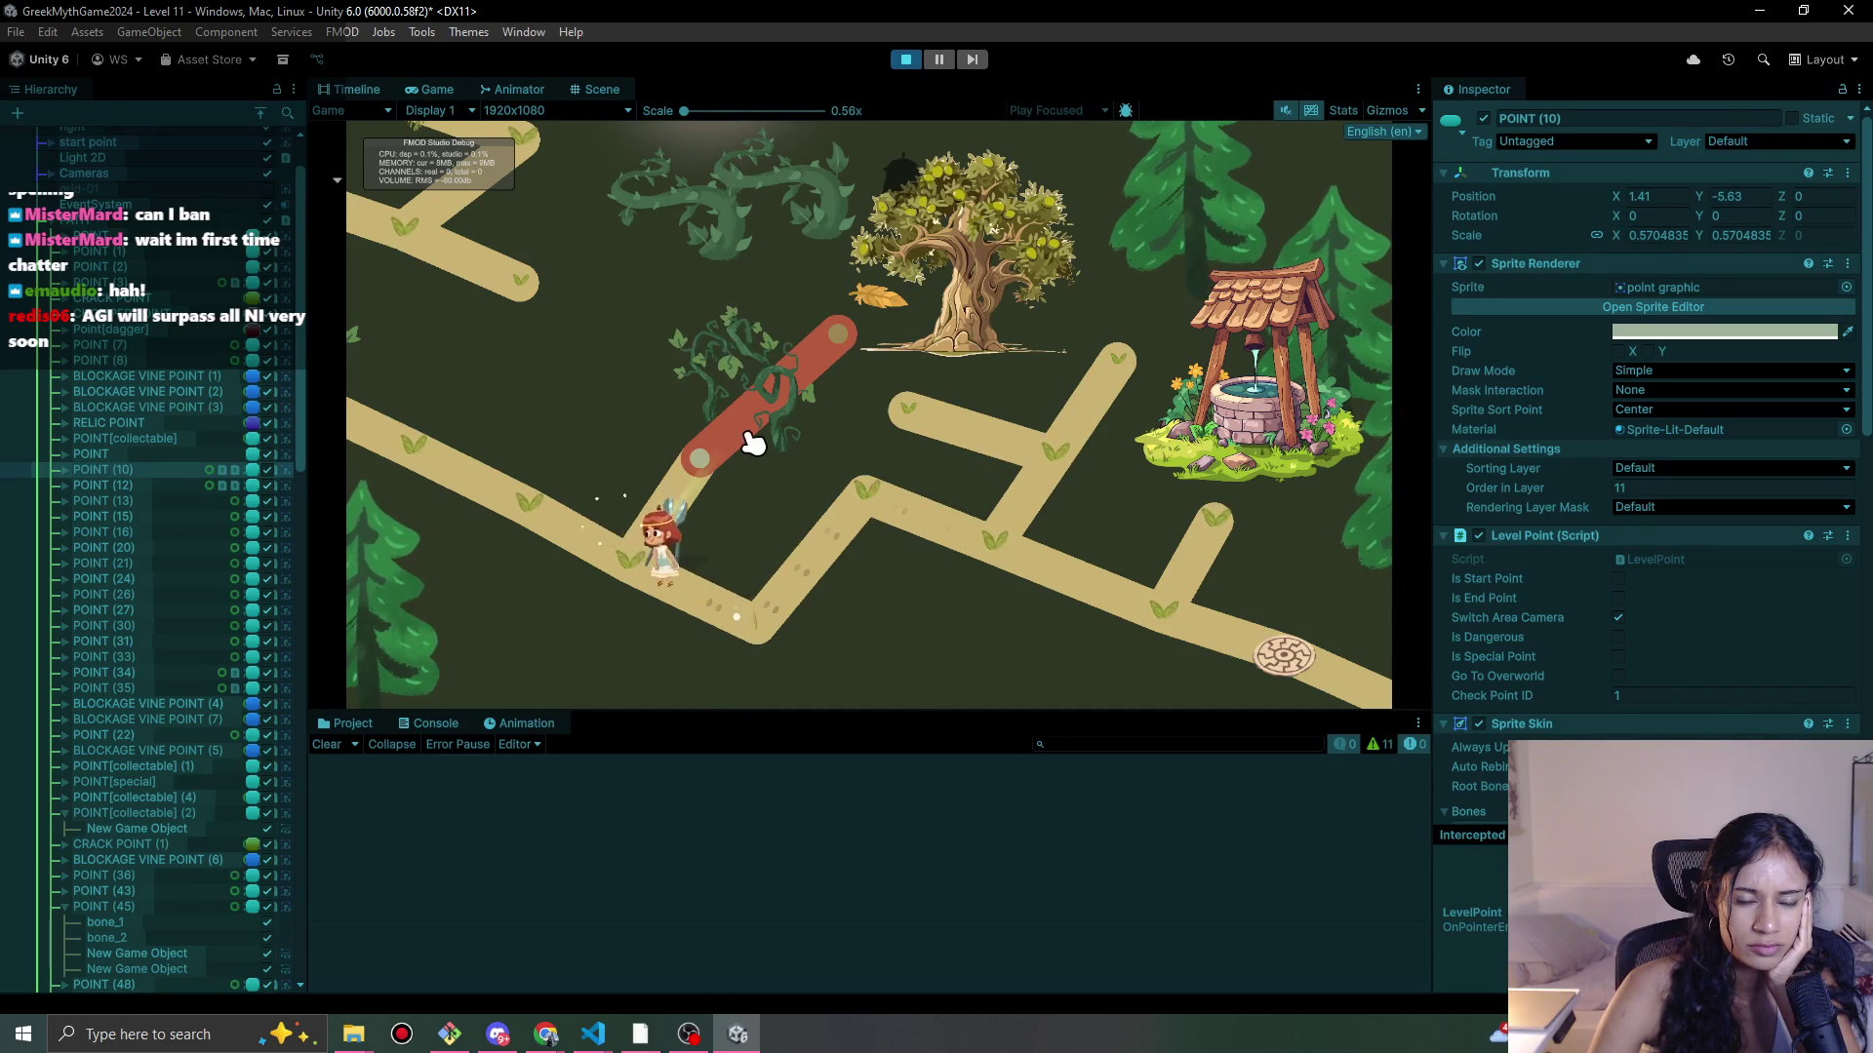
click(711, 452)
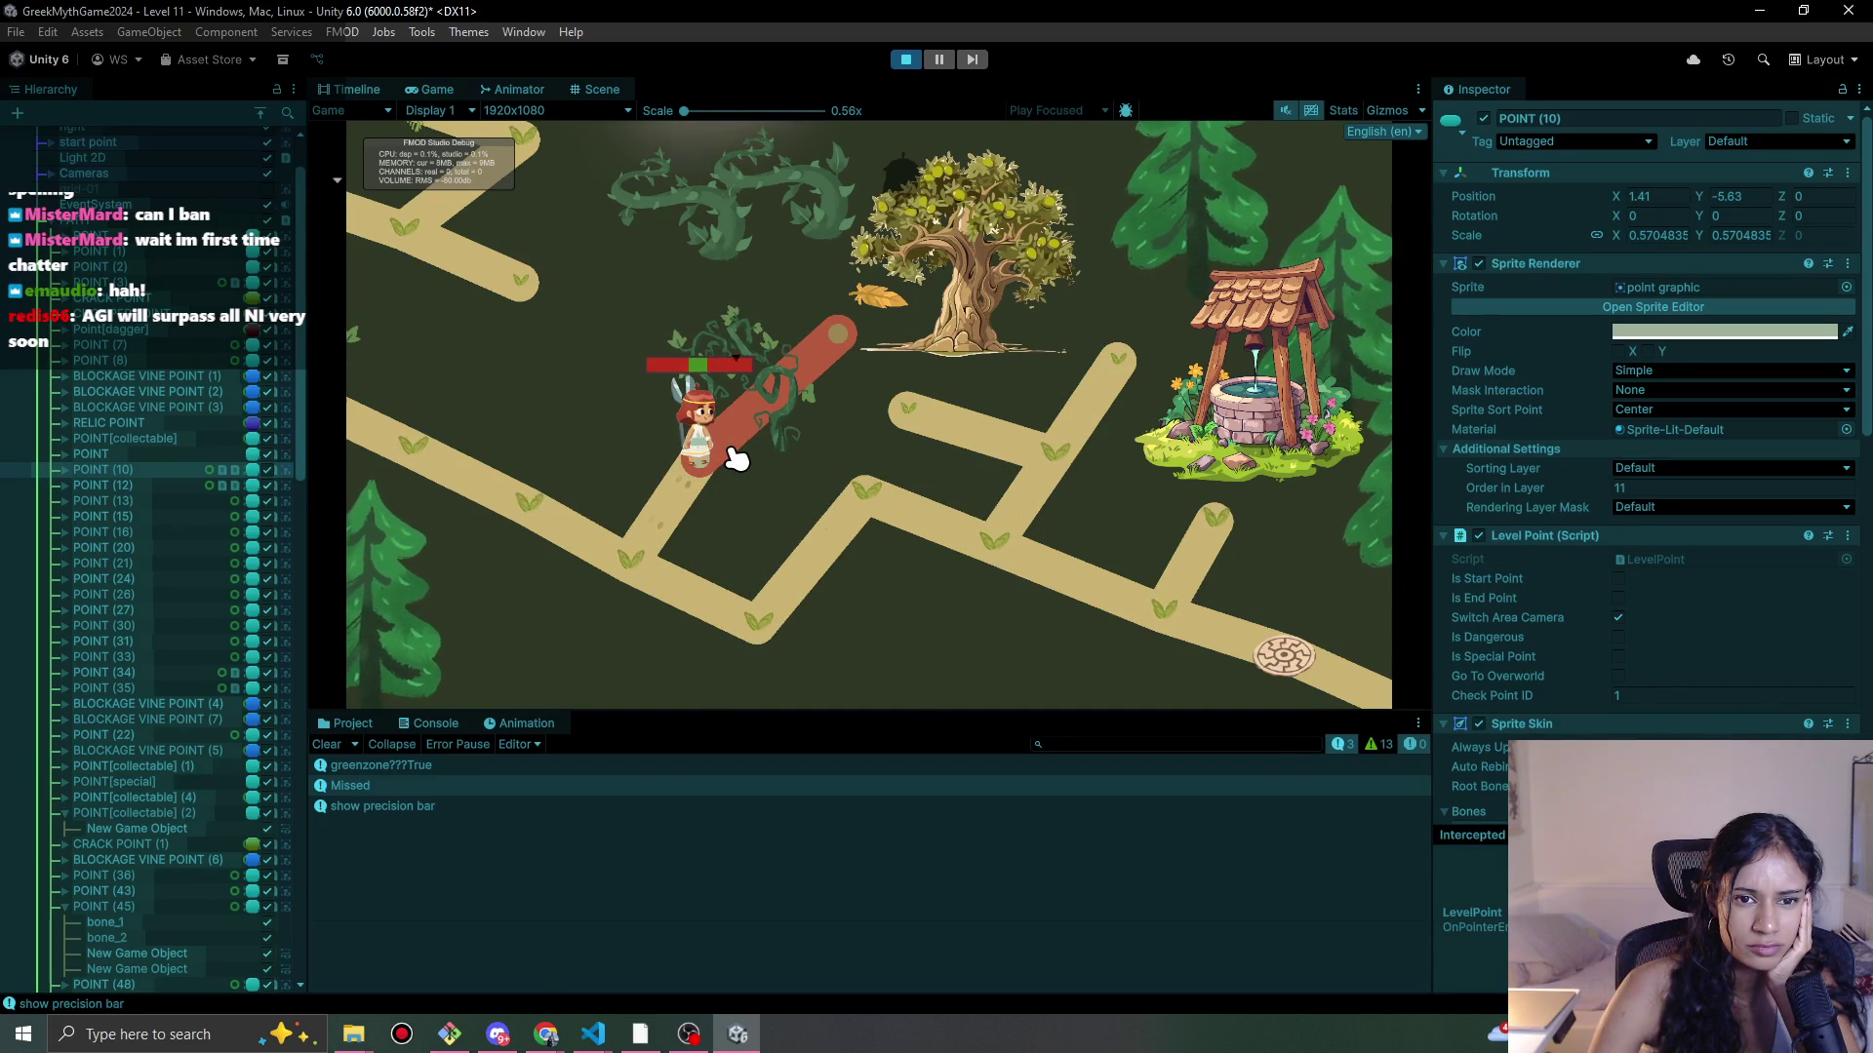
Step: Try cutting the vine, then look up sophiaUI's declaration and references from line 627 of PlayerMovement.cs
click(725, 451)
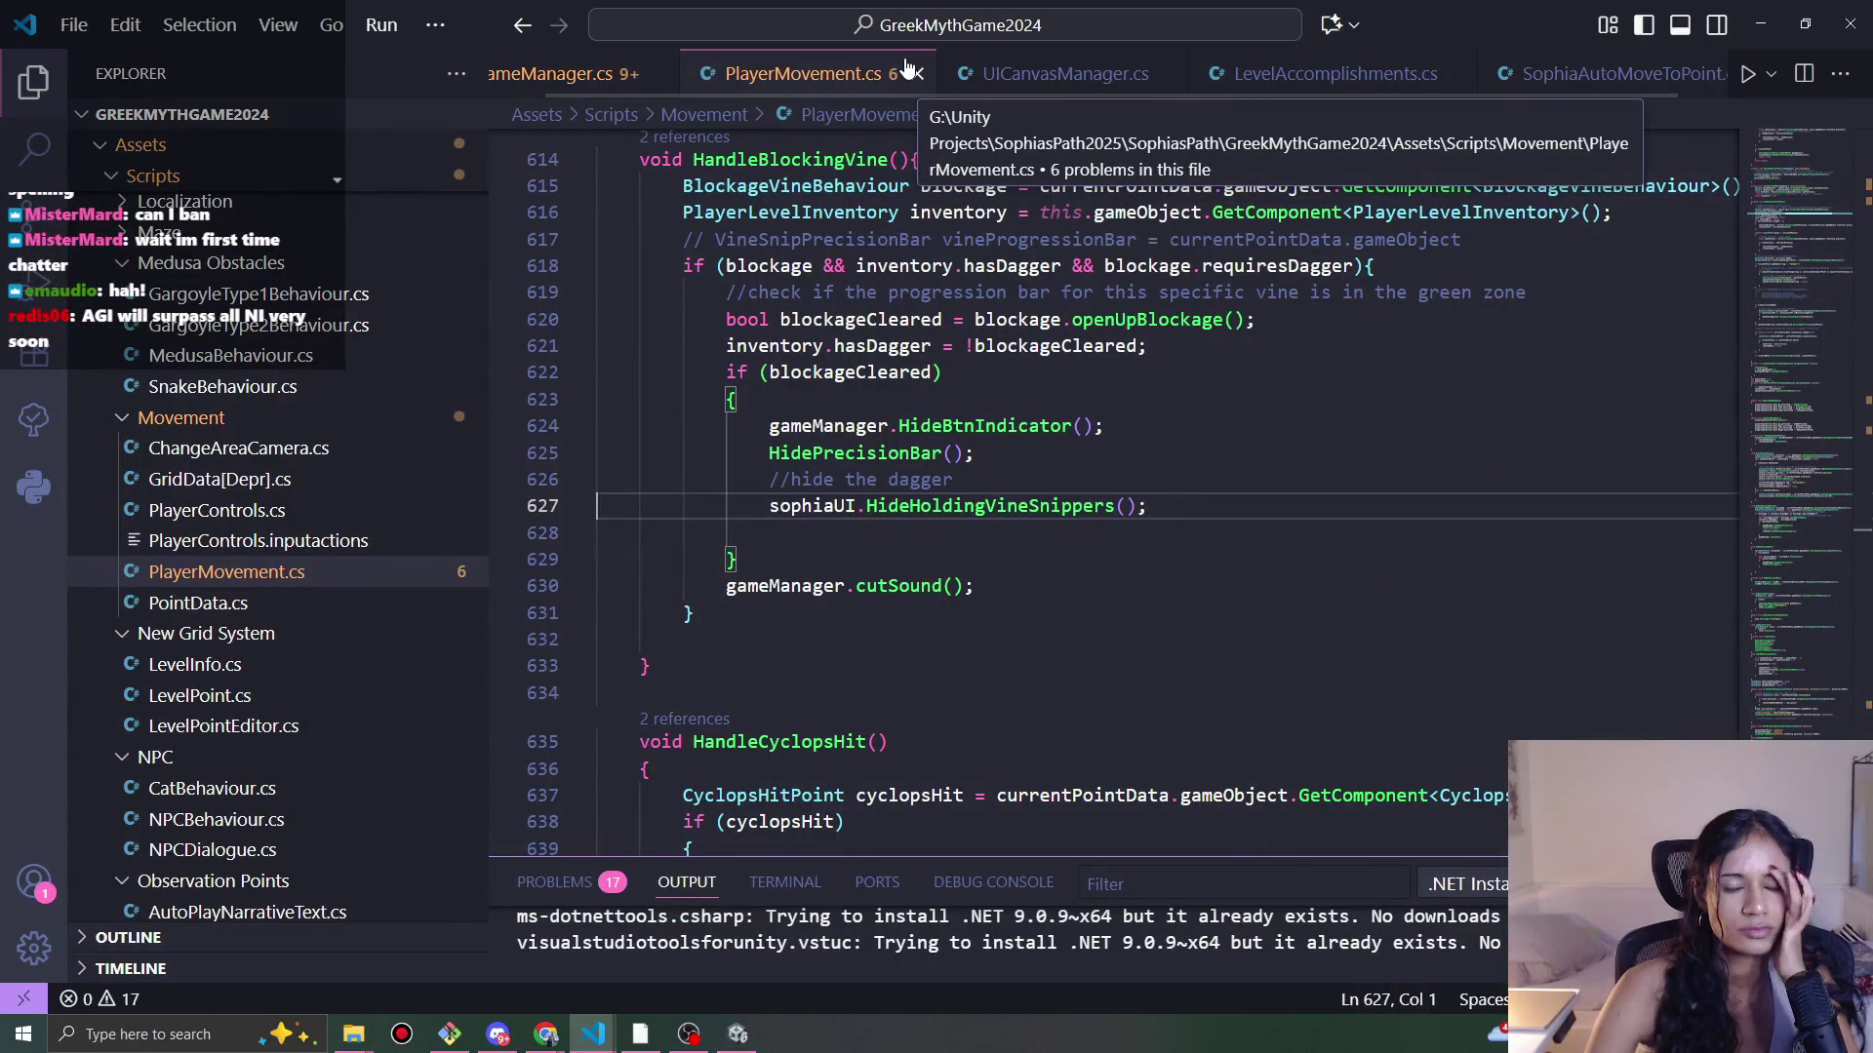
scroll(939, 419, up, 1)
double_click(811, 555)
click(825, 556)
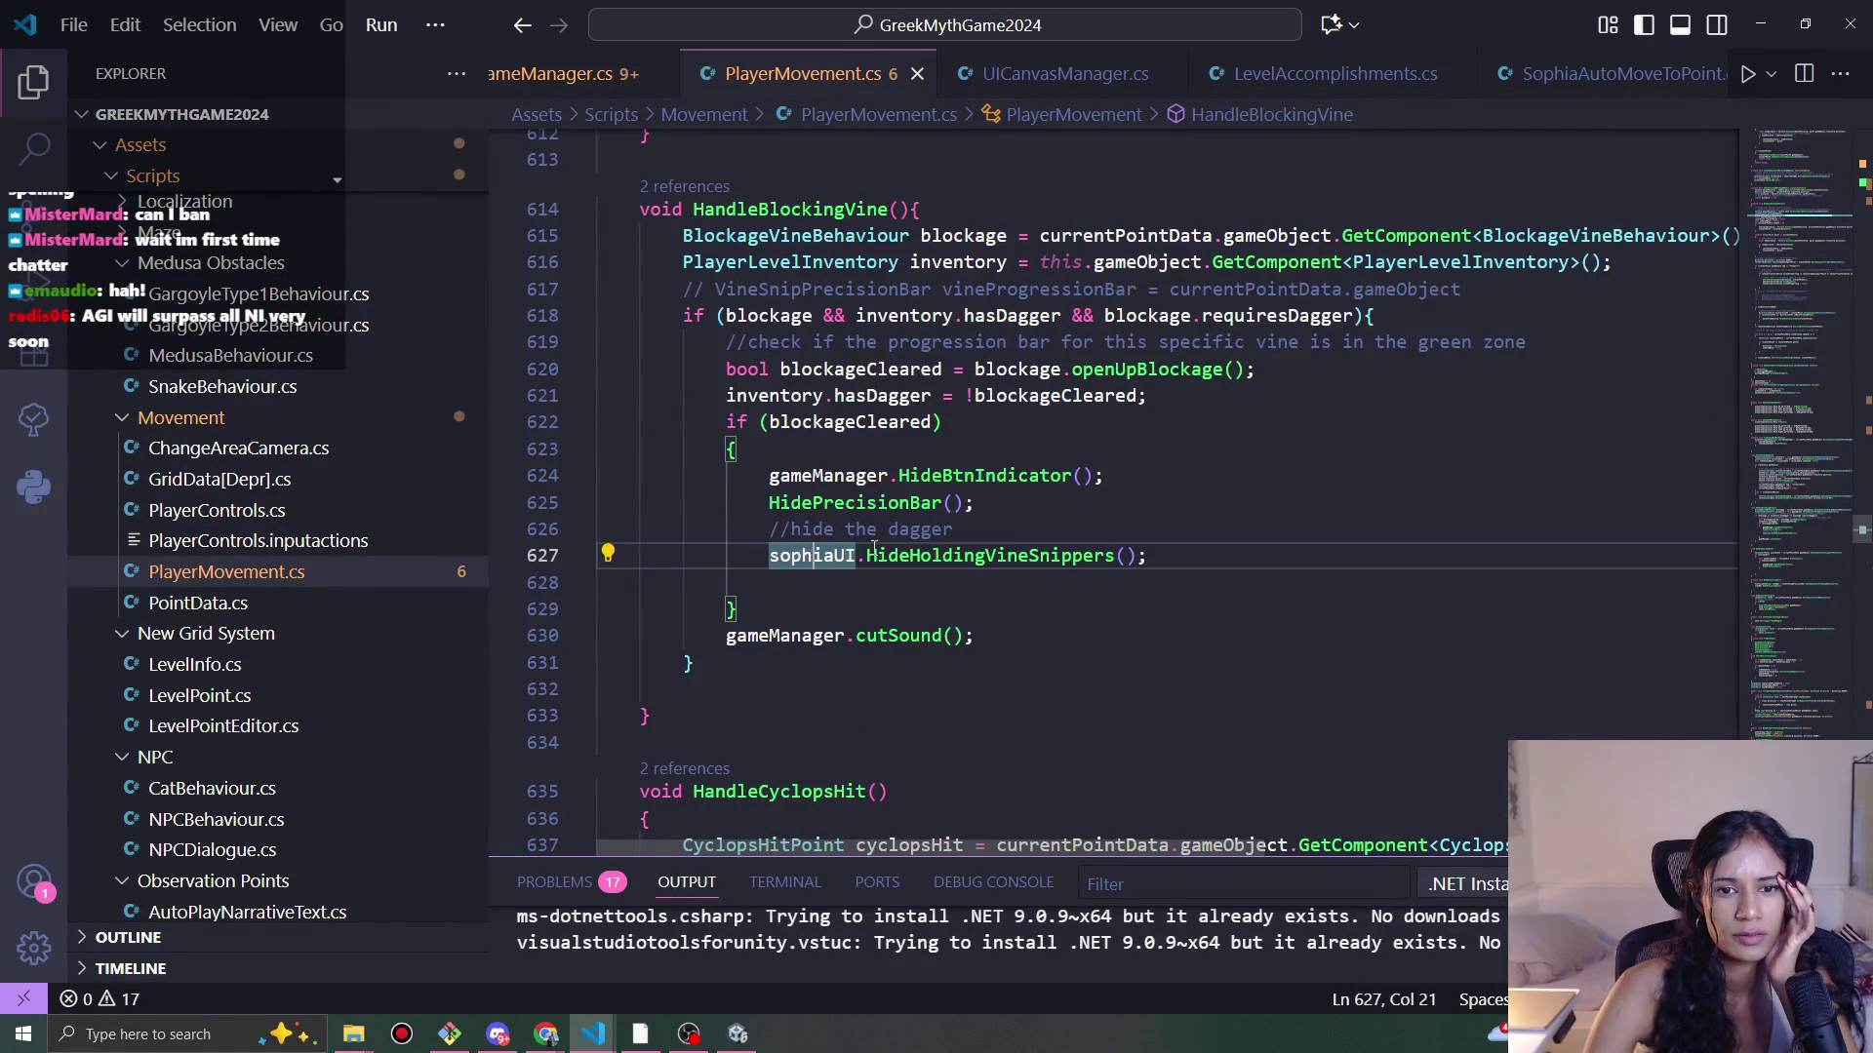
key(F12)
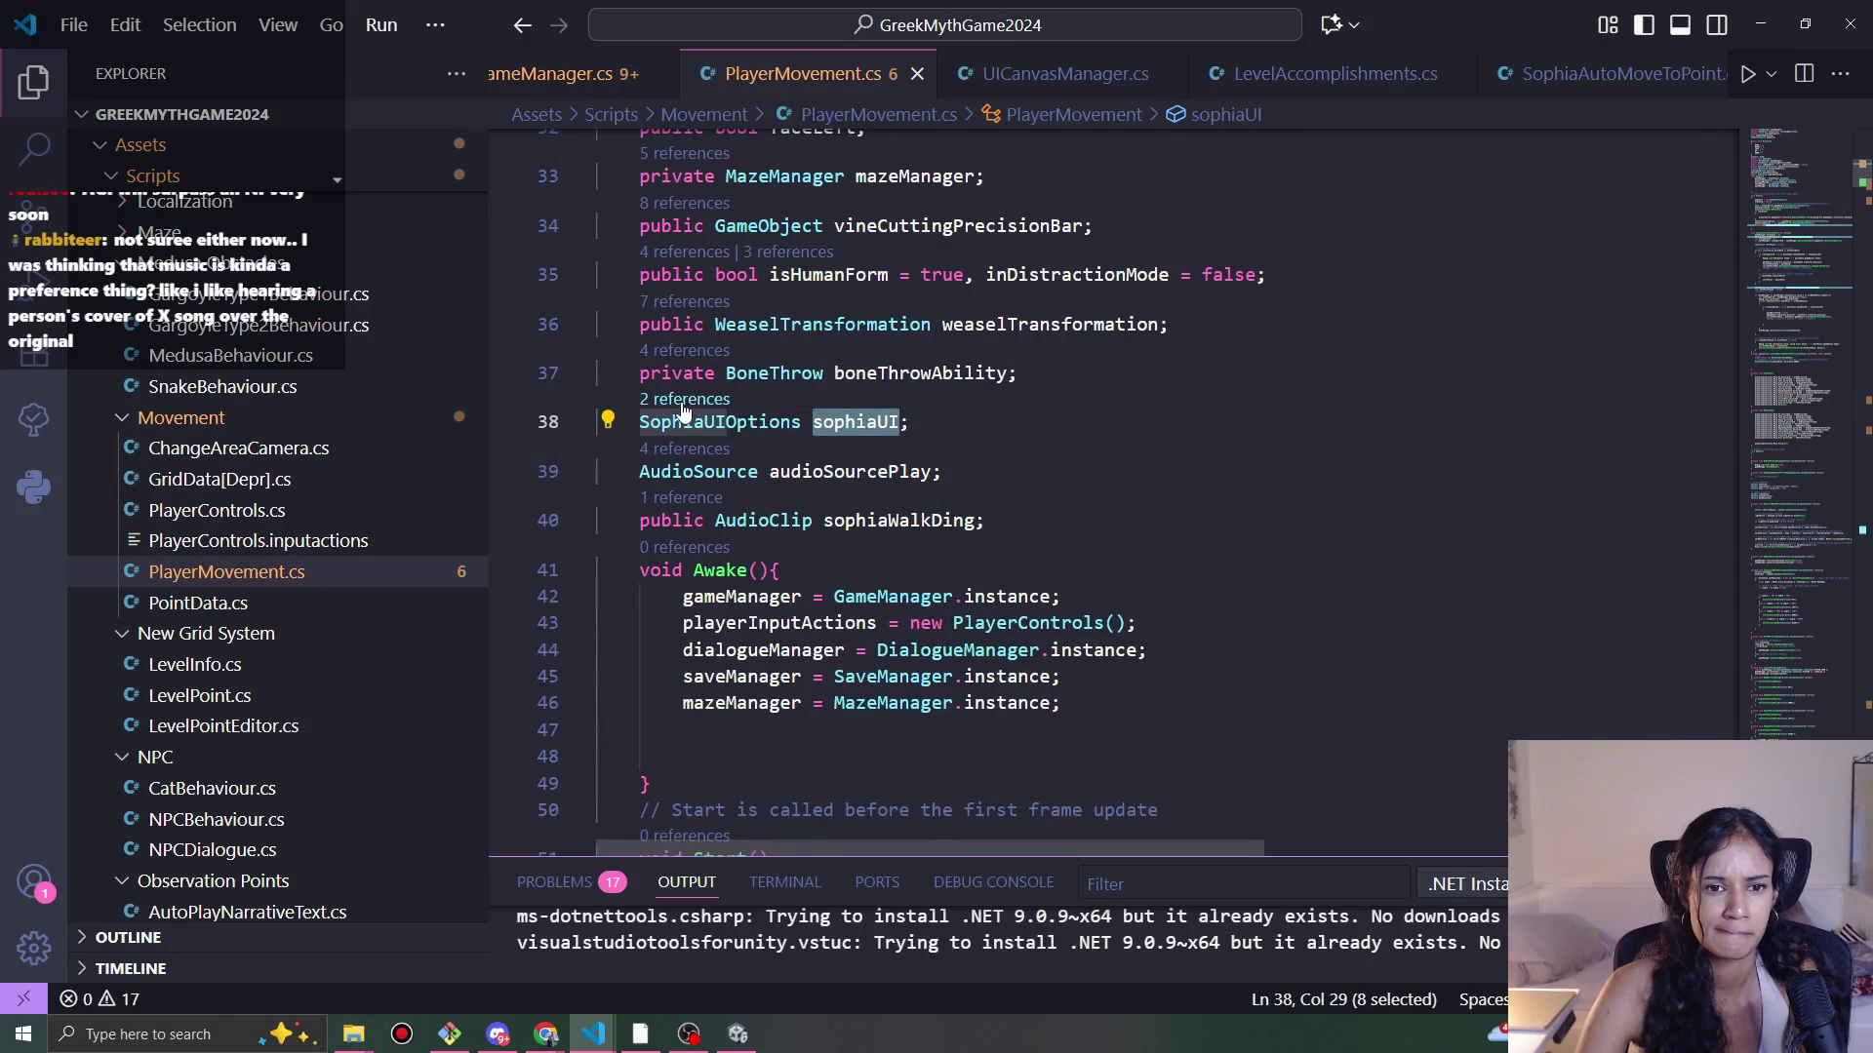
key(shift+F12)
Step: Inspect the sophiaUI assignment on line 66, then return to the Unity editor
click(1551, 380)
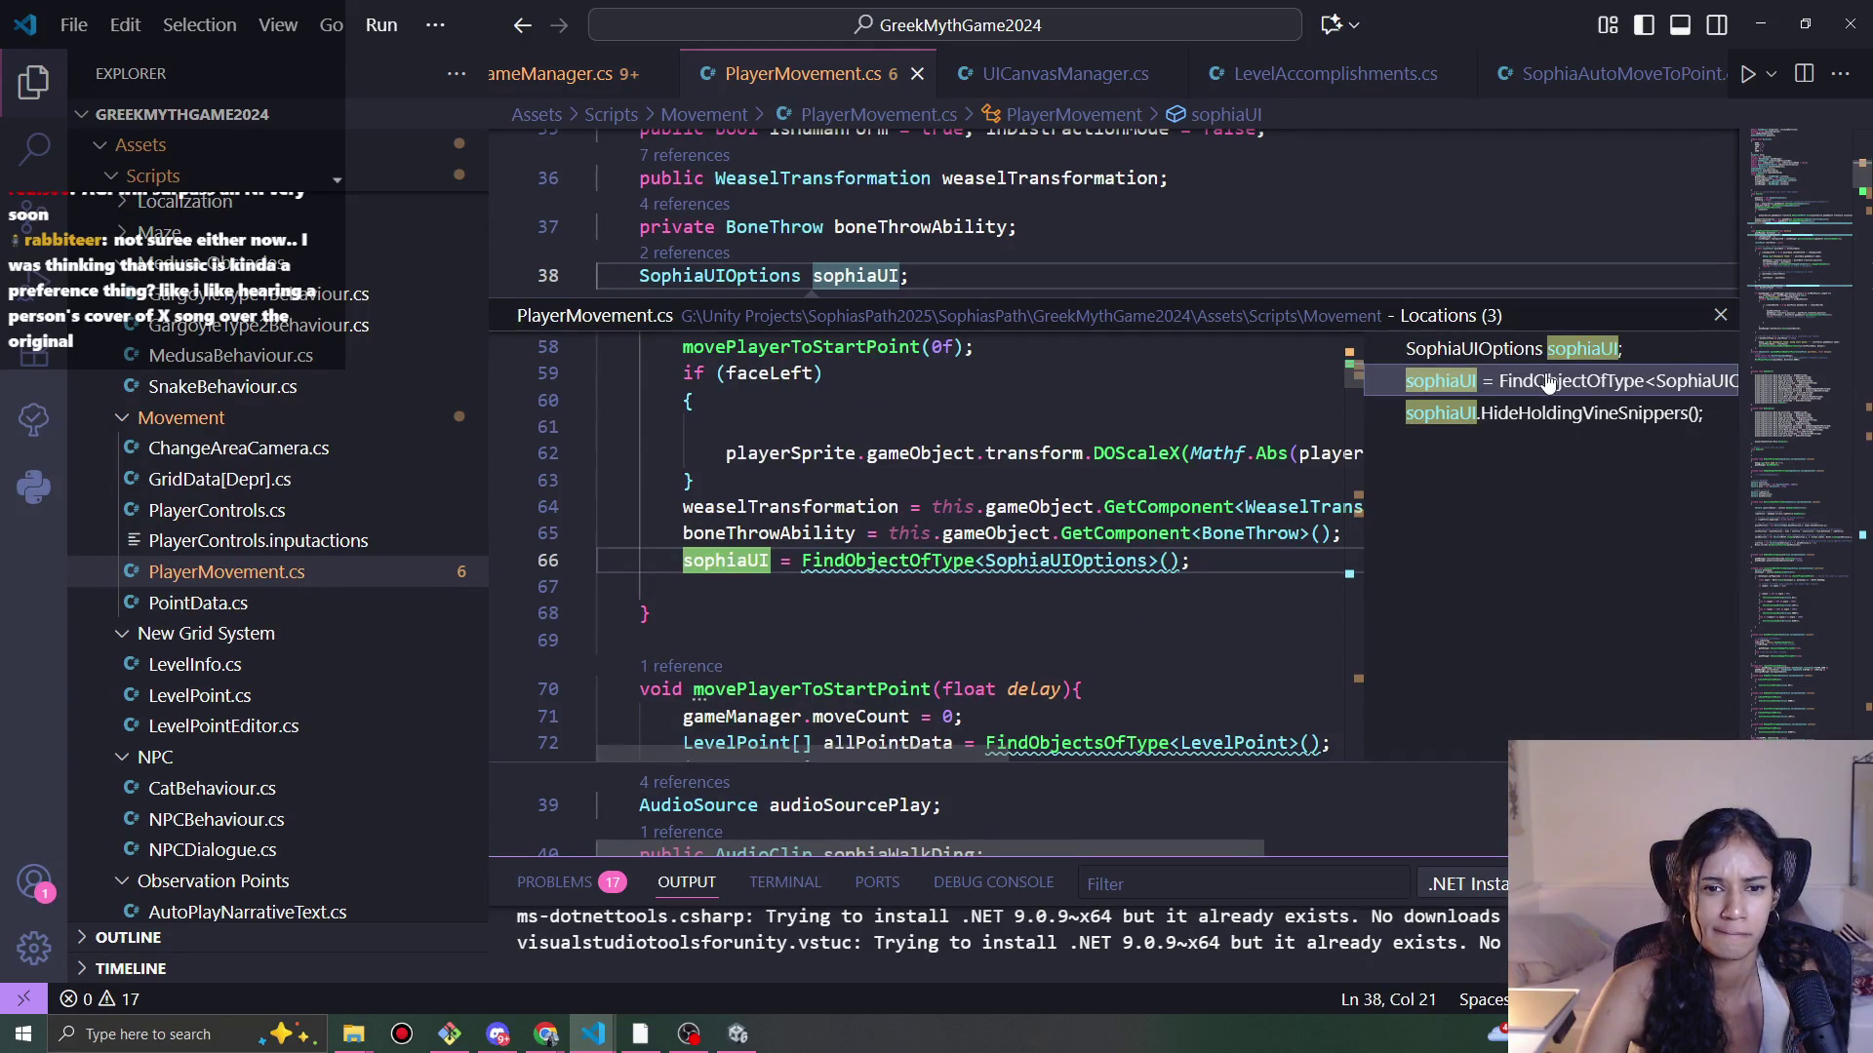
scroll(1111, 555, up, 4)
scroll(1111, 555, down, 3)
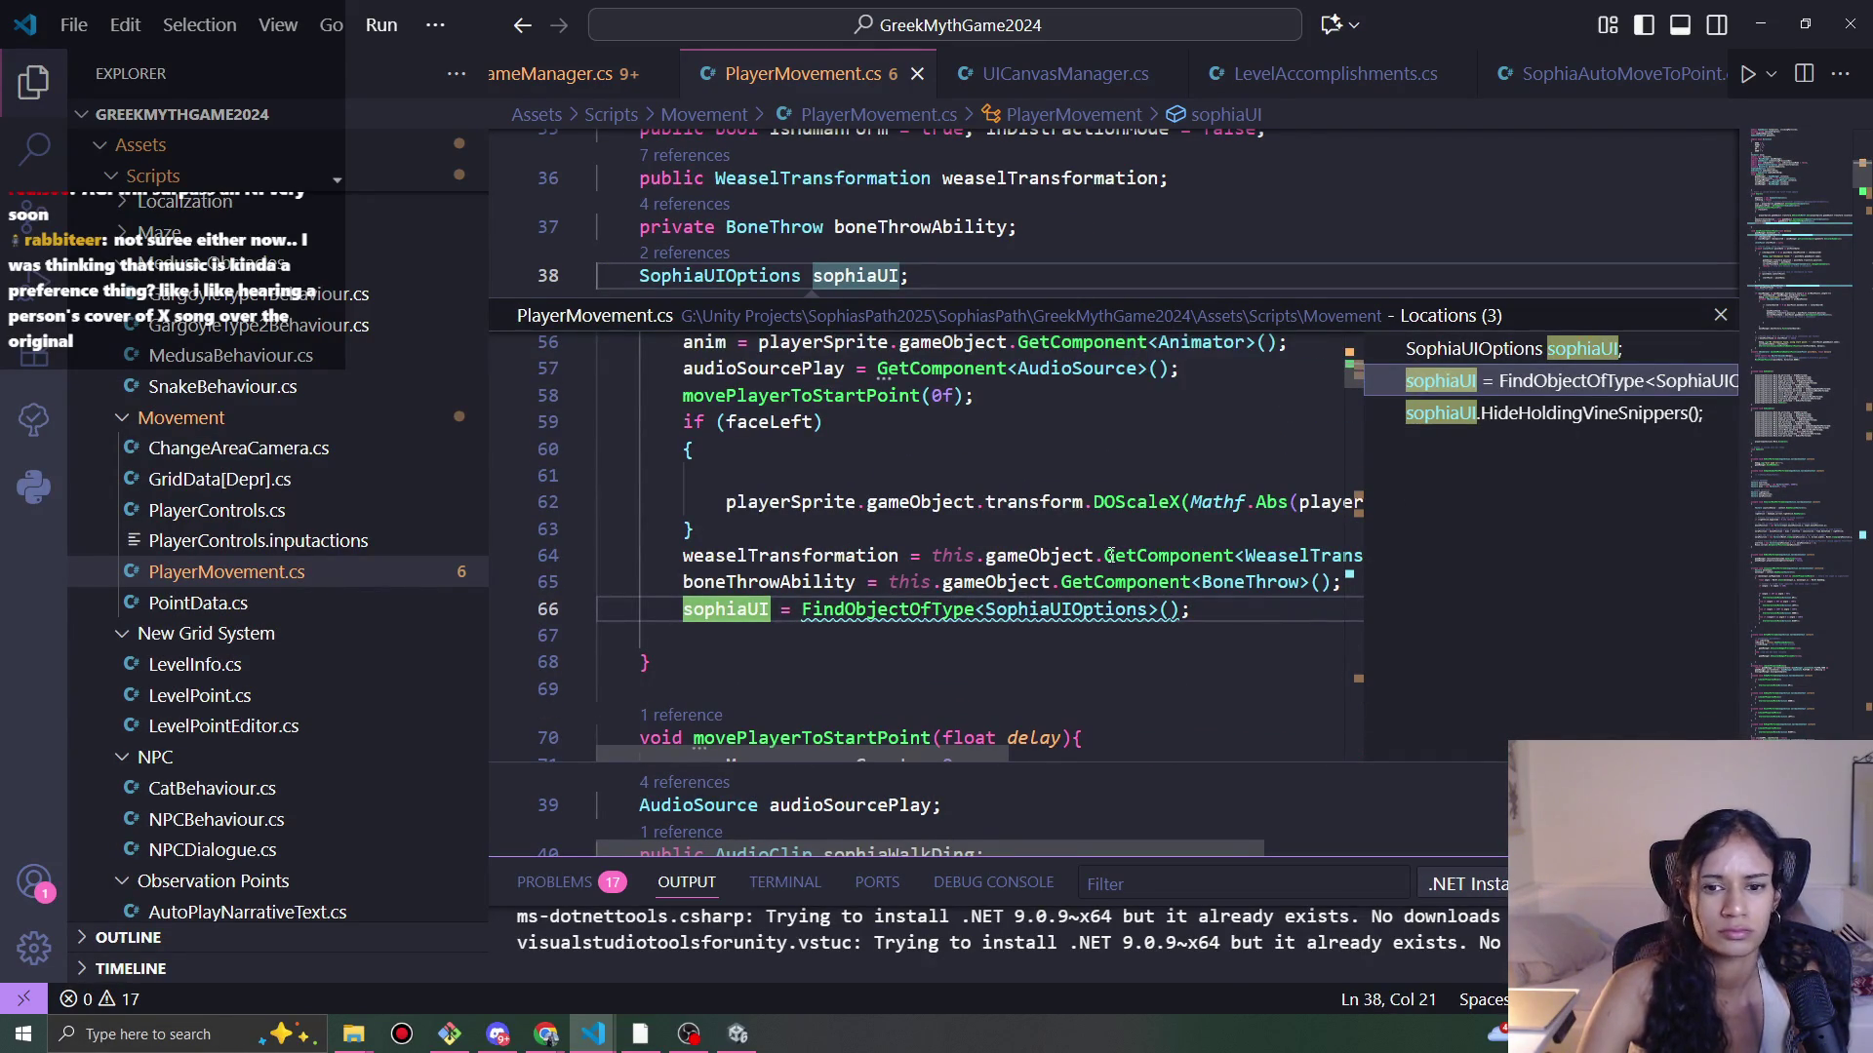
click(1125, 609)
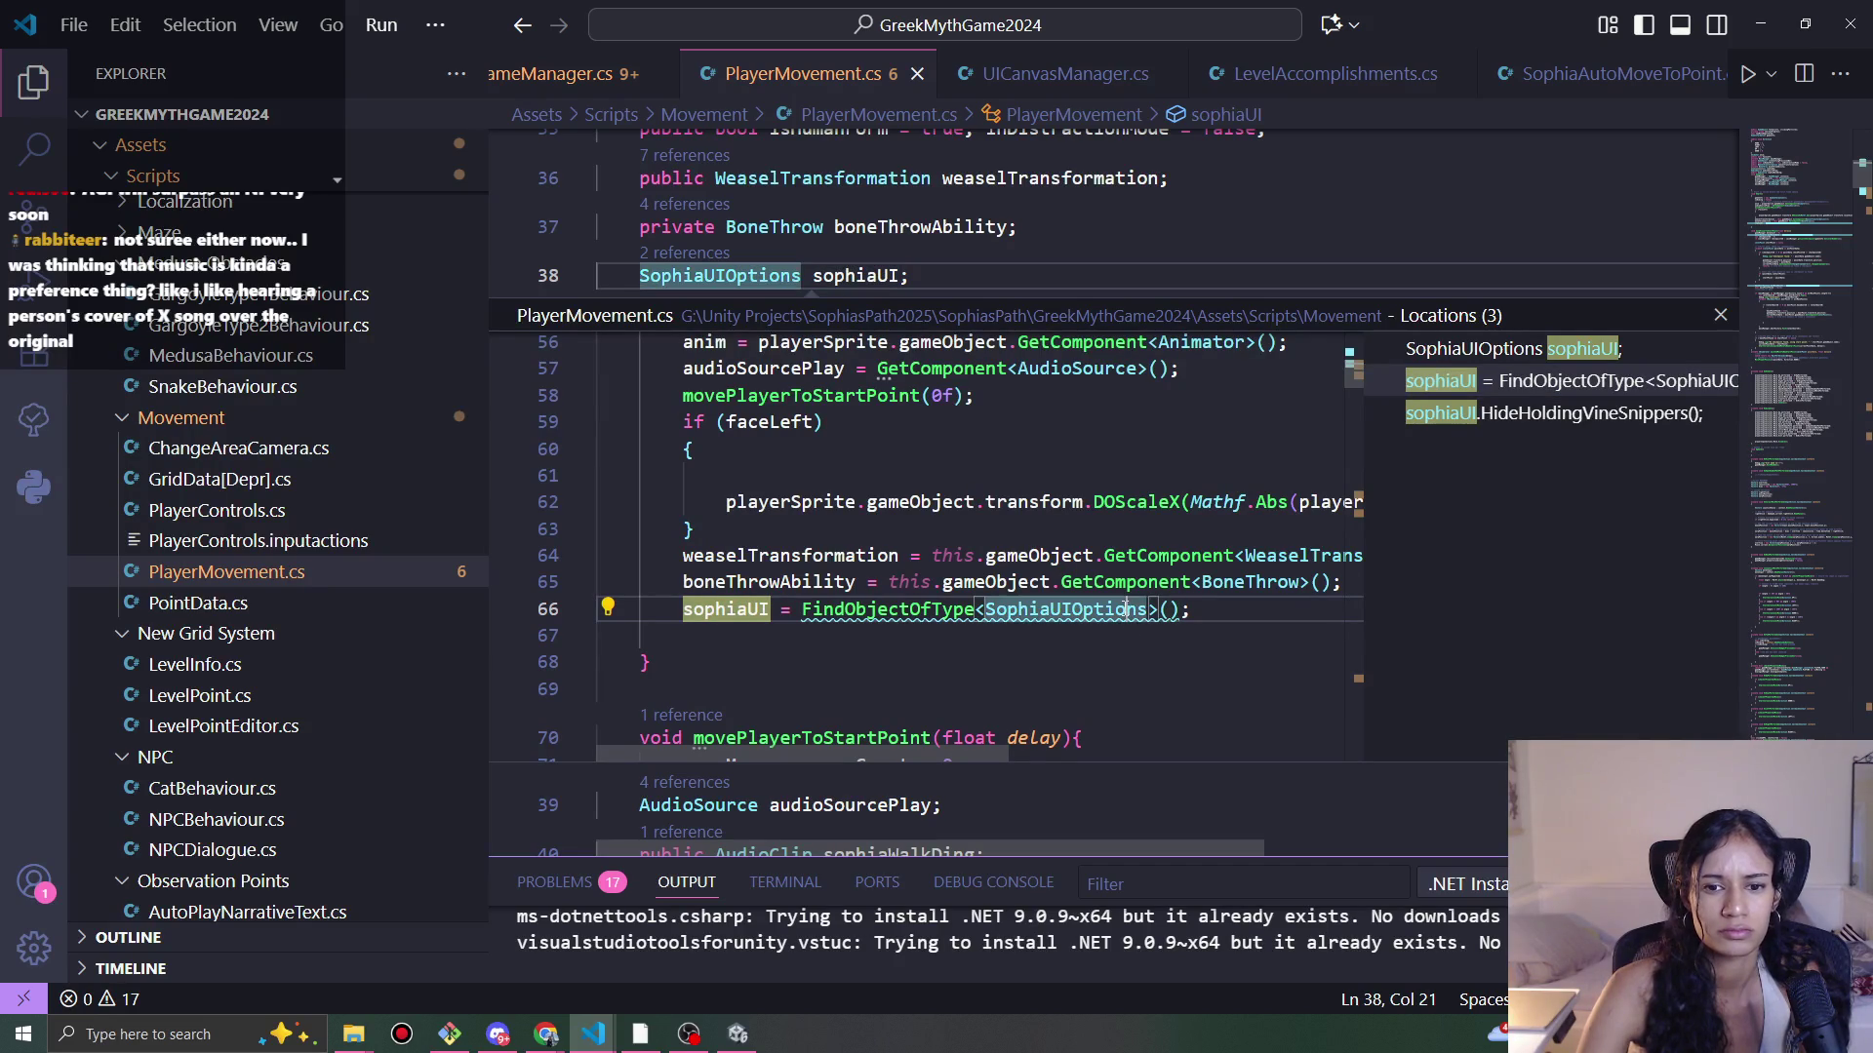
key(alt+Tab)
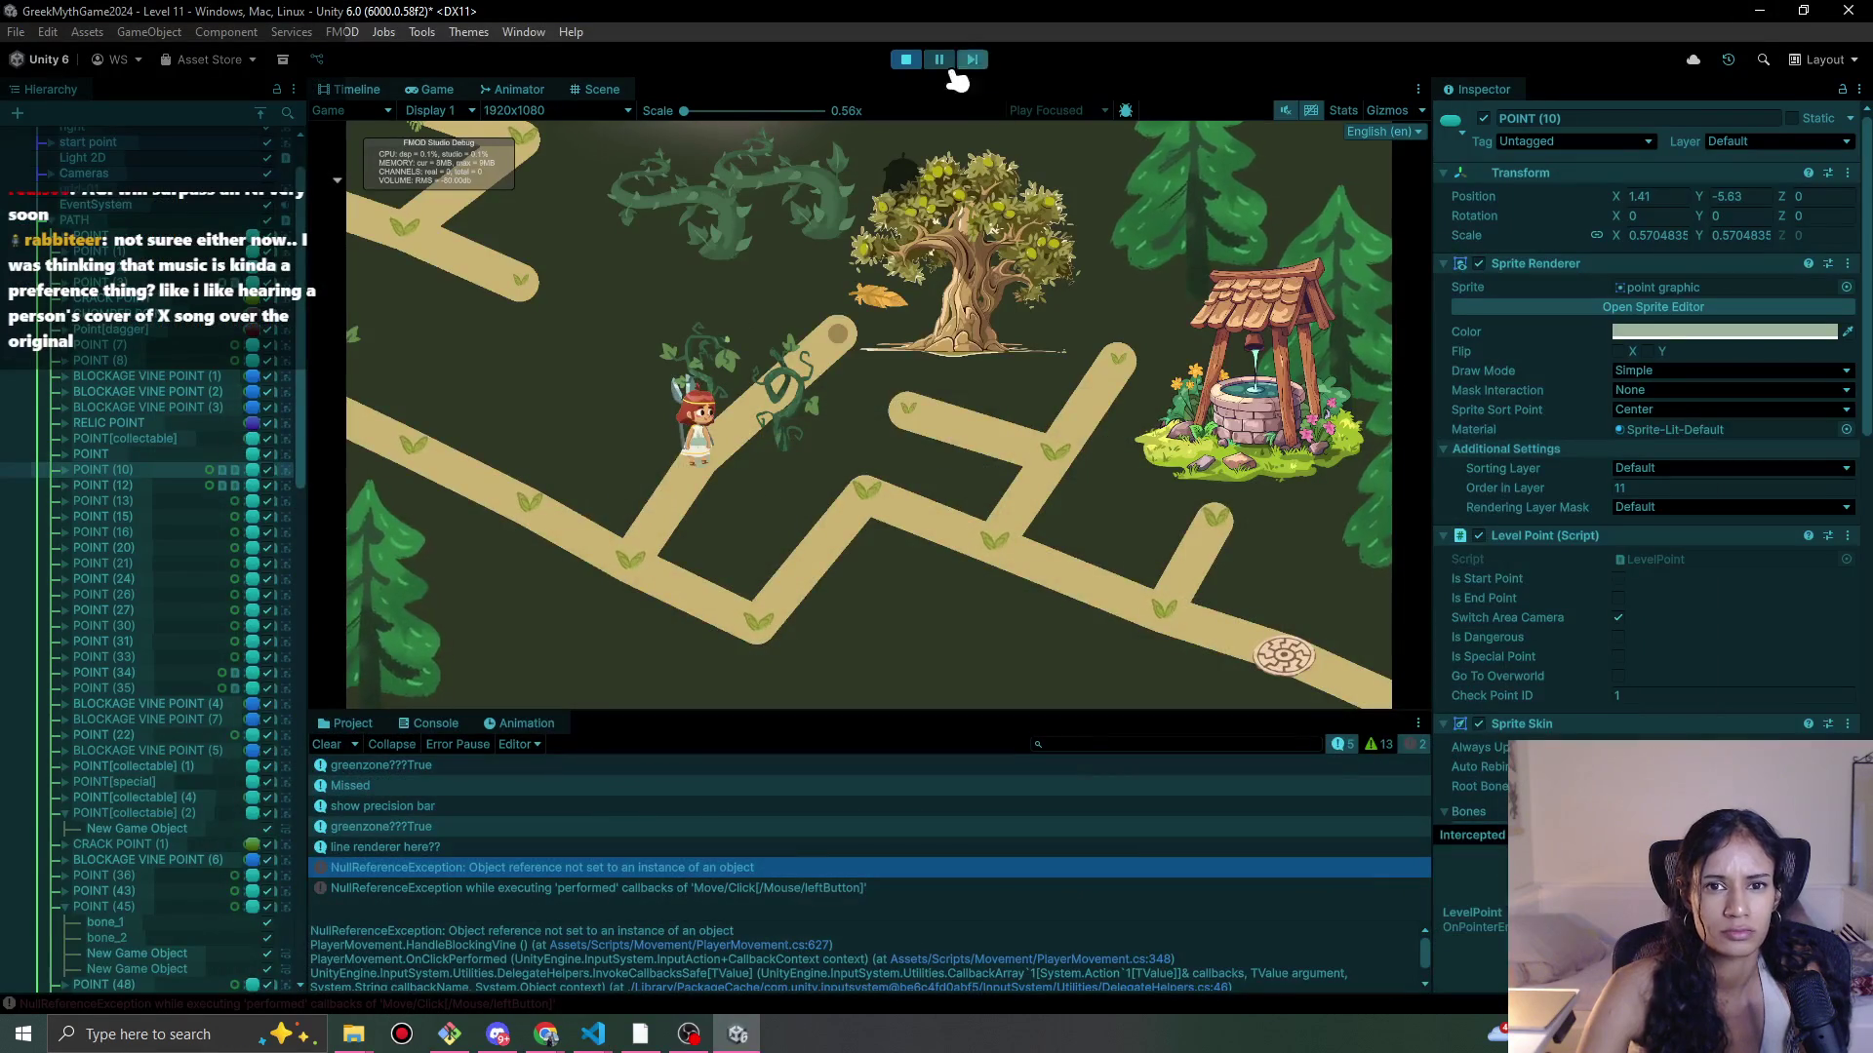
Step: Stop the game, check PLAYER's Sophia UI Options (Holding Vine Snipper = HoldingVineSnipper), and save Level 11
click(906, 60)
click(905, 59)
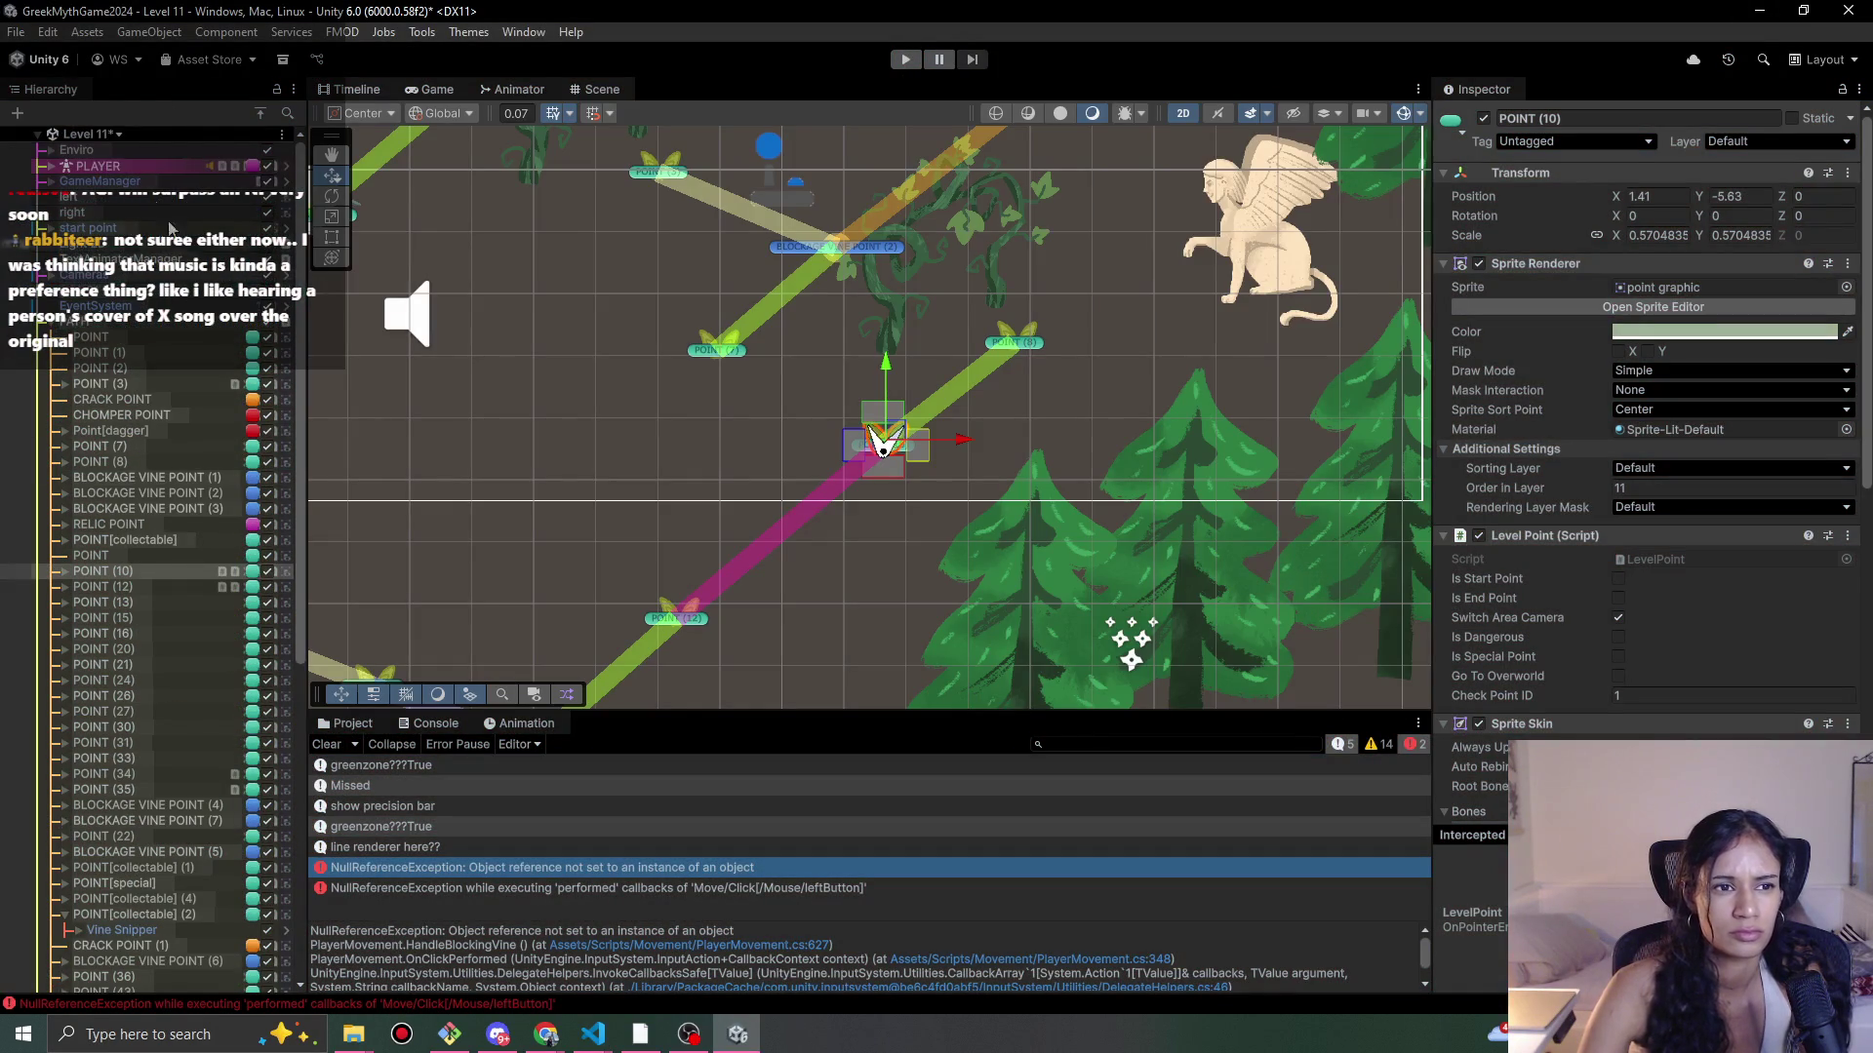
scroll(1718, 583, down, 5)
scroll(1647, 646, down, 5)
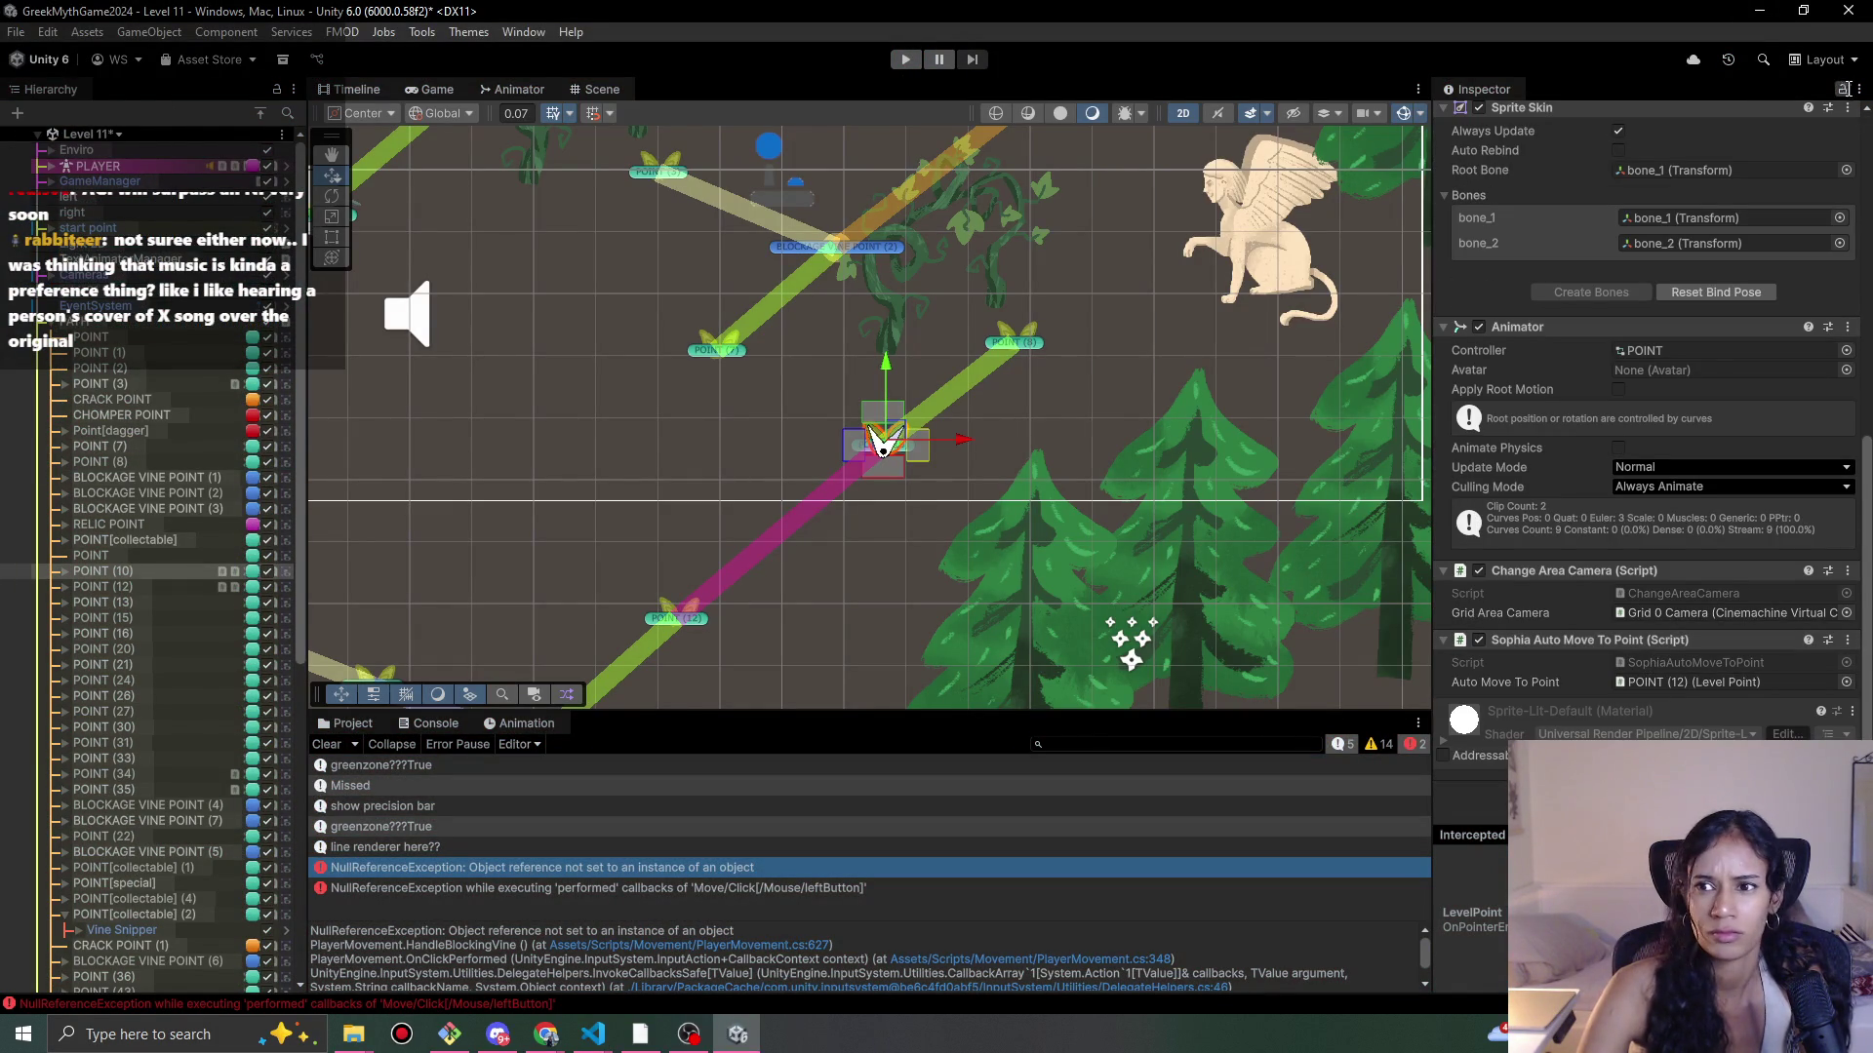
click(198, 167)
scroll(1530, 542, down, 5)
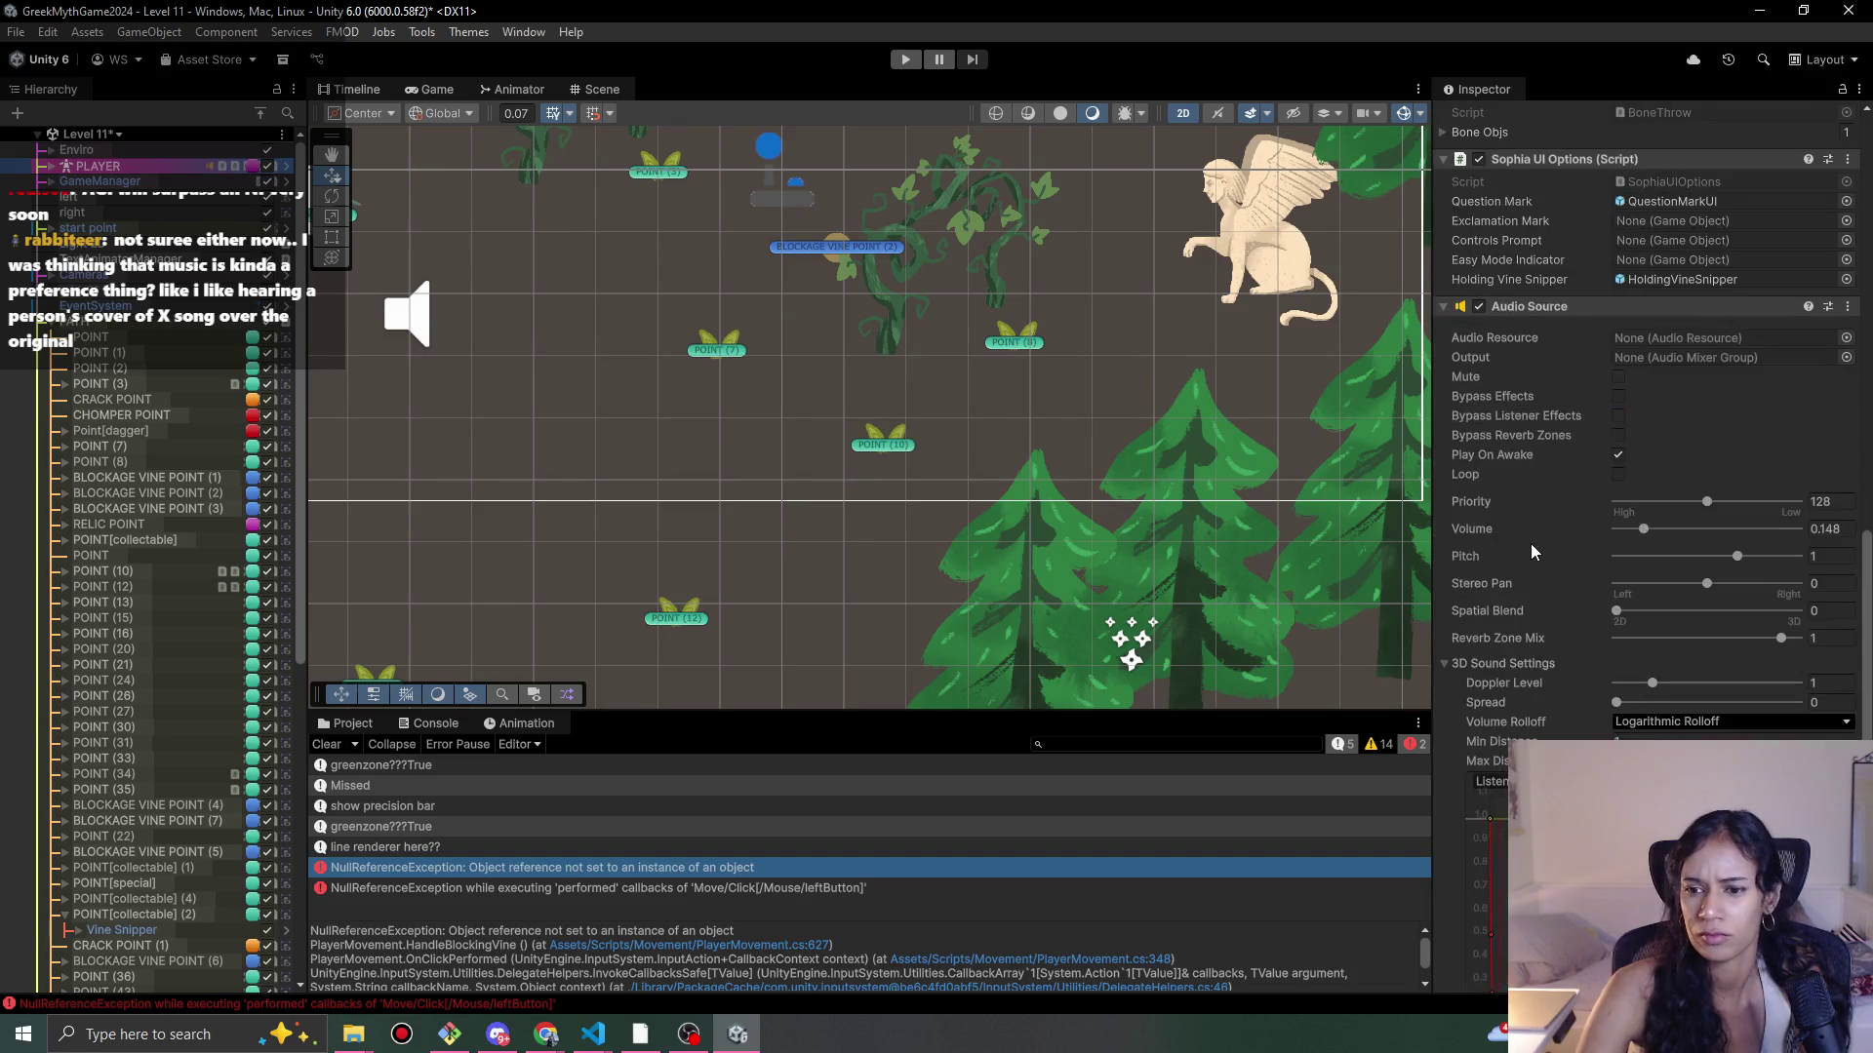
scroll(1530, 543, up, 6)
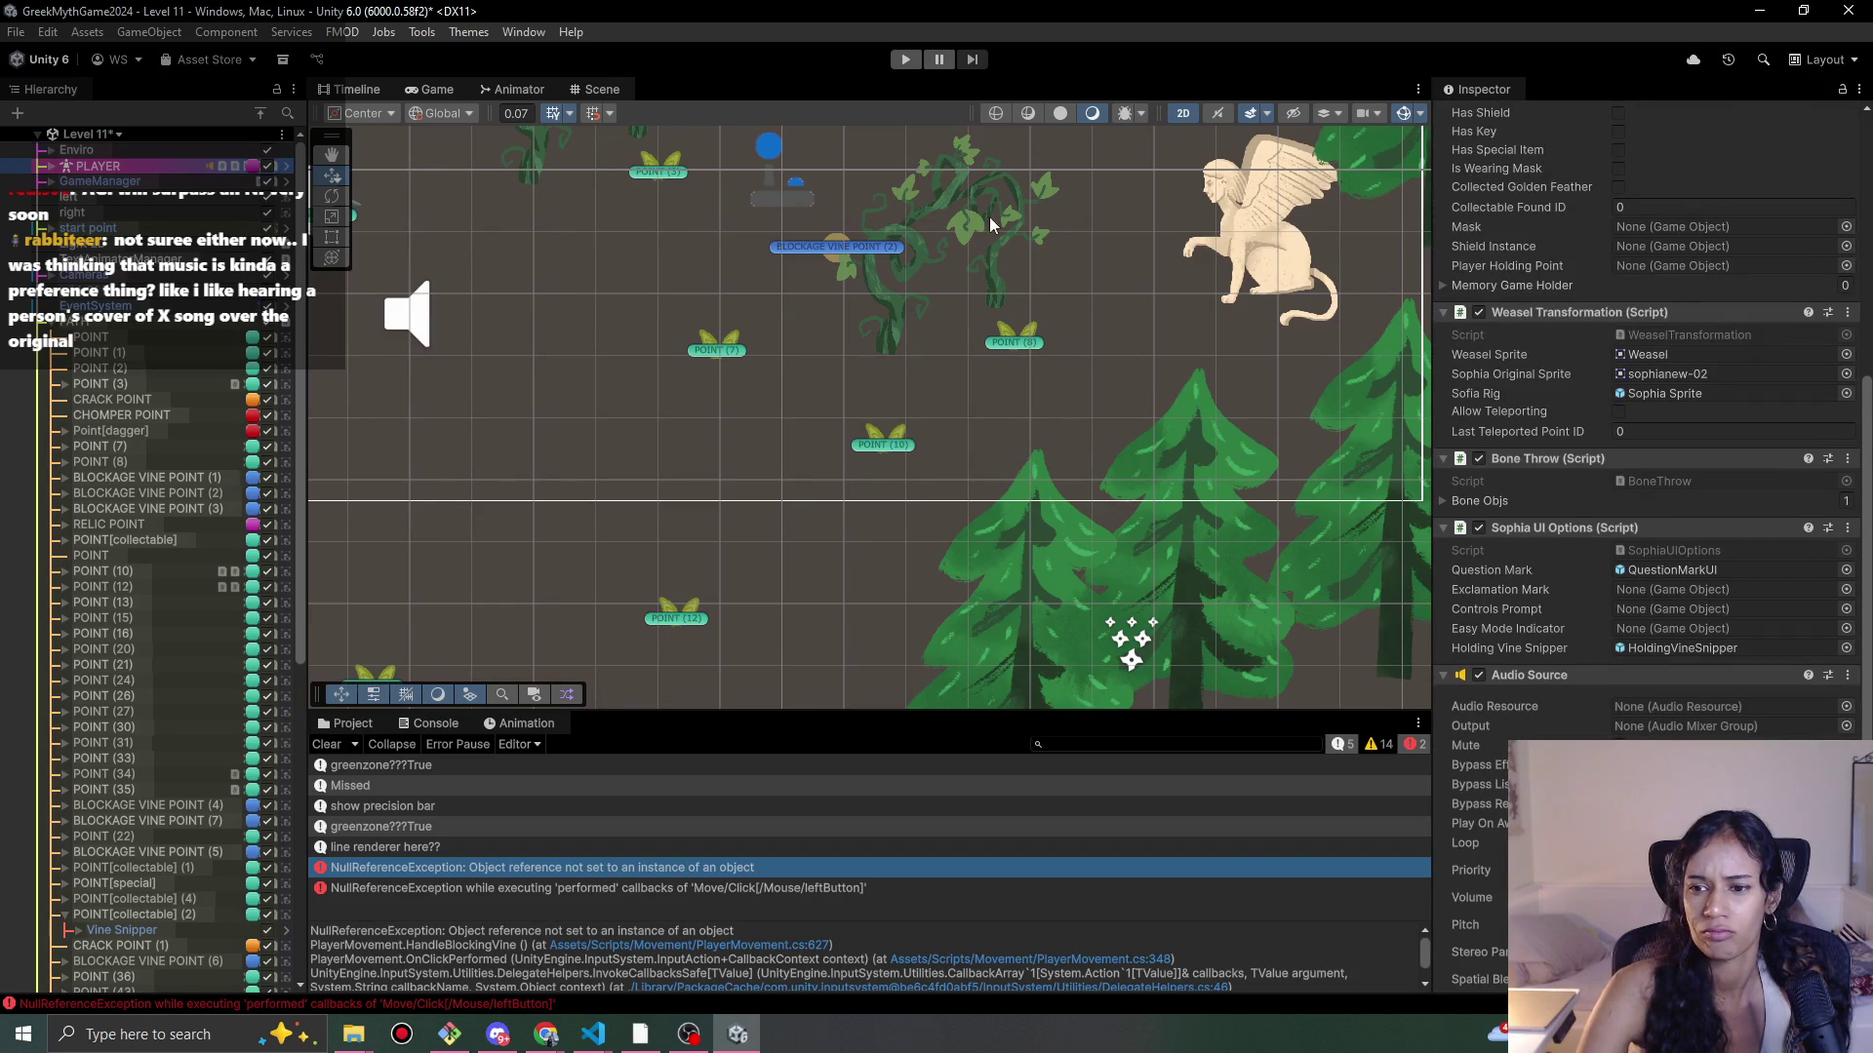
key(ctrl+s)
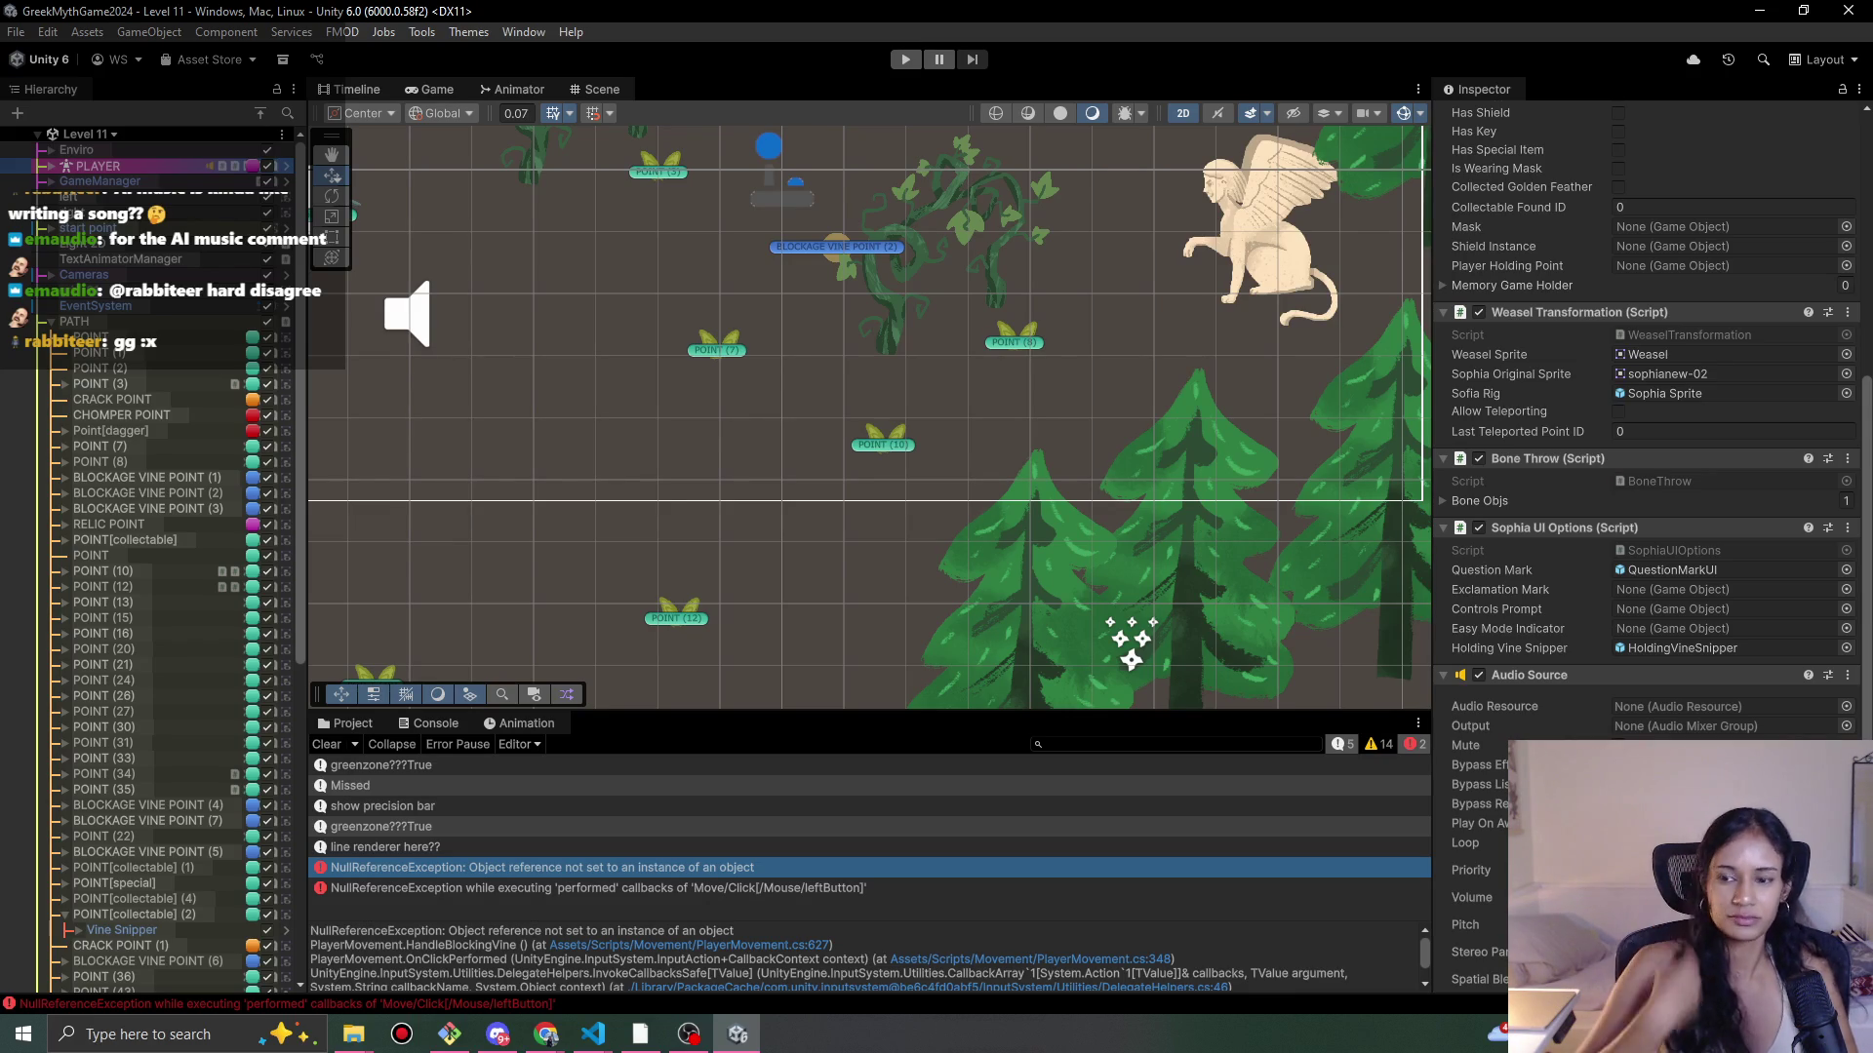
Step: Collapse the PATH object in the Hierarchy and clear the selection
mouse_move(301, 601)
mouse_down()
mouse_move(326, 938)
mouse_move(359, 607)
mouse_up()
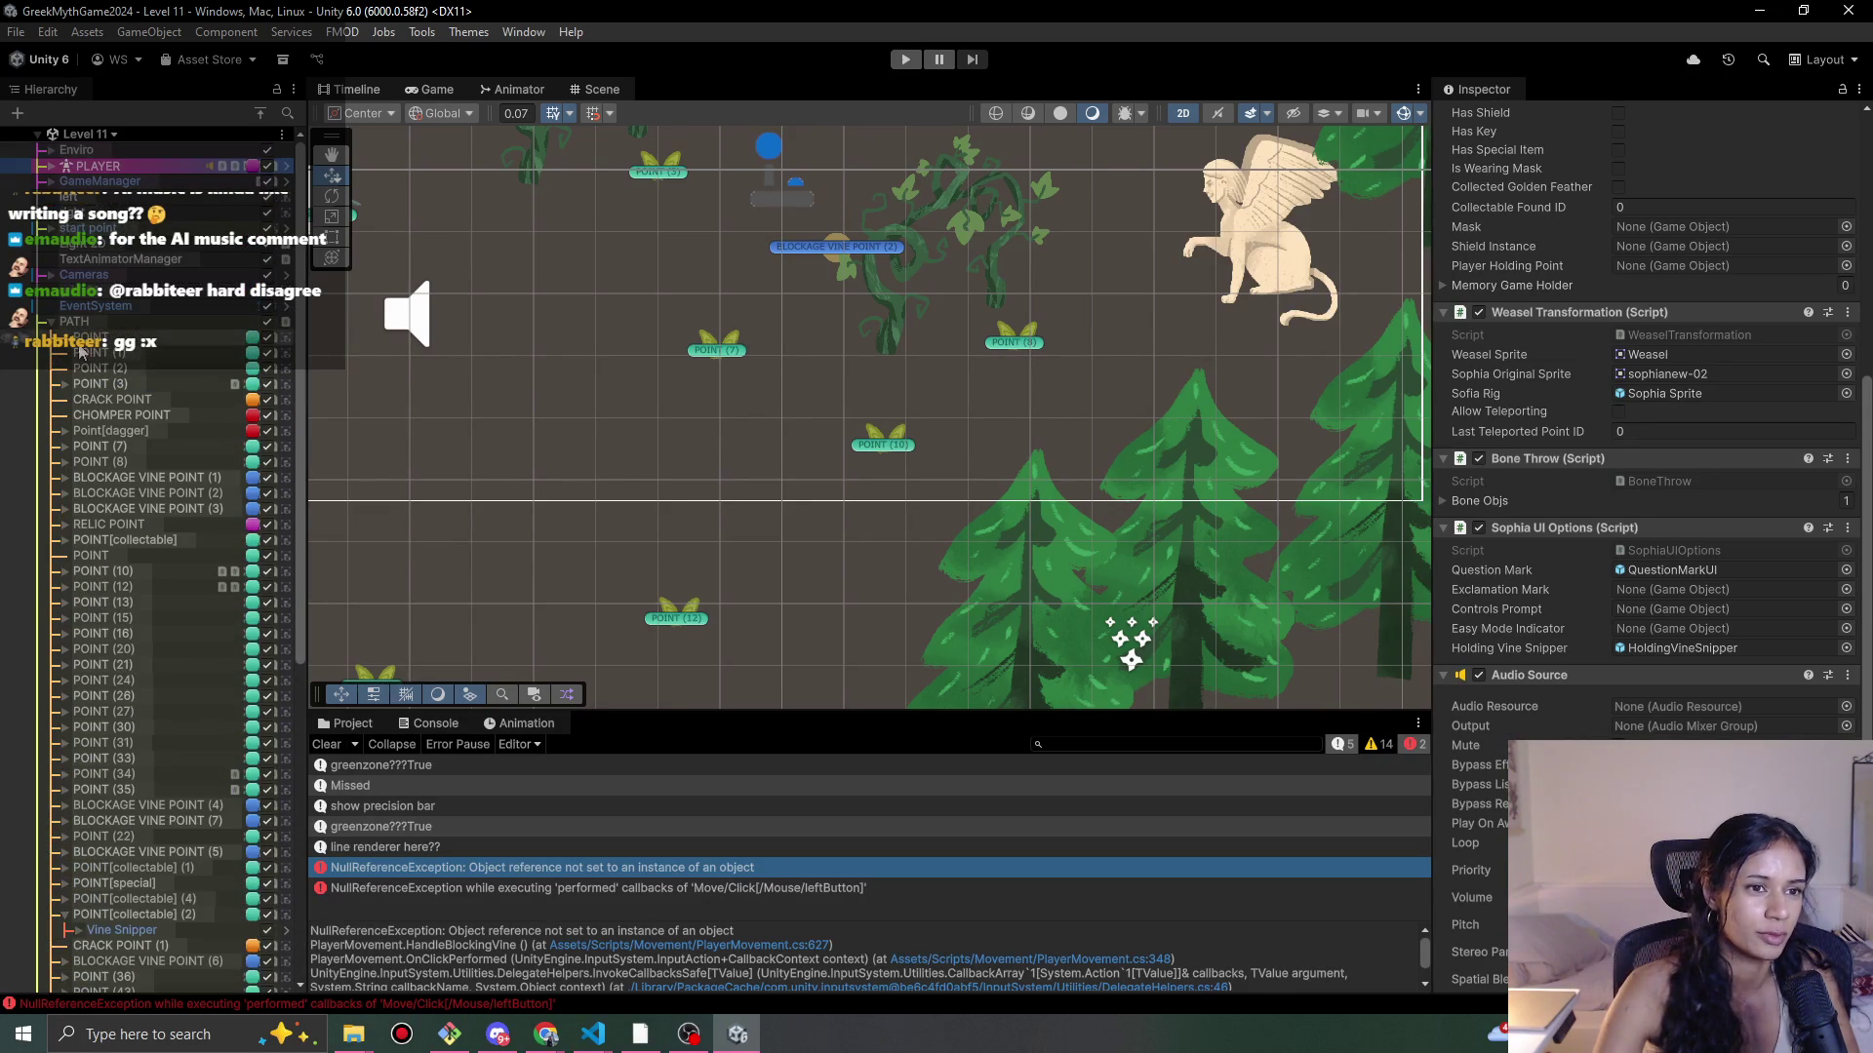
click(45, 323)
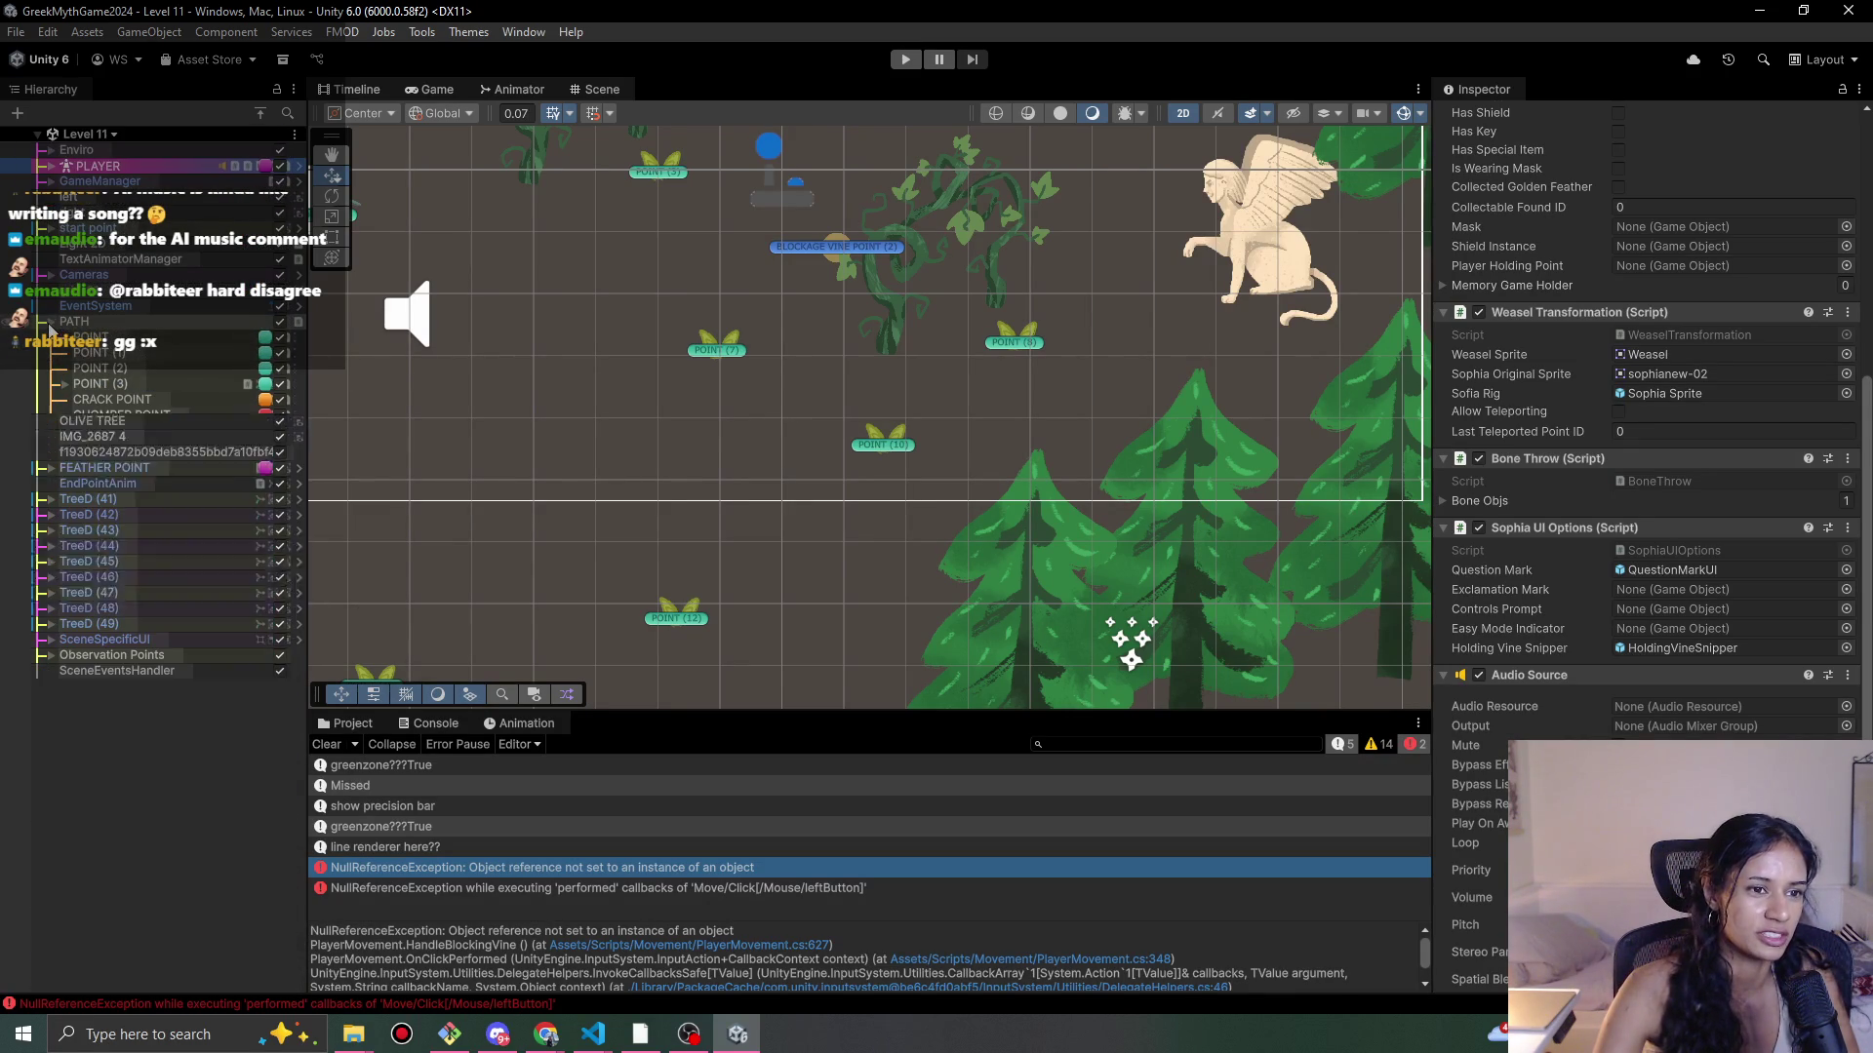
click(112, 726)
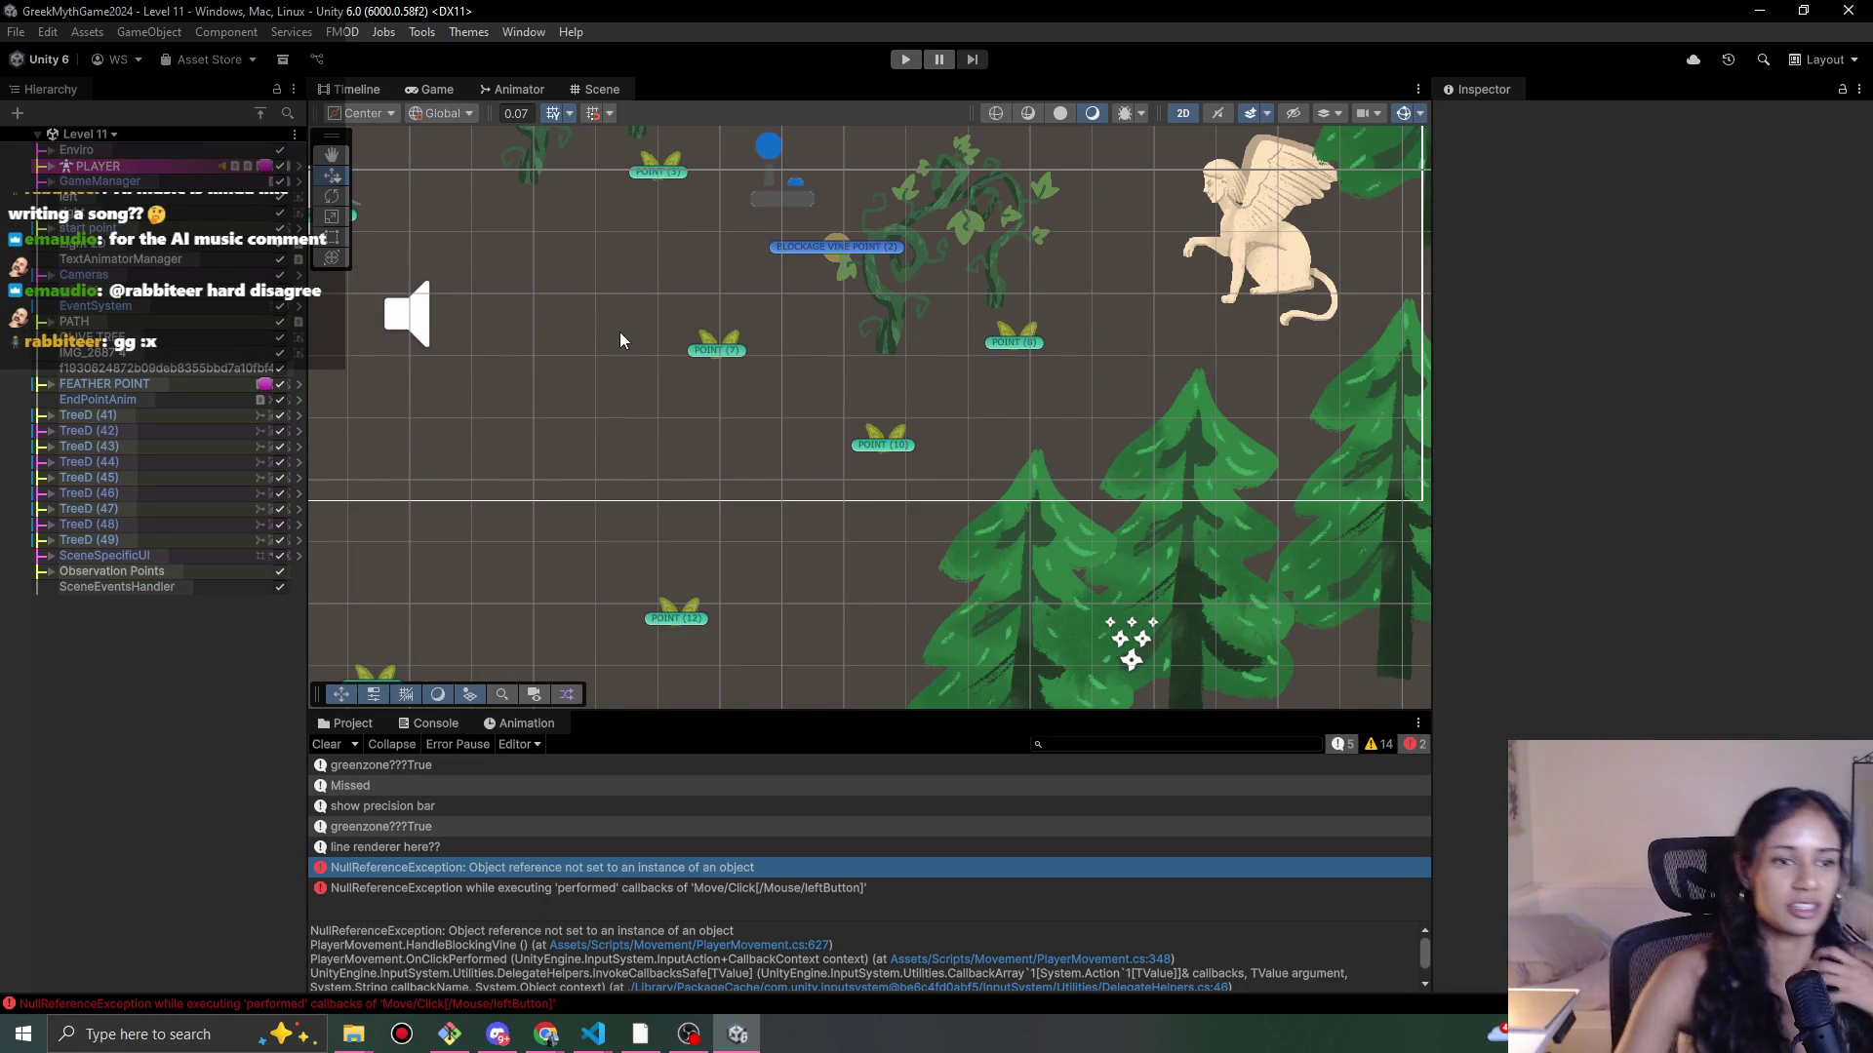
Step: Play Level 11, walk Sophia node by node to the well, dismiss its dialogue, then stop
click(906, 60)
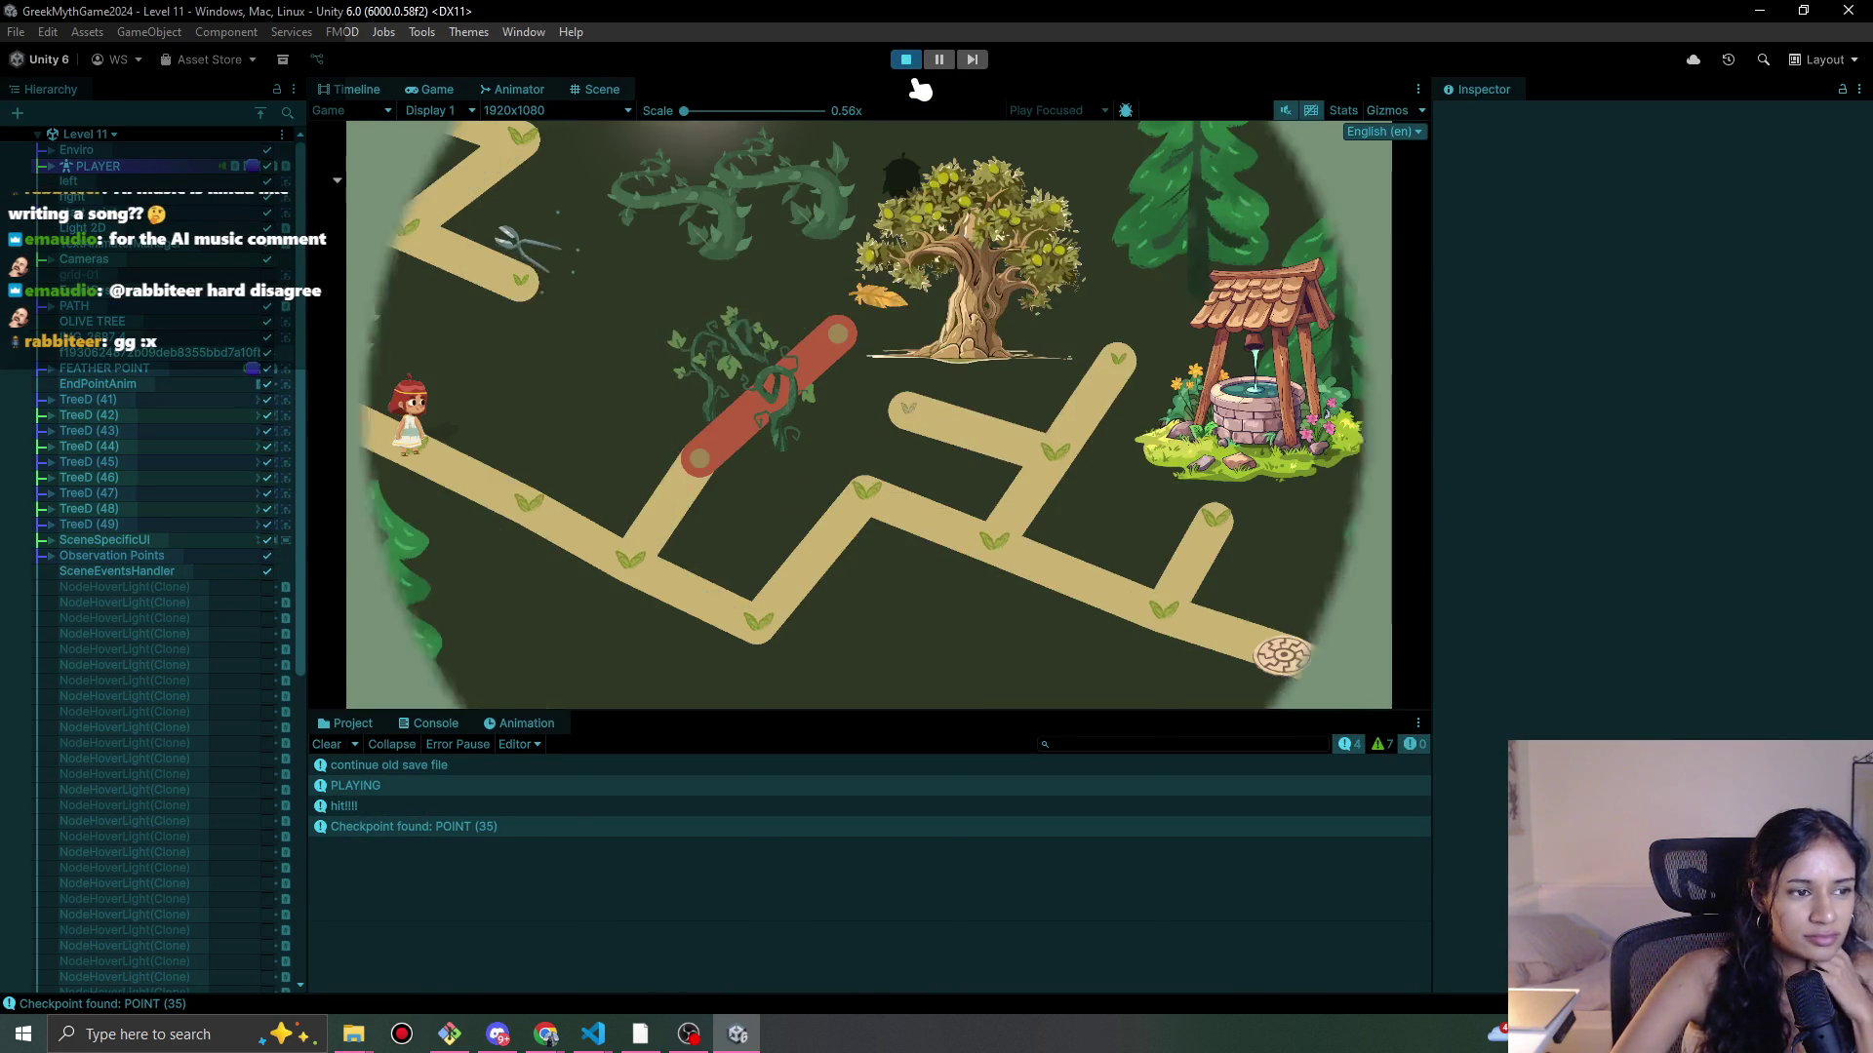
mouse_move(538, 535)
mouse_down()
mouse_move(628, 556)
mouse_move(783, 641)
mouse_move(858, 531)
mouse_move(1015, 547)
mouse_move(1046, 480)
mouse_move(920, 430)
mouse_move(987, 313)
mouse_move(1063, 459)
mouse_move(1122, 341)
mouse_move(1050, 452)
mouse_move(928, 531)
mouse_move(865, 494)
mouse_move(949, 535)
mouse_move(1037, 536)
mouse_up()
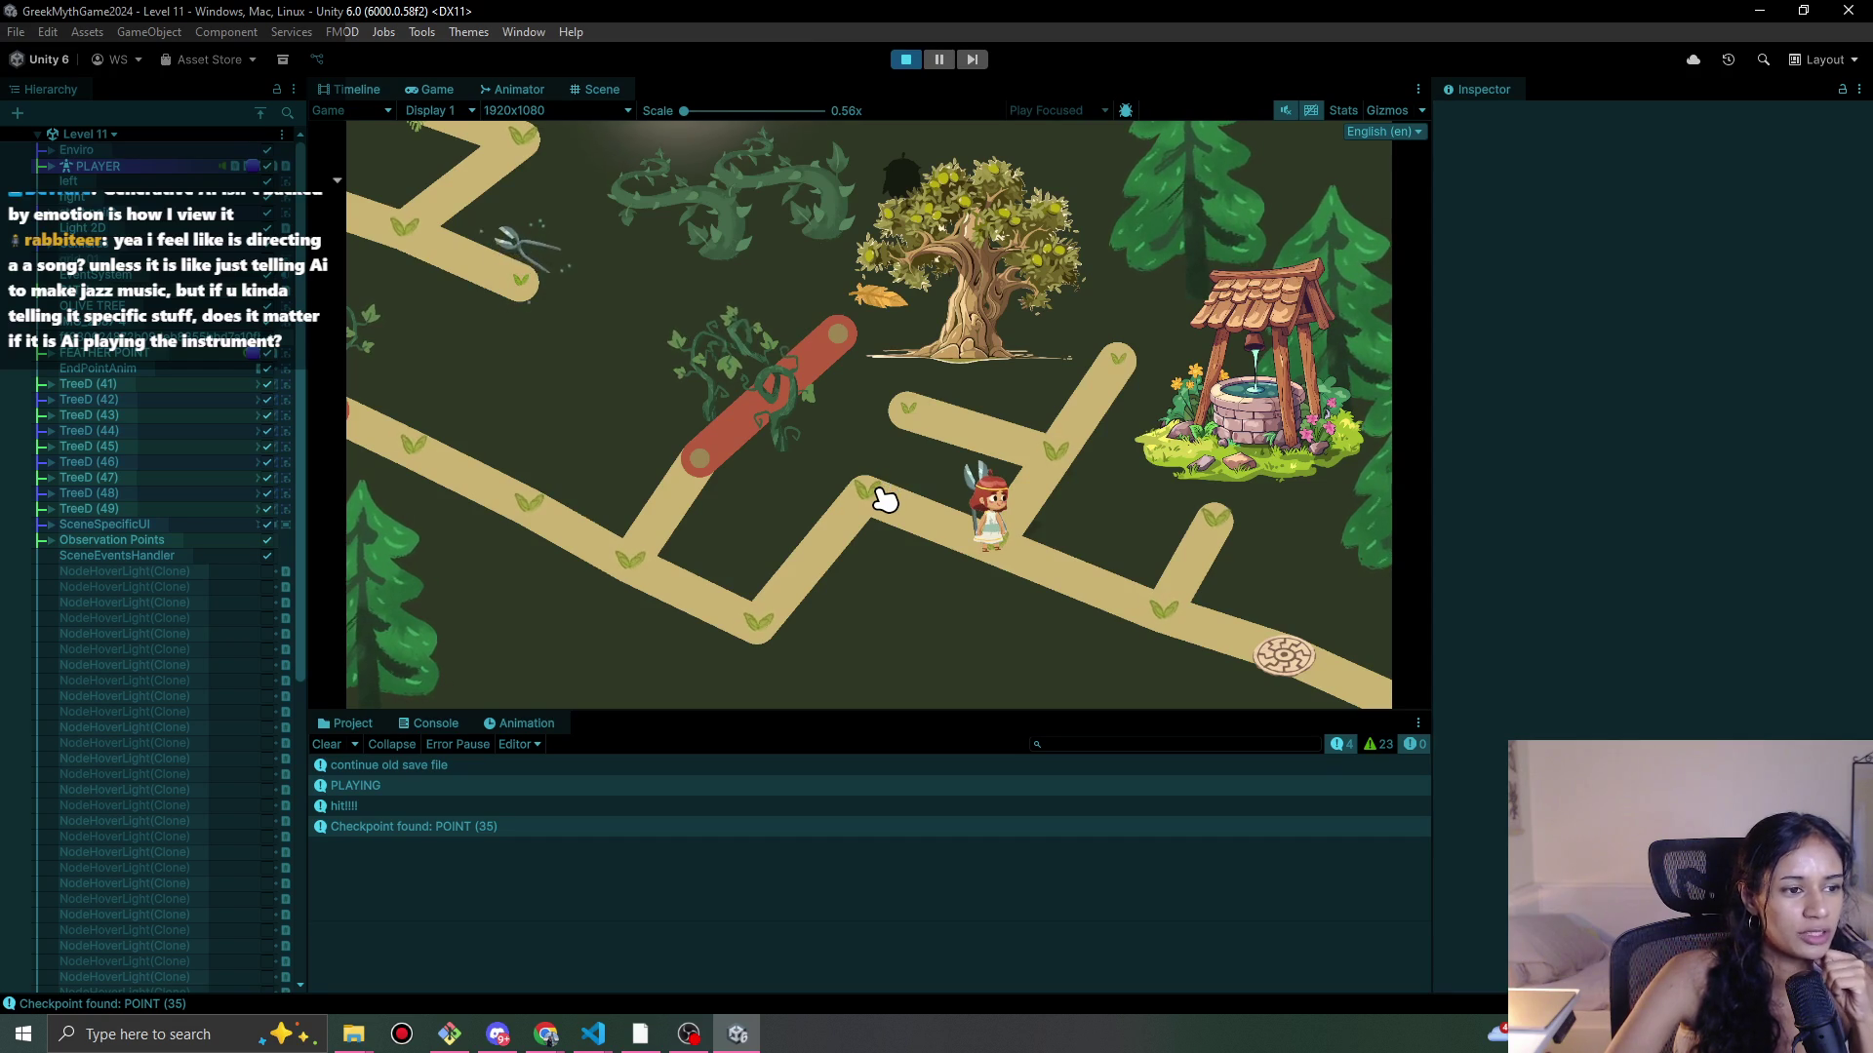
click(844, 515)
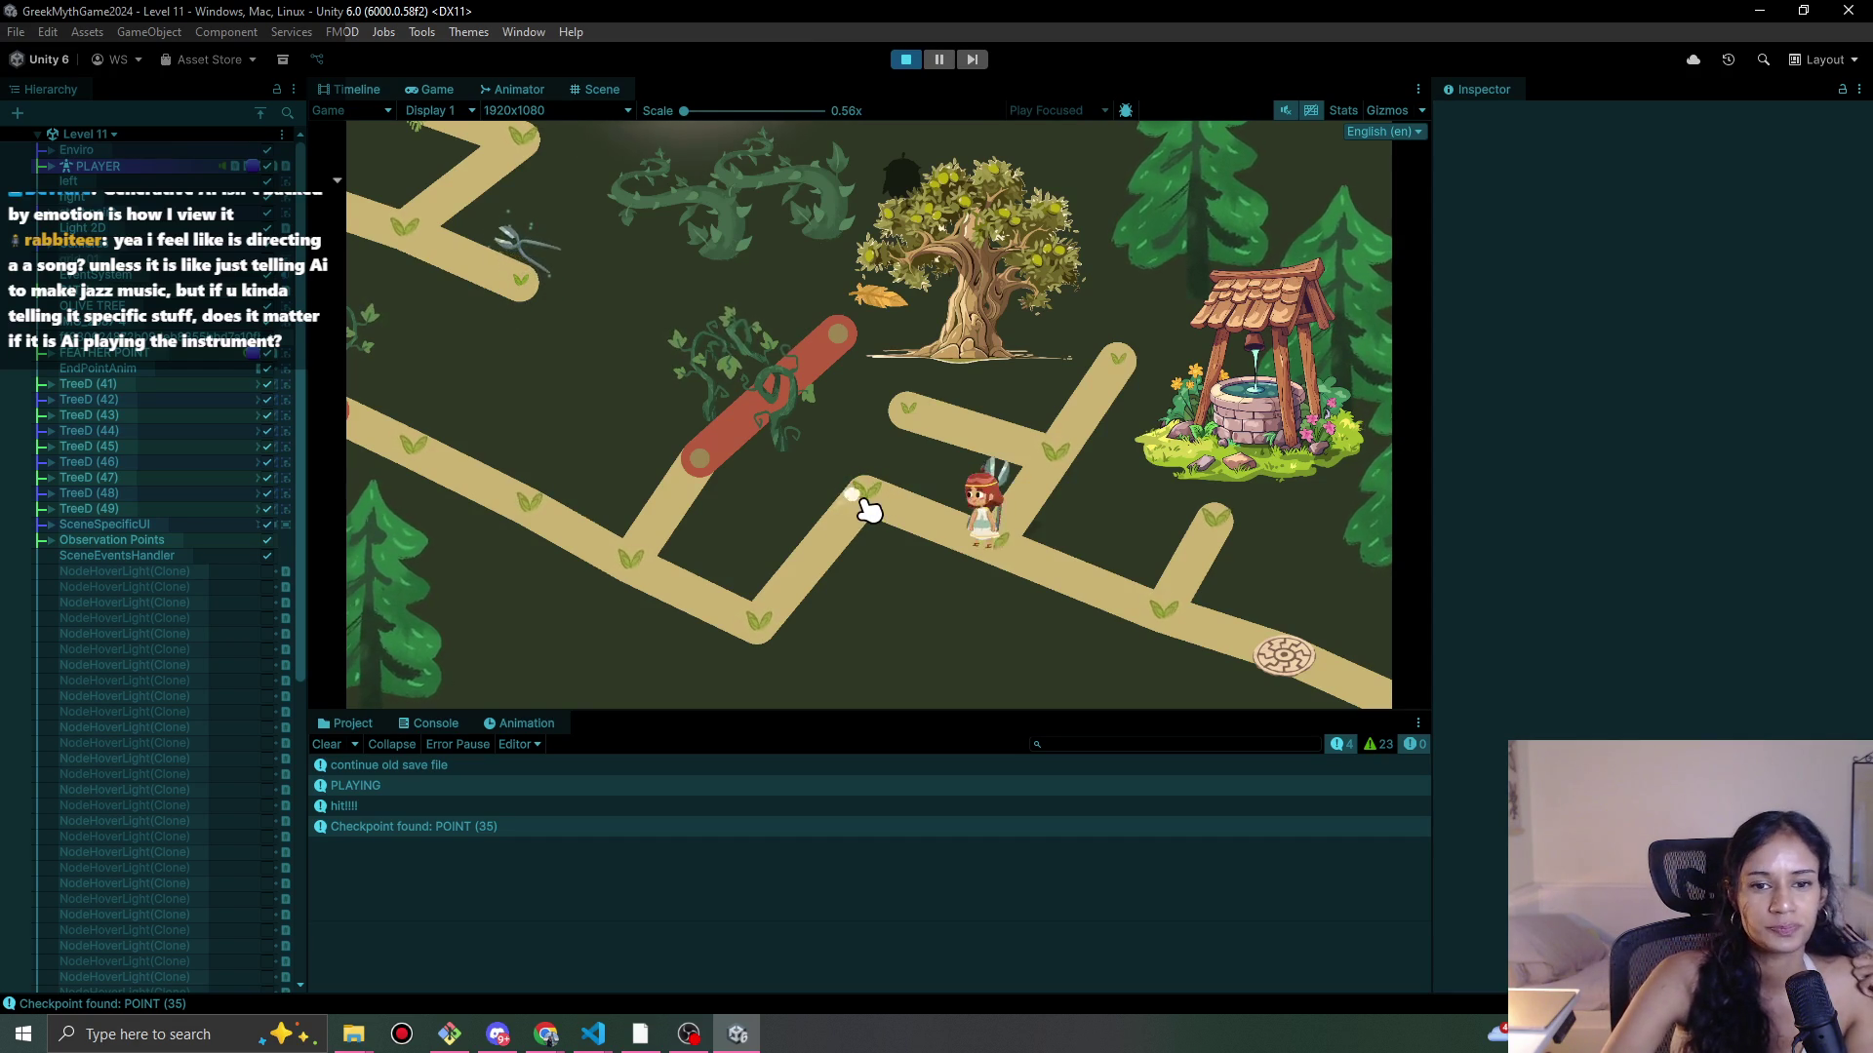
click(999, 538)
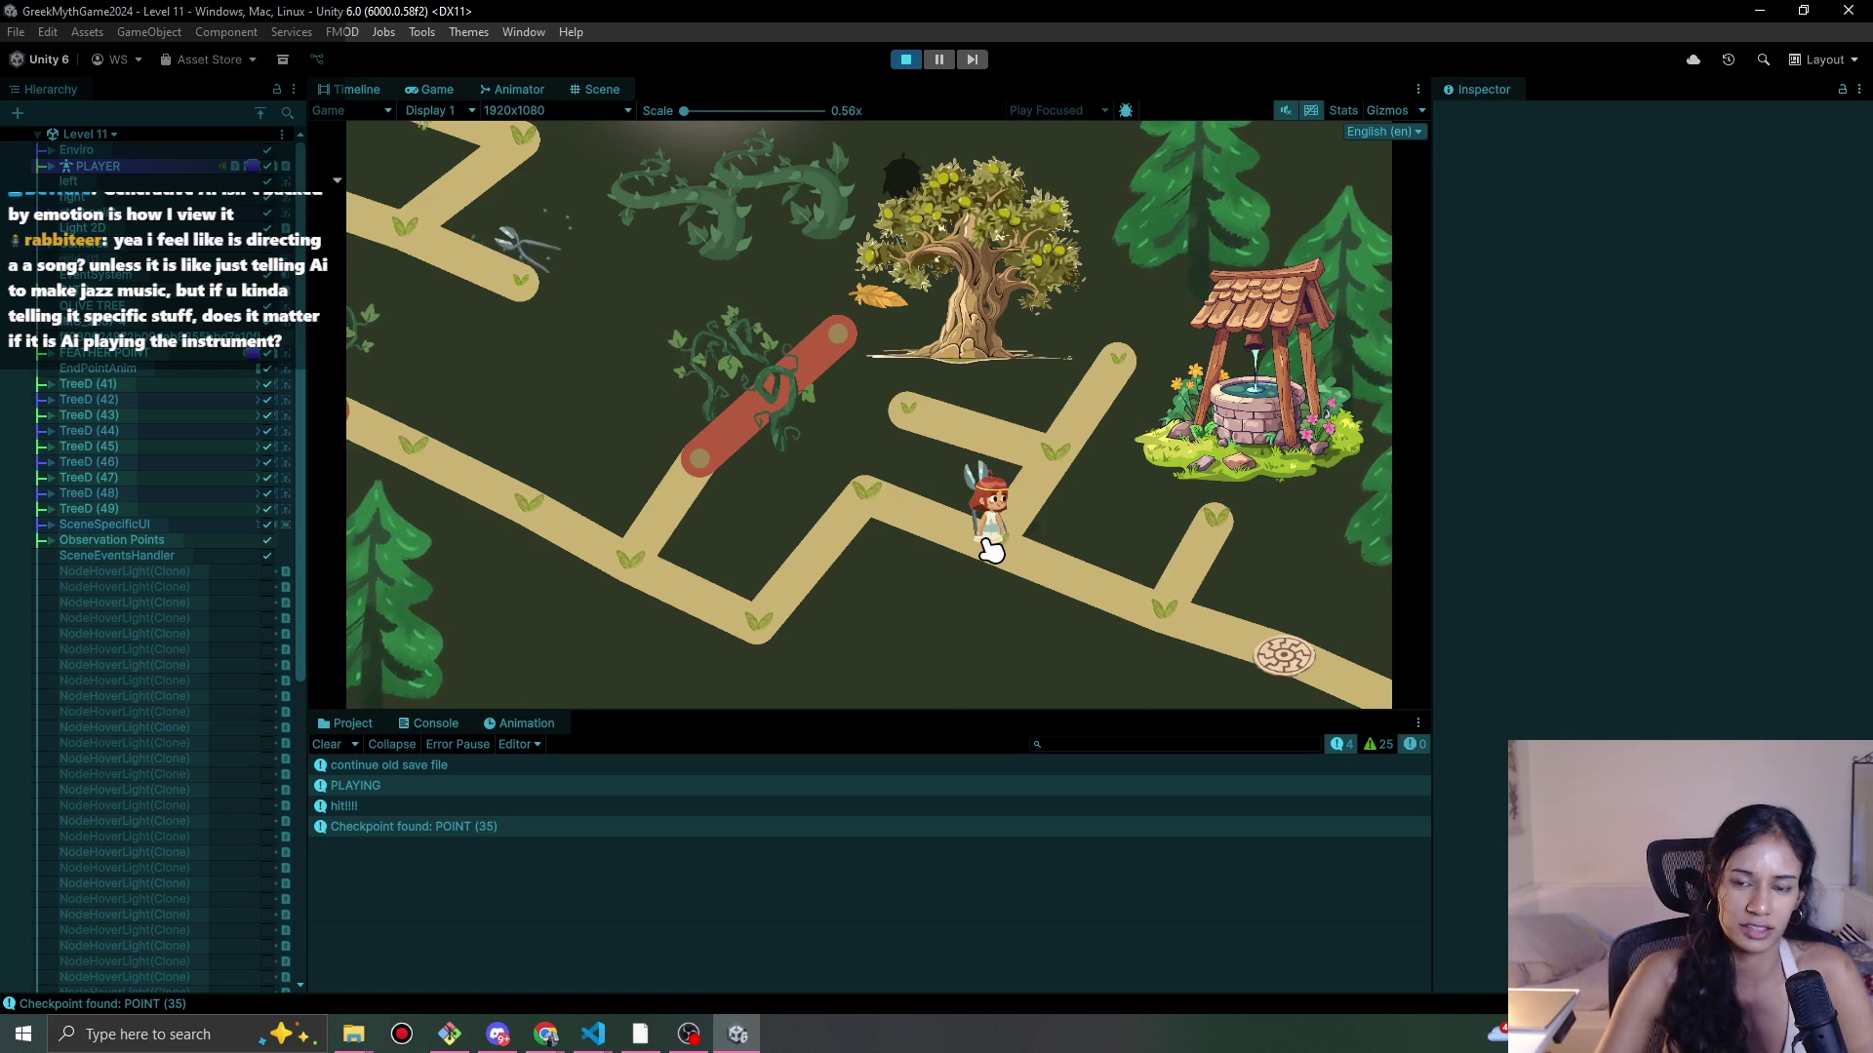
click(1154, 619)
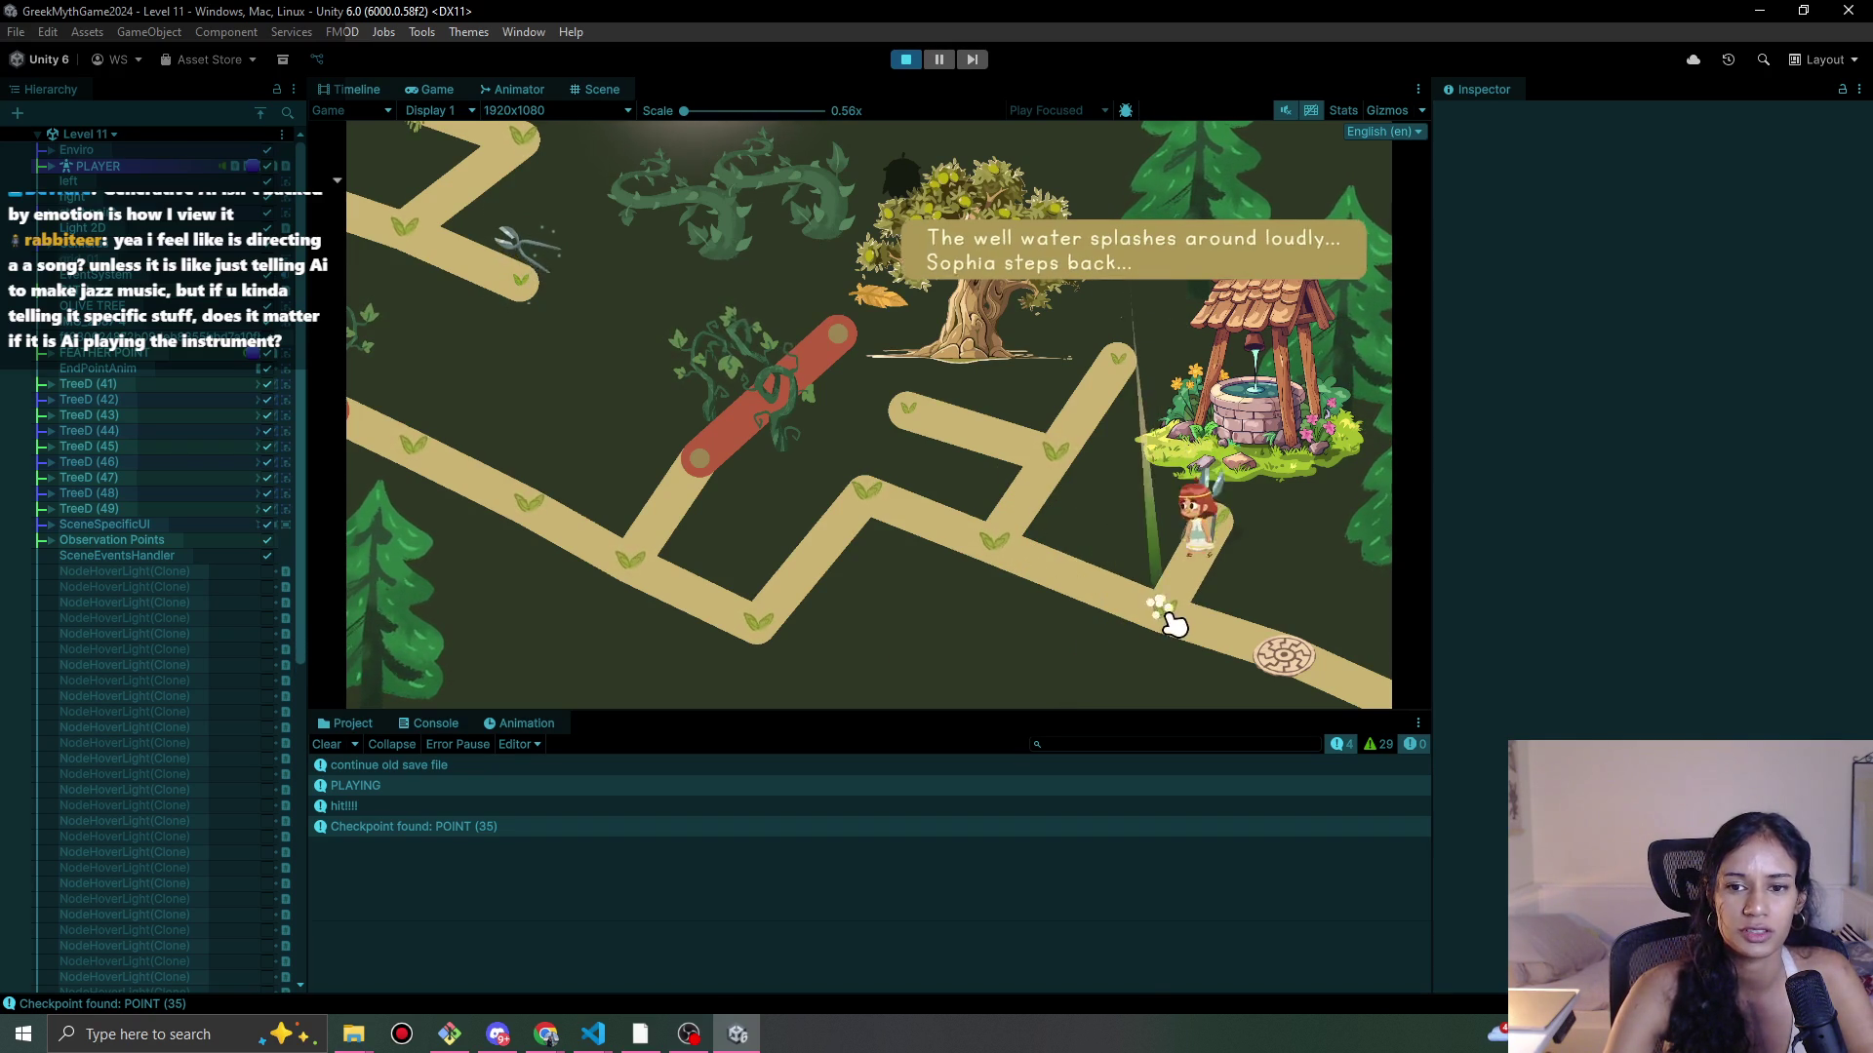
click(1271, 671)
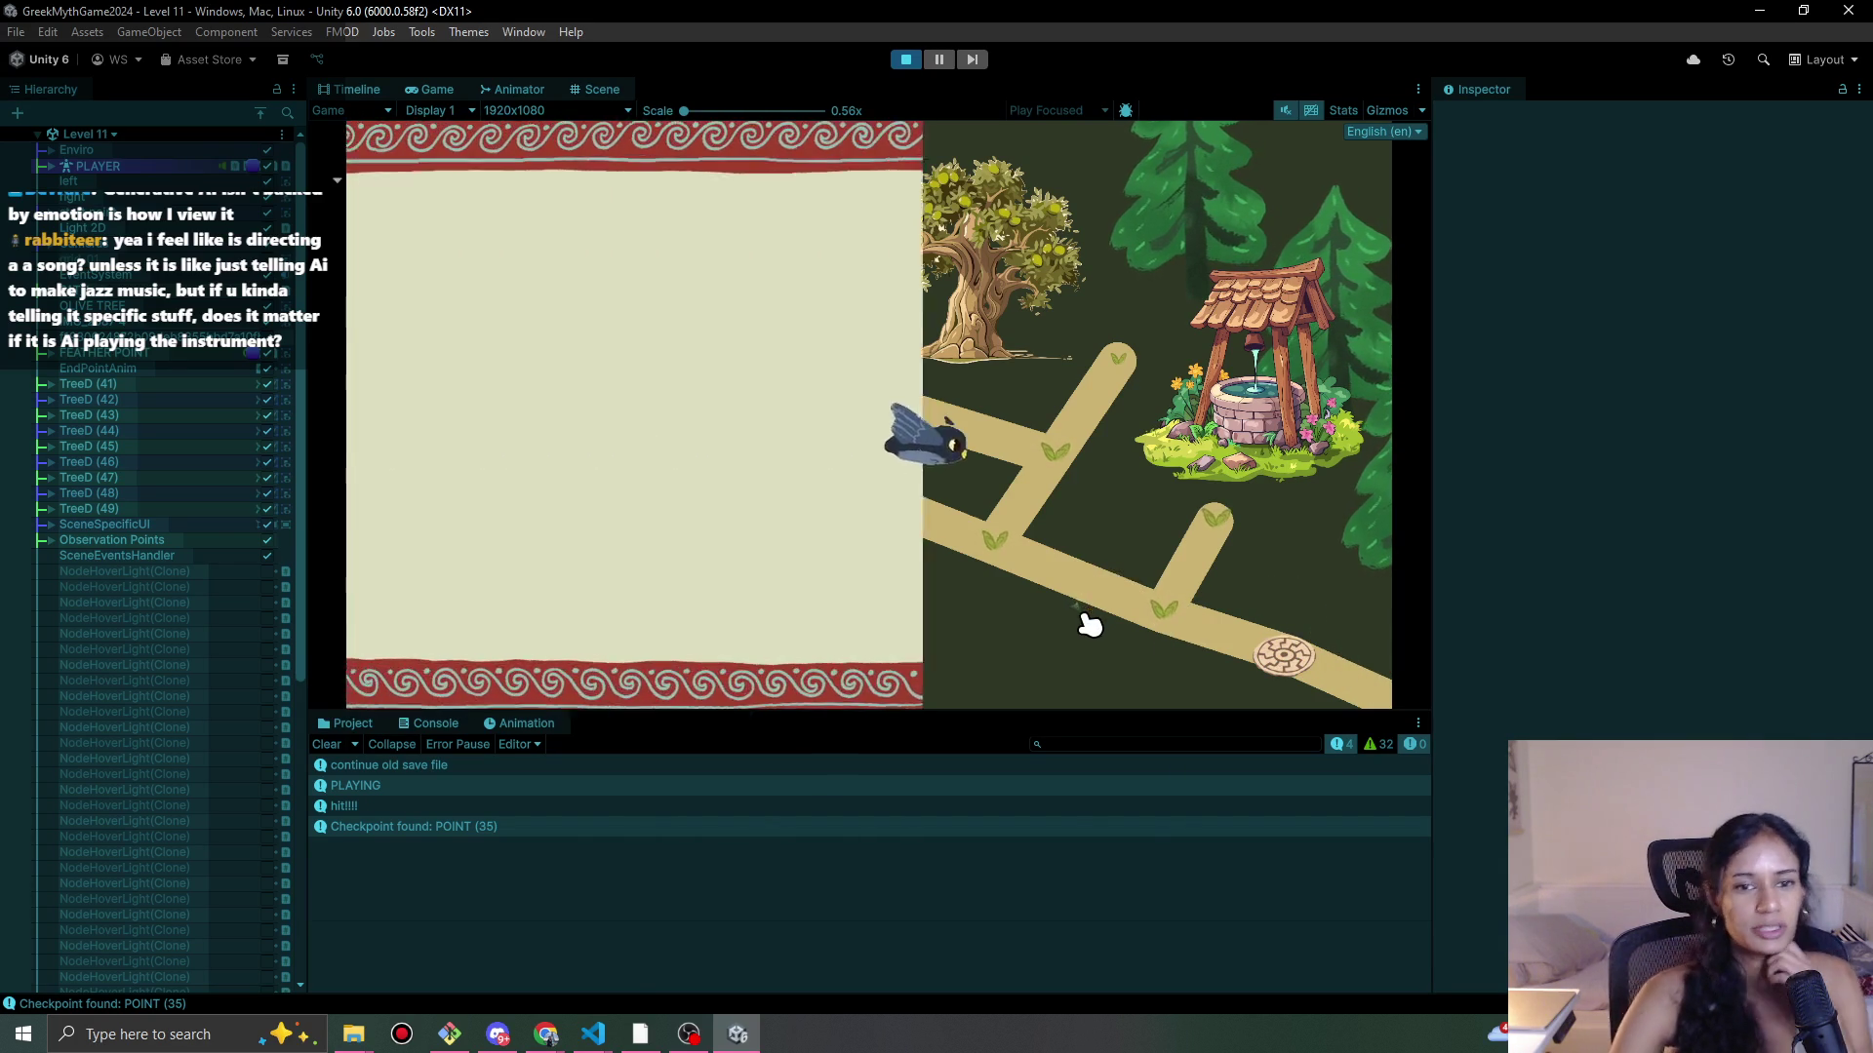
click(905, 59)
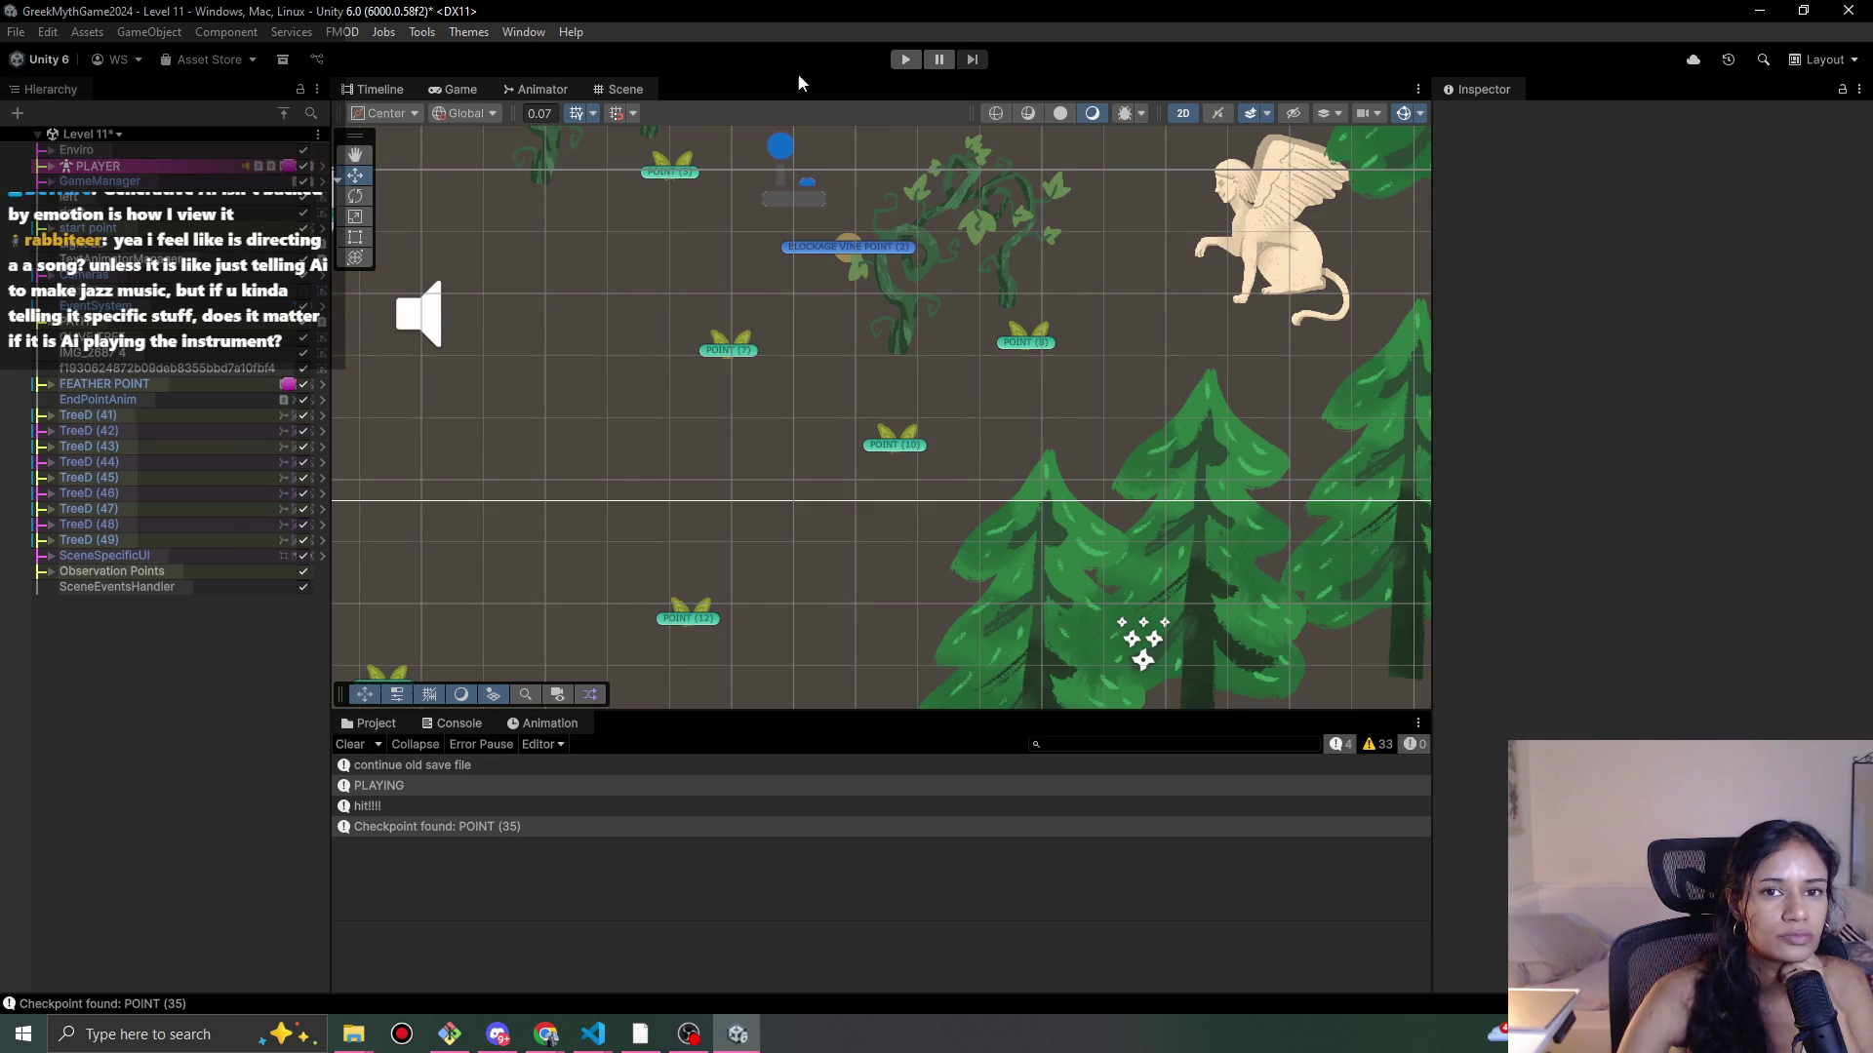
Step: Start Level 11 again and walk Sophia through the junctions to interact with the olive tree
click(906, 60)
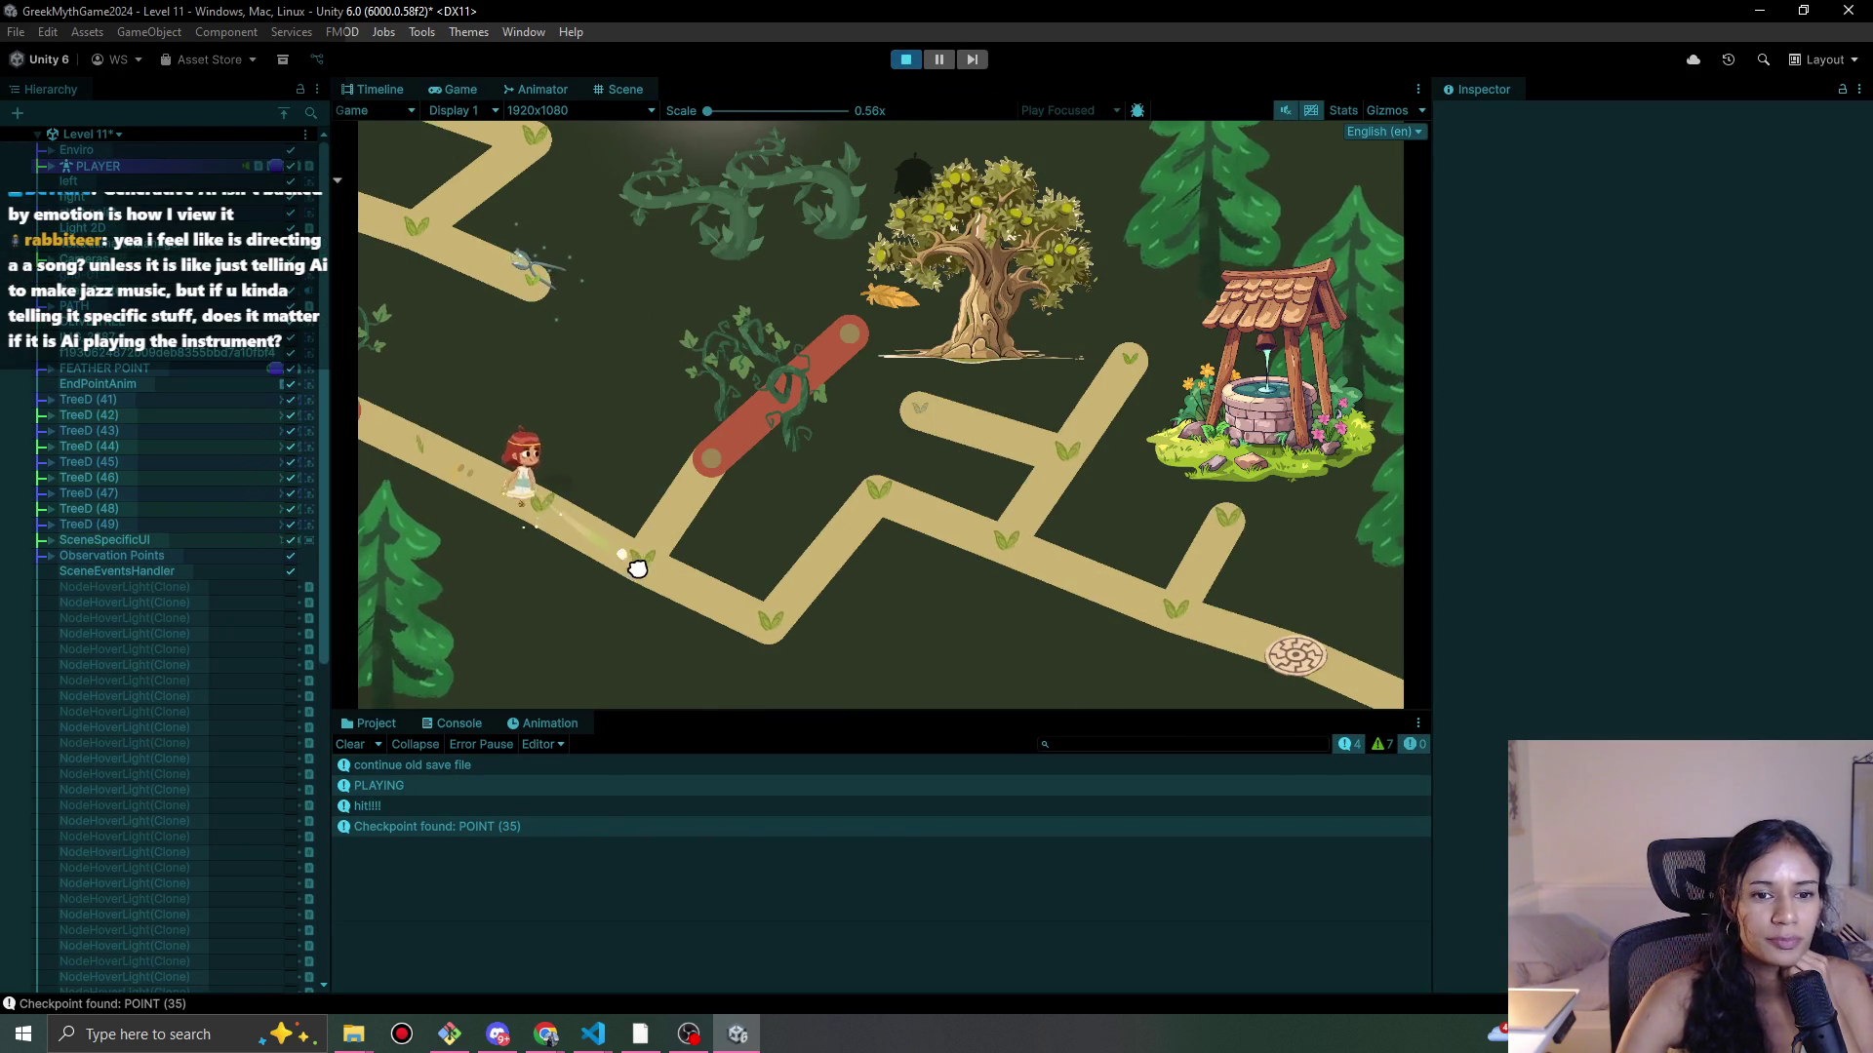
click(865, 472)
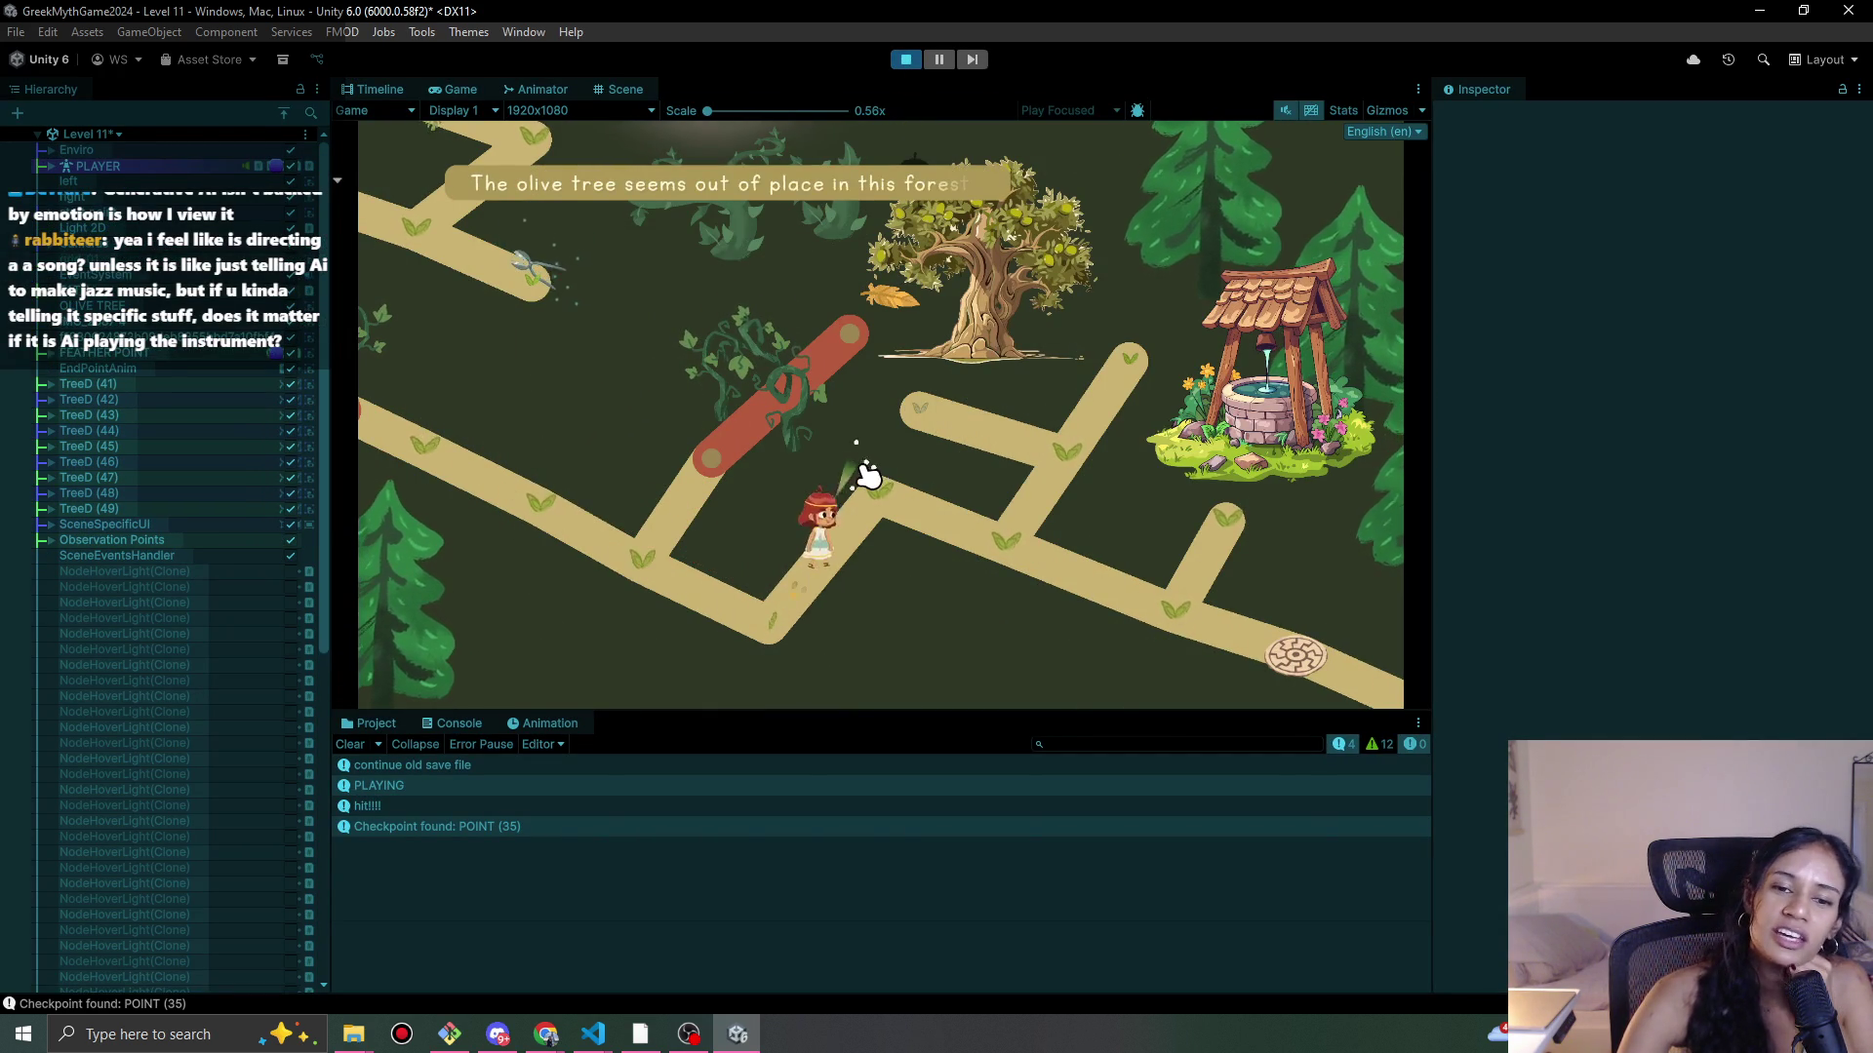
click(1014, 527)
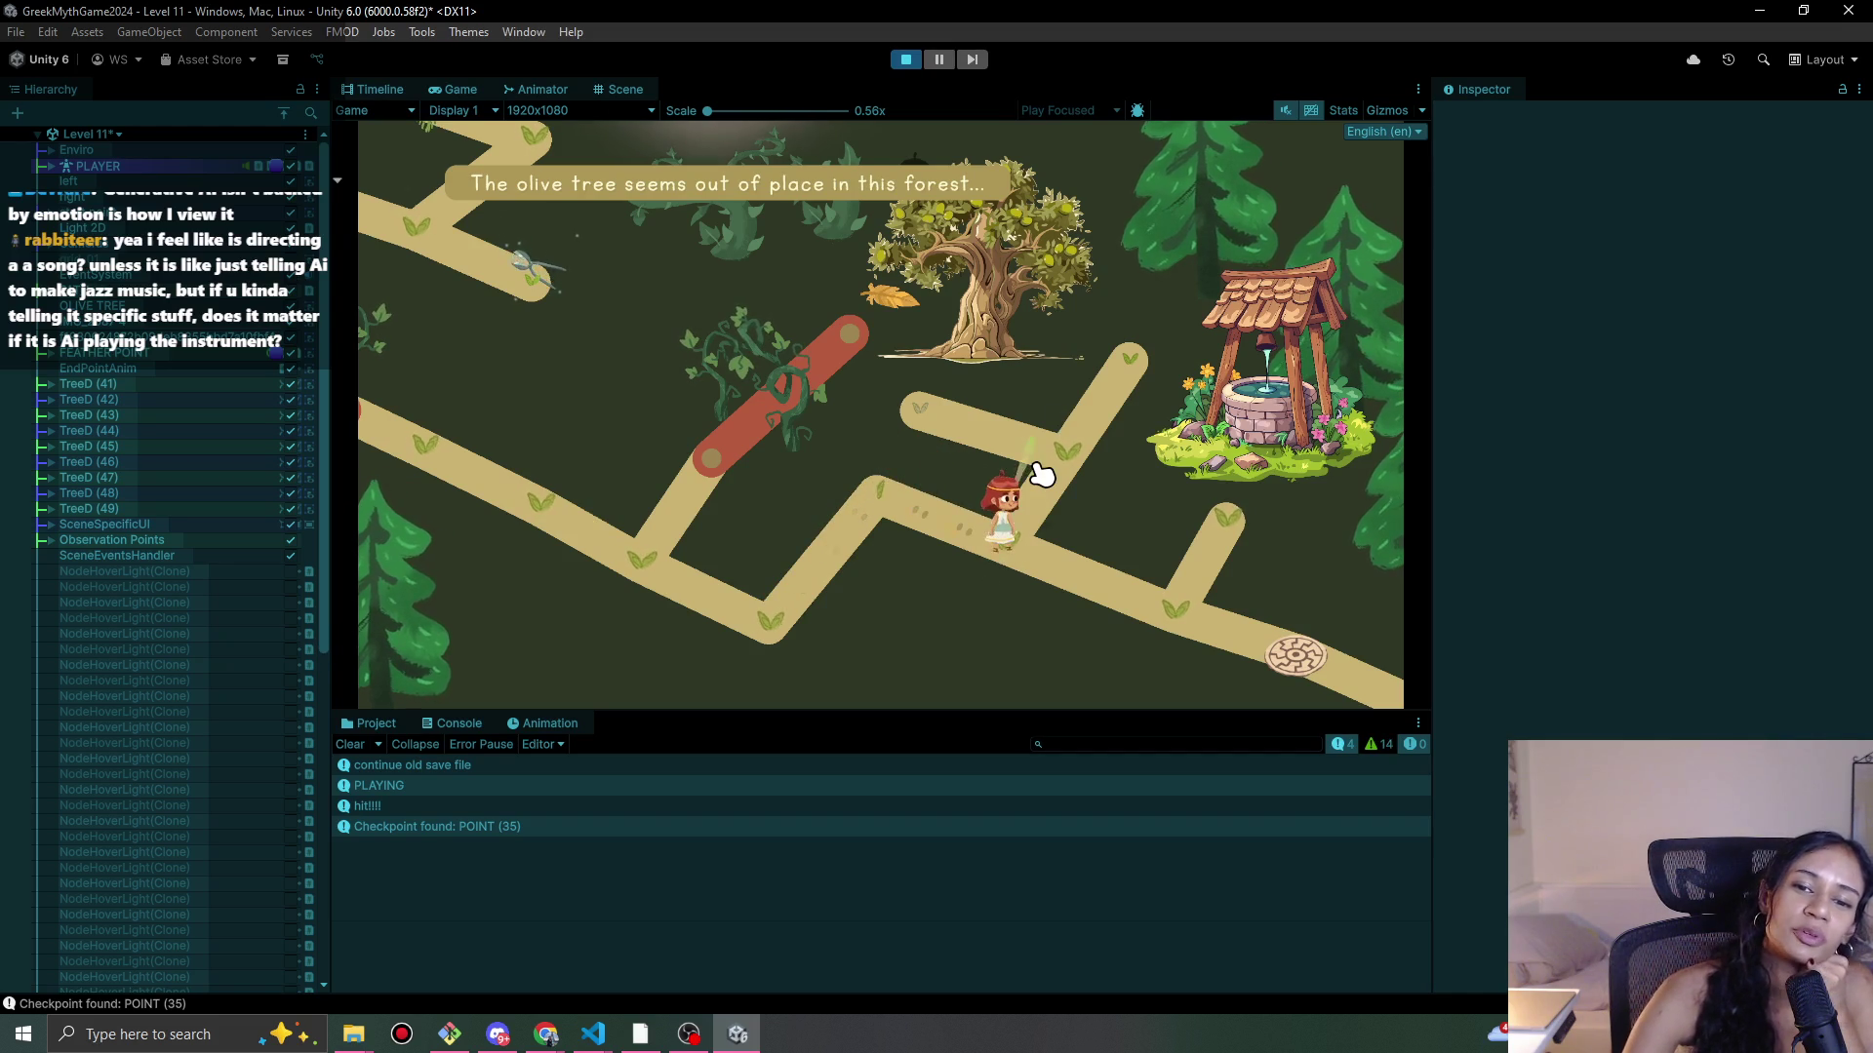
click(912, 414)
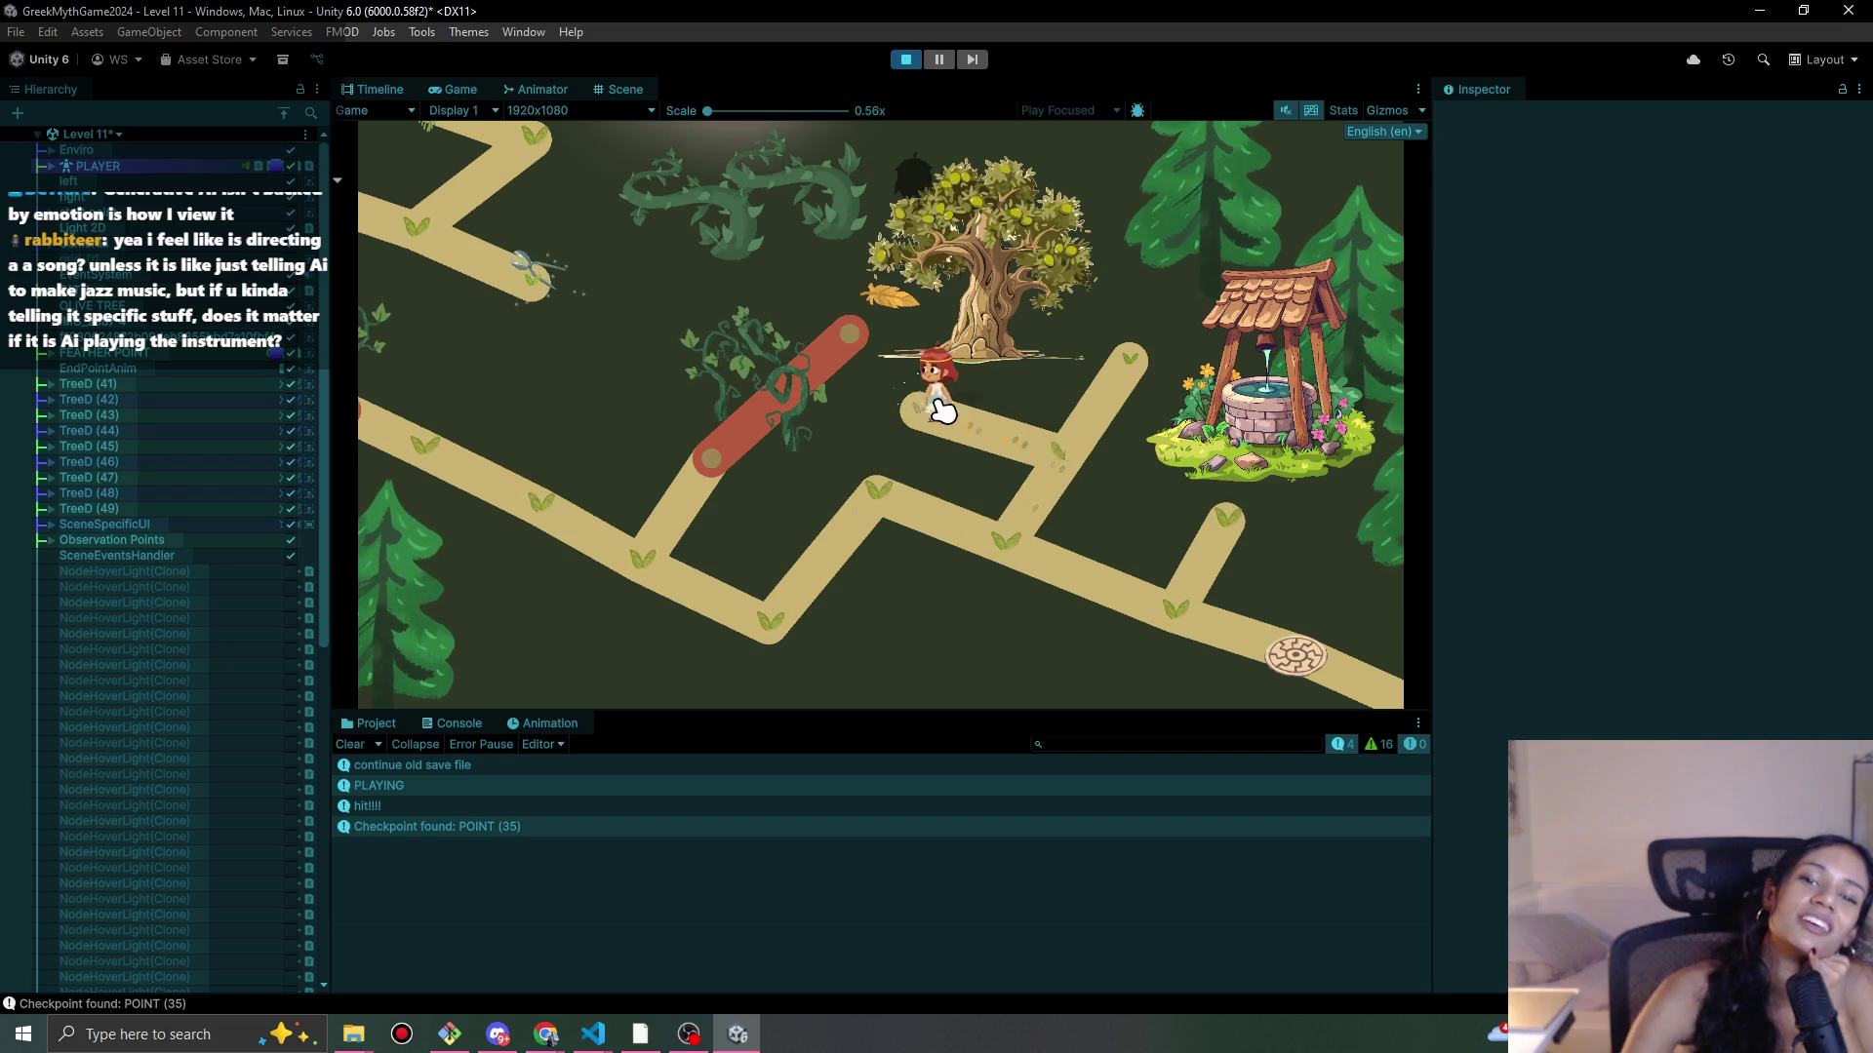
click(1041, 461)
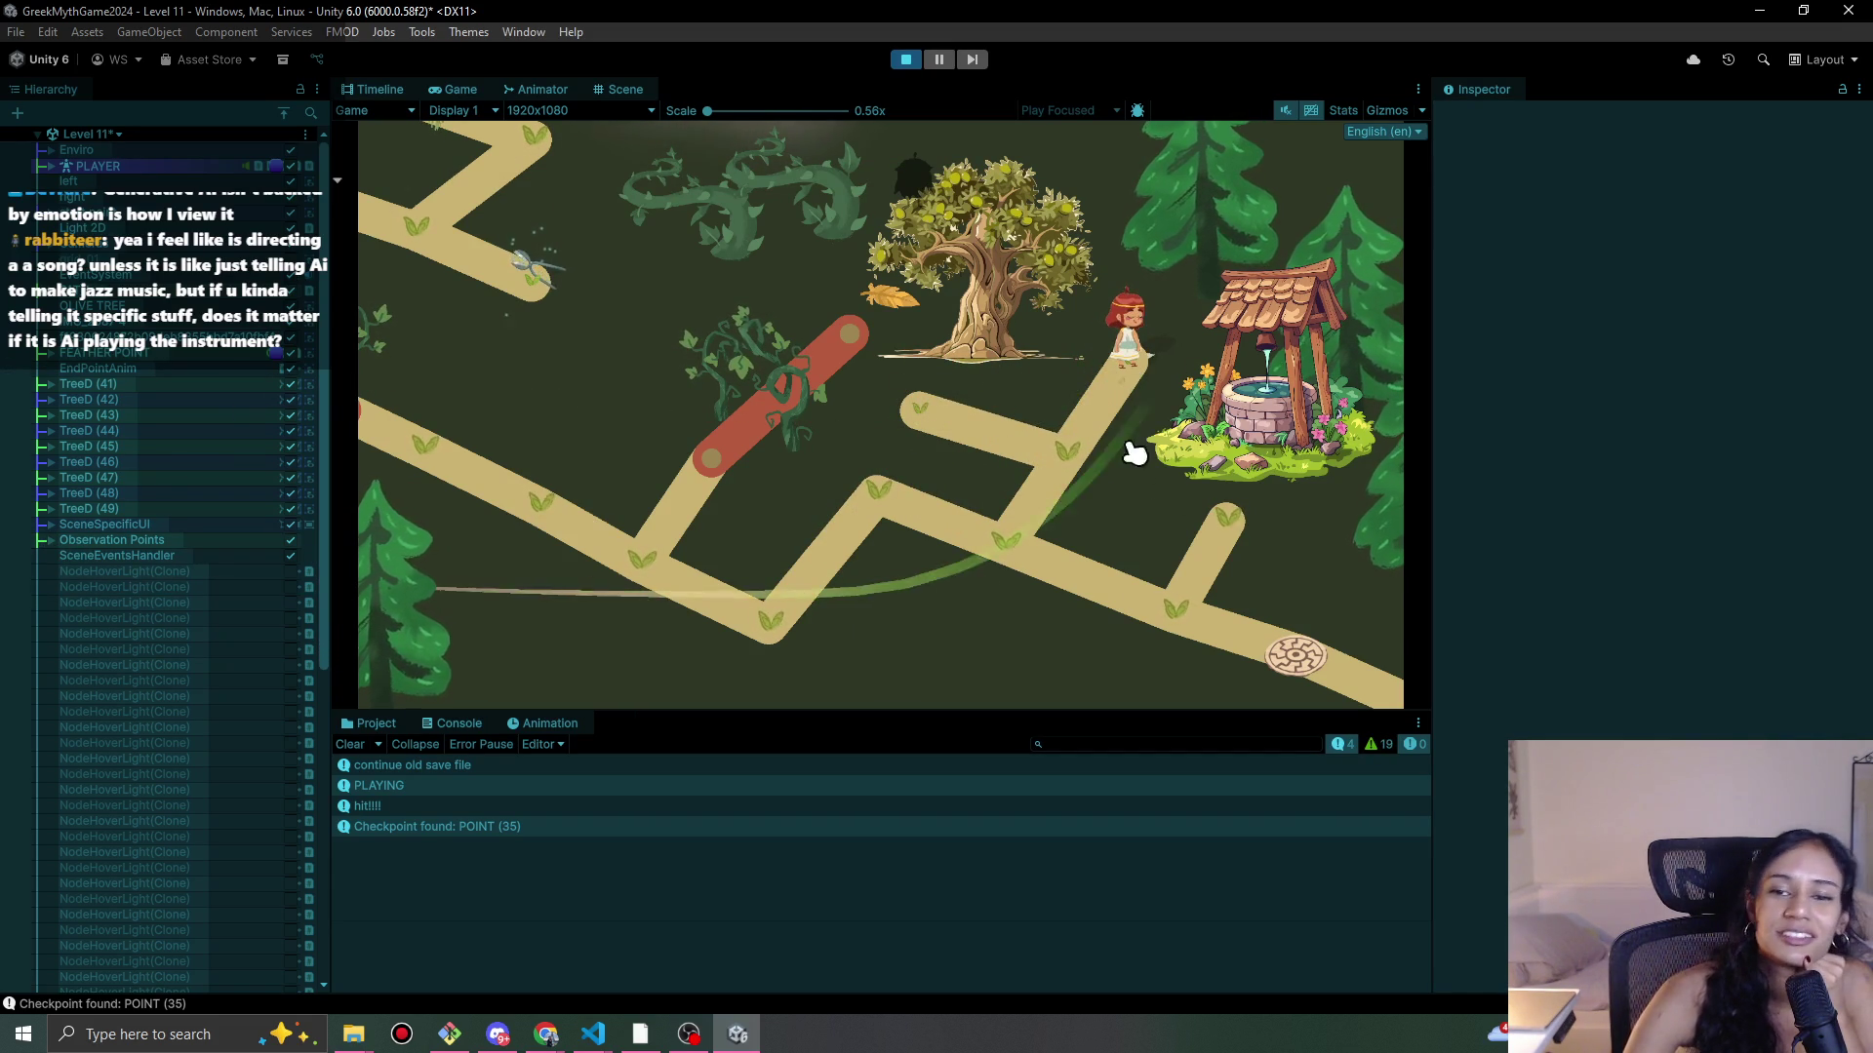
click(976, 434)
click(1009, 346)
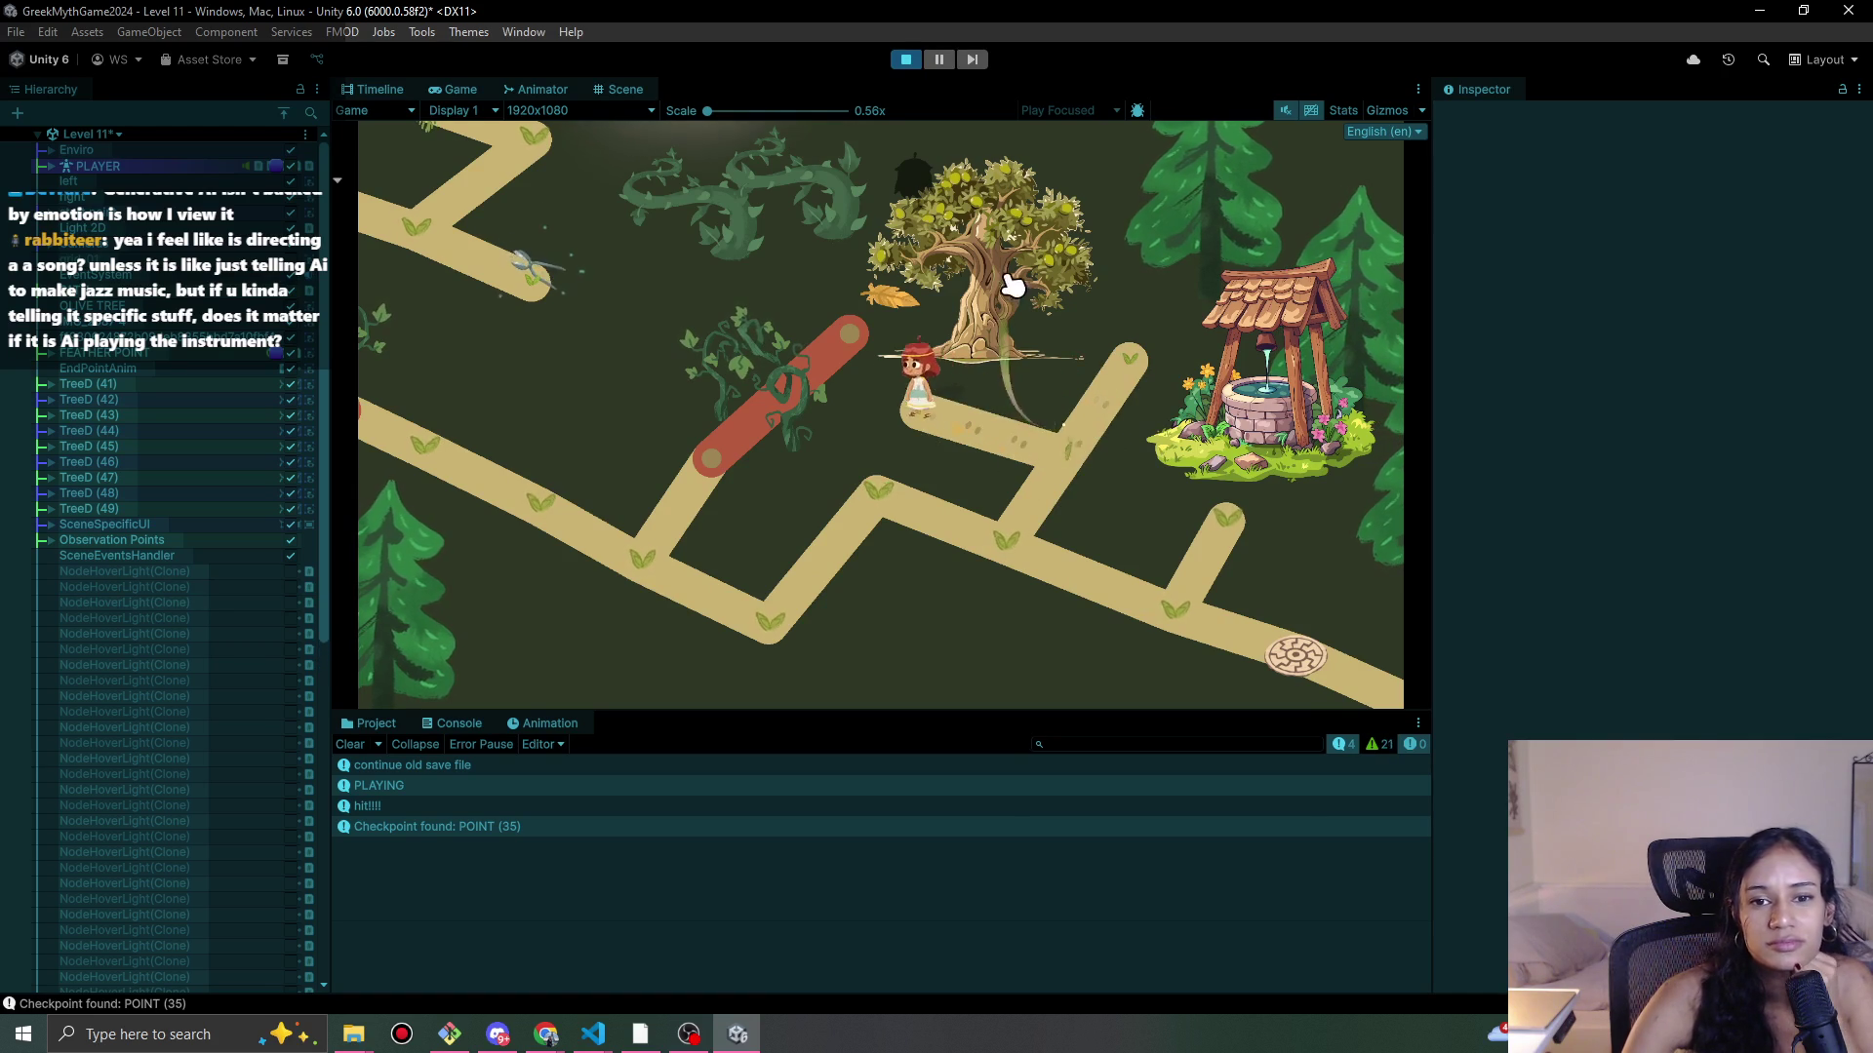
click(1068, 443)
click(956, 412)
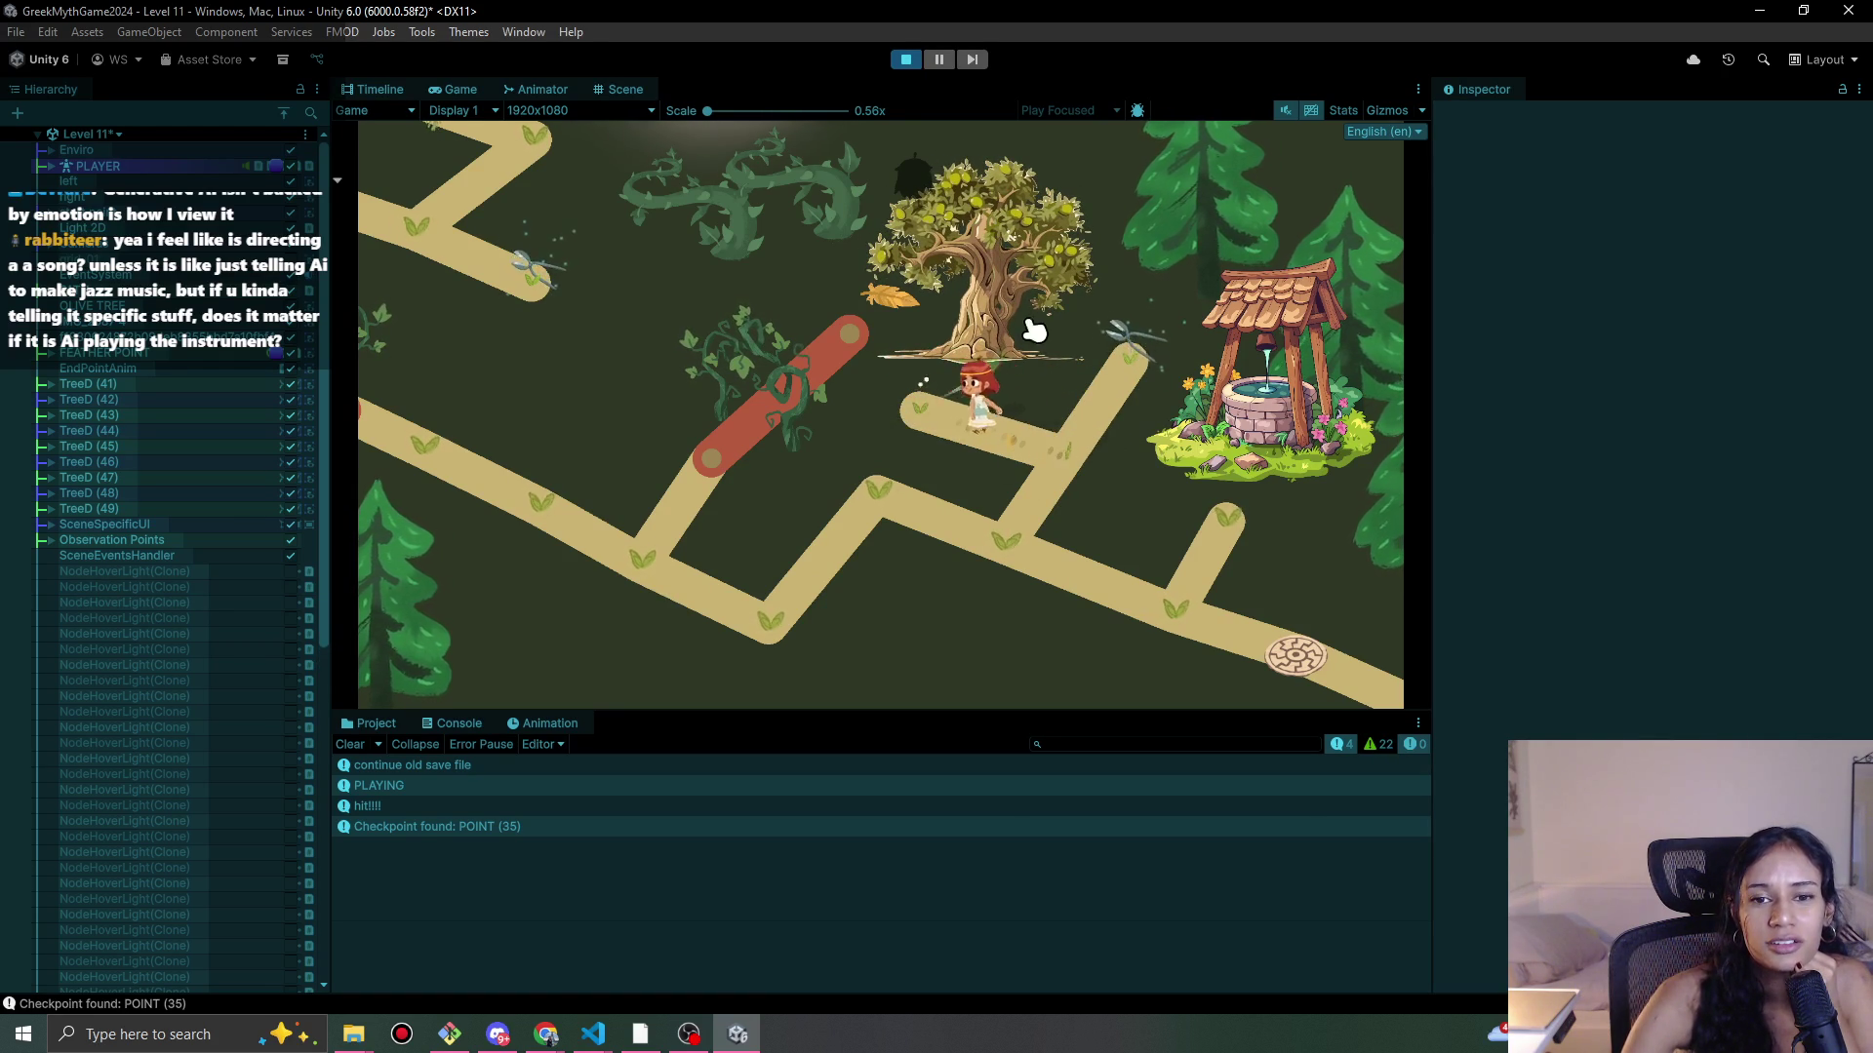
click(1011, 551)
Step: Walk down the left path to the red vine, land a green-zone precision hit, then stop
click(887, 519)
click(1188, 615)
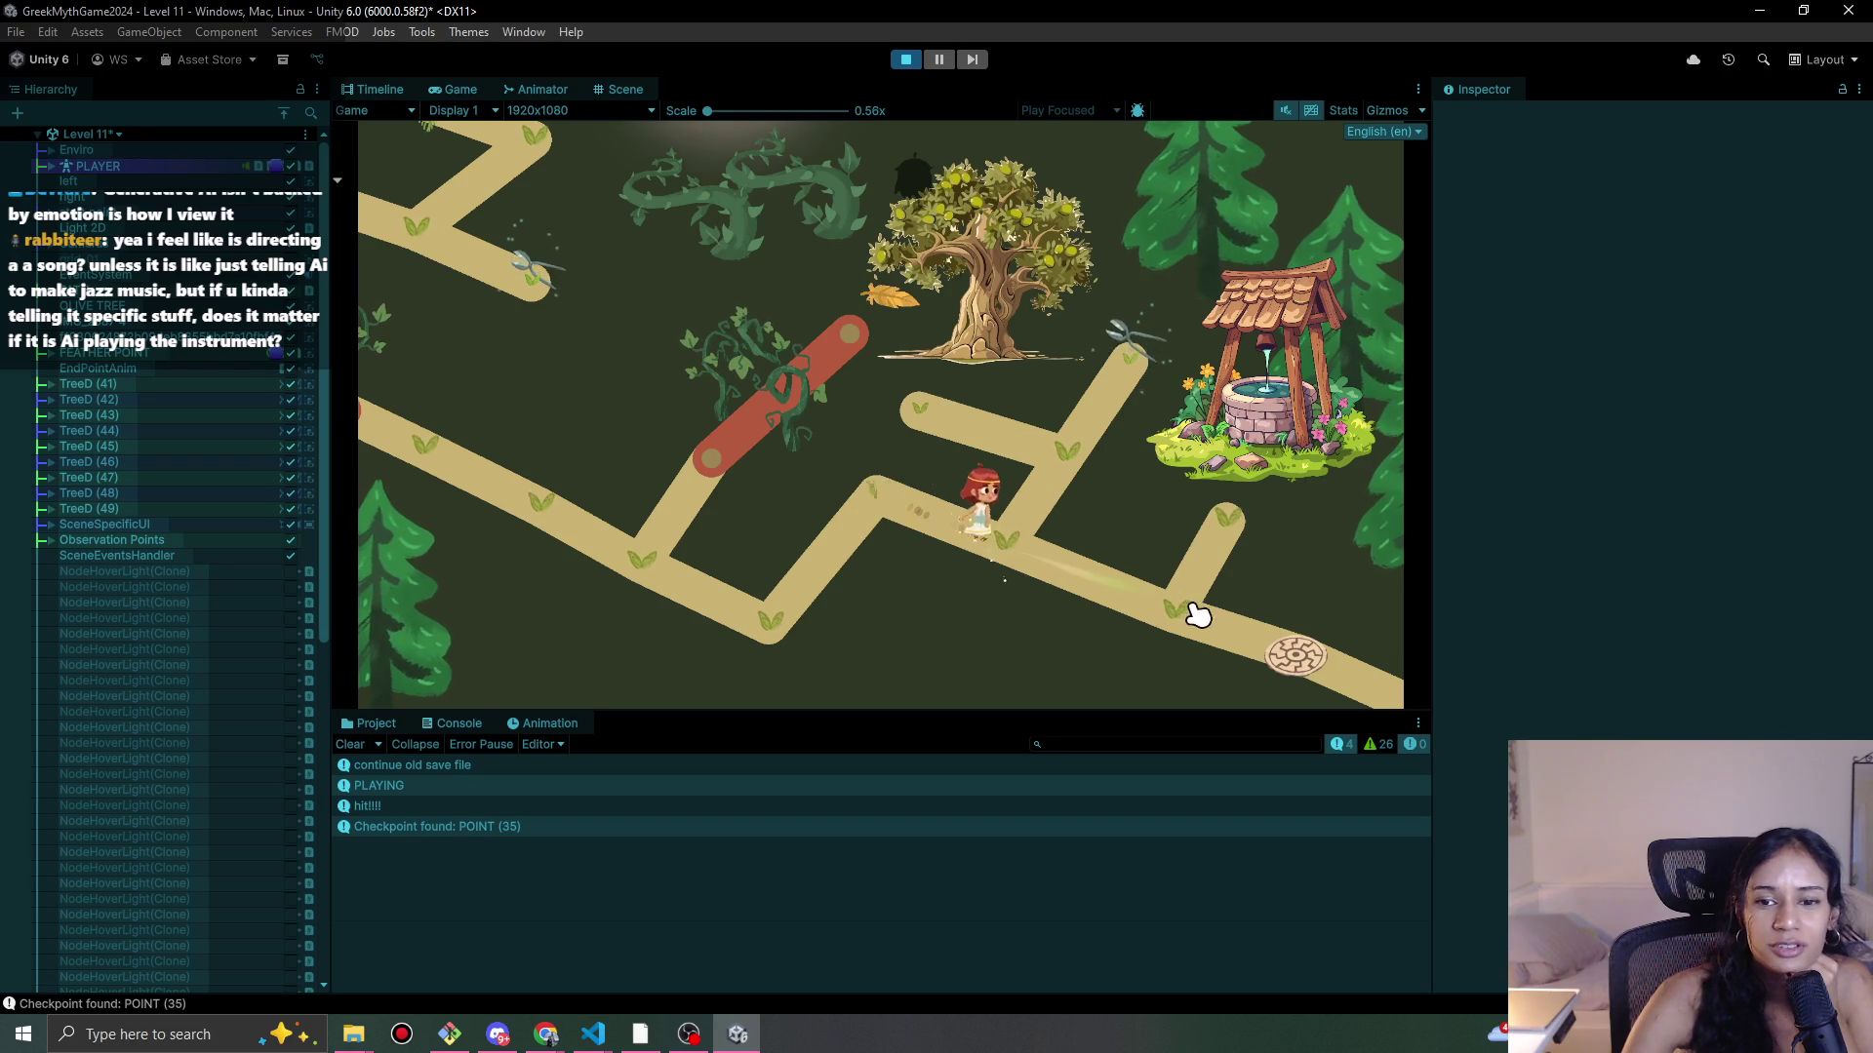
click(1053, 454)
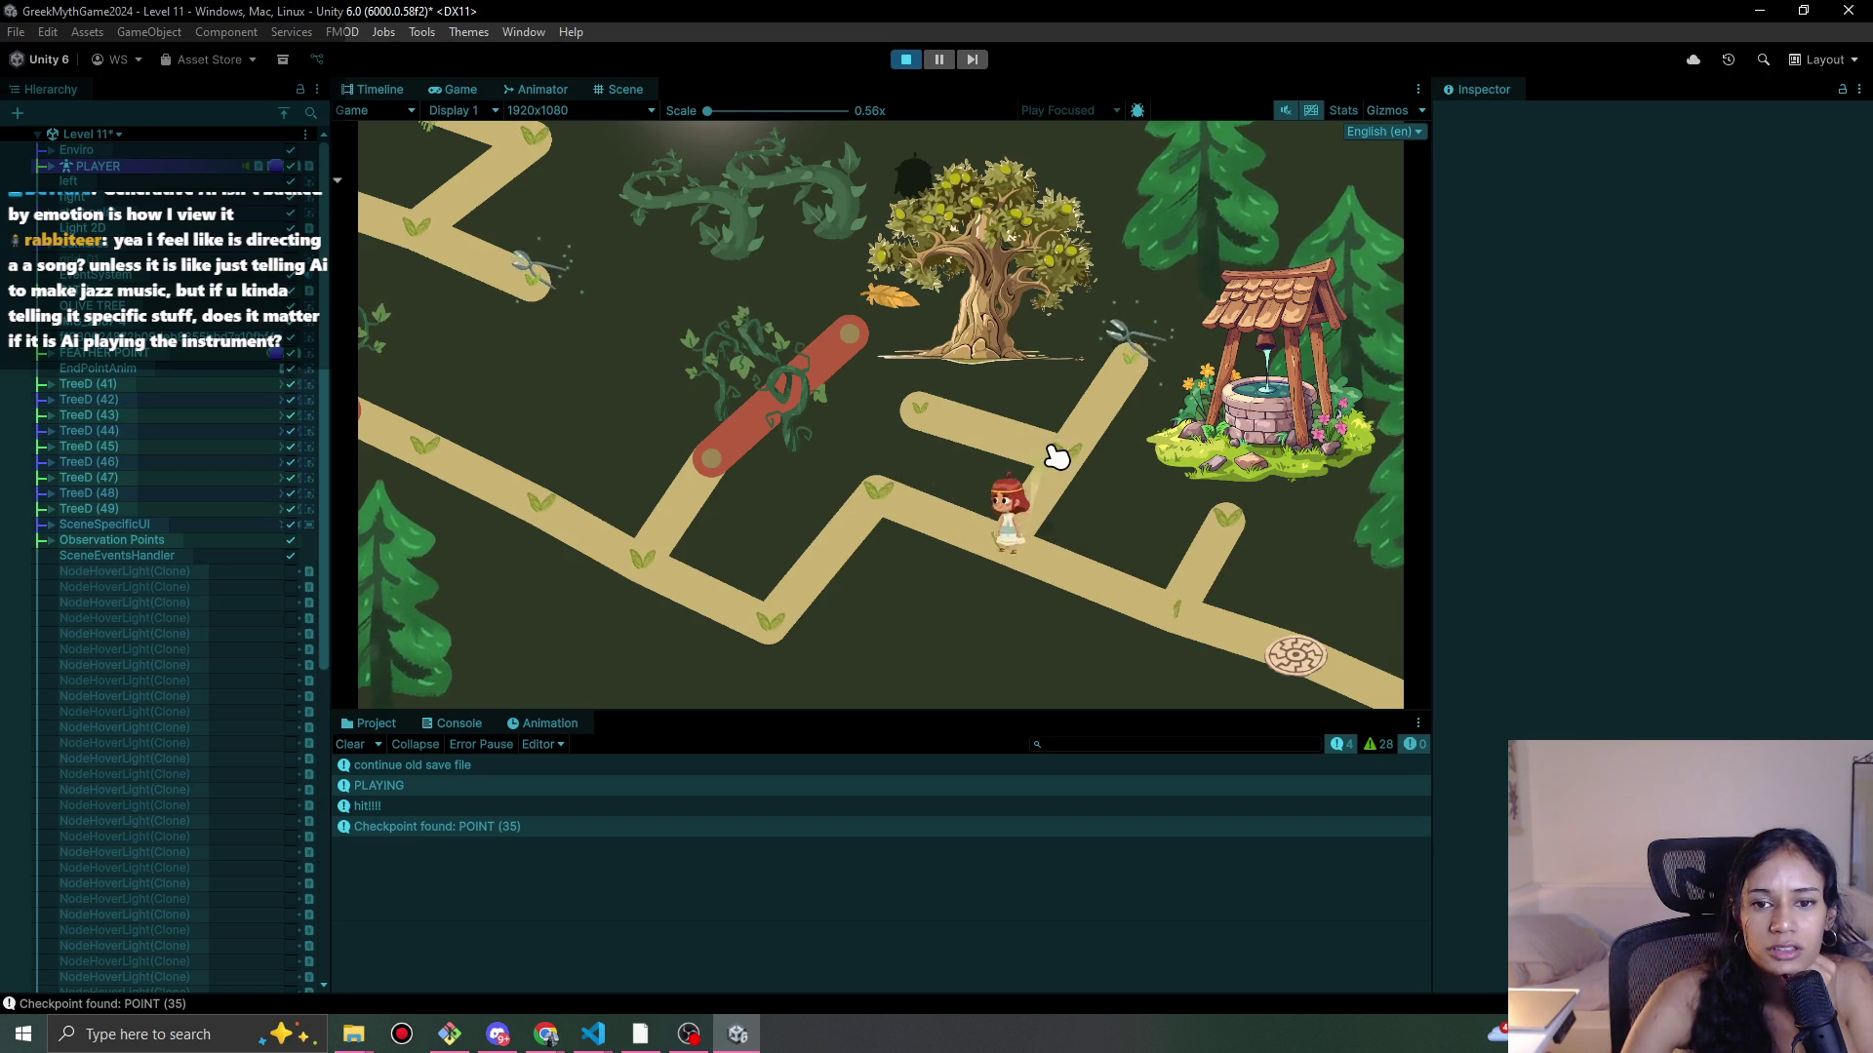
click(1011, 544)
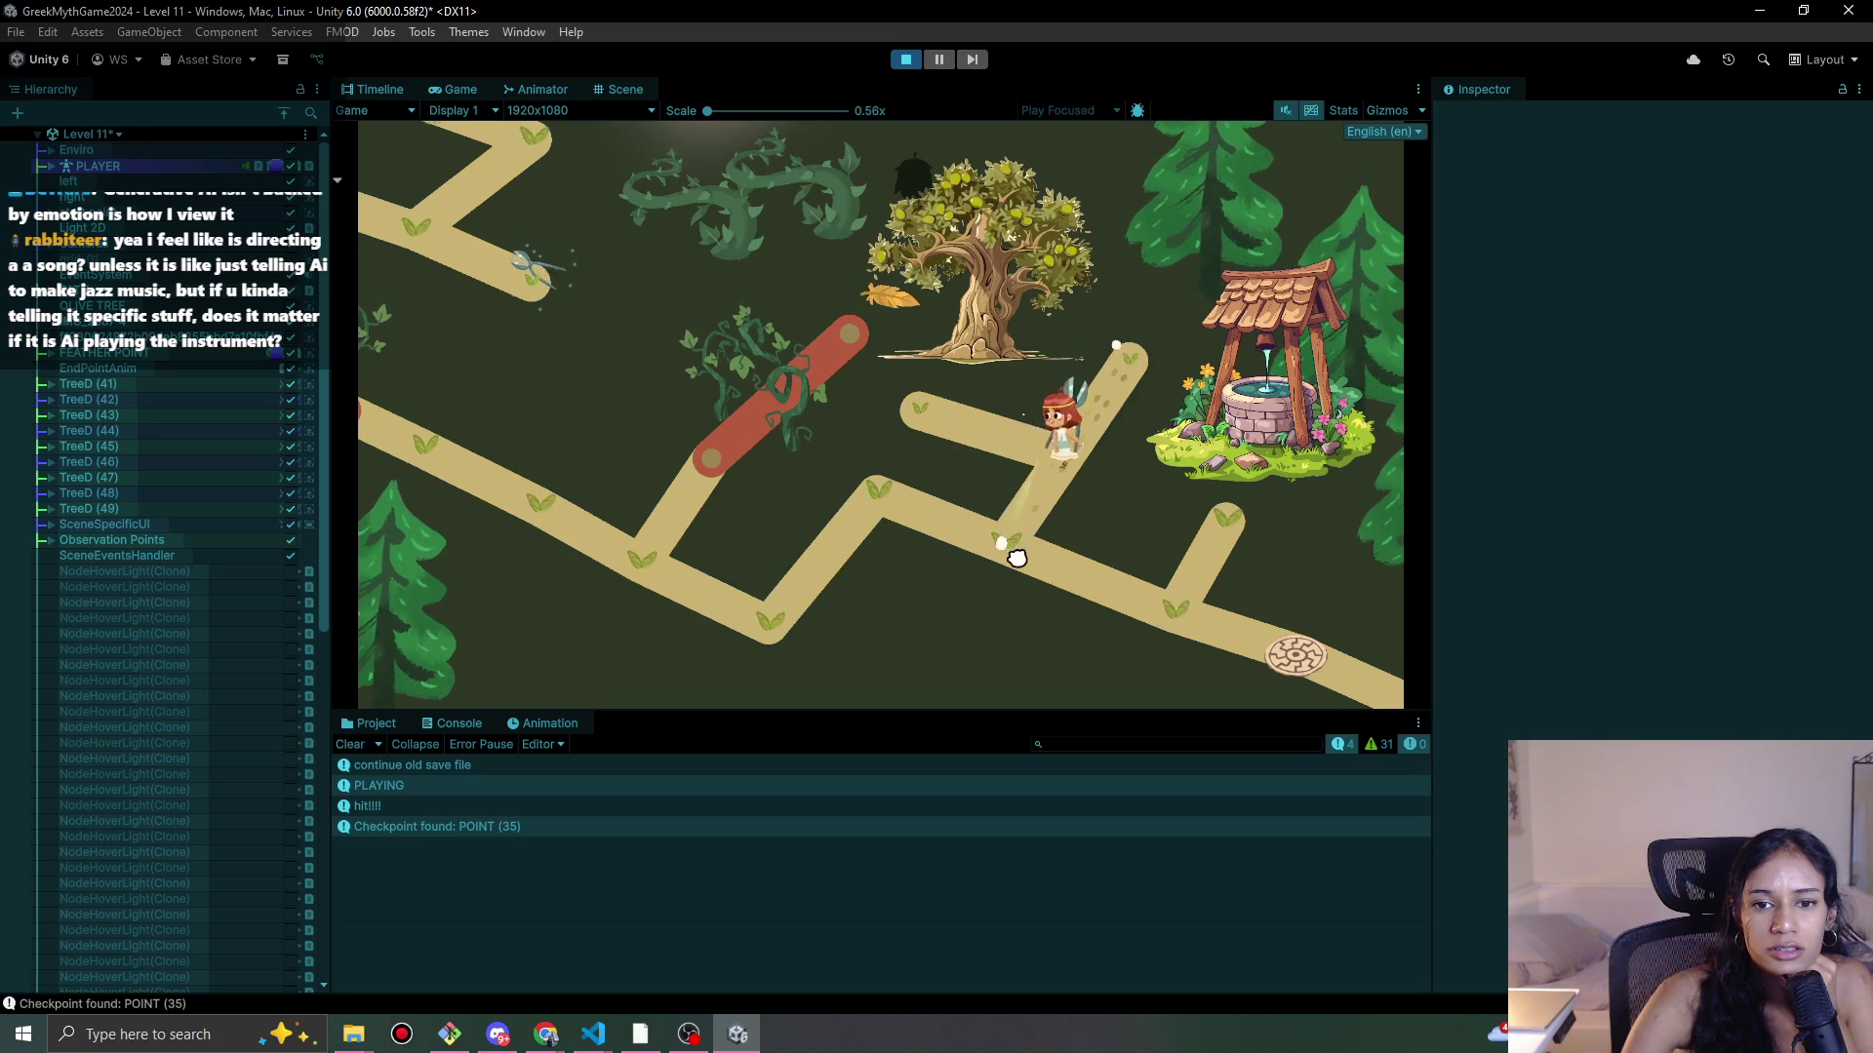
click(746, 639)
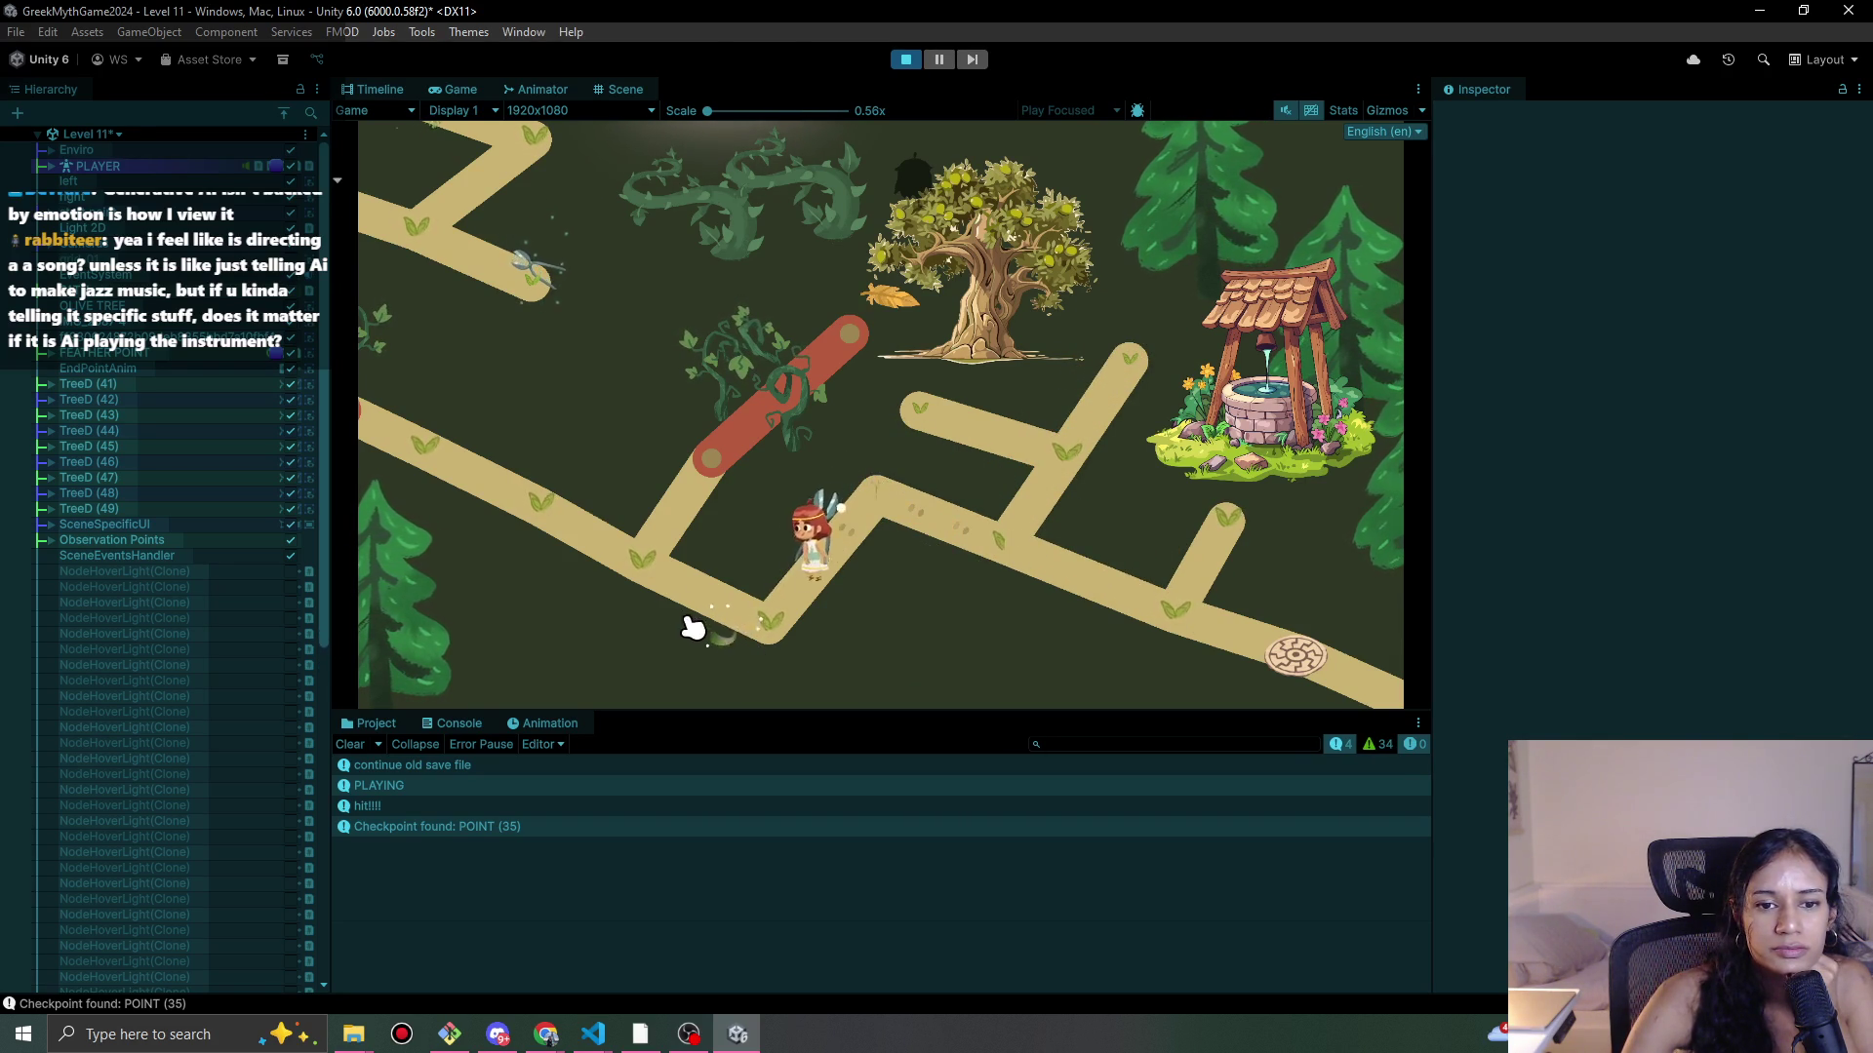
click(730, 435)
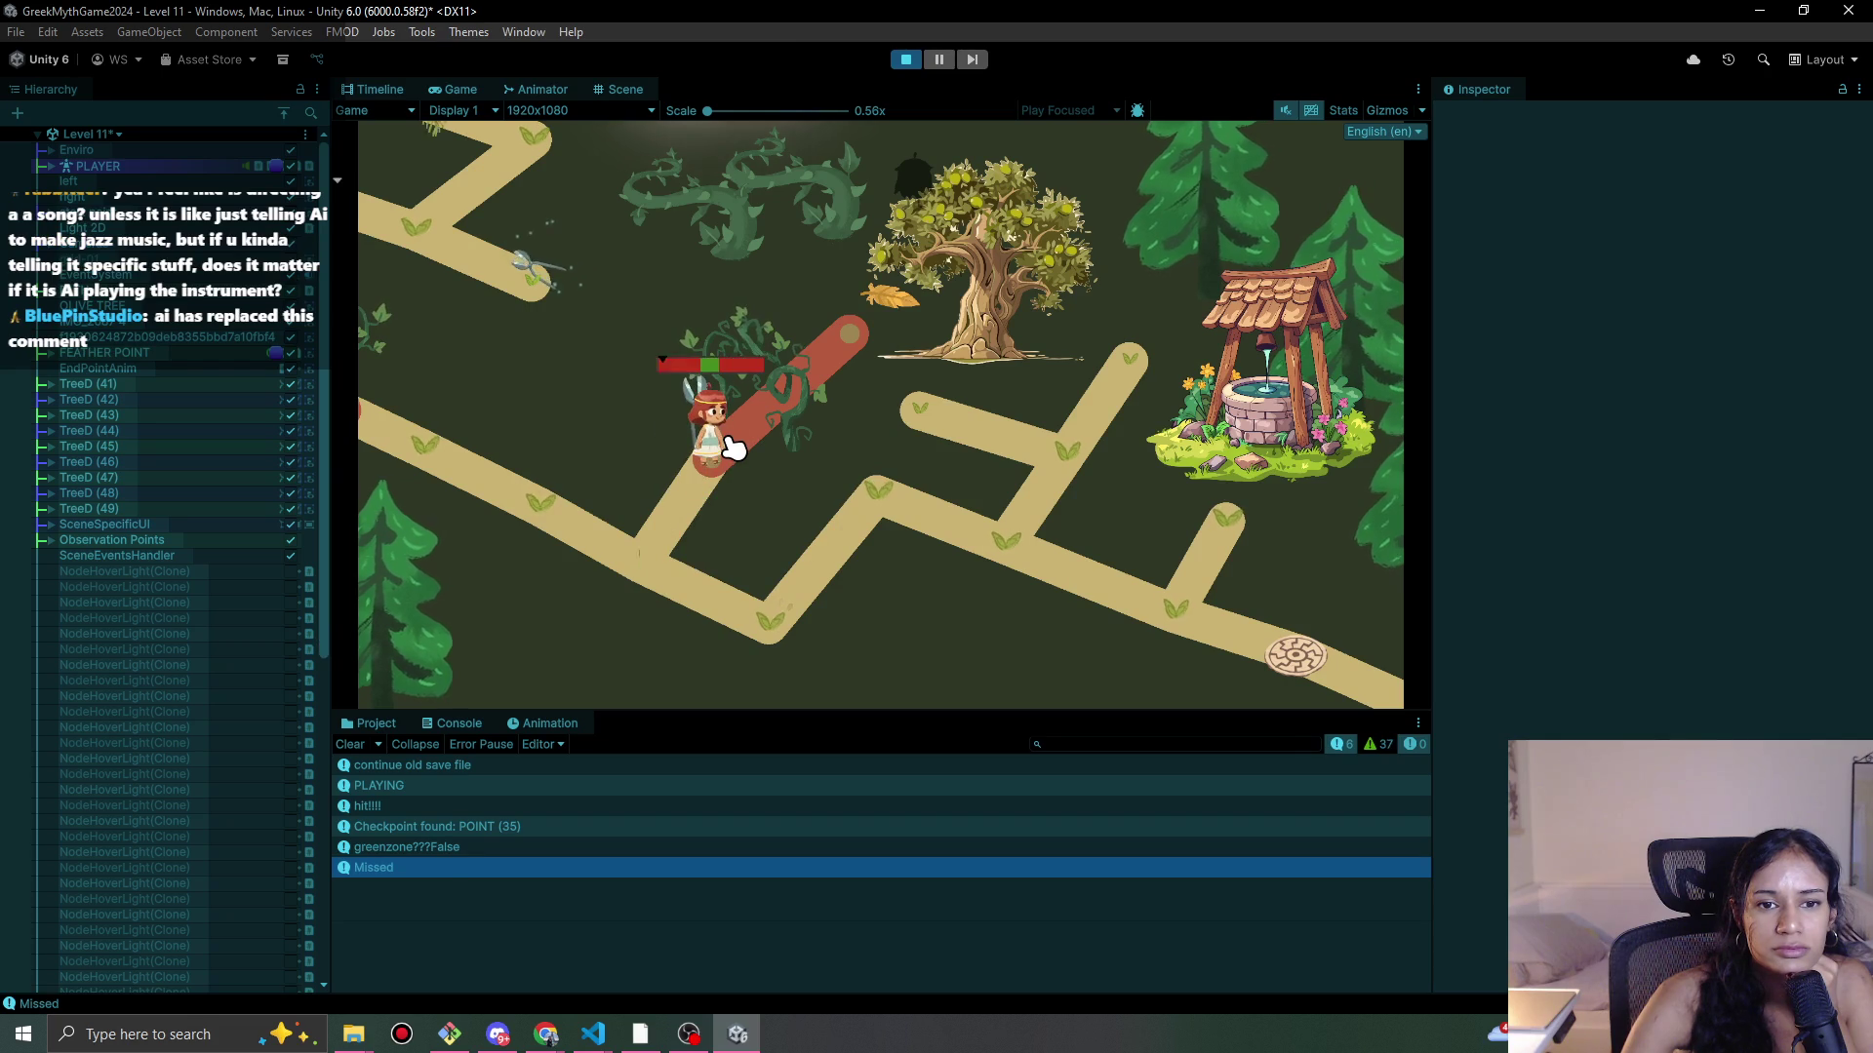
click(735, 446)
click(735, 446)
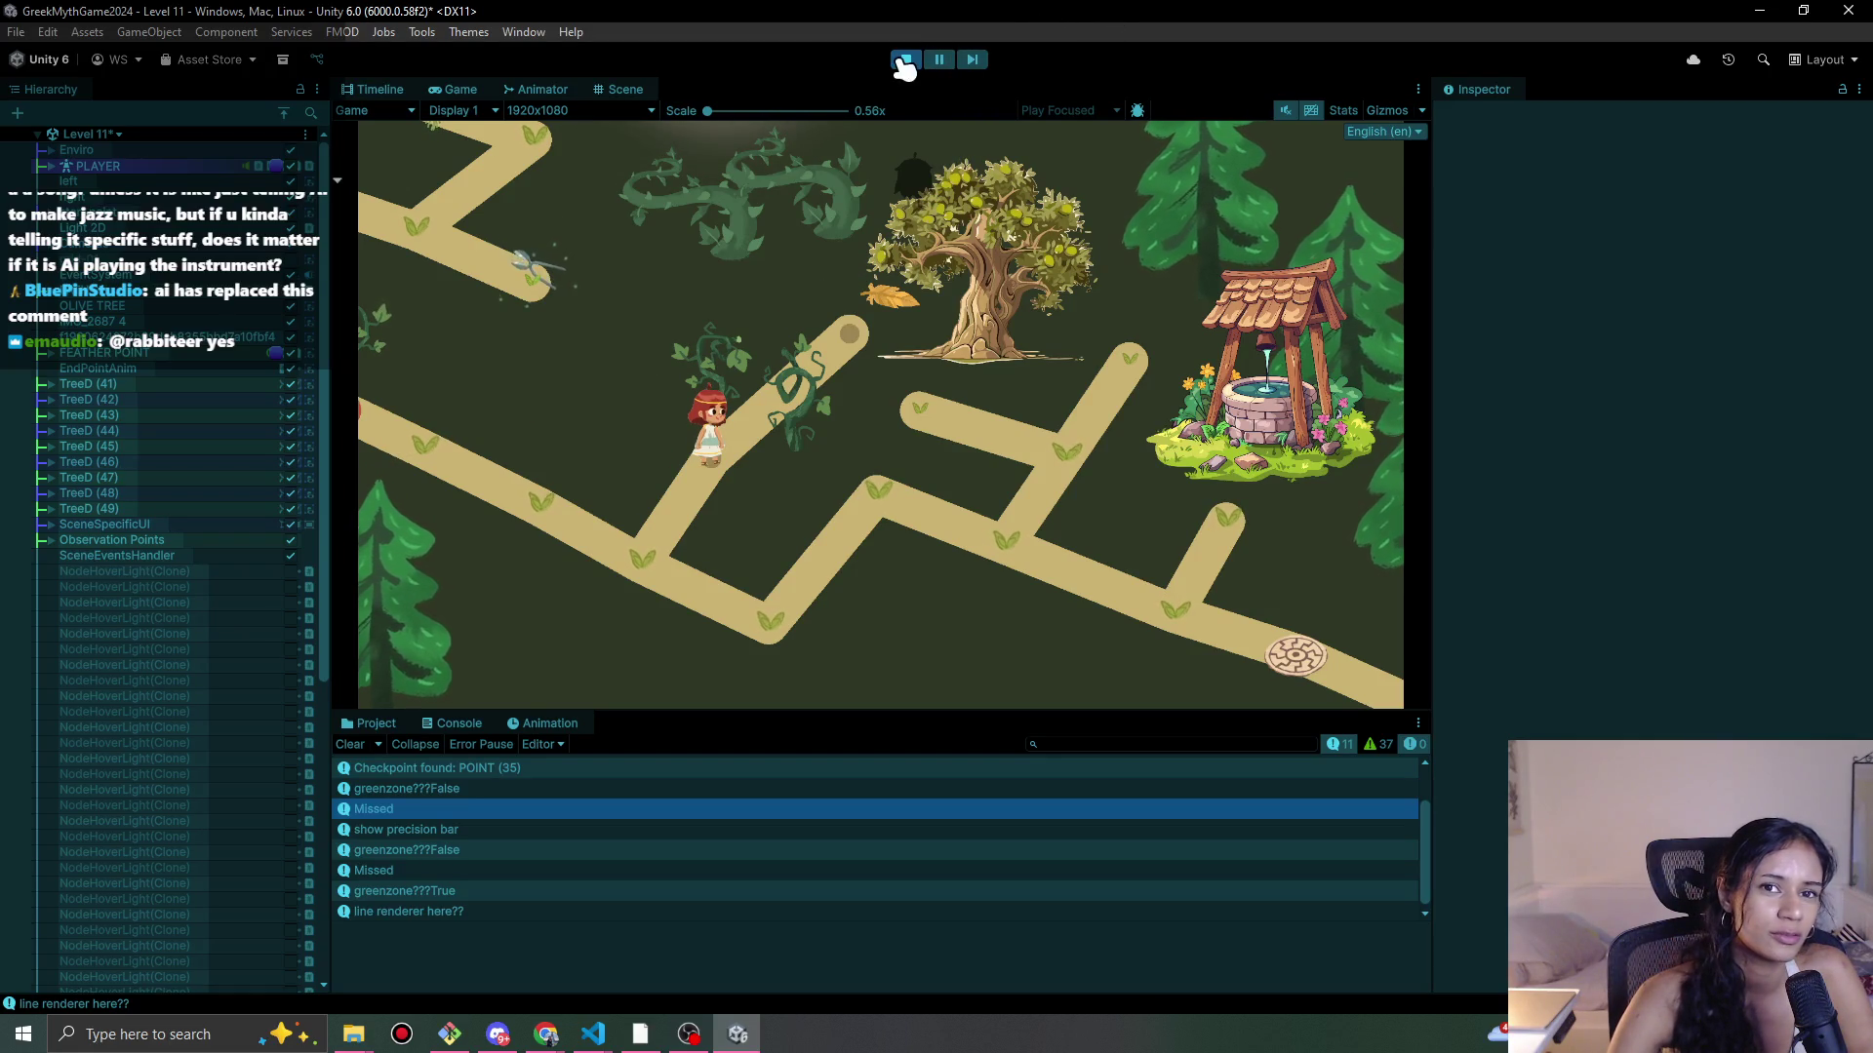
click(907, 60)
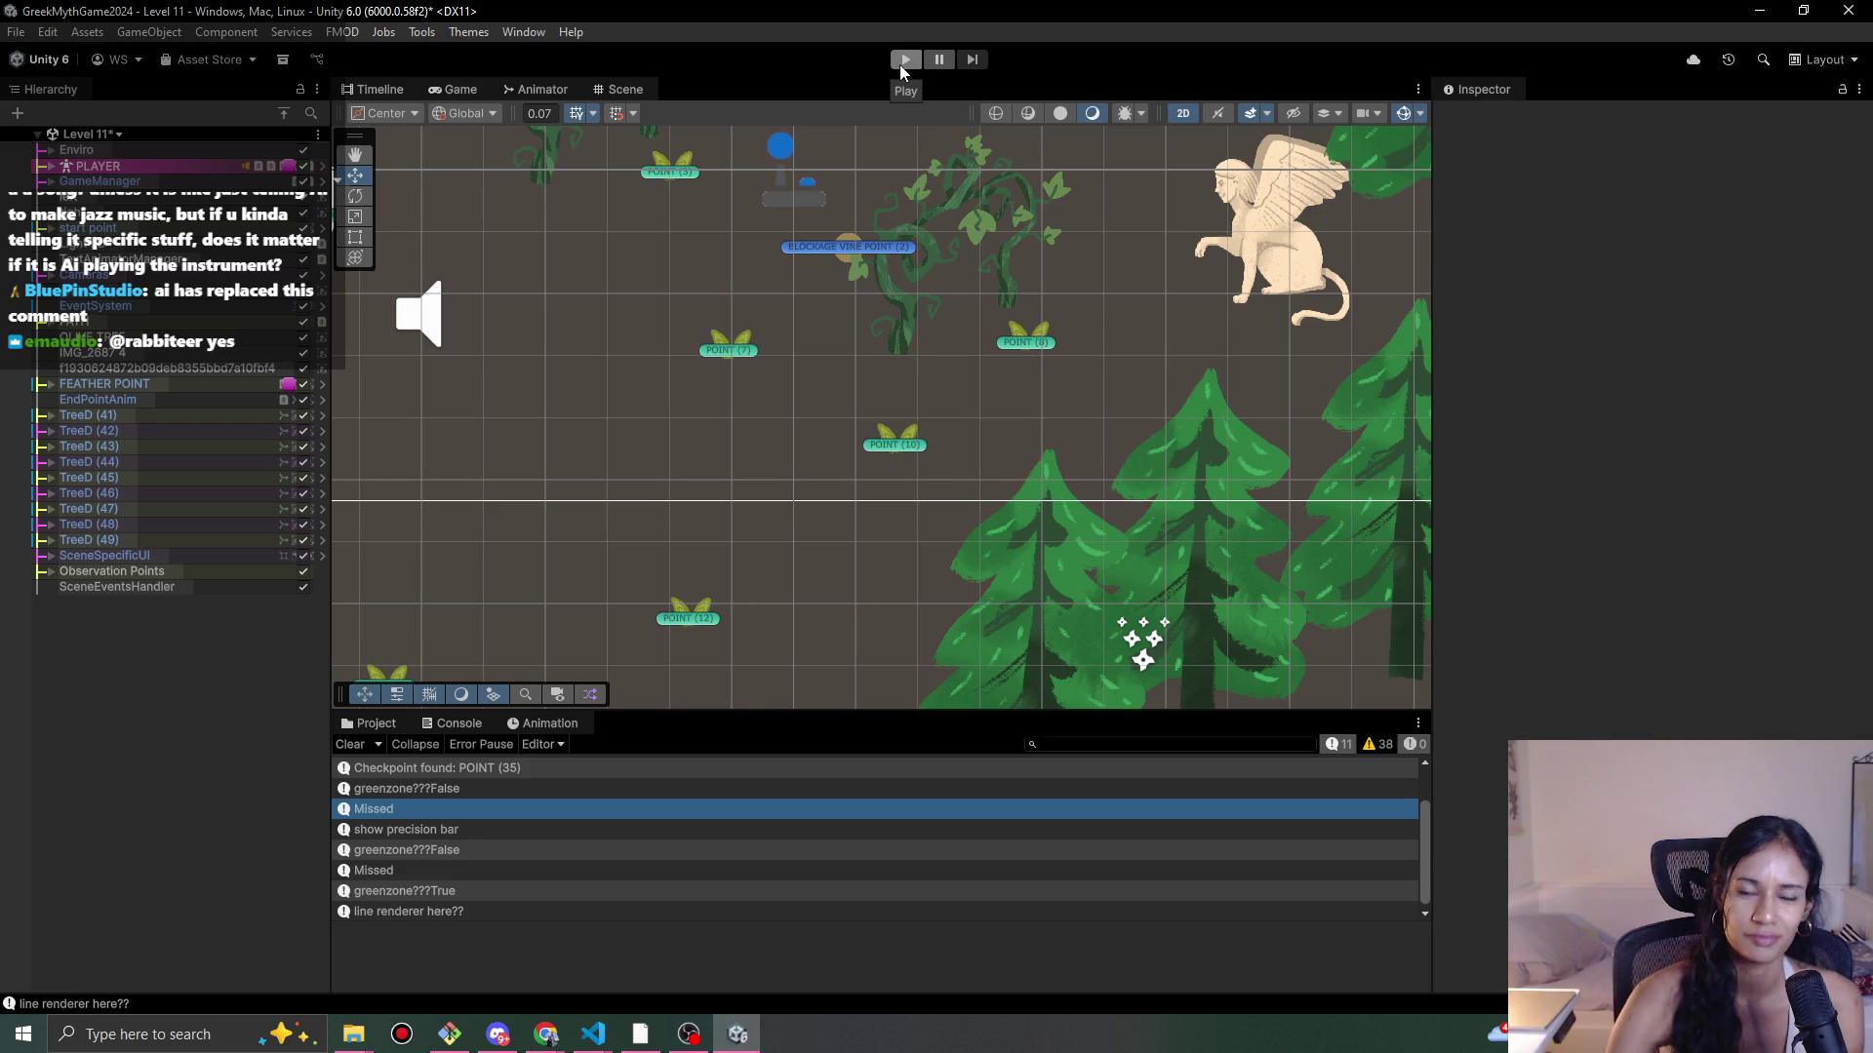
Step: Start a playtest, walk the character down and up toward the olive tree, then stop
click(905, 61)
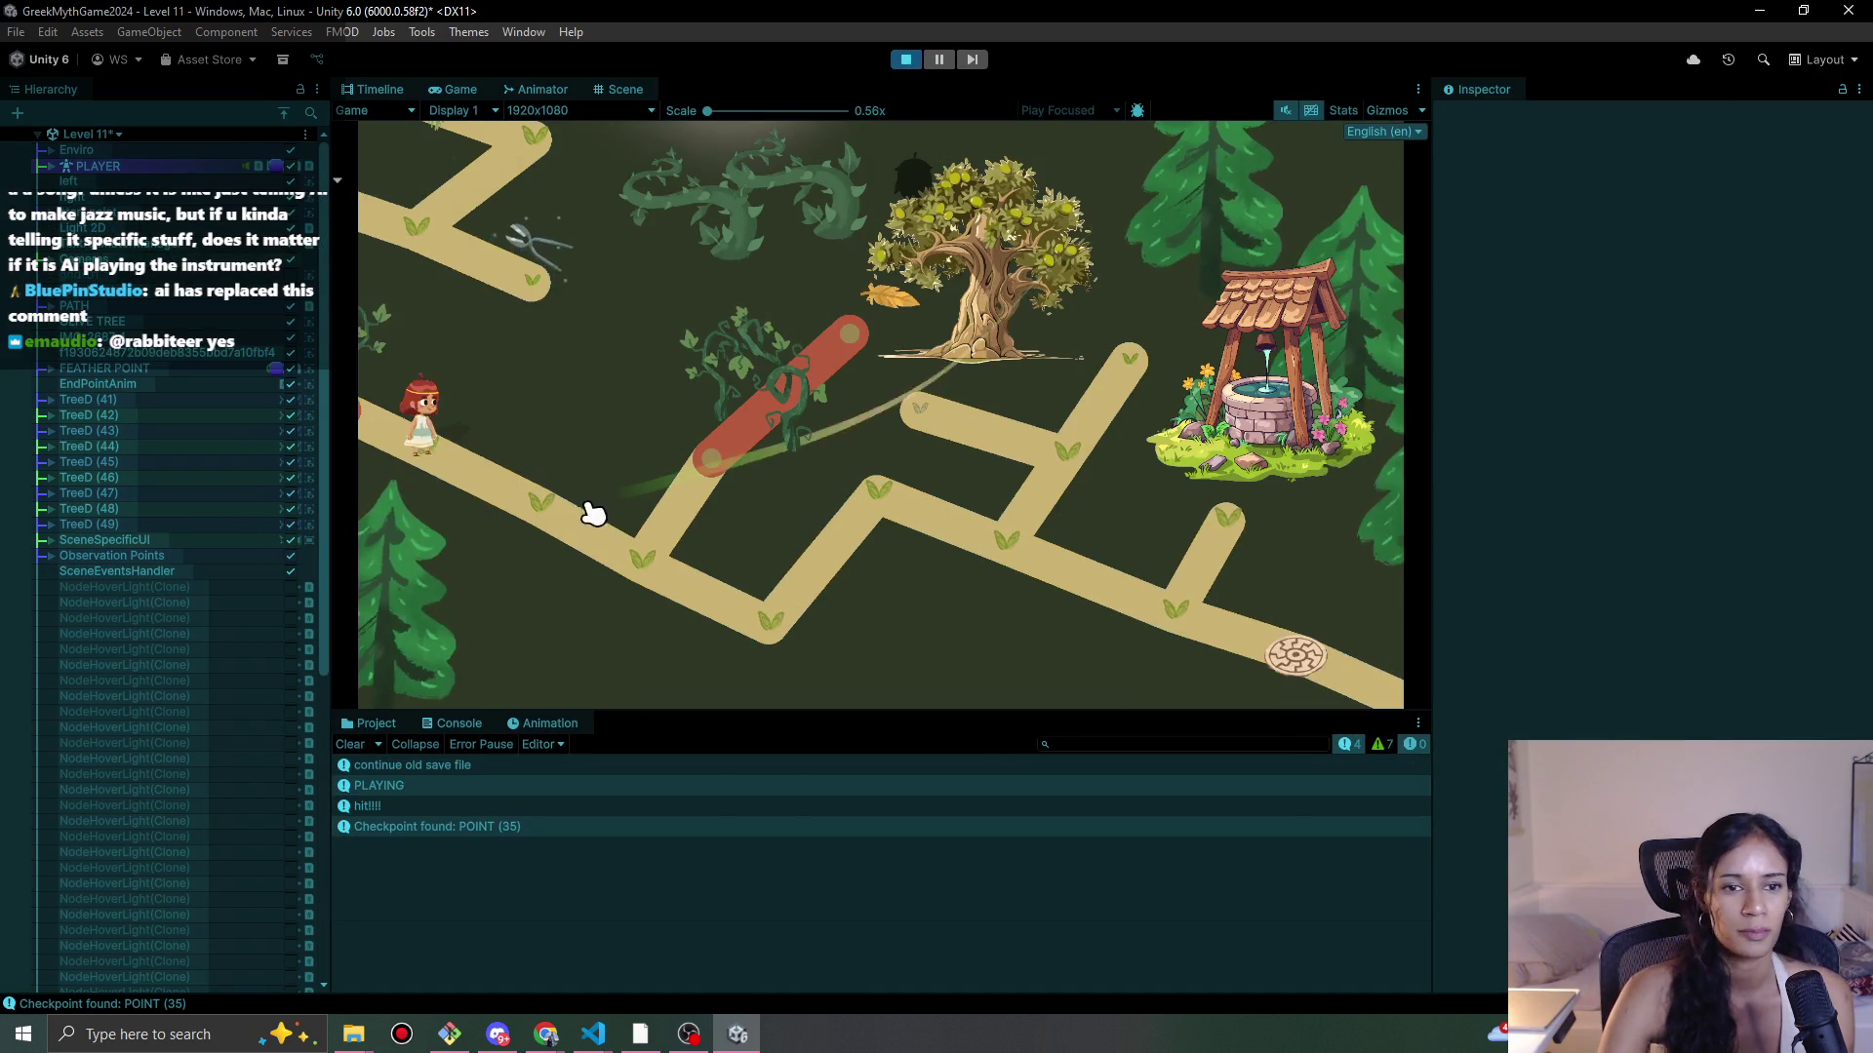
mouse_move(570, 515)
mouse_down()
mouse_move(639, 581)
mouse_move(743, 620)
mouse_up()
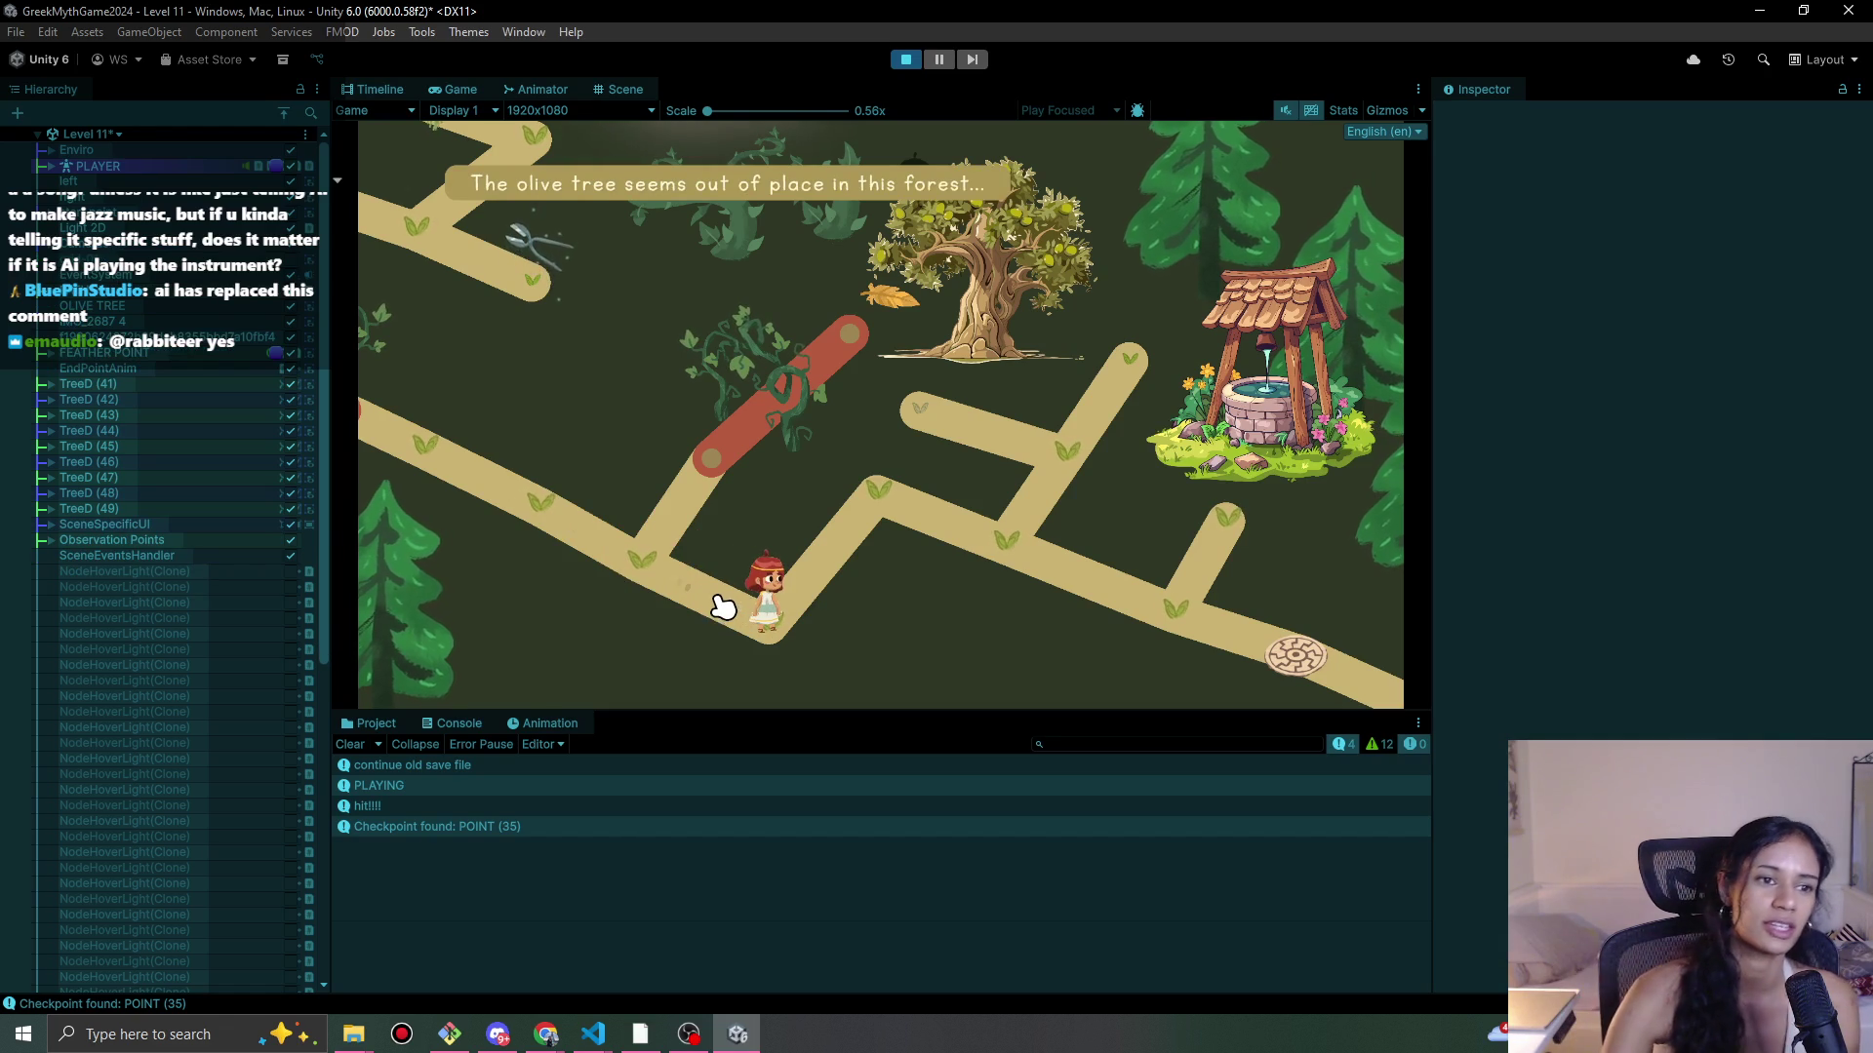
mouse_move(866, 513)
mouse_down()
mouse_move(887, 493)
mouse_move(978, 518)
mouse_move(1062, 586)
mouse_move(1087, 400)
mouse_move(1066, 468)
mouse_move(952, 438)
mouse_move(1020, 342)
mouse_up()
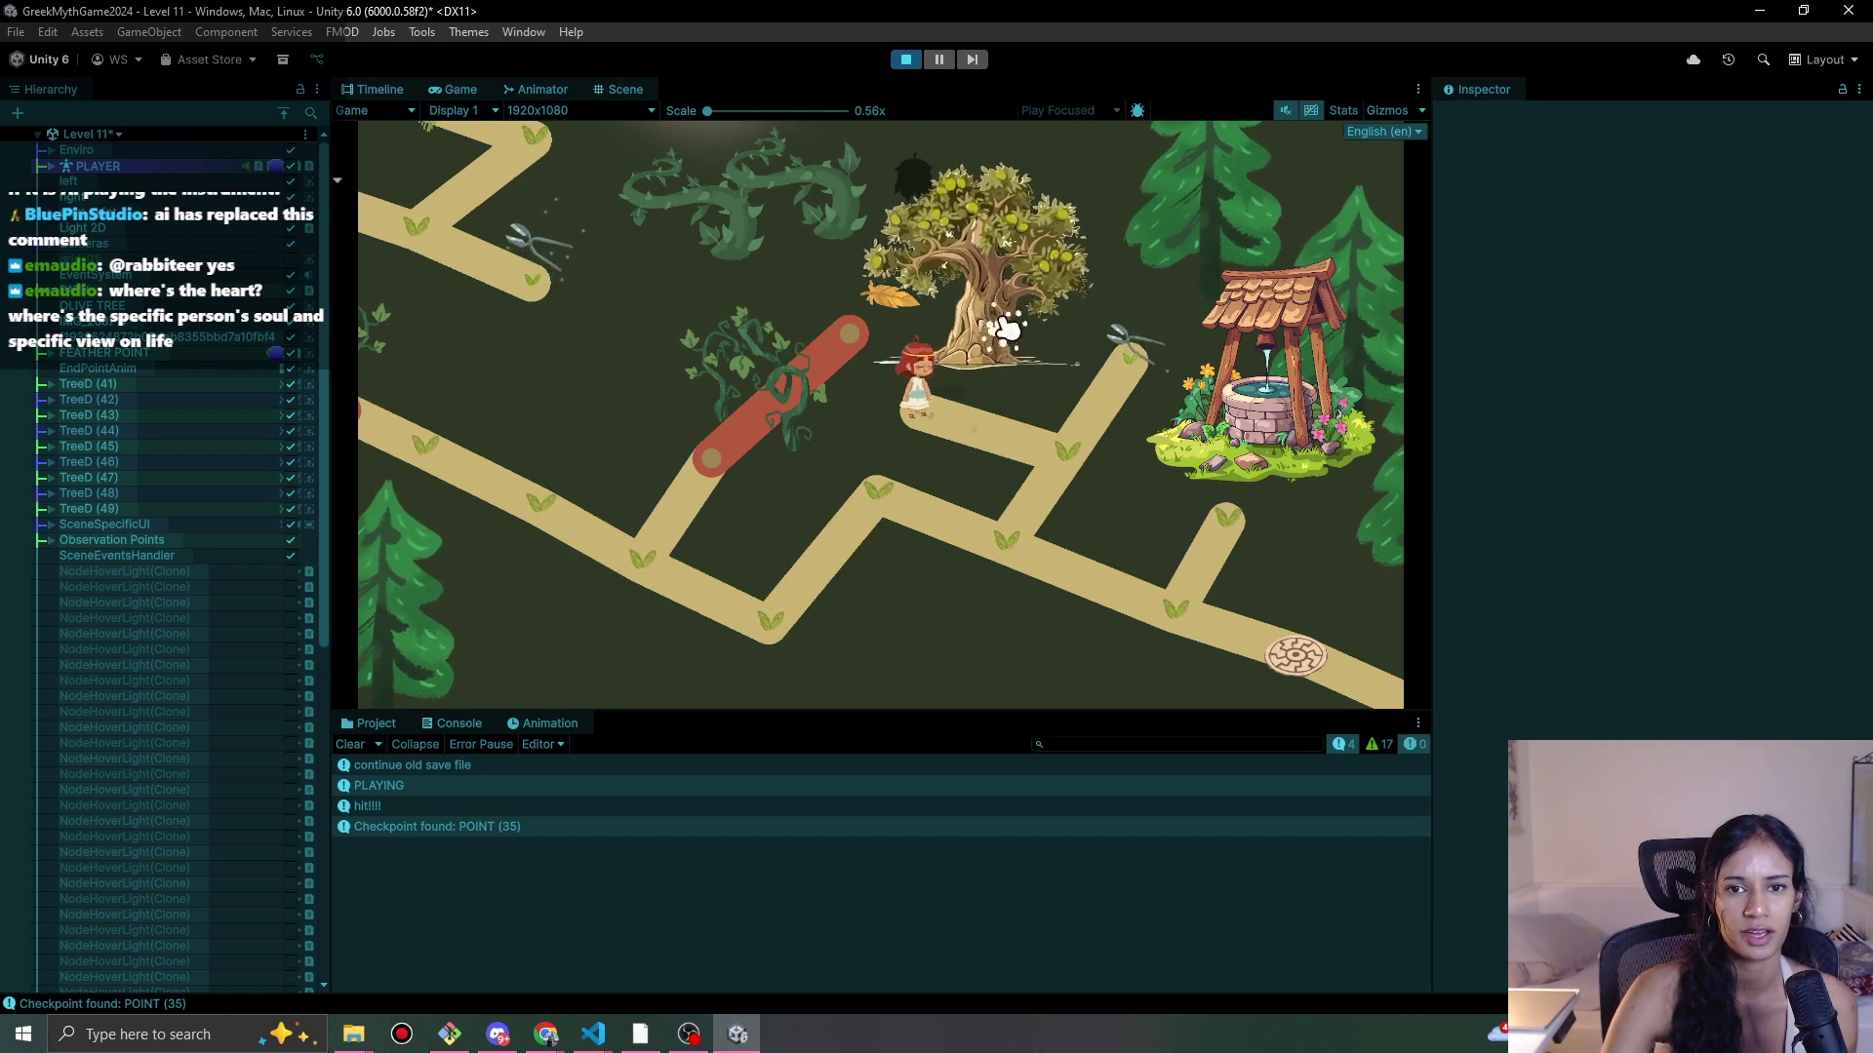
click(906, 60)
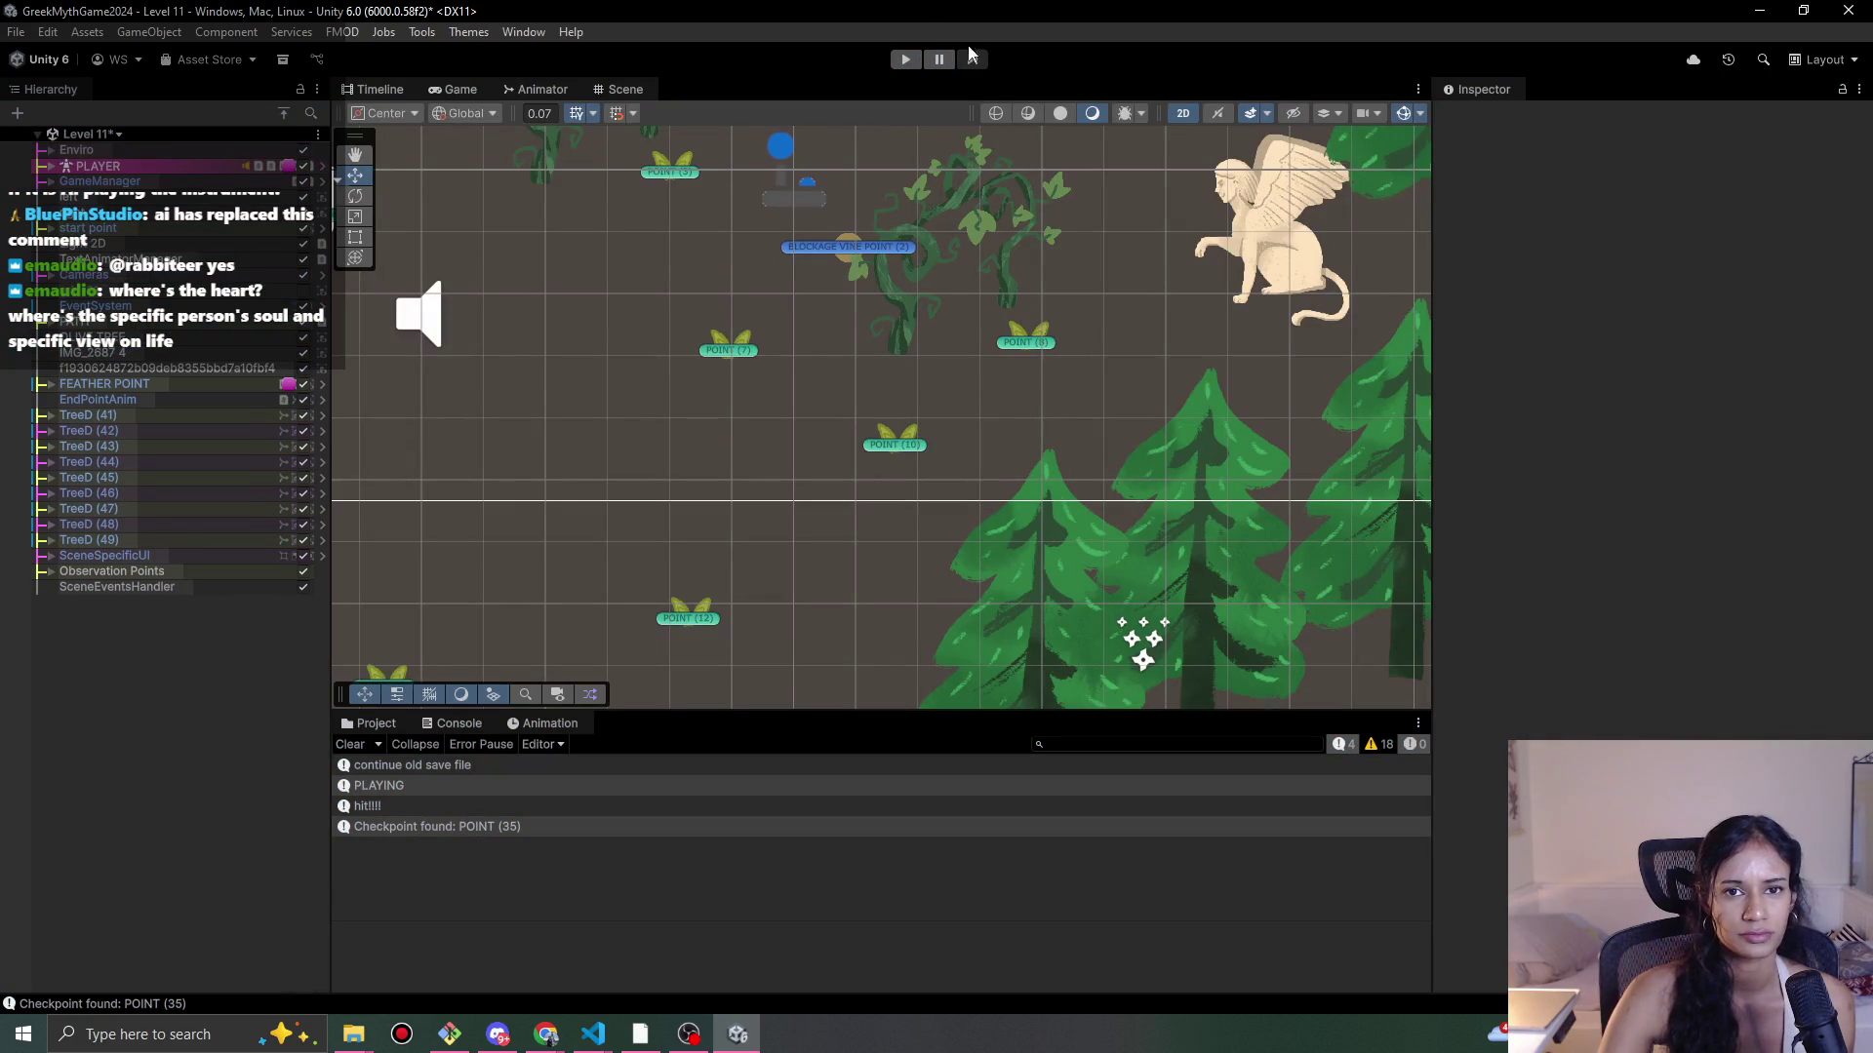
Step: Replay Level 11, walking via the junction and olive tree to the well, then stop
click(917, 62)
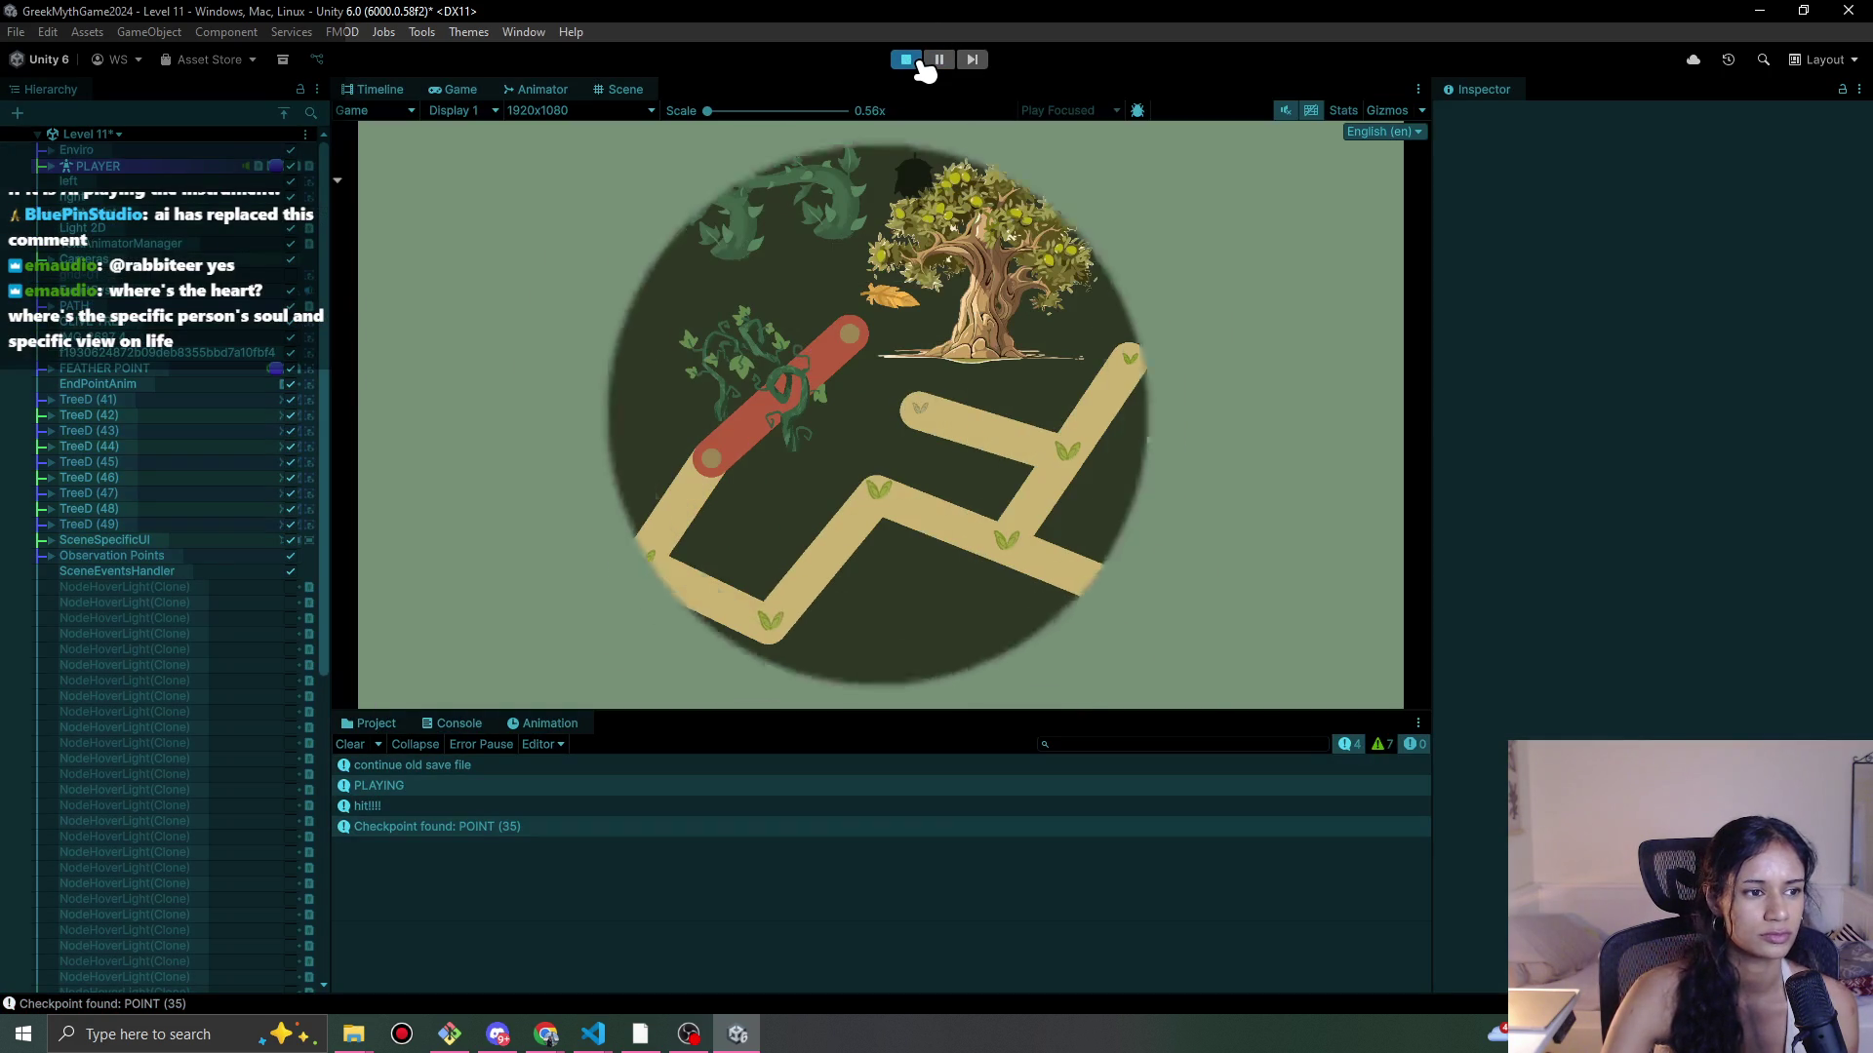
click(683, 573)
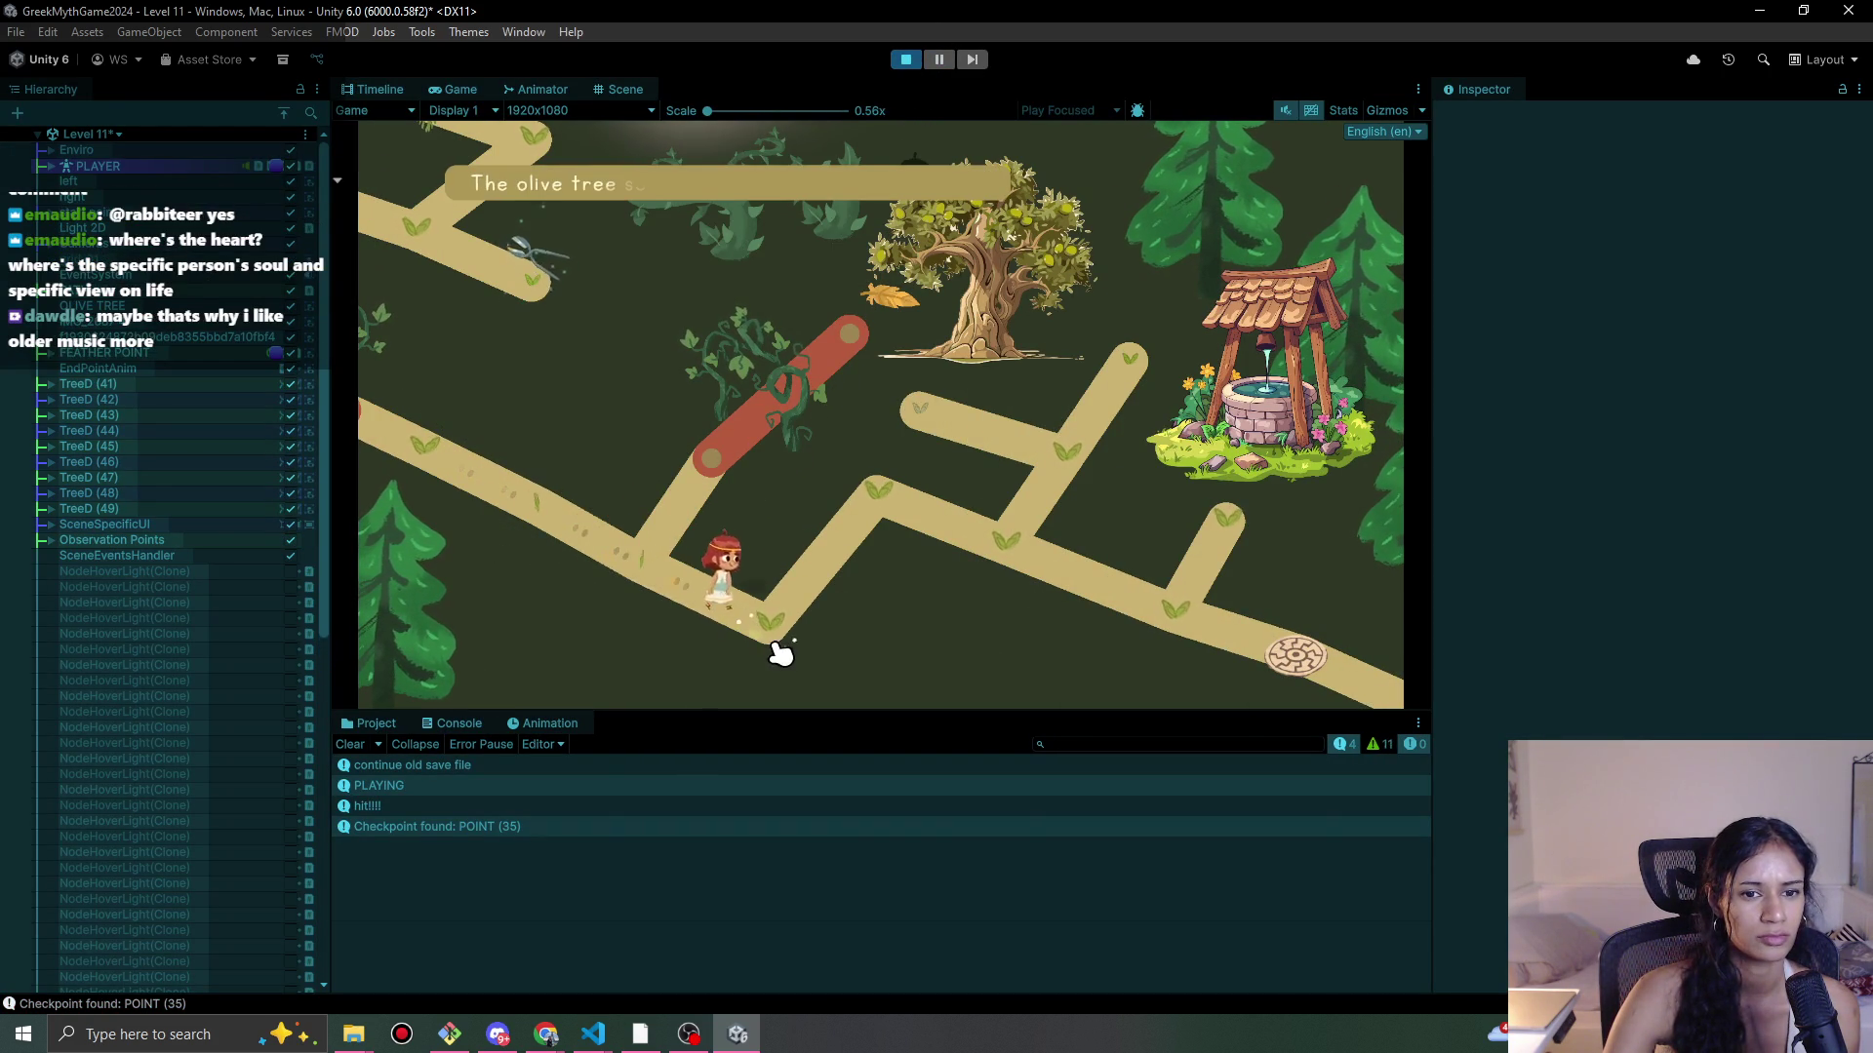
click(946, 424)
click(976, 537)
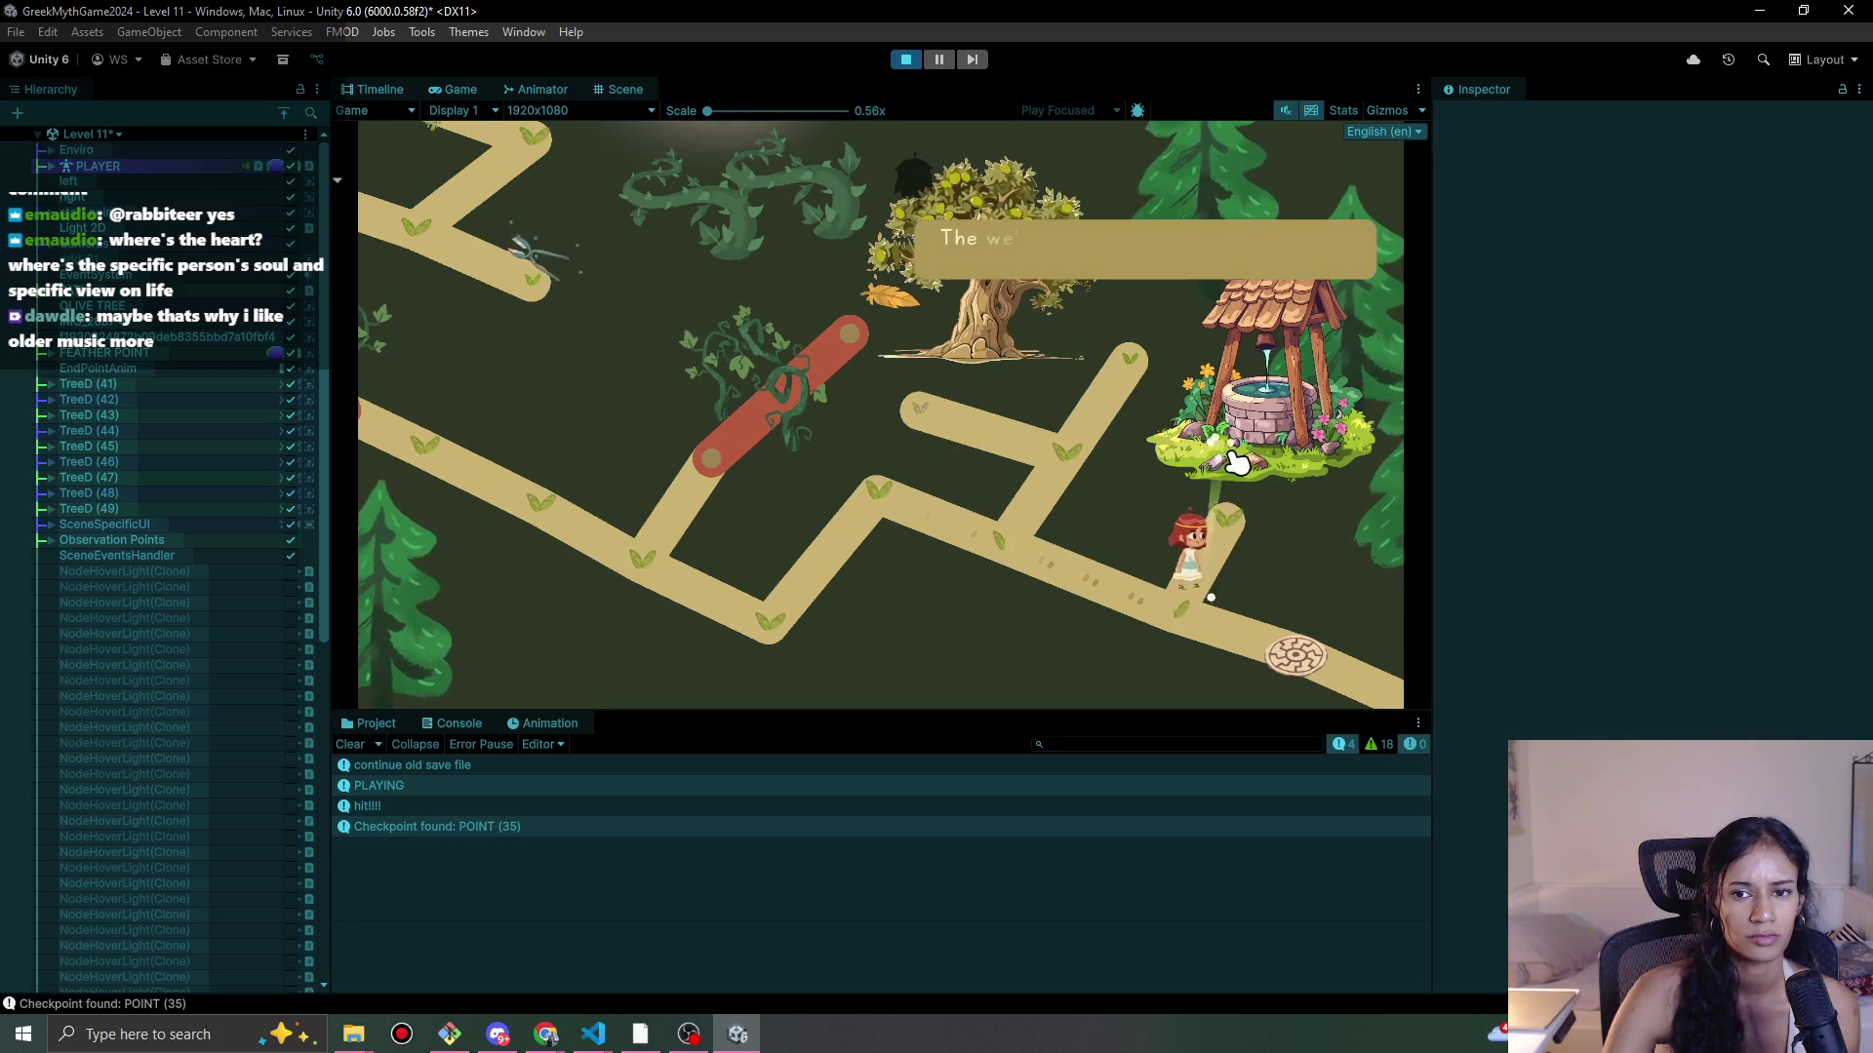
click(910, 62)
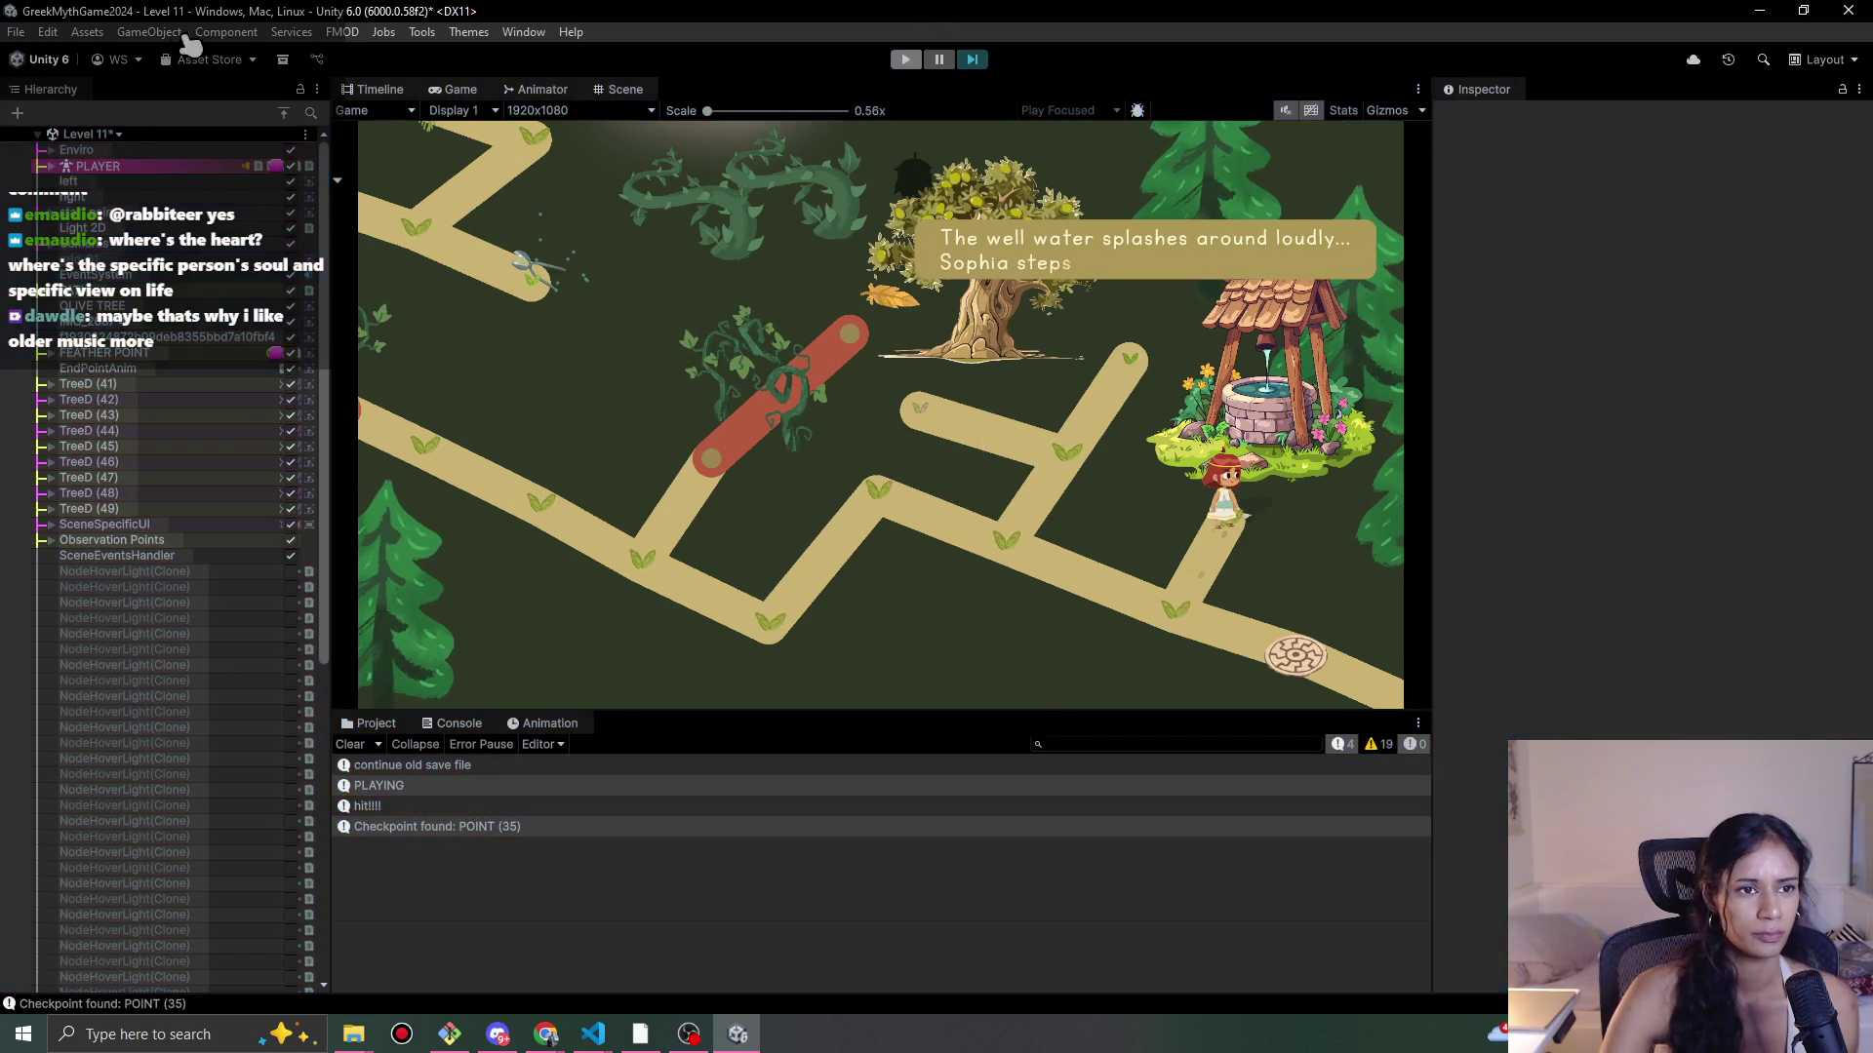
mouse_move(546, 1034)
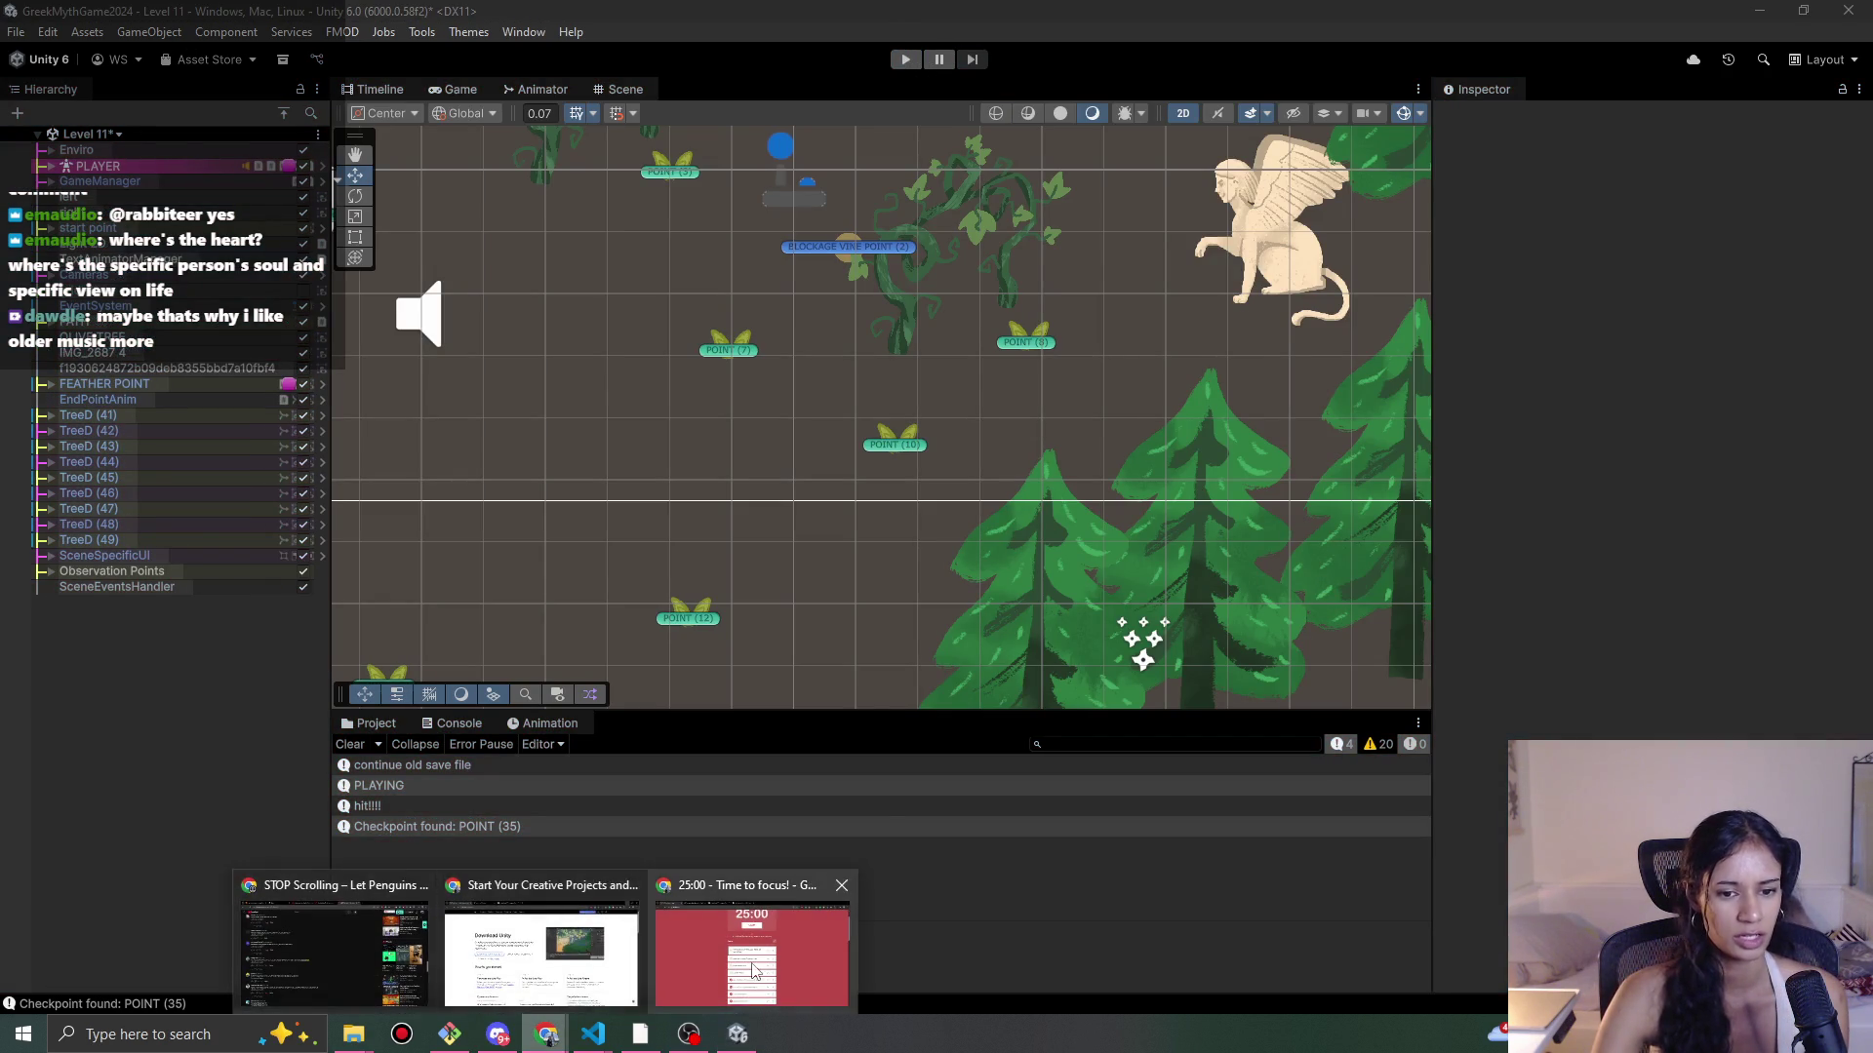
click(751, 951)
scroll(1271, 632, down, 1)
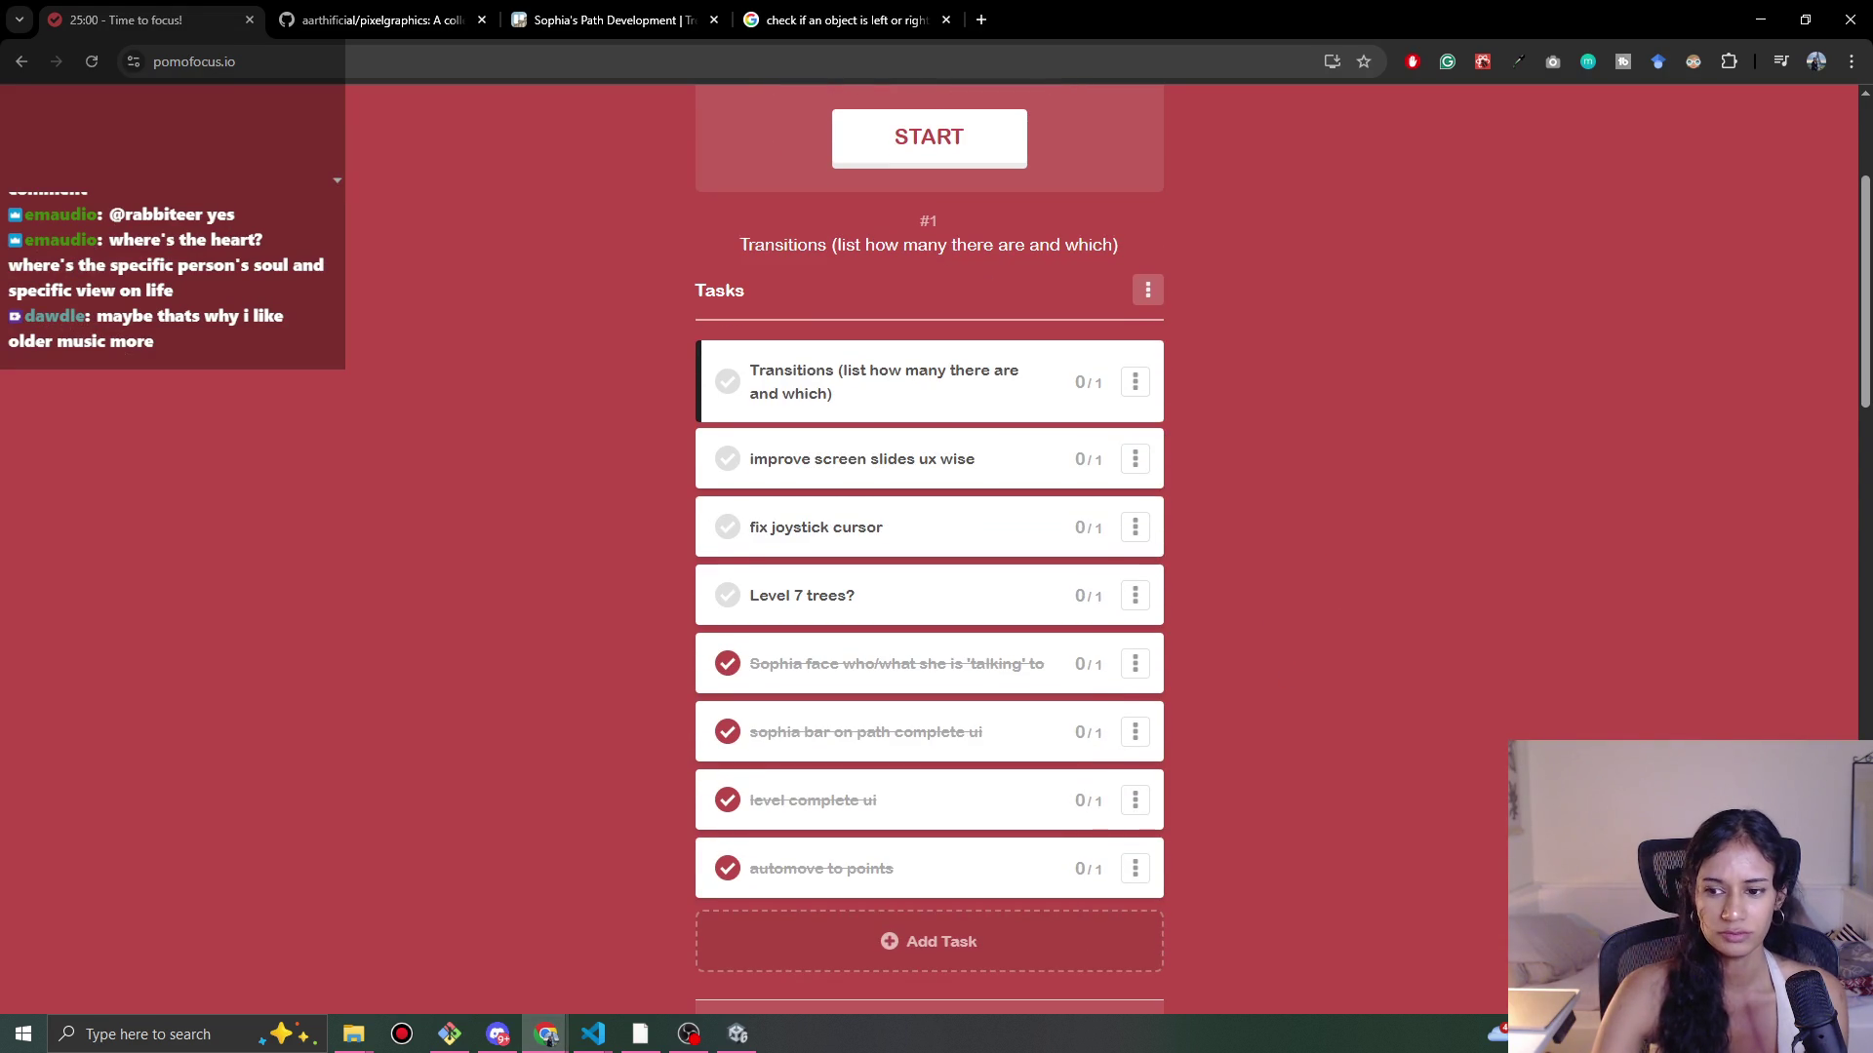
click(1805, 1034)
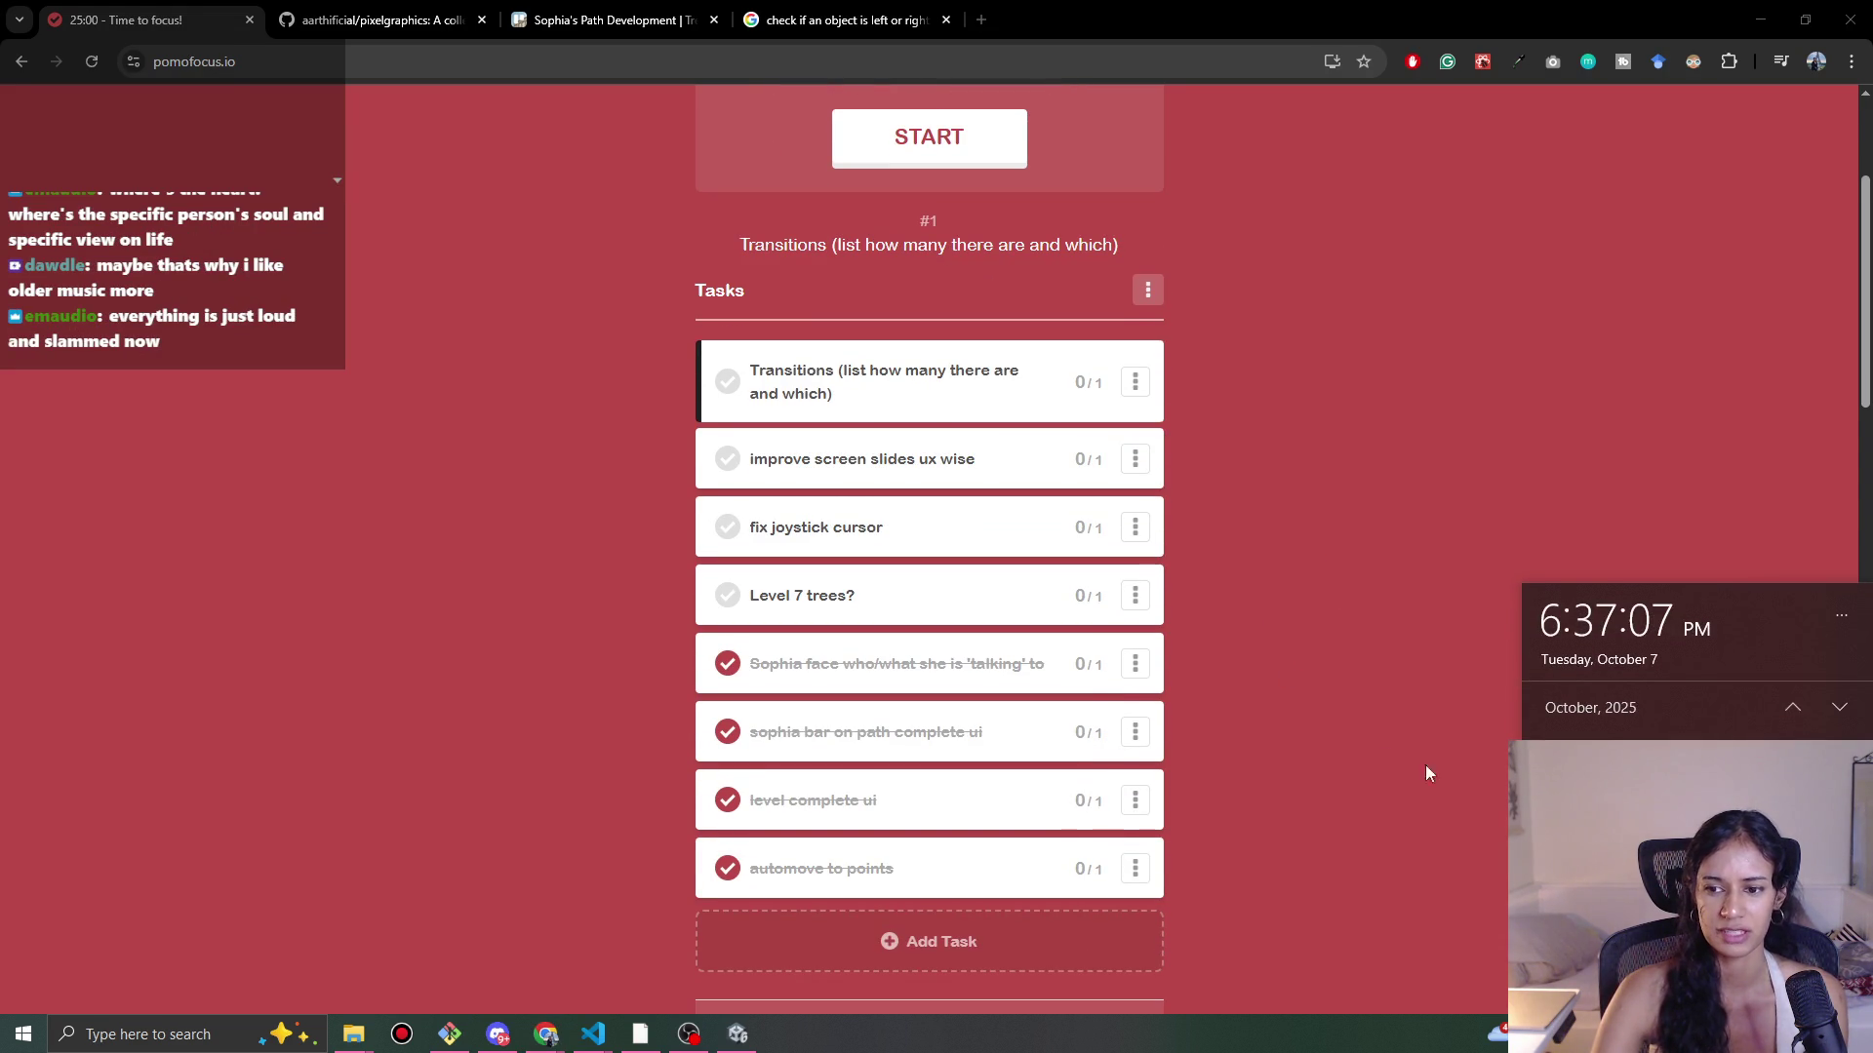
click(1238, 543)
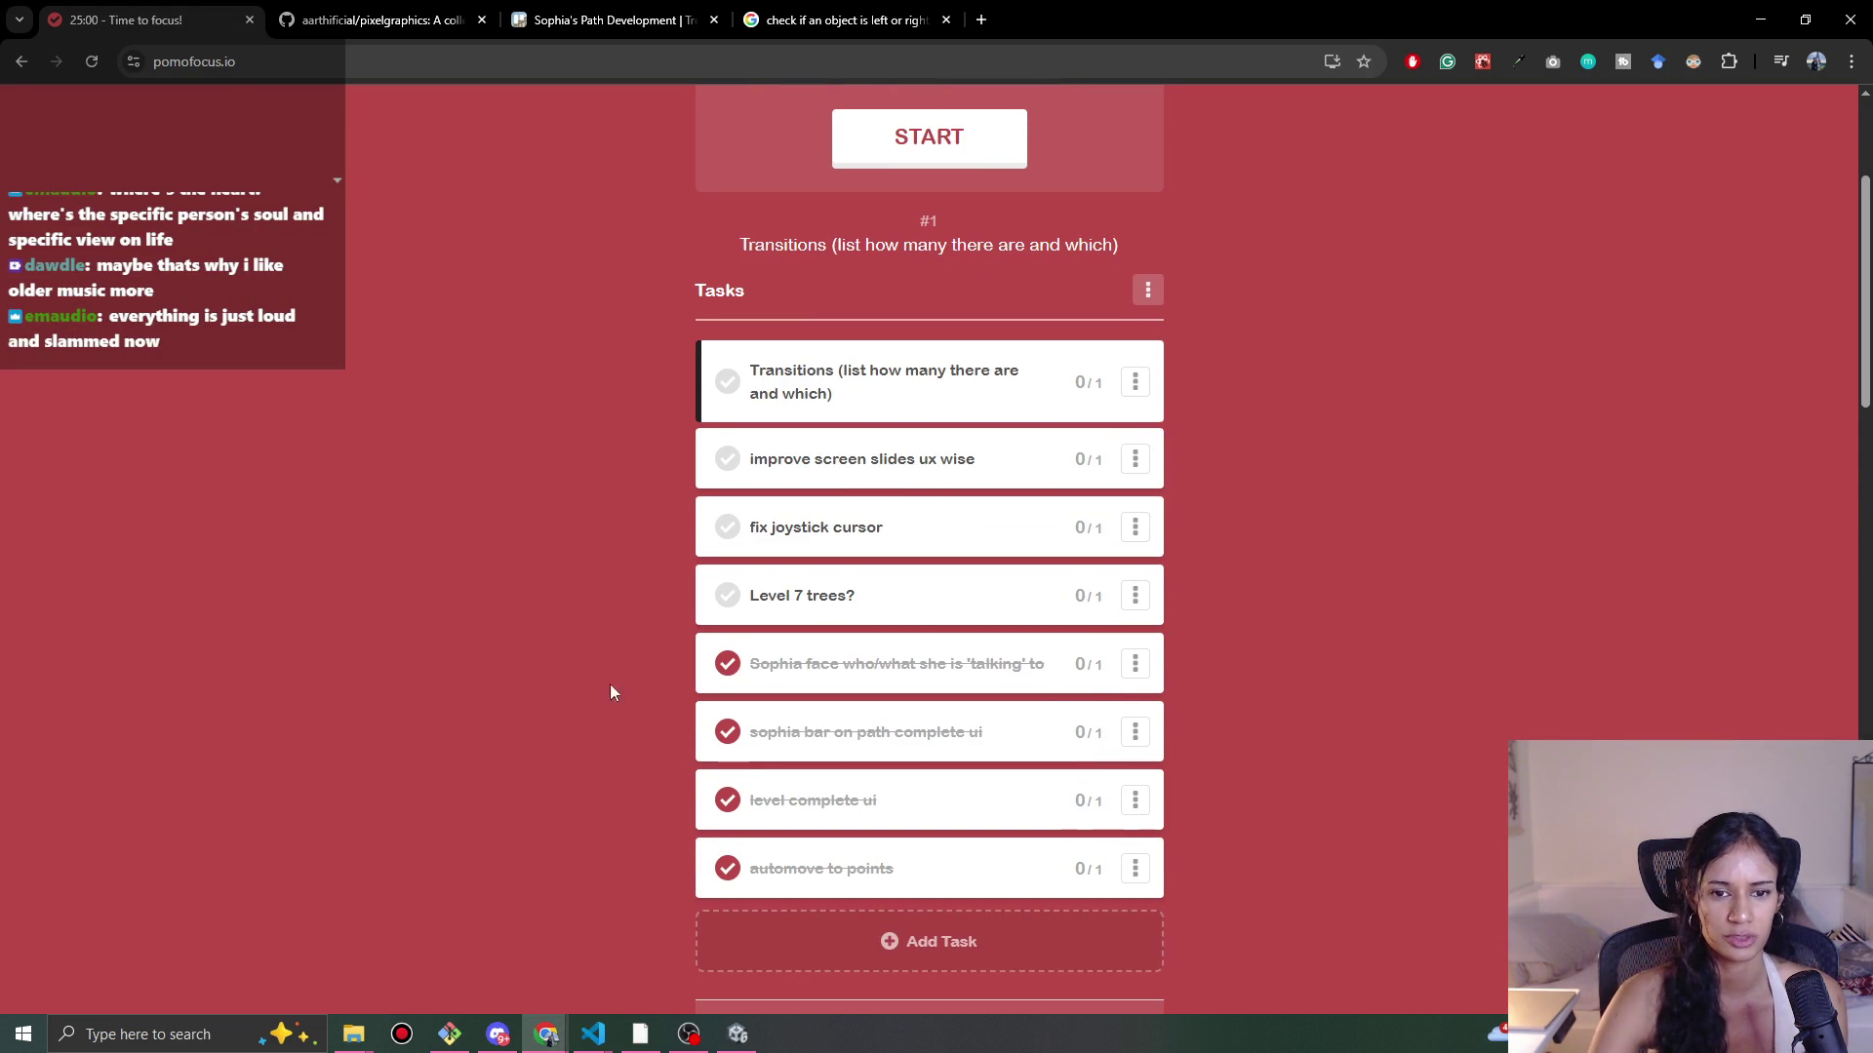
scroll(933, 495, up, 3)
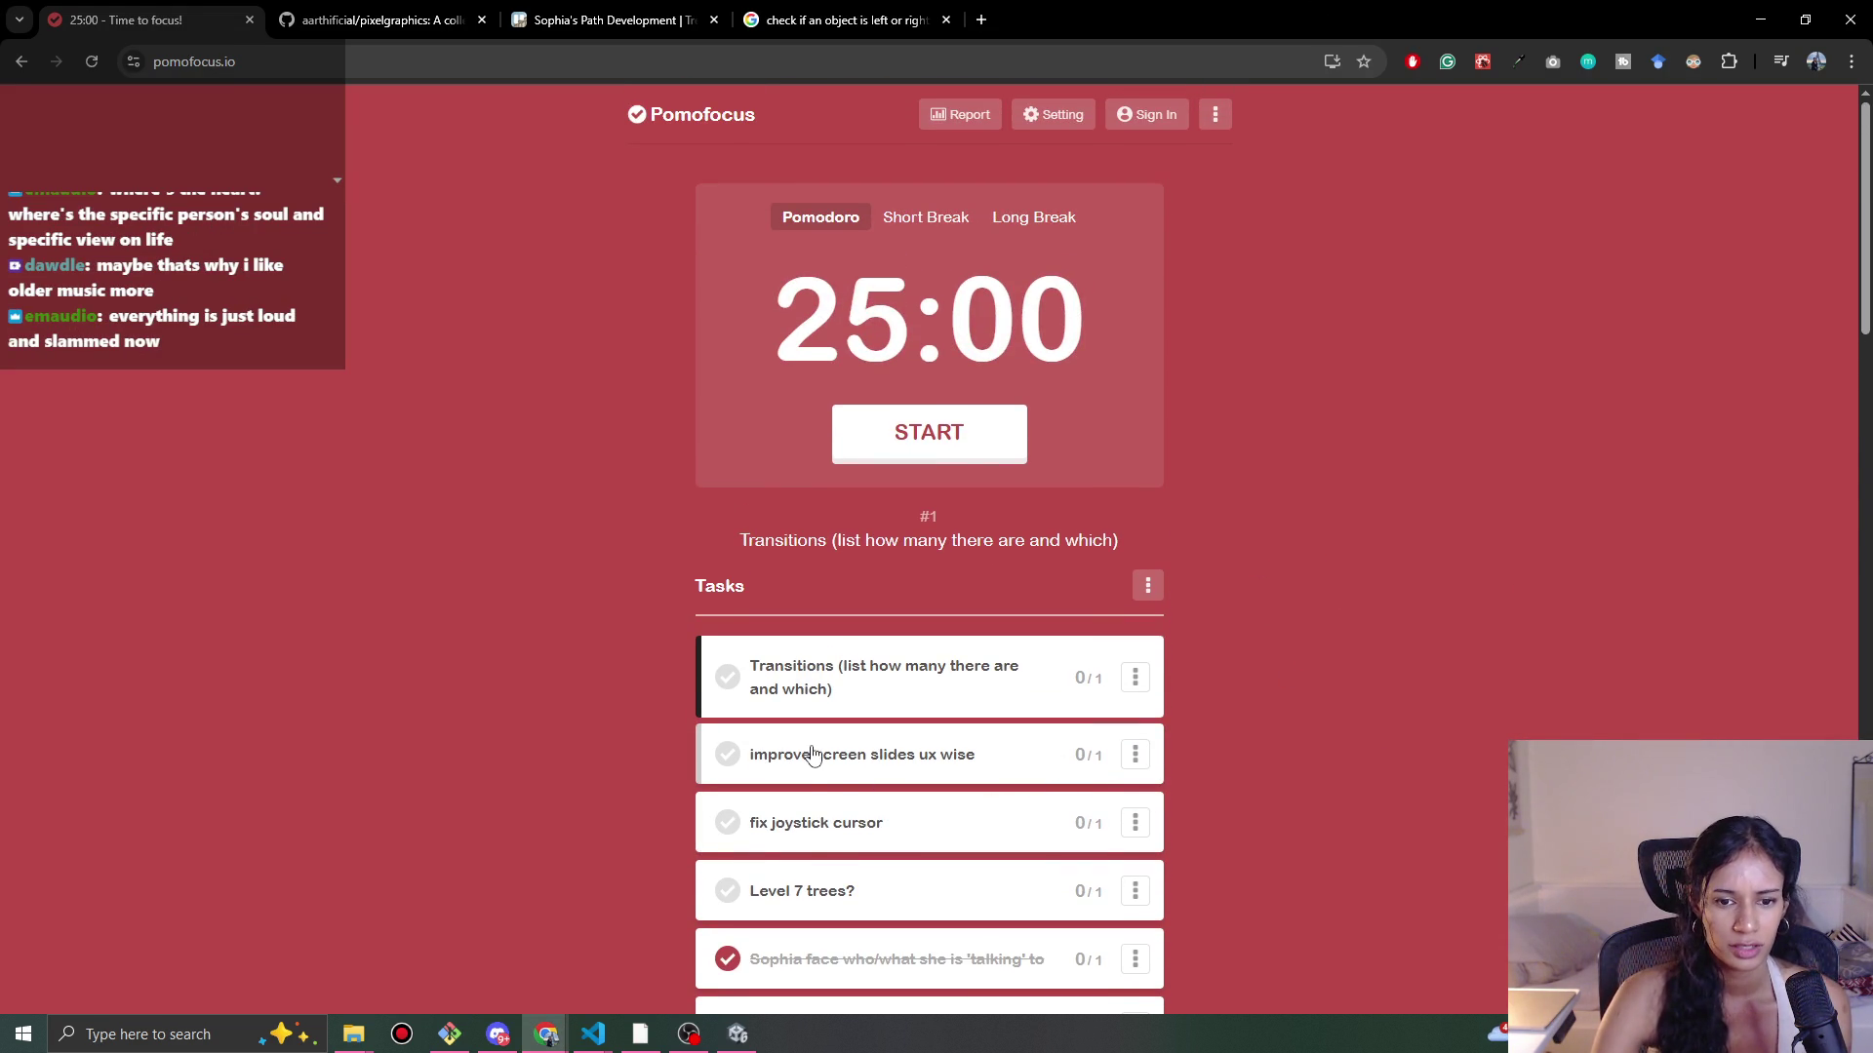
scroll(817, 777, down, 2)
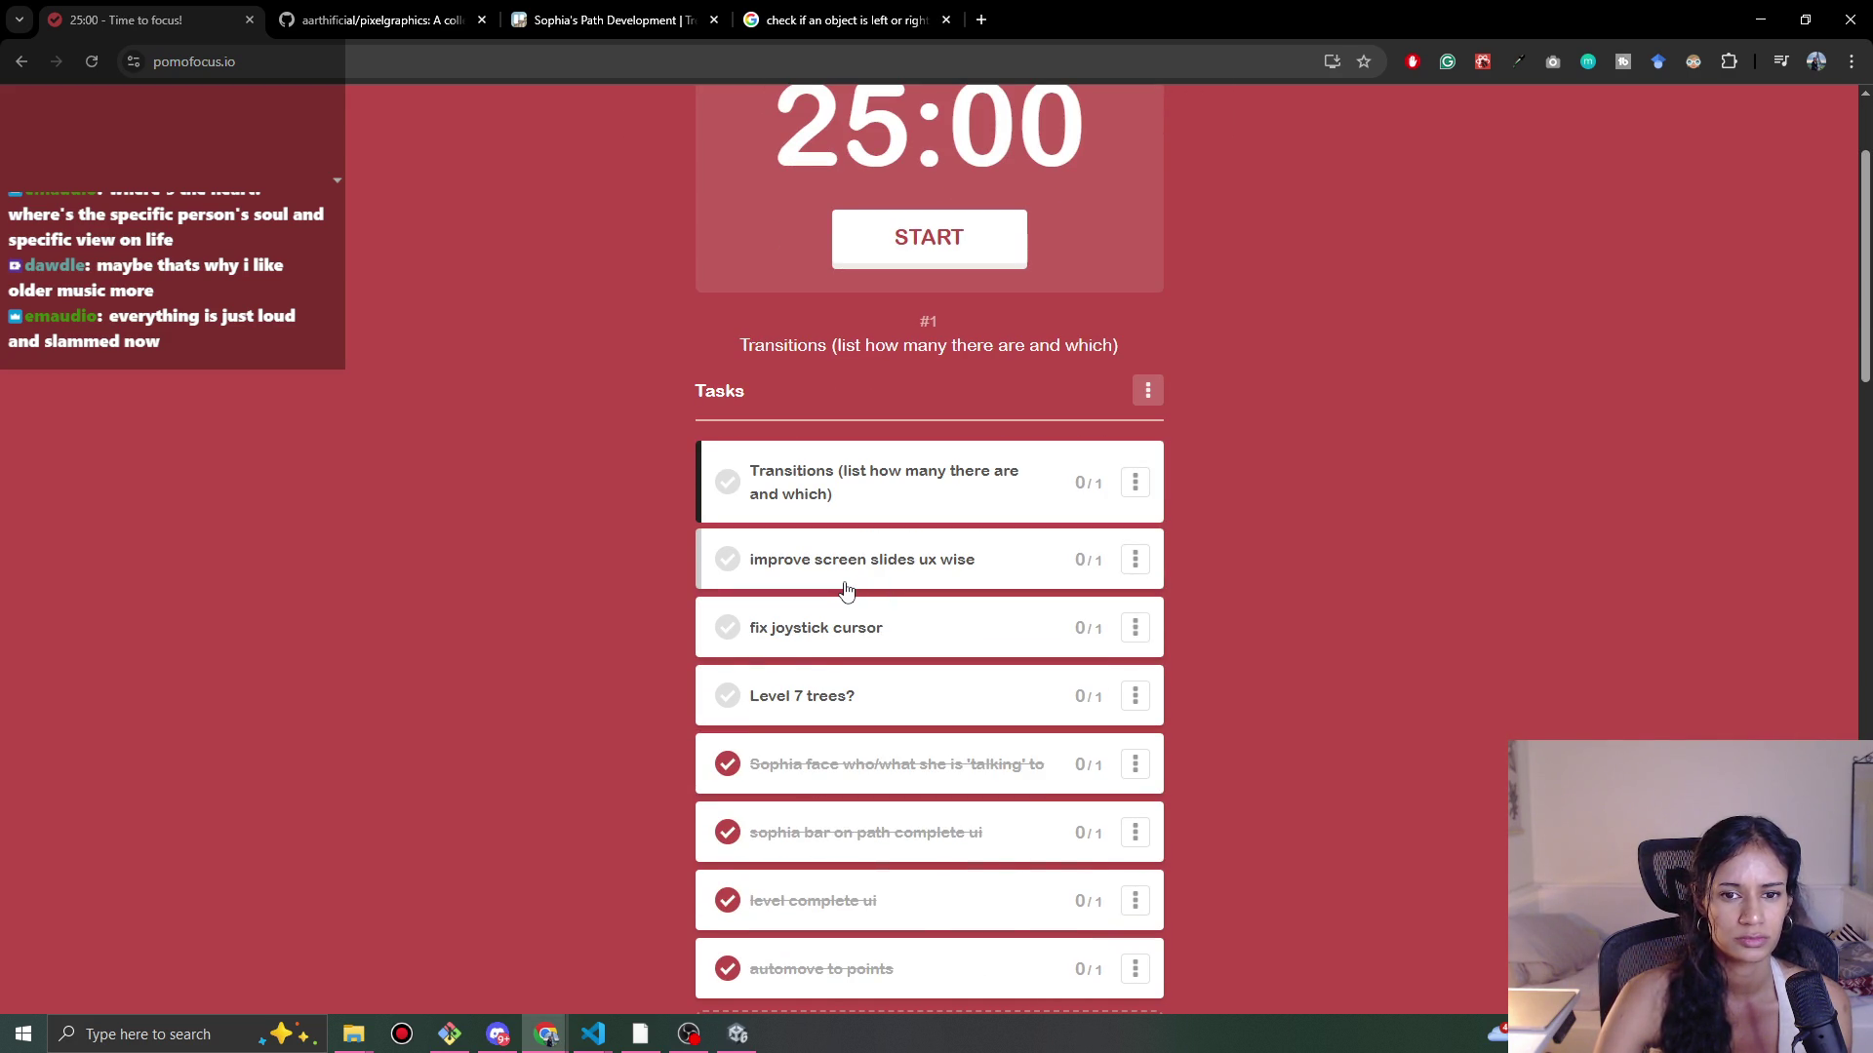
scroll(566, 565, up, 2)
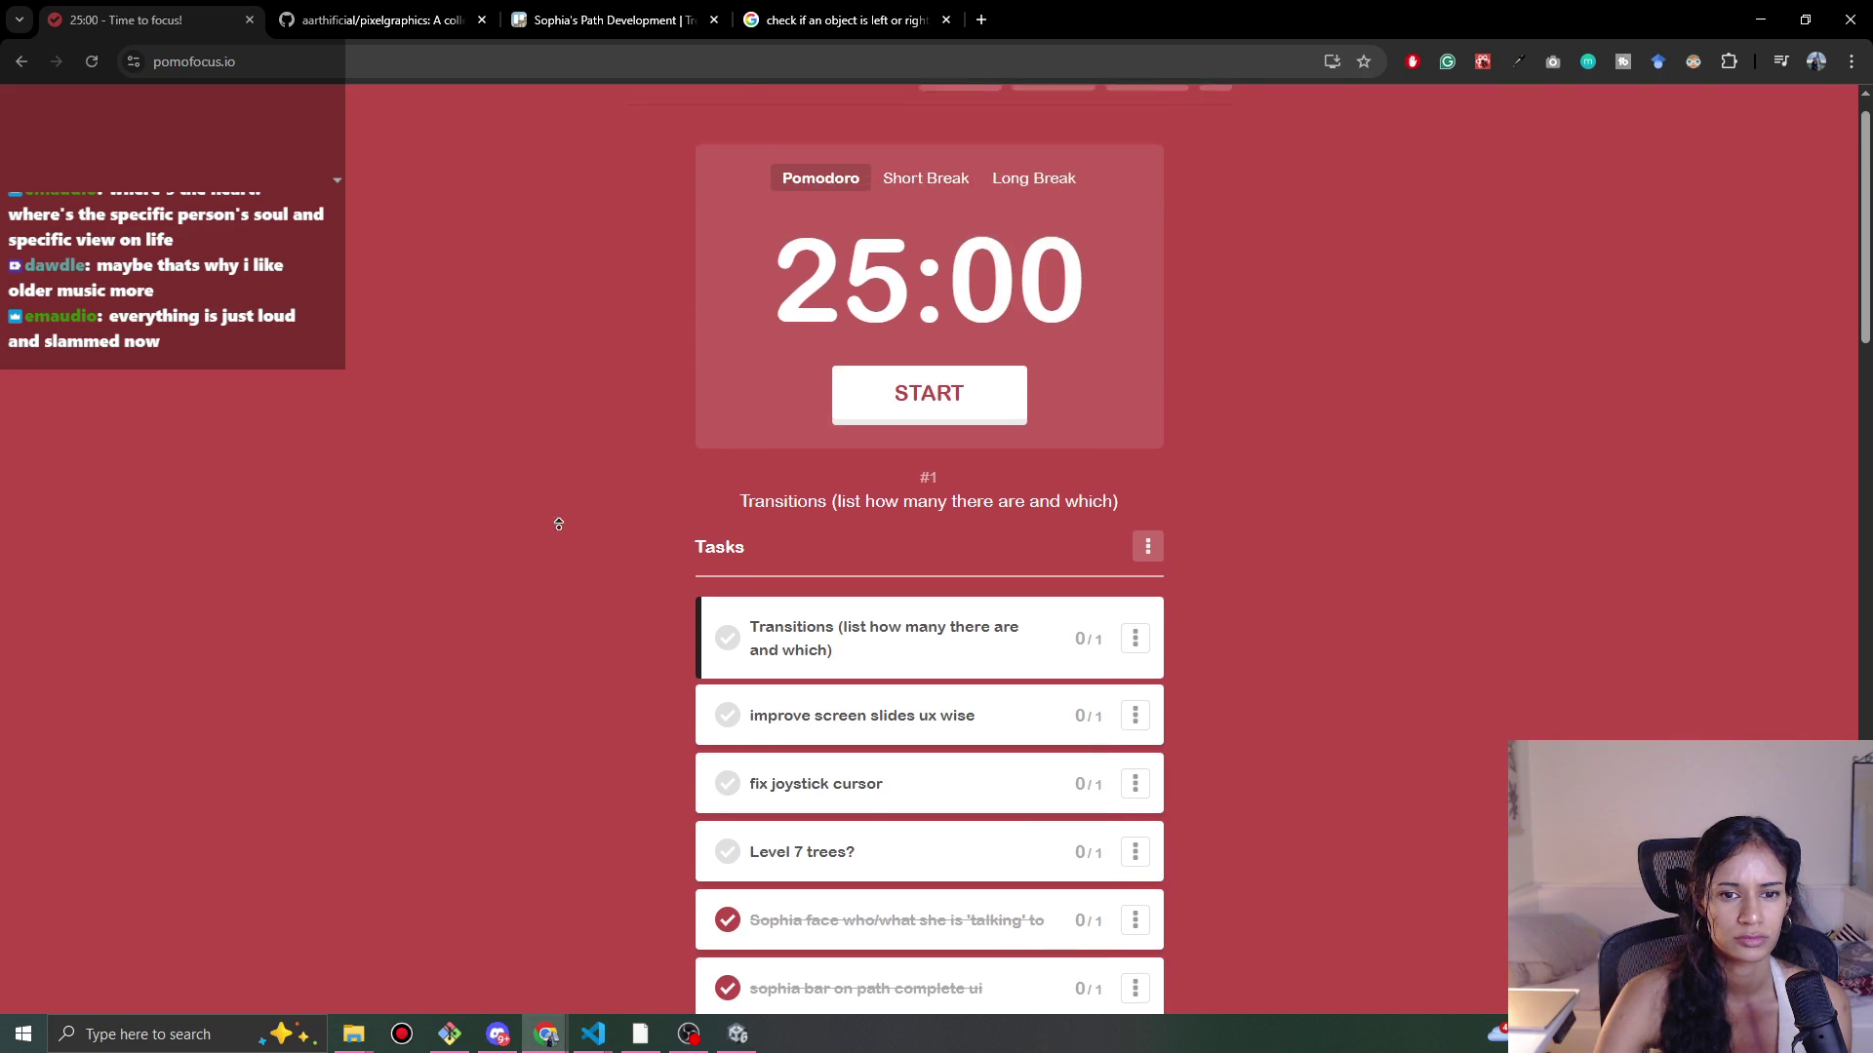
scroll(575, 468, down, 3)
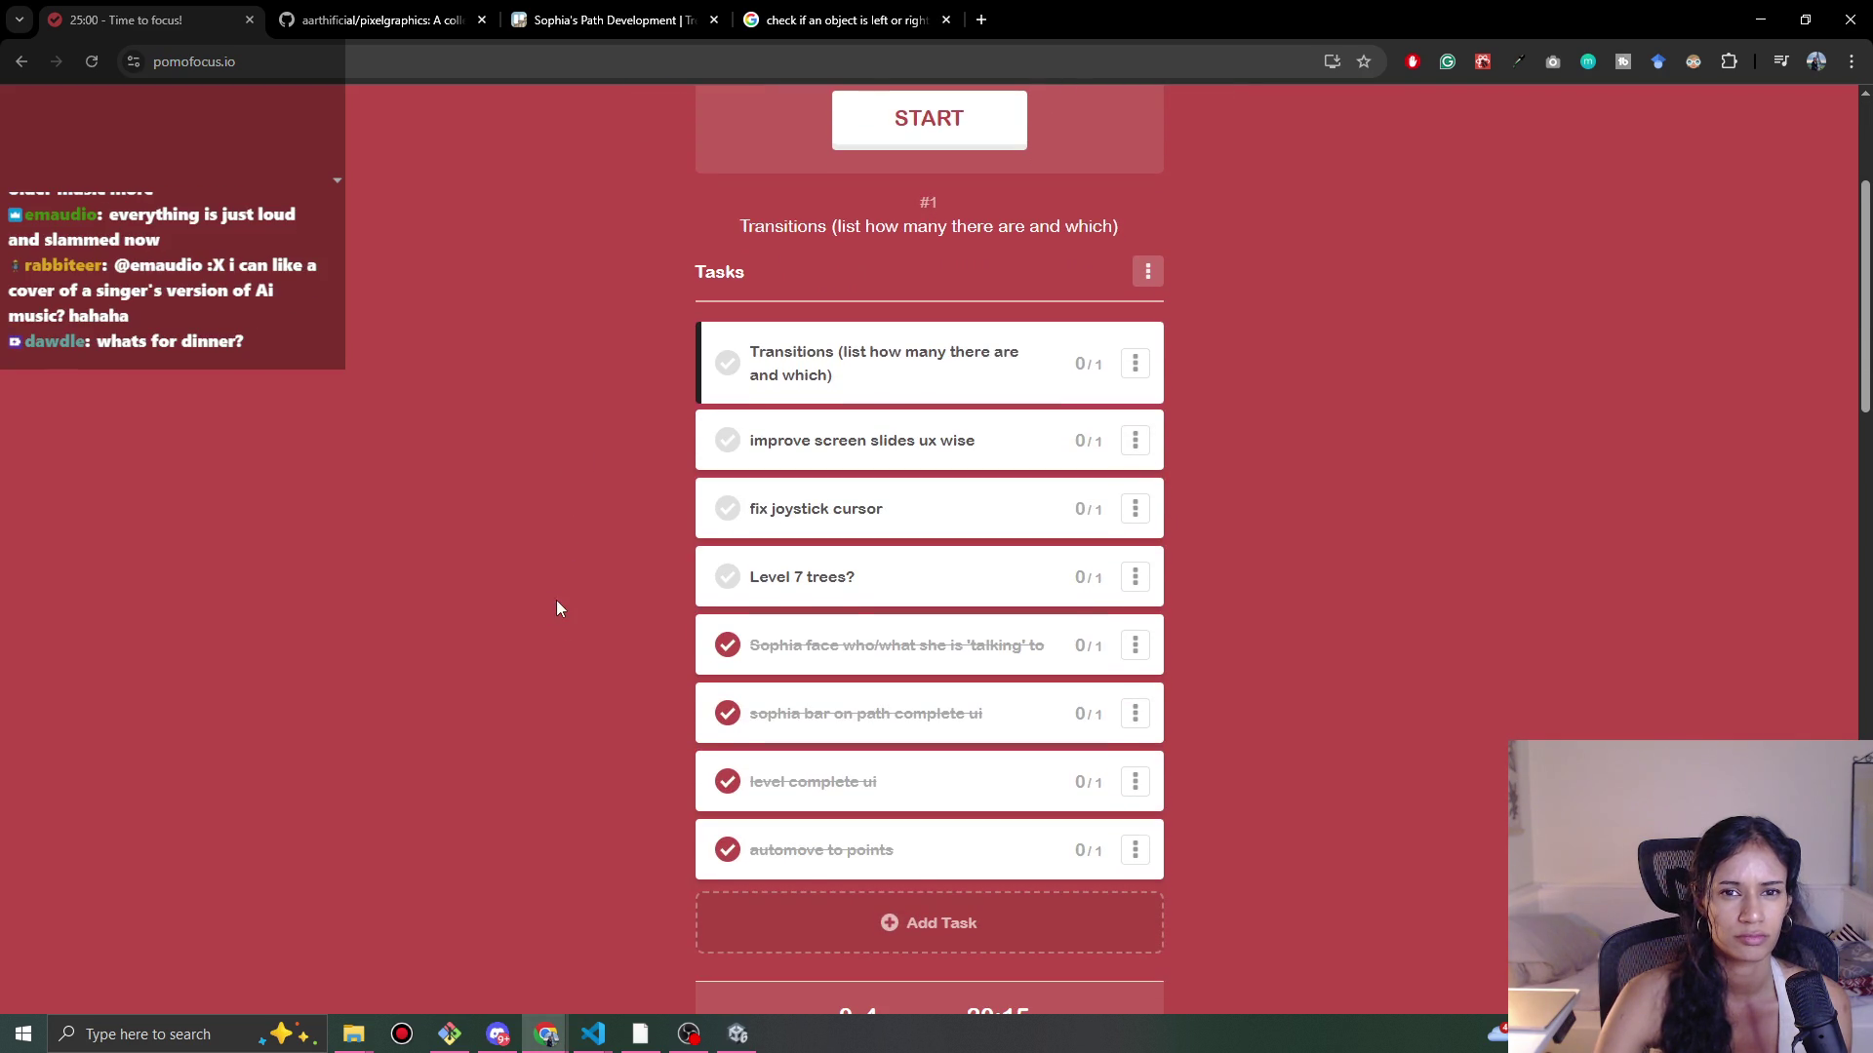
scroll(546, 603, up, 1)
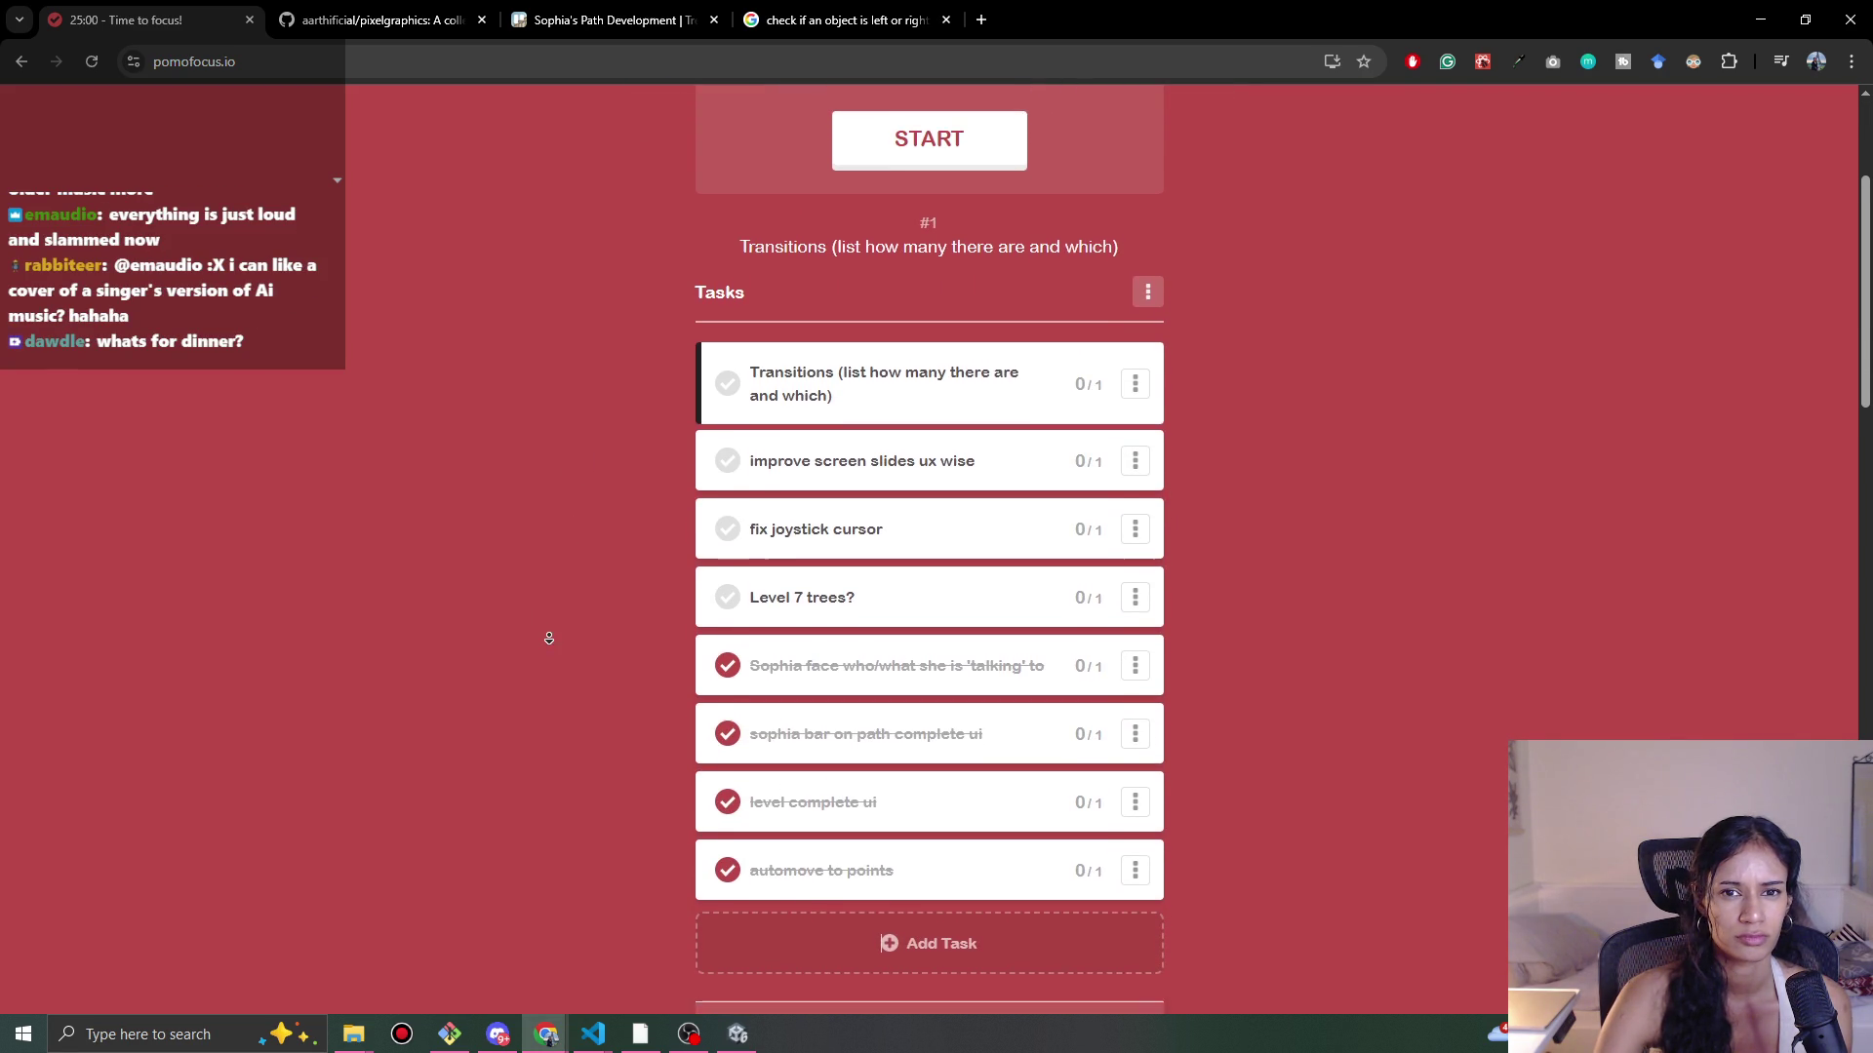
scroll(550, 644, down, 1)
scroll(550, 643, down, 1)
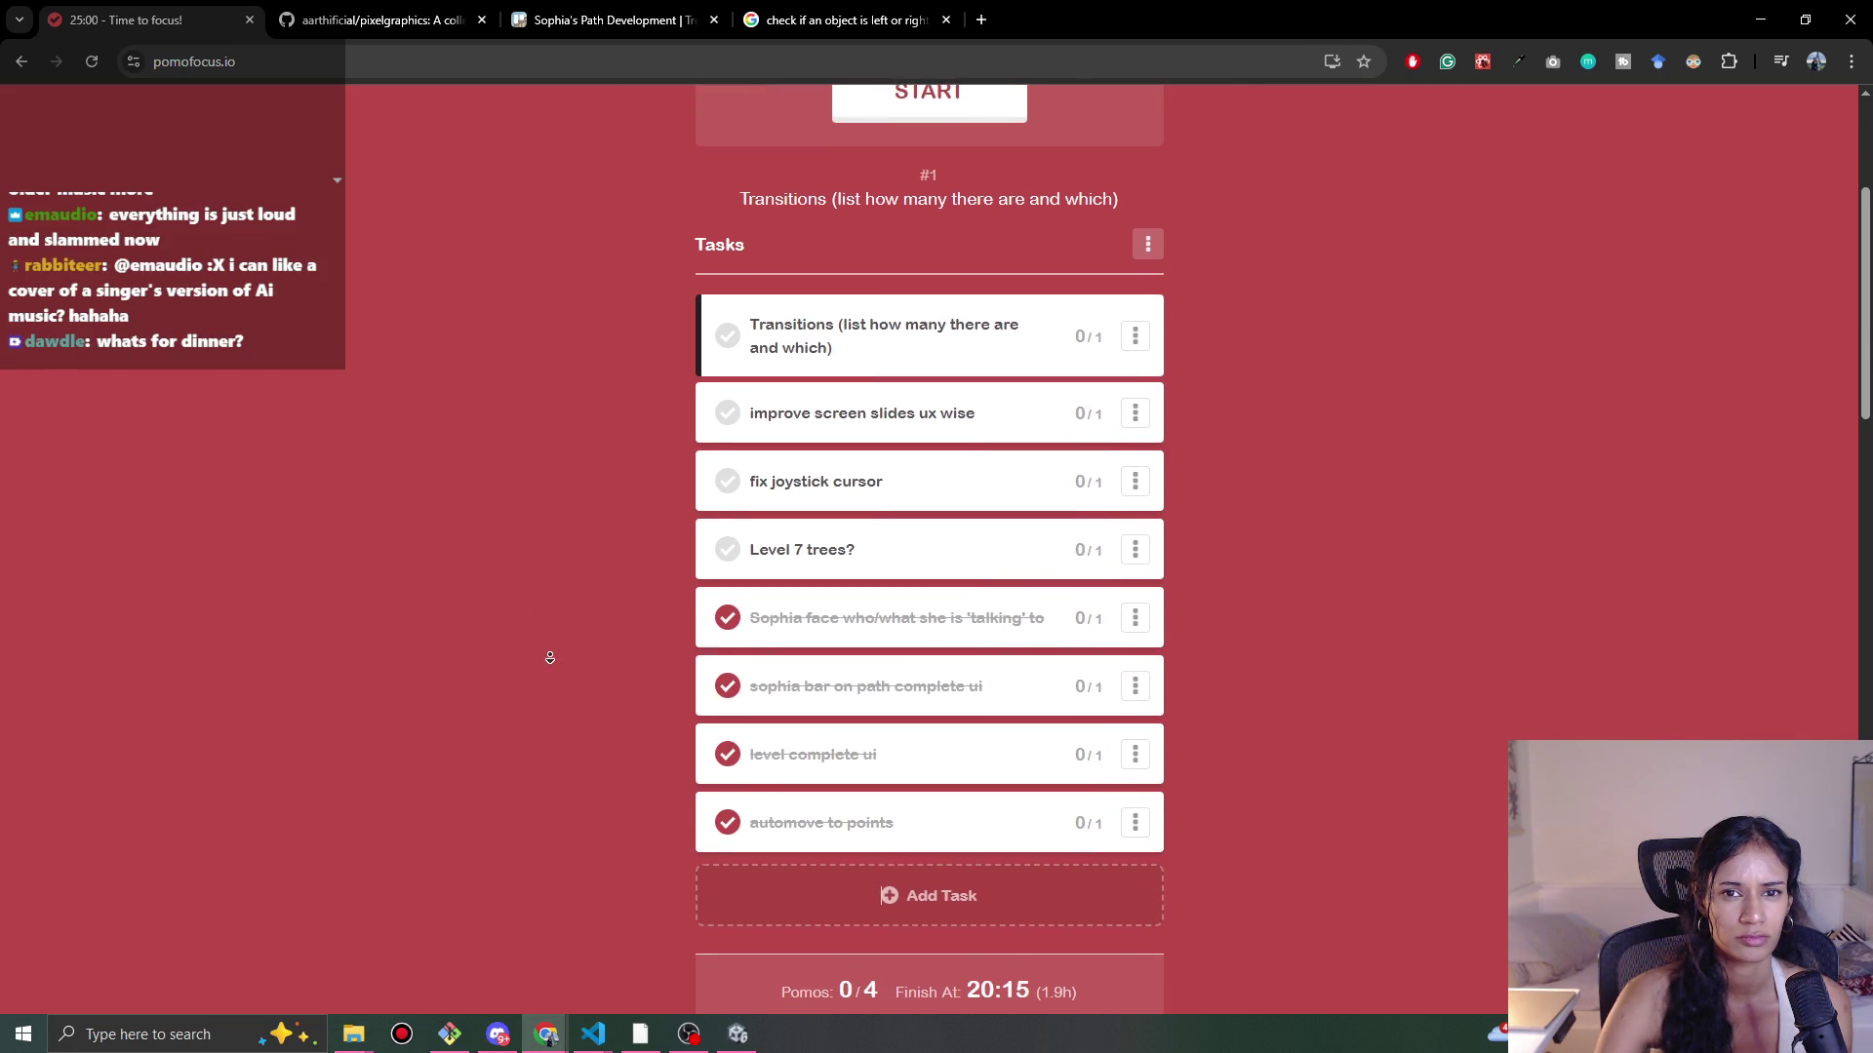
scroll(551, 667, down, 1)
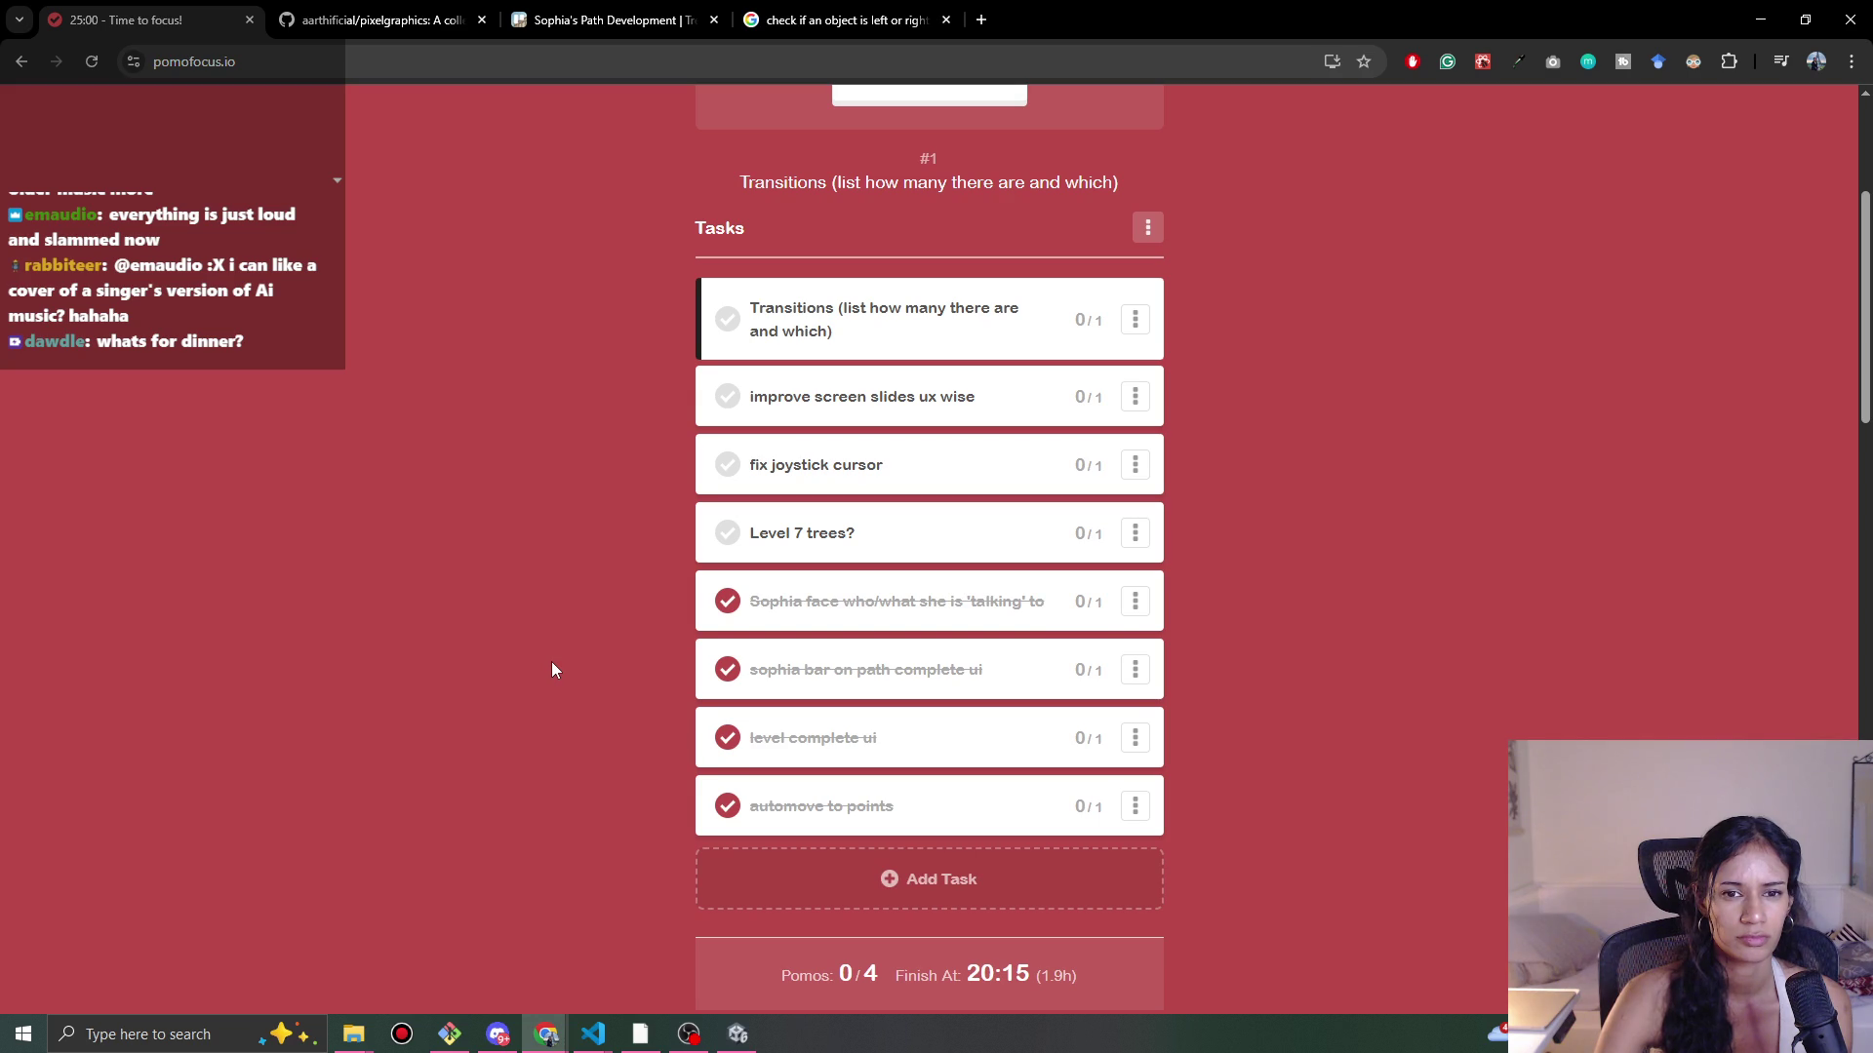
click(1745, 25)
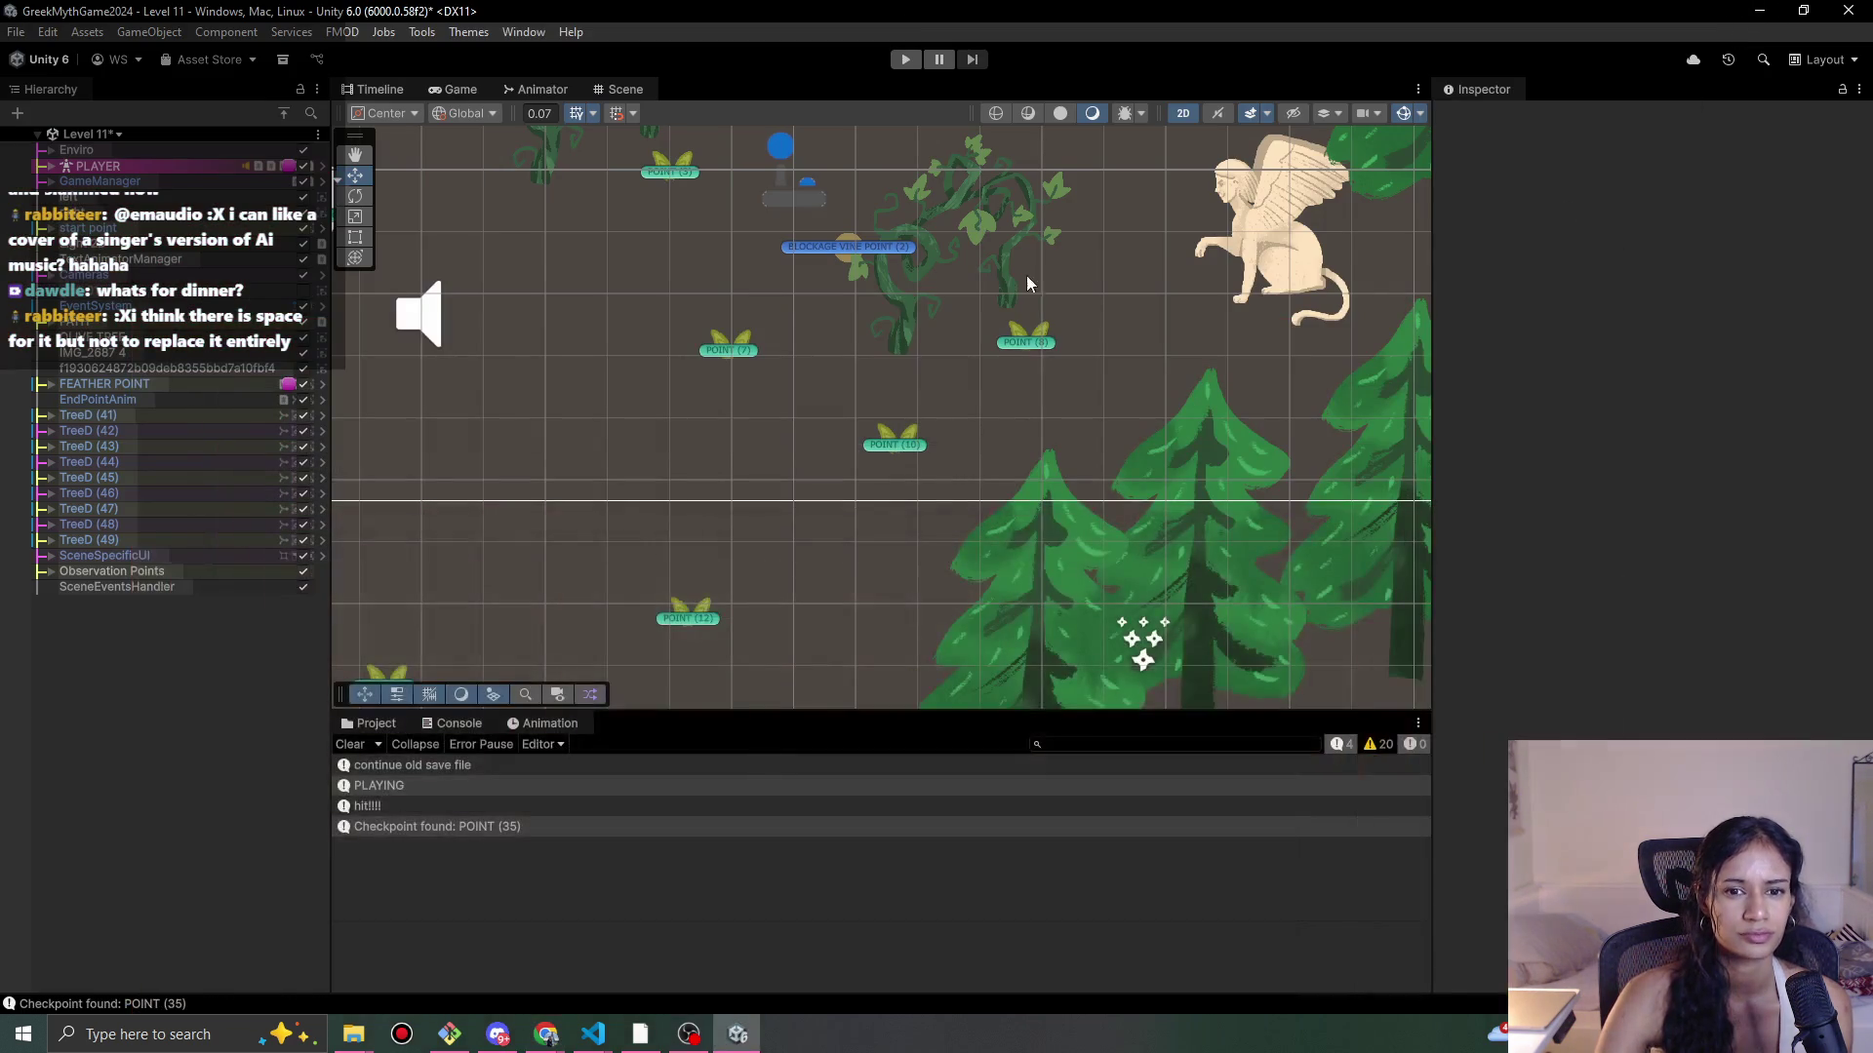
Step: Play Level 11 twice, leading the character along the path over the bend, stopping each run
click(907, 62)
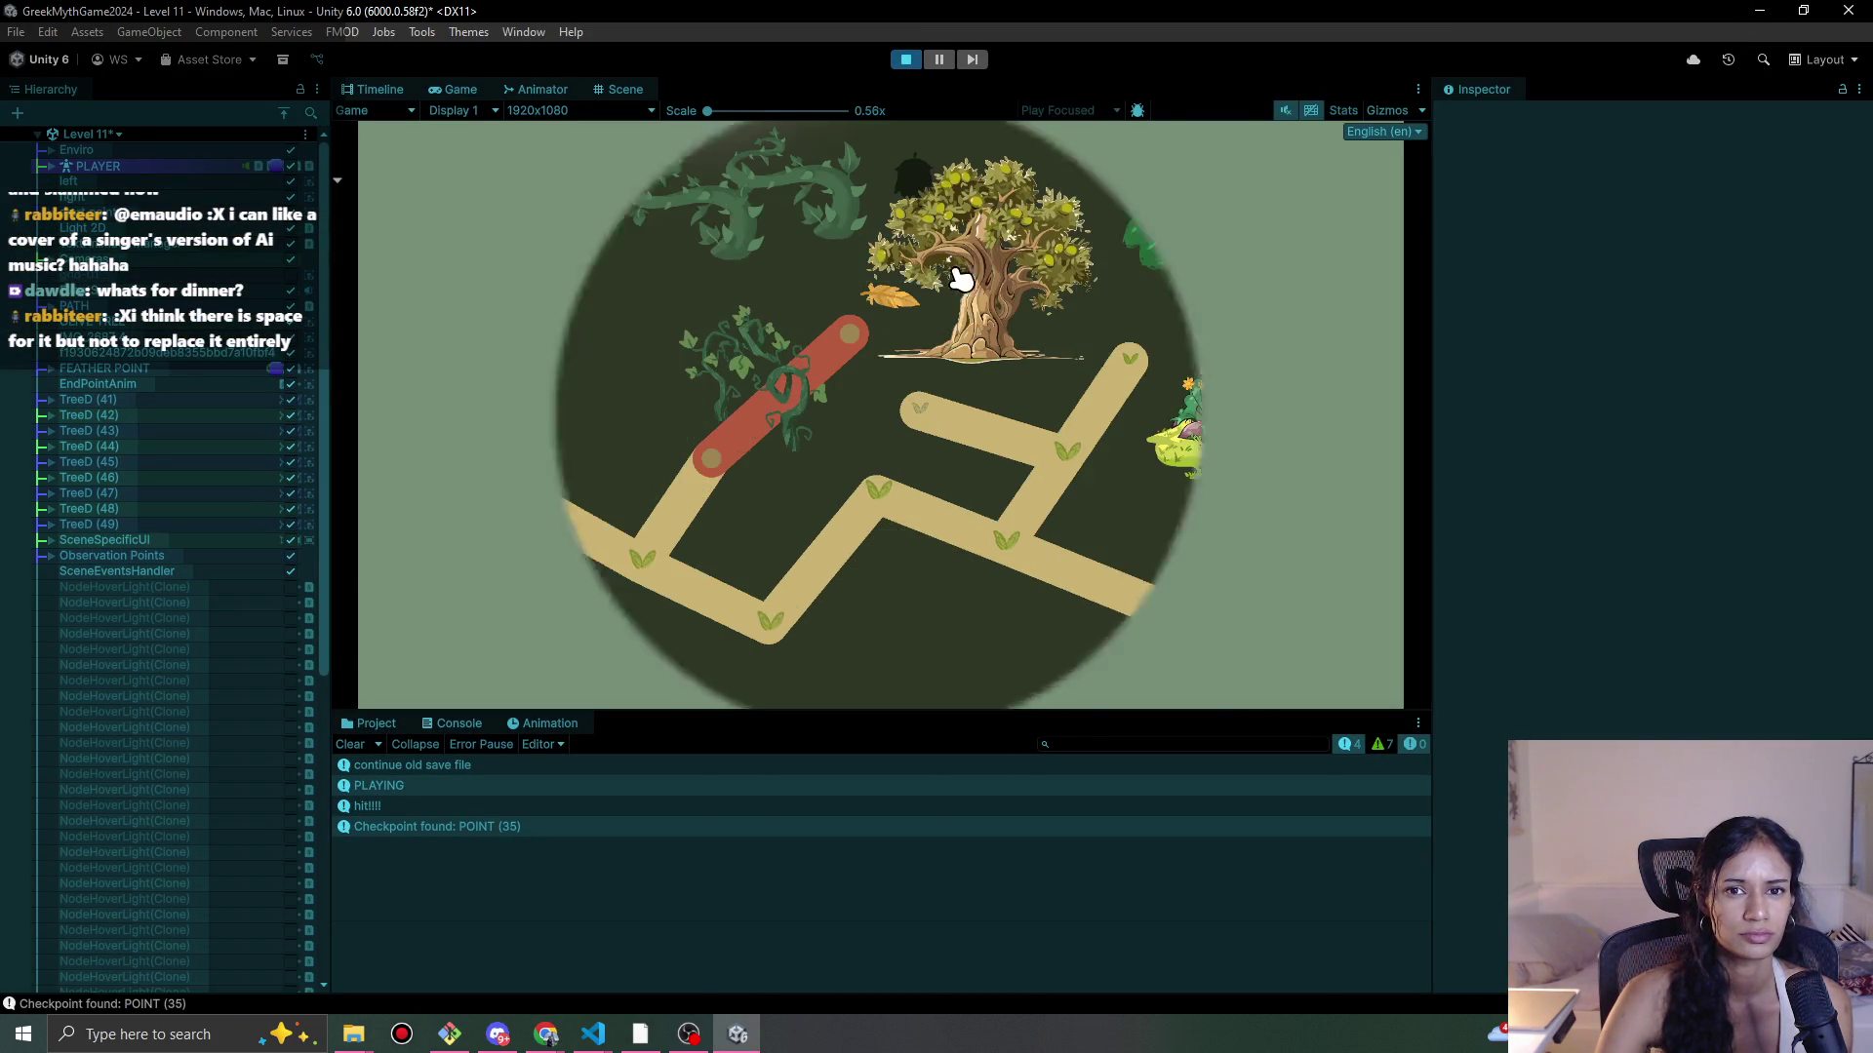
click(676, 568)
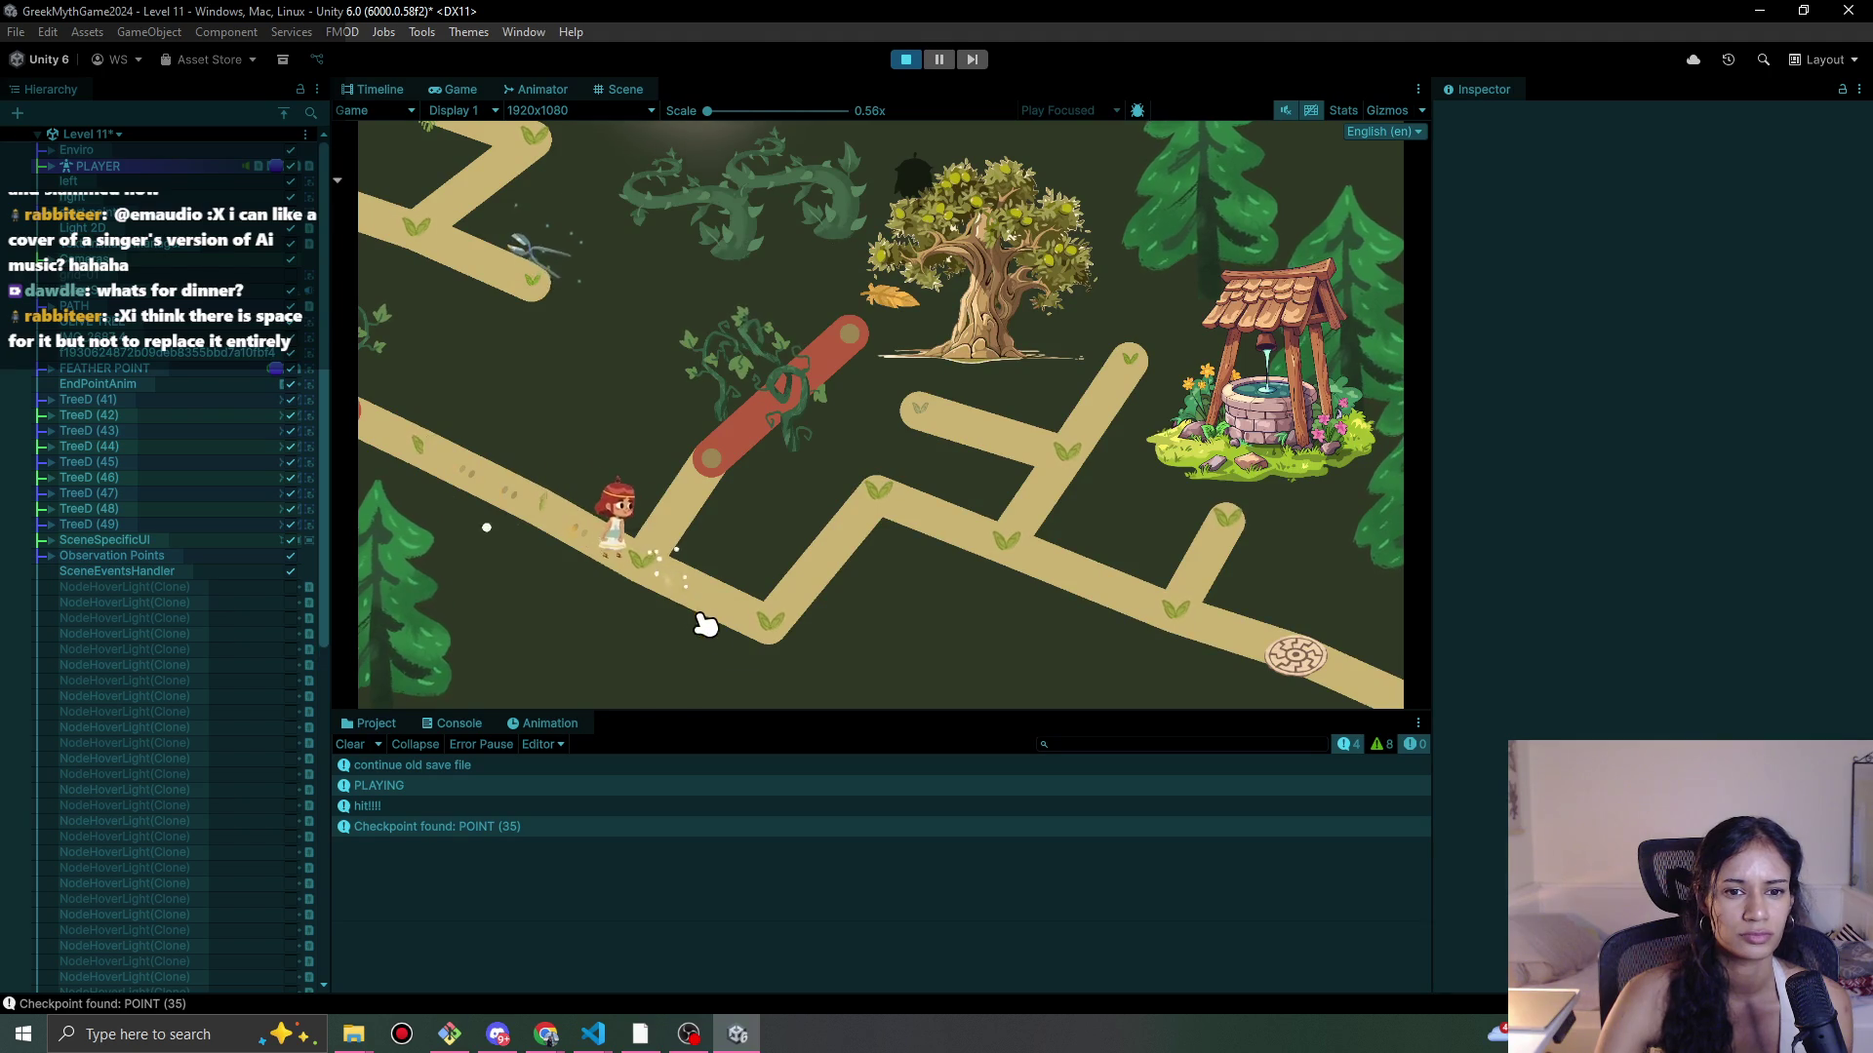
mouse_move(748, 658)
mouse_down()
mouse_move(858, 510)
mouse_move(1162, 624)
mouse_move(1204, 543)
mouse_move(1183, 614)
mouse_move(800, 497)
mouse_move(823, 598)
mouse_move(786, 644)
mouse_move(787, 615)
mouse_up()
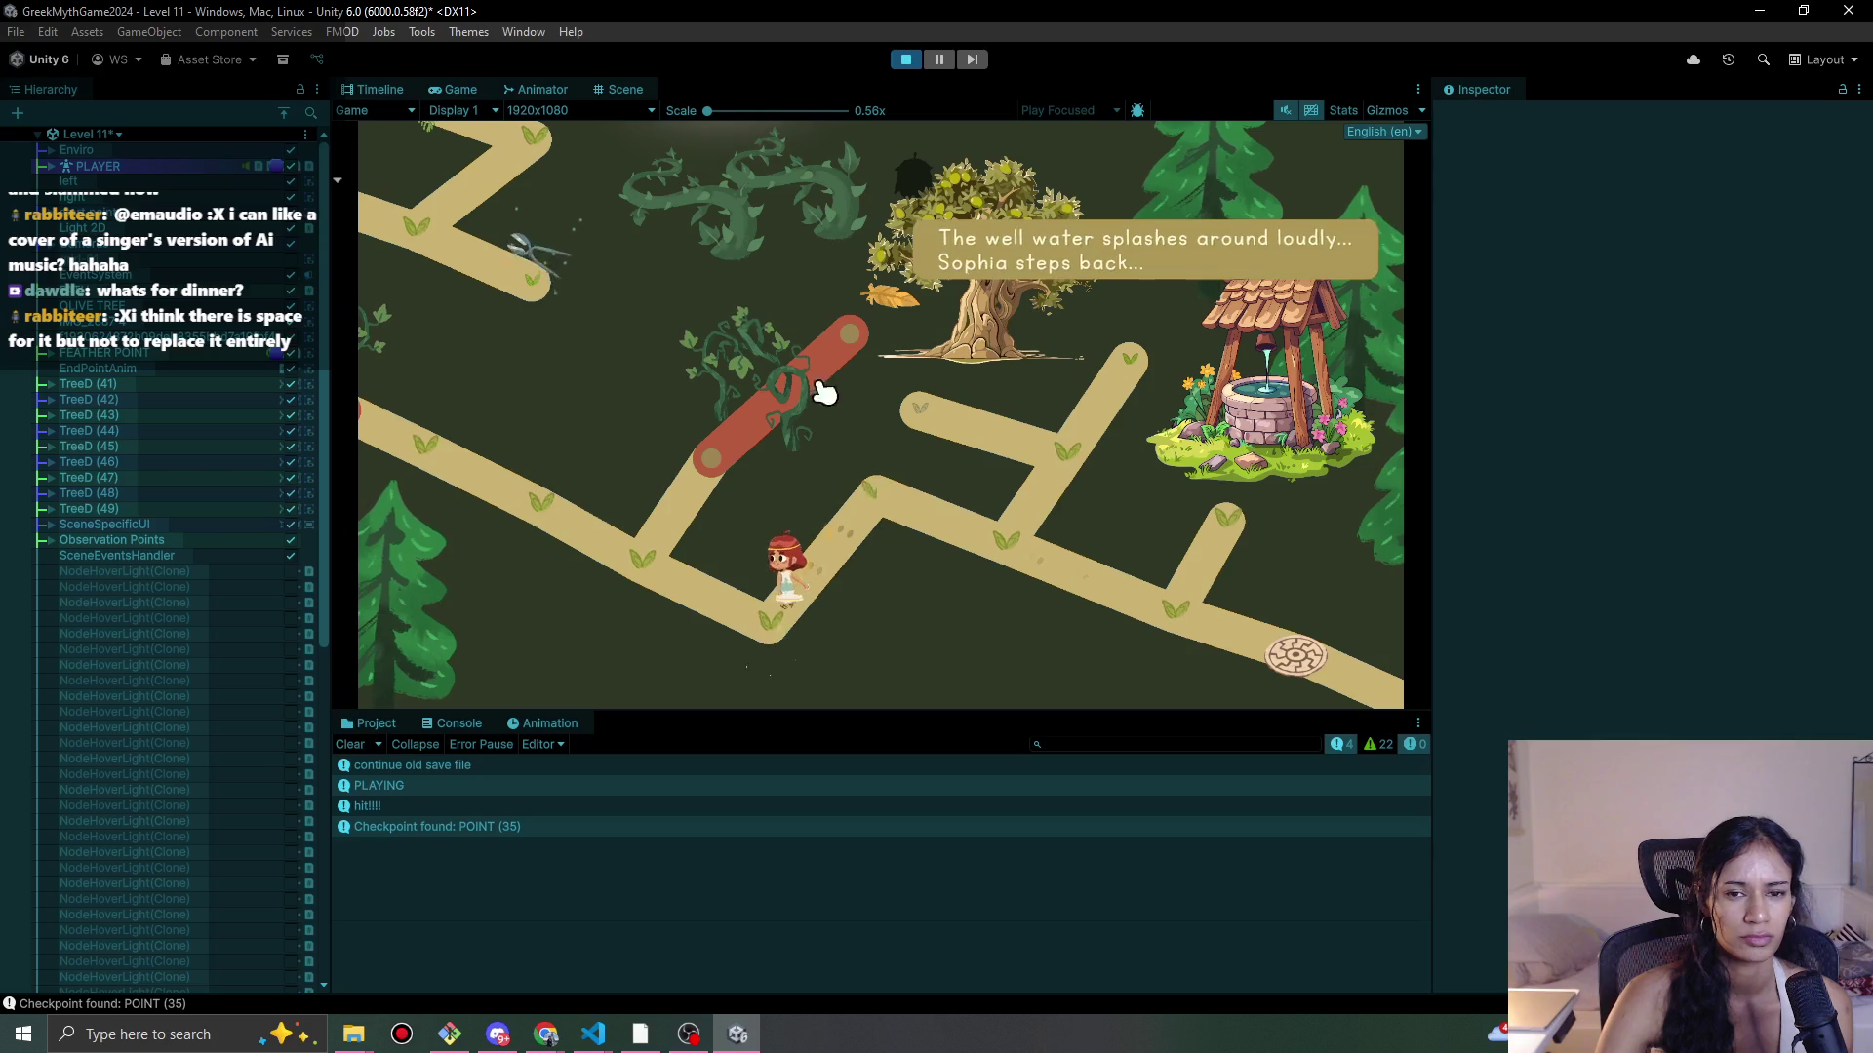
click(907, 65)
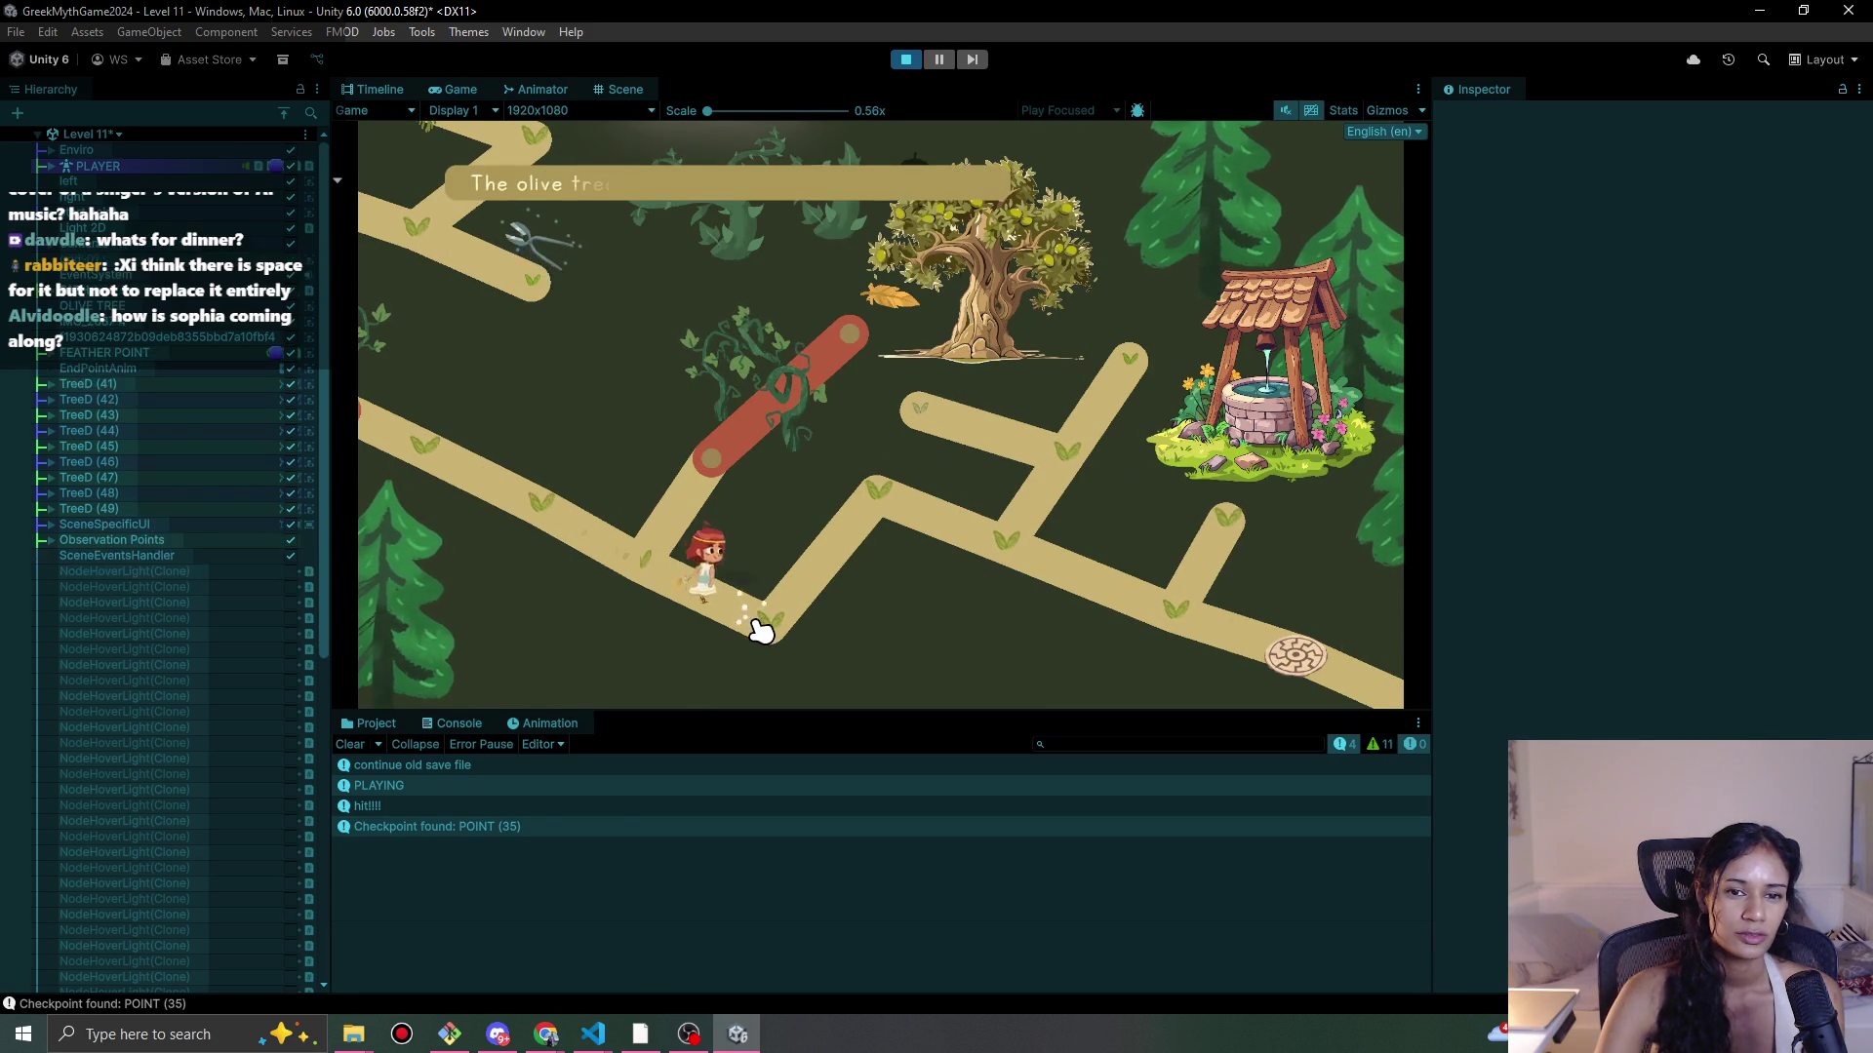
mouse_move(894, 500)
mouse_down()
mouse_move(978, 543)
mouse_move(1070, 482)
mouse_up()
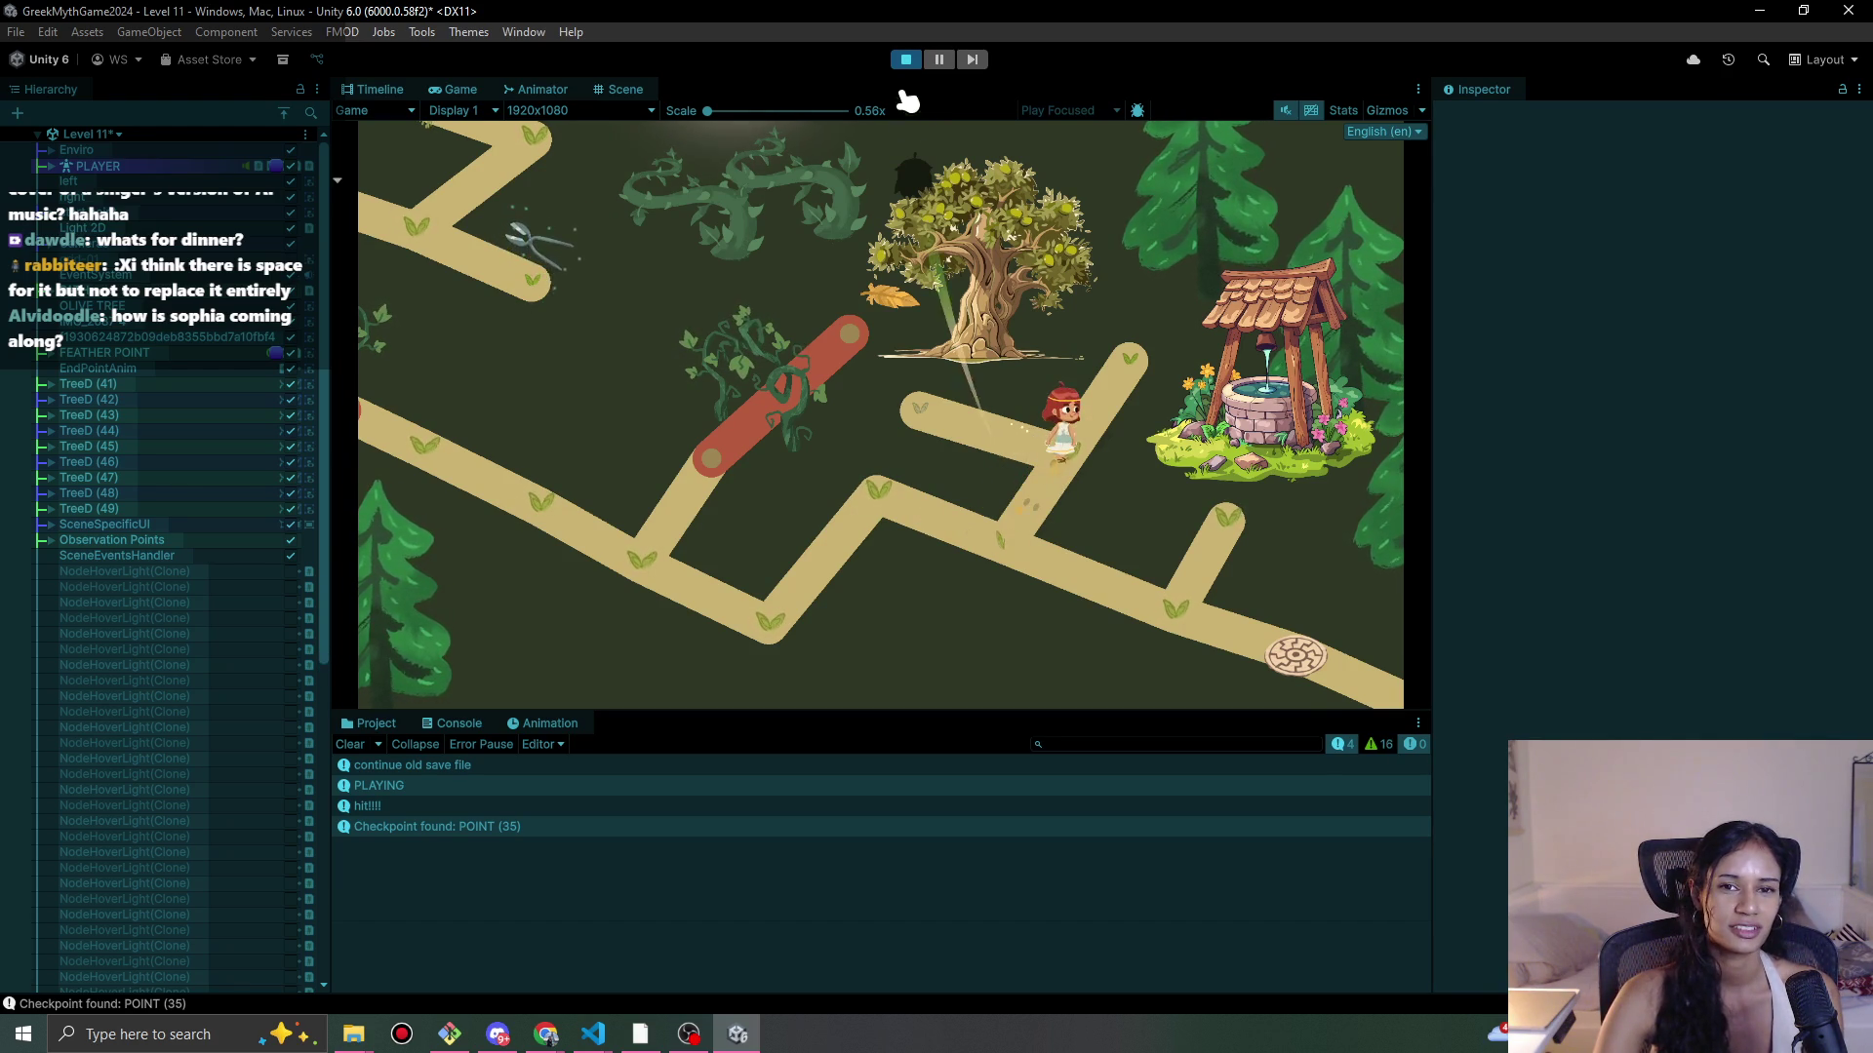
click(905, 59)
Step: Check the Pomofocus task list in Chrome, minimize the browser, and start Level 11 again
mouse_move(546, 1032)
click(760, 961)
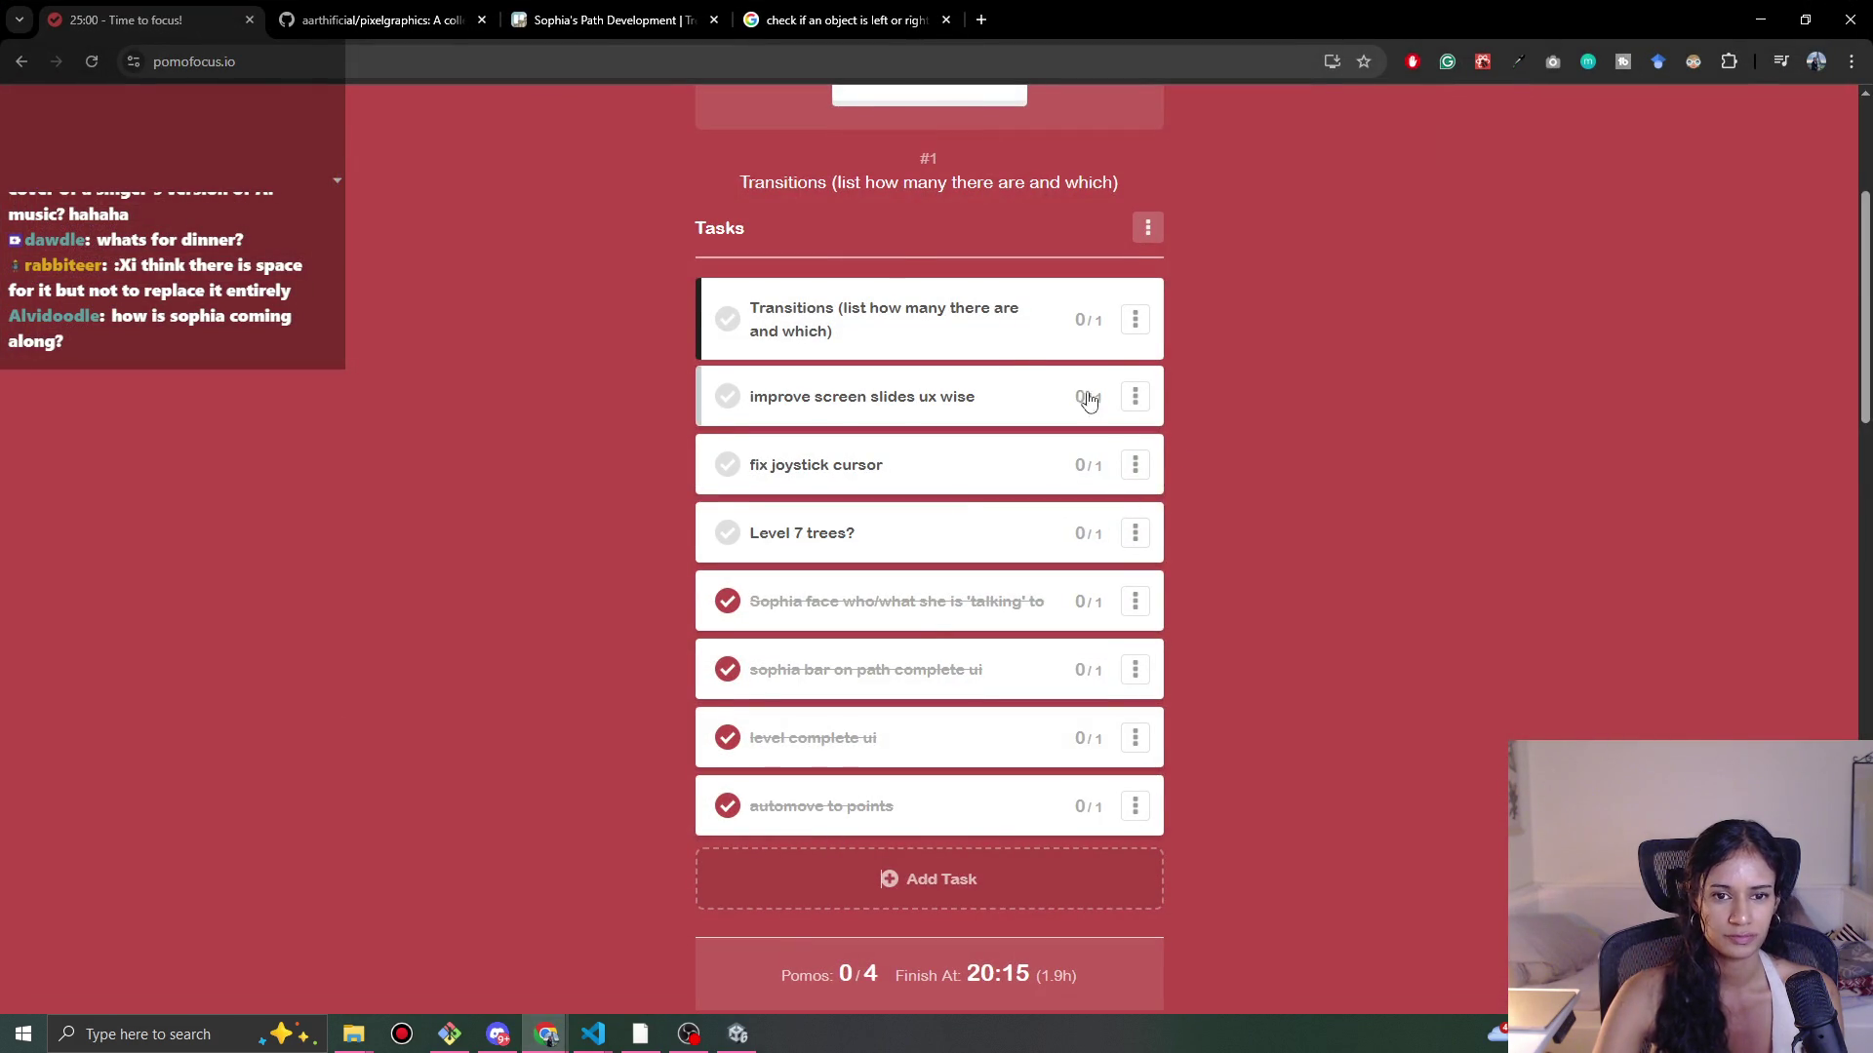
scroll(1206, 472, up, 1)
click(1760, 20)
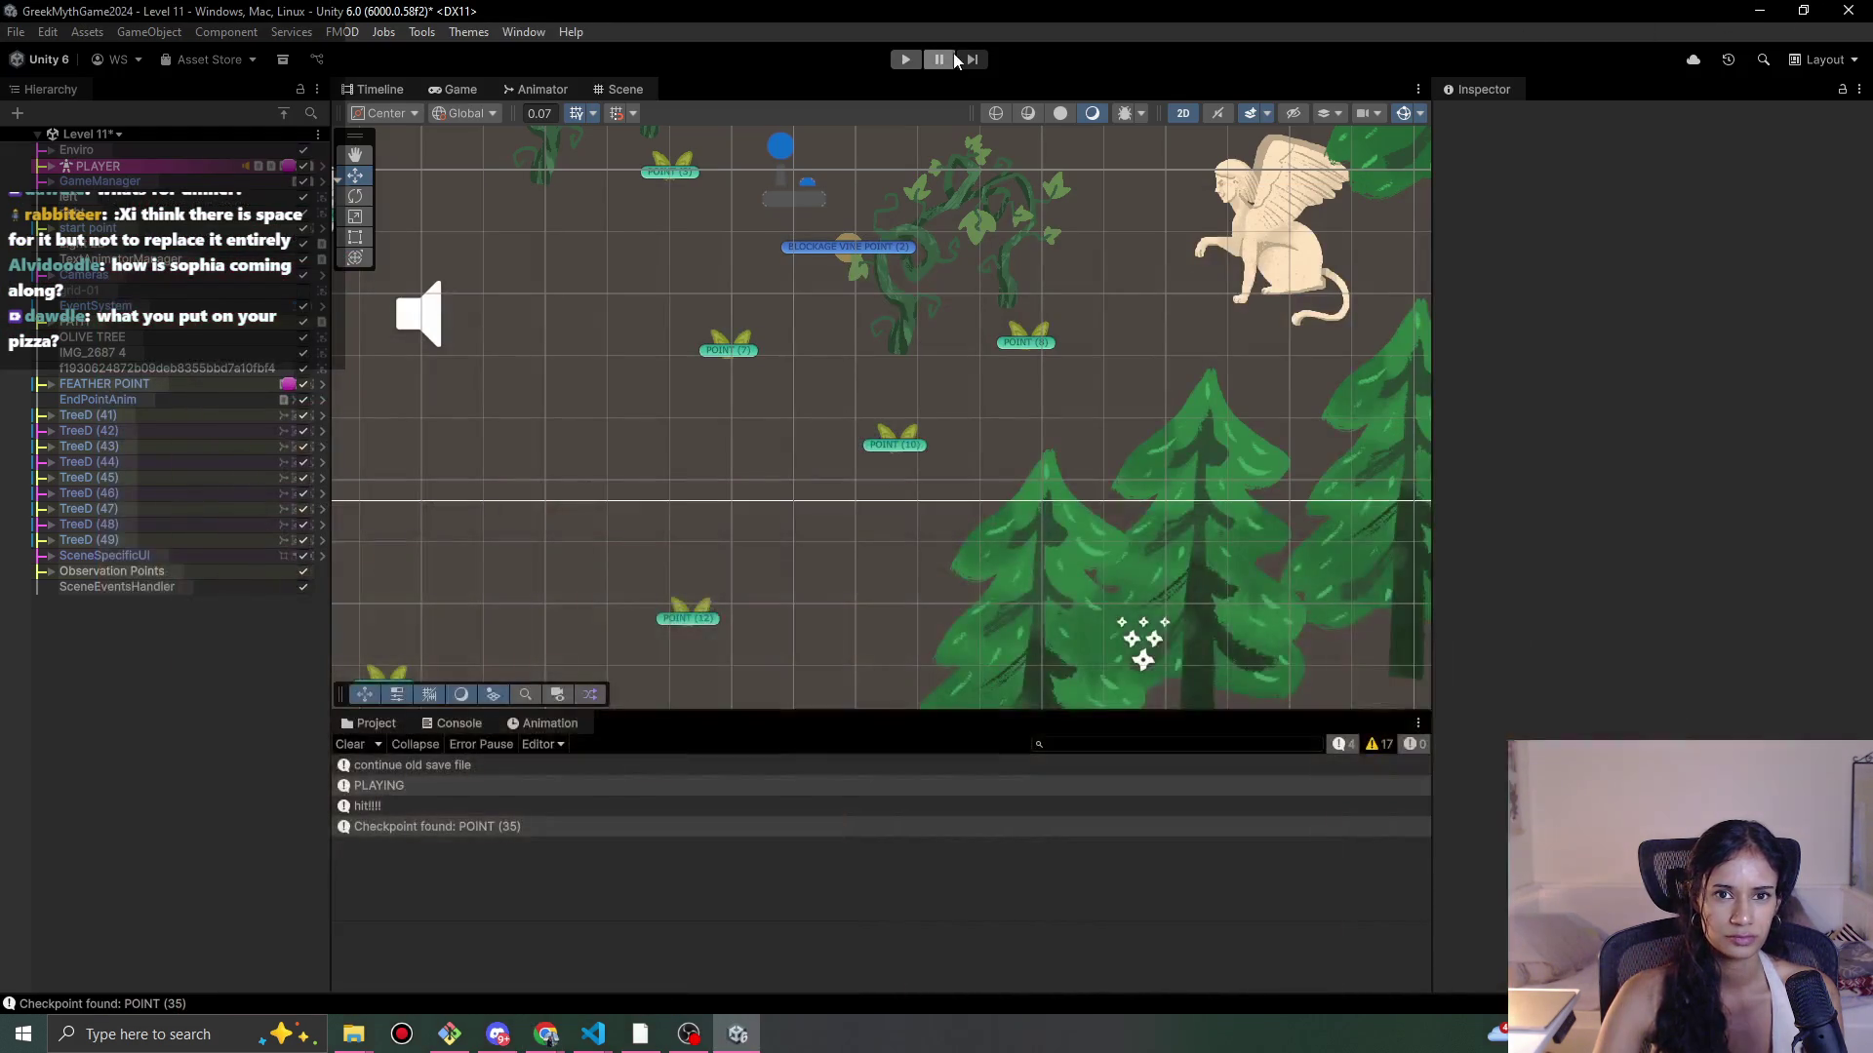
click(905, 59)
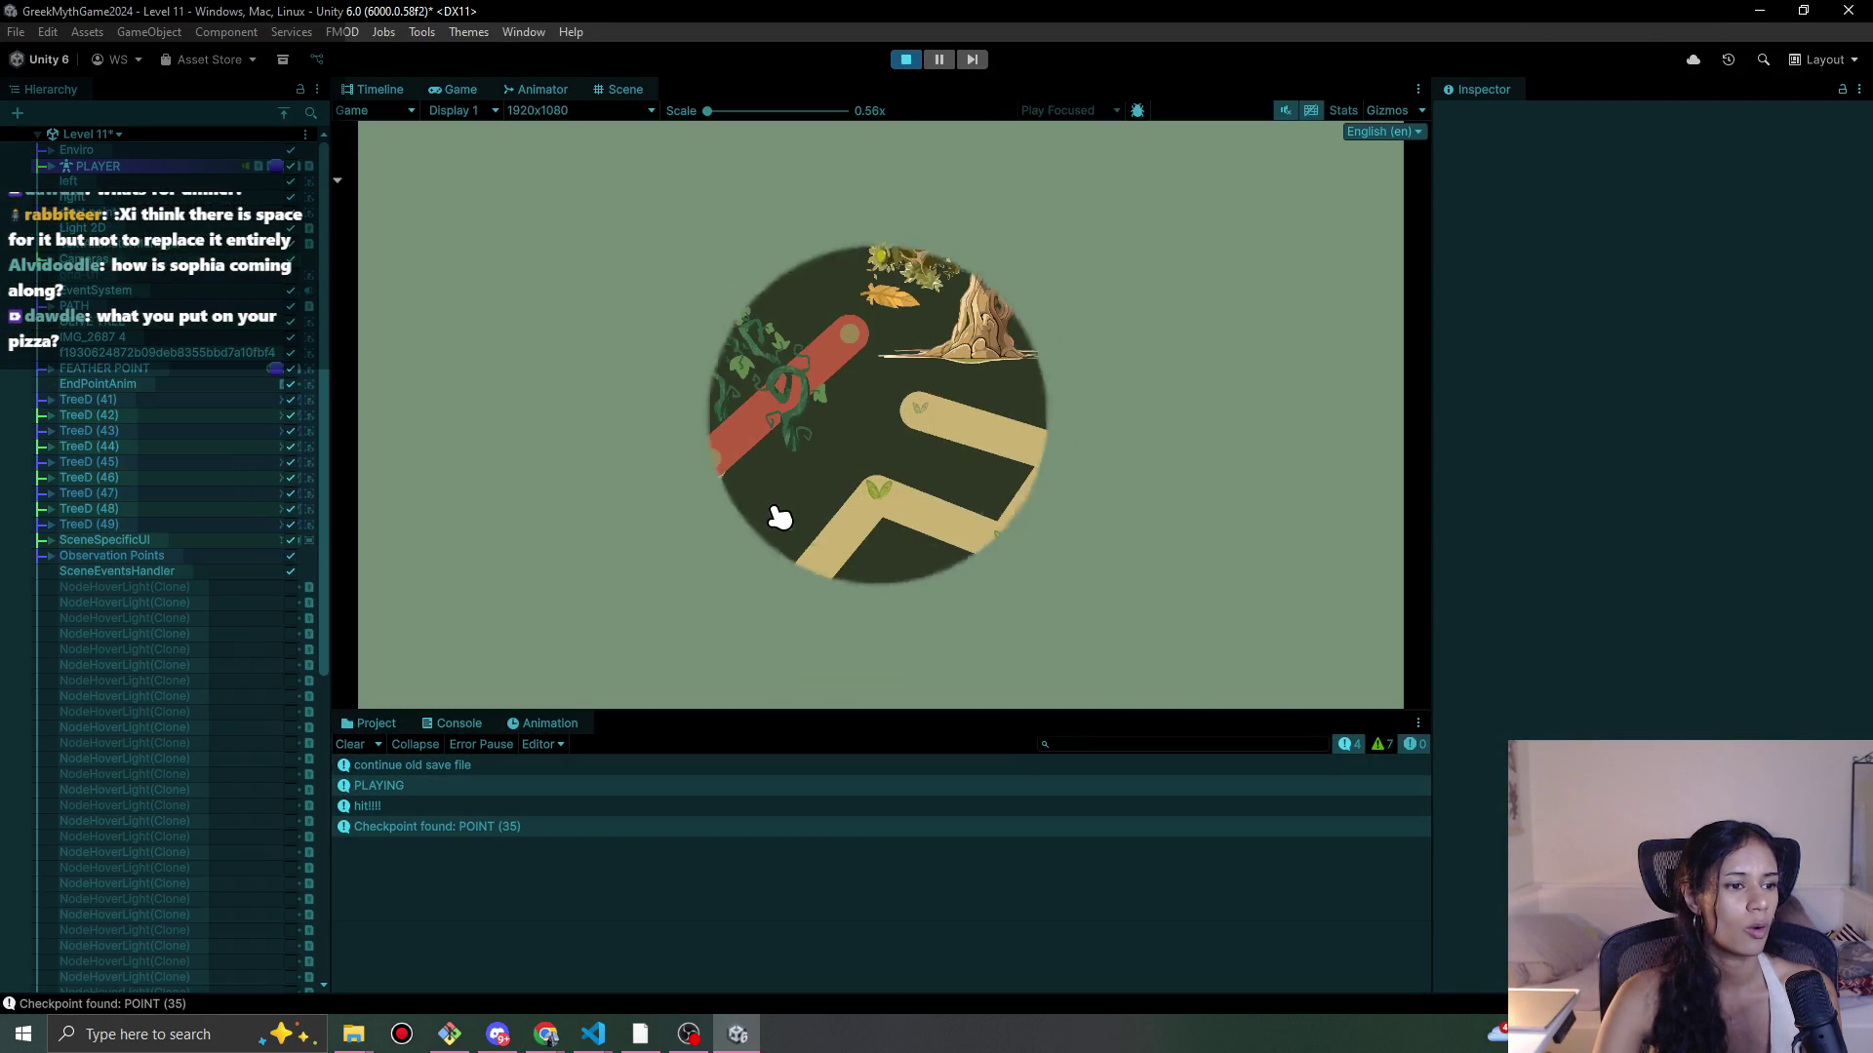
Step: Walk Sophia back and forth between Level 11's path nodes to the lower node, then stop play
click(543, 493)
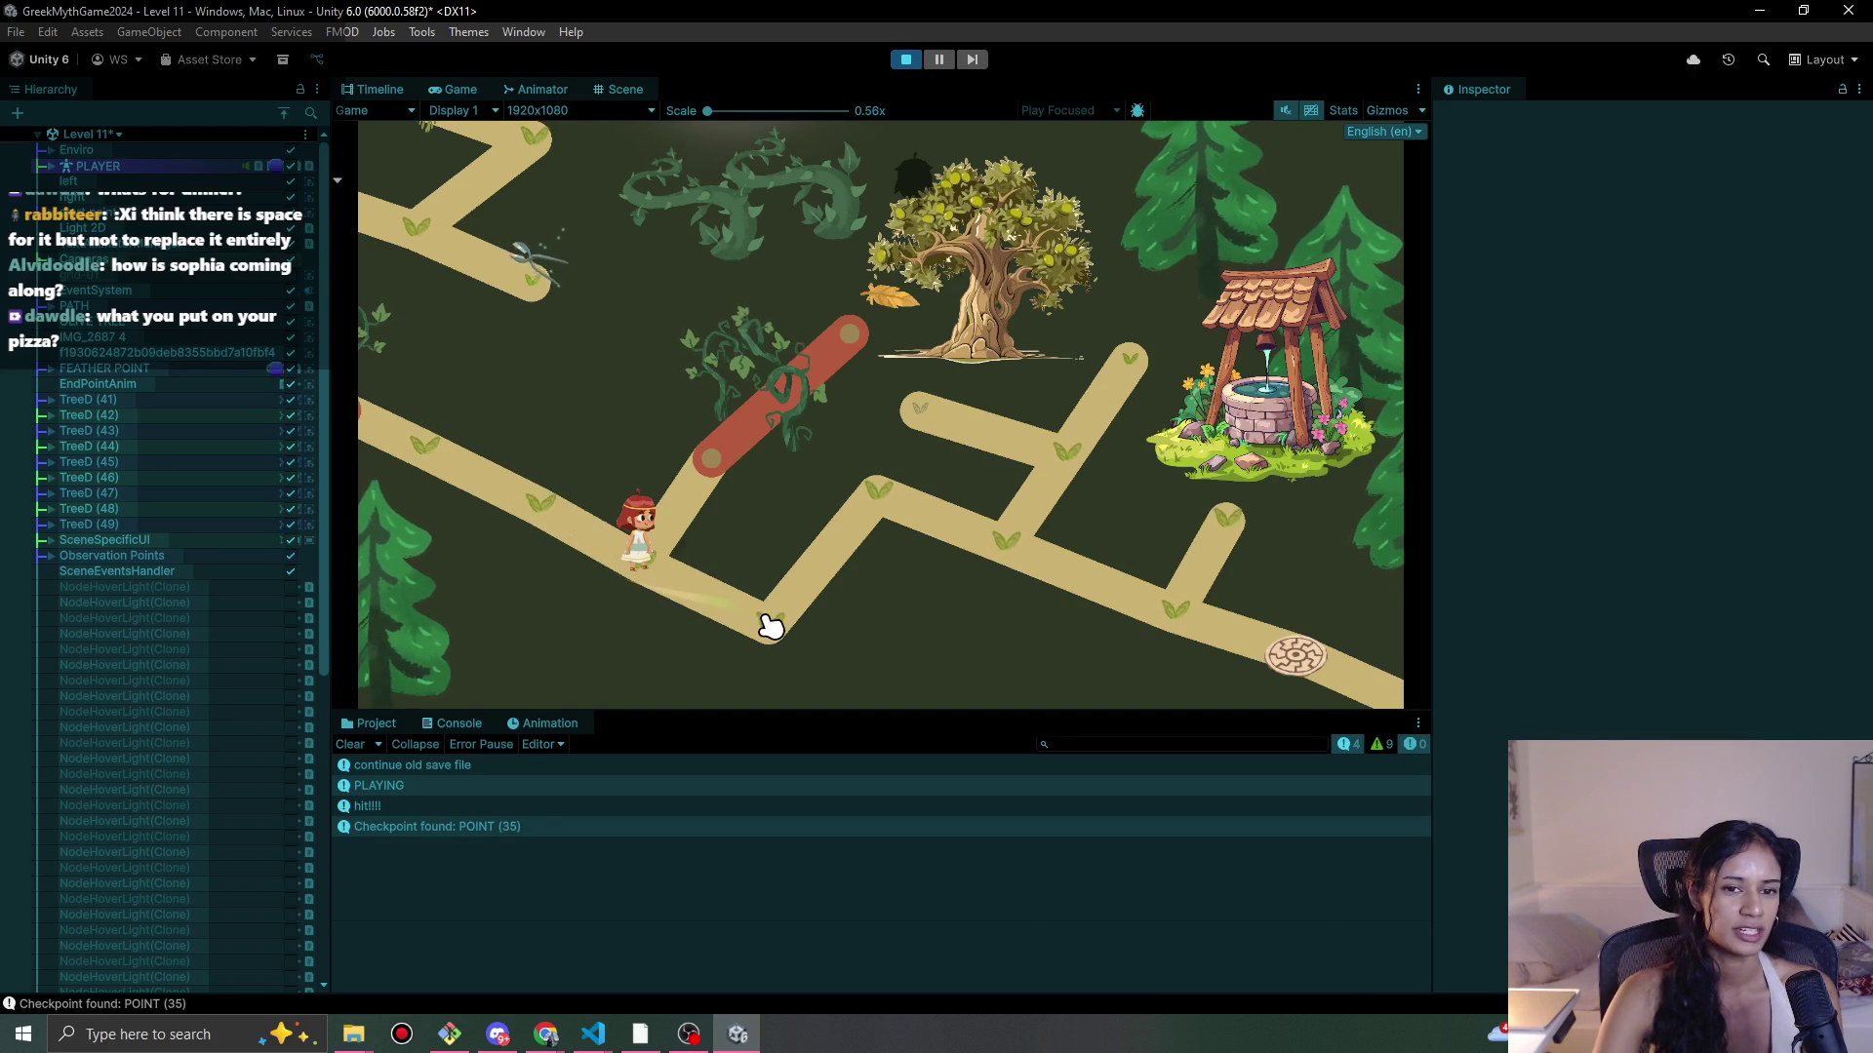
click(925, 487)
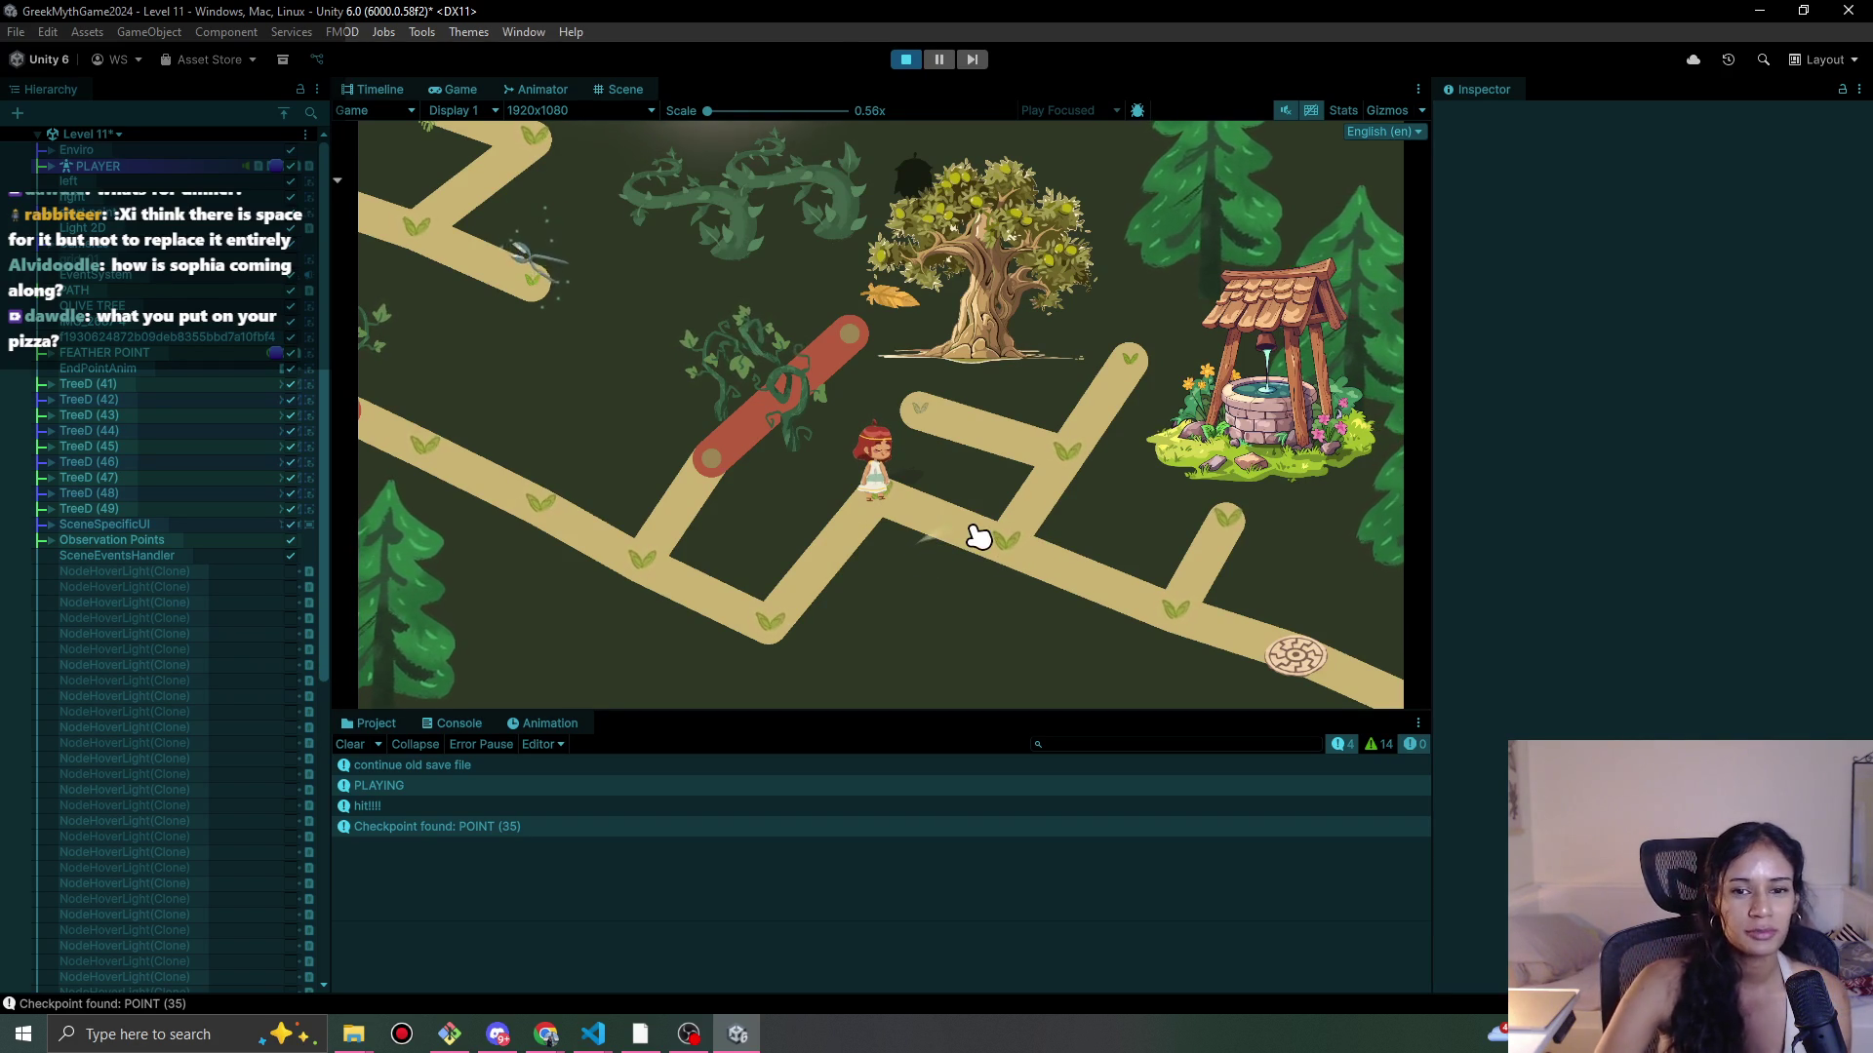
click(996, 549)
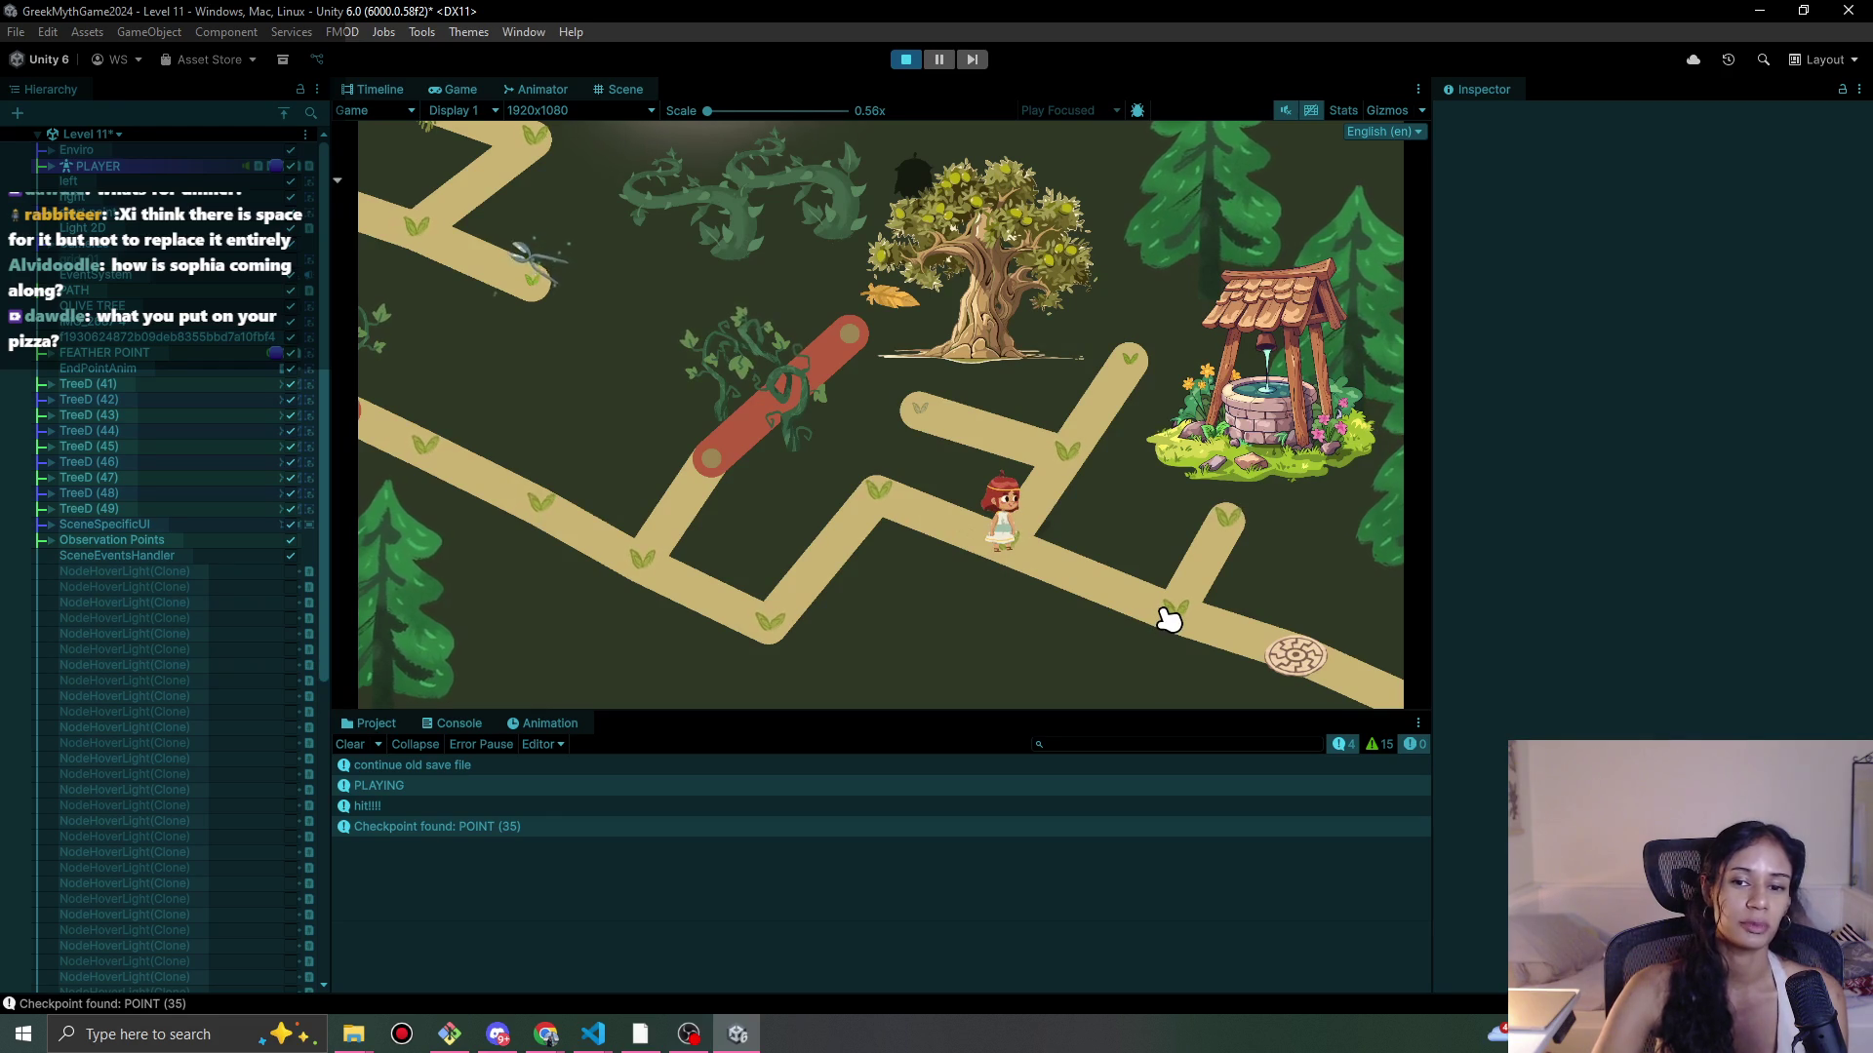
click(1169, 620)
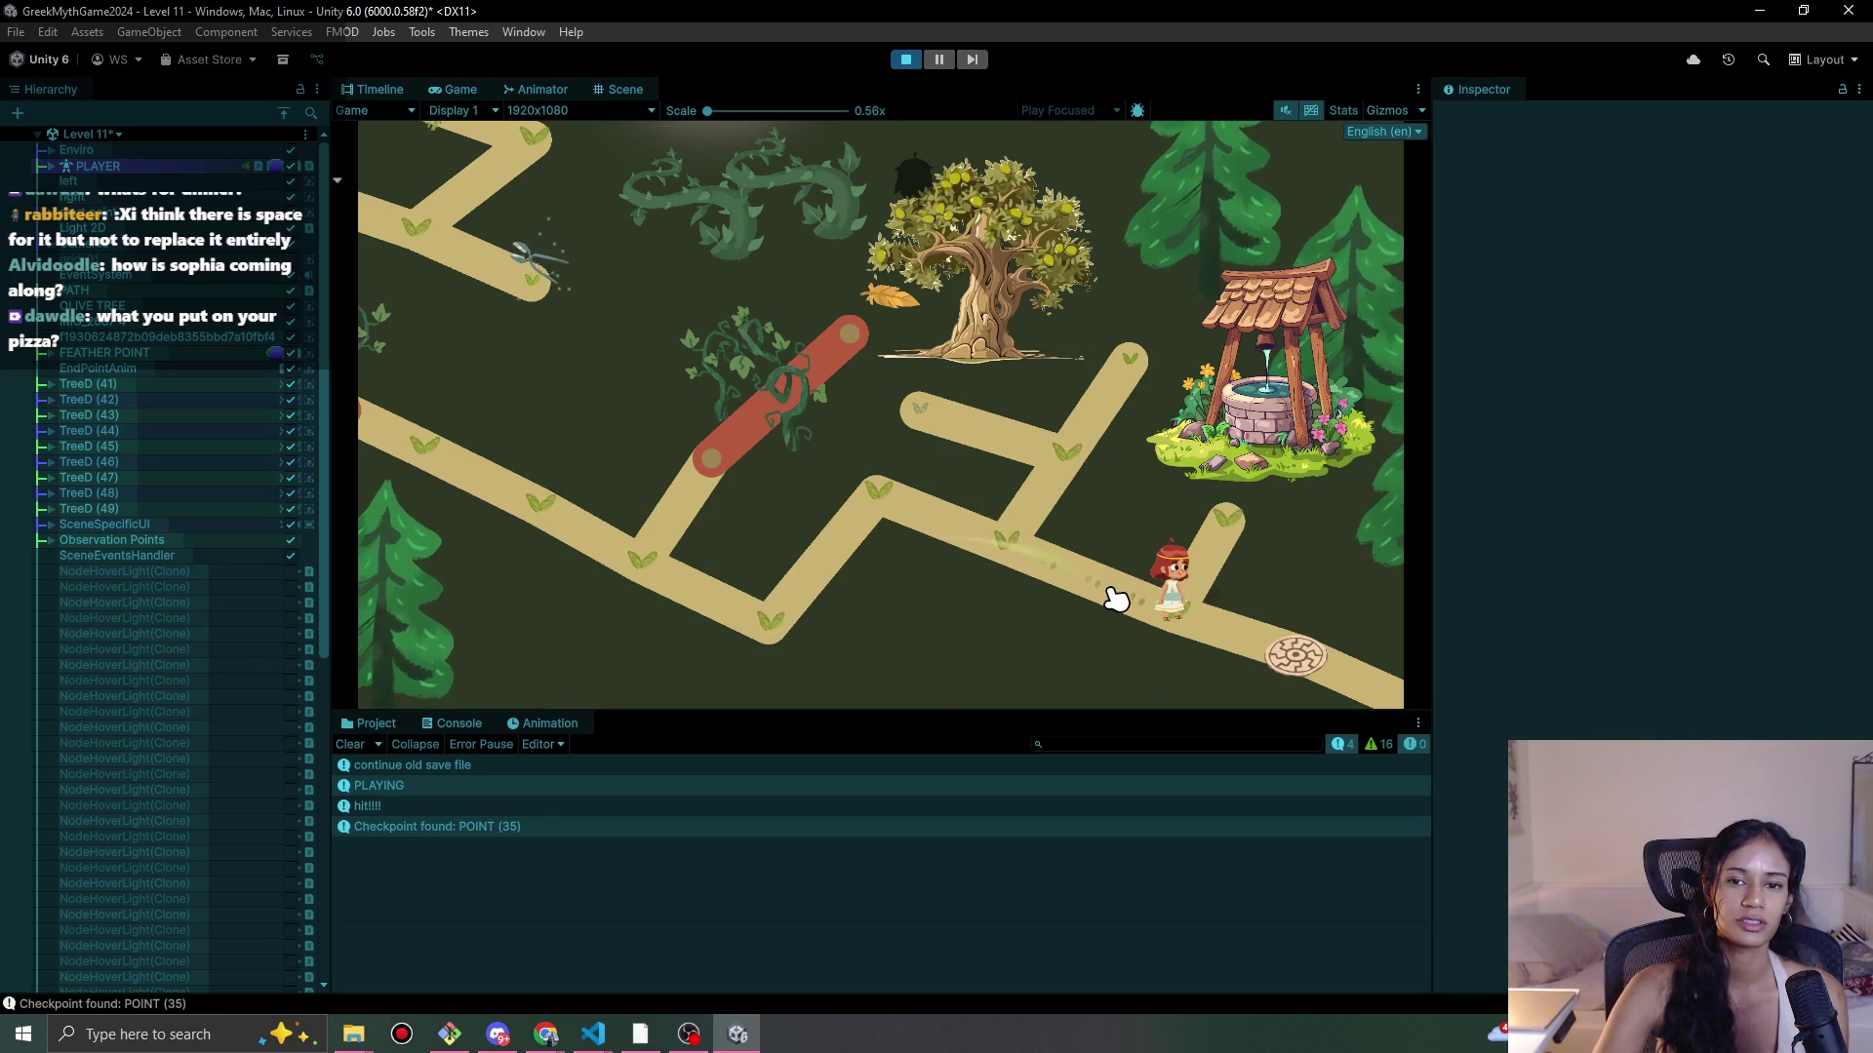
click(1036, 547)
click(891, 531)
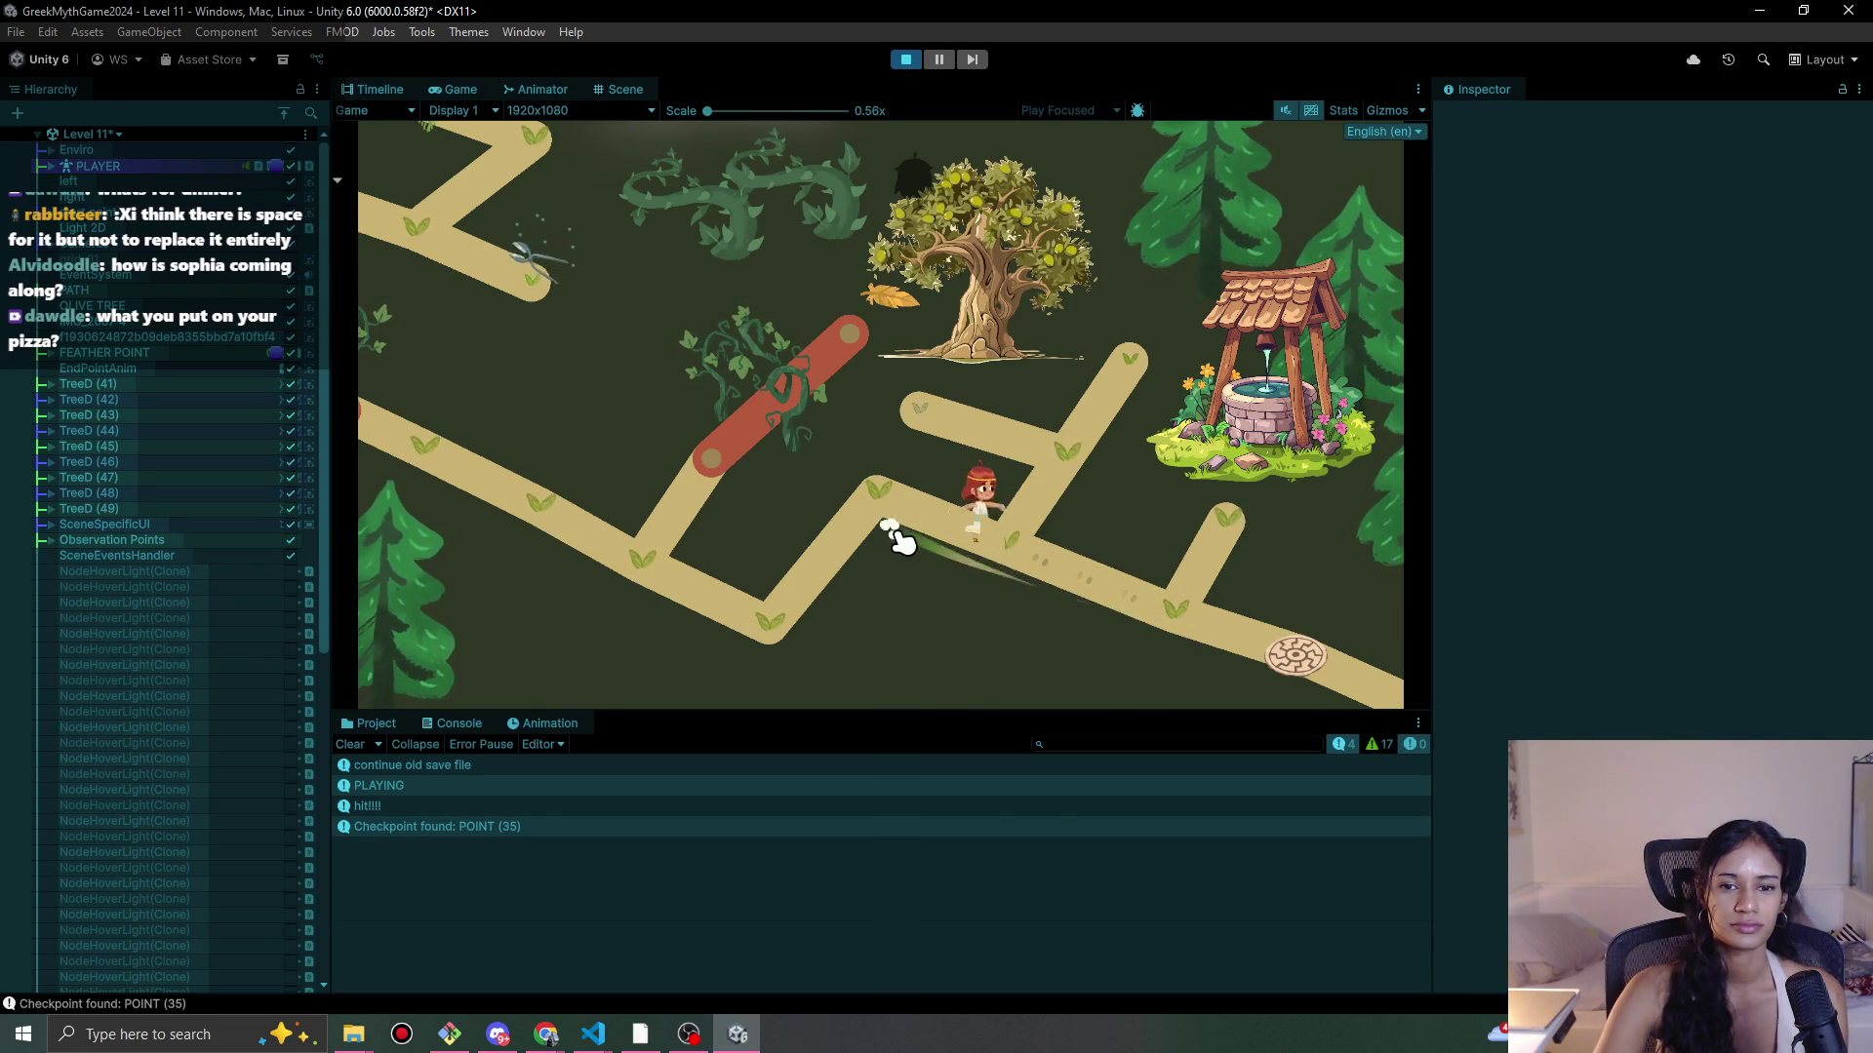
click(1021, 577)
click(1218, 610)
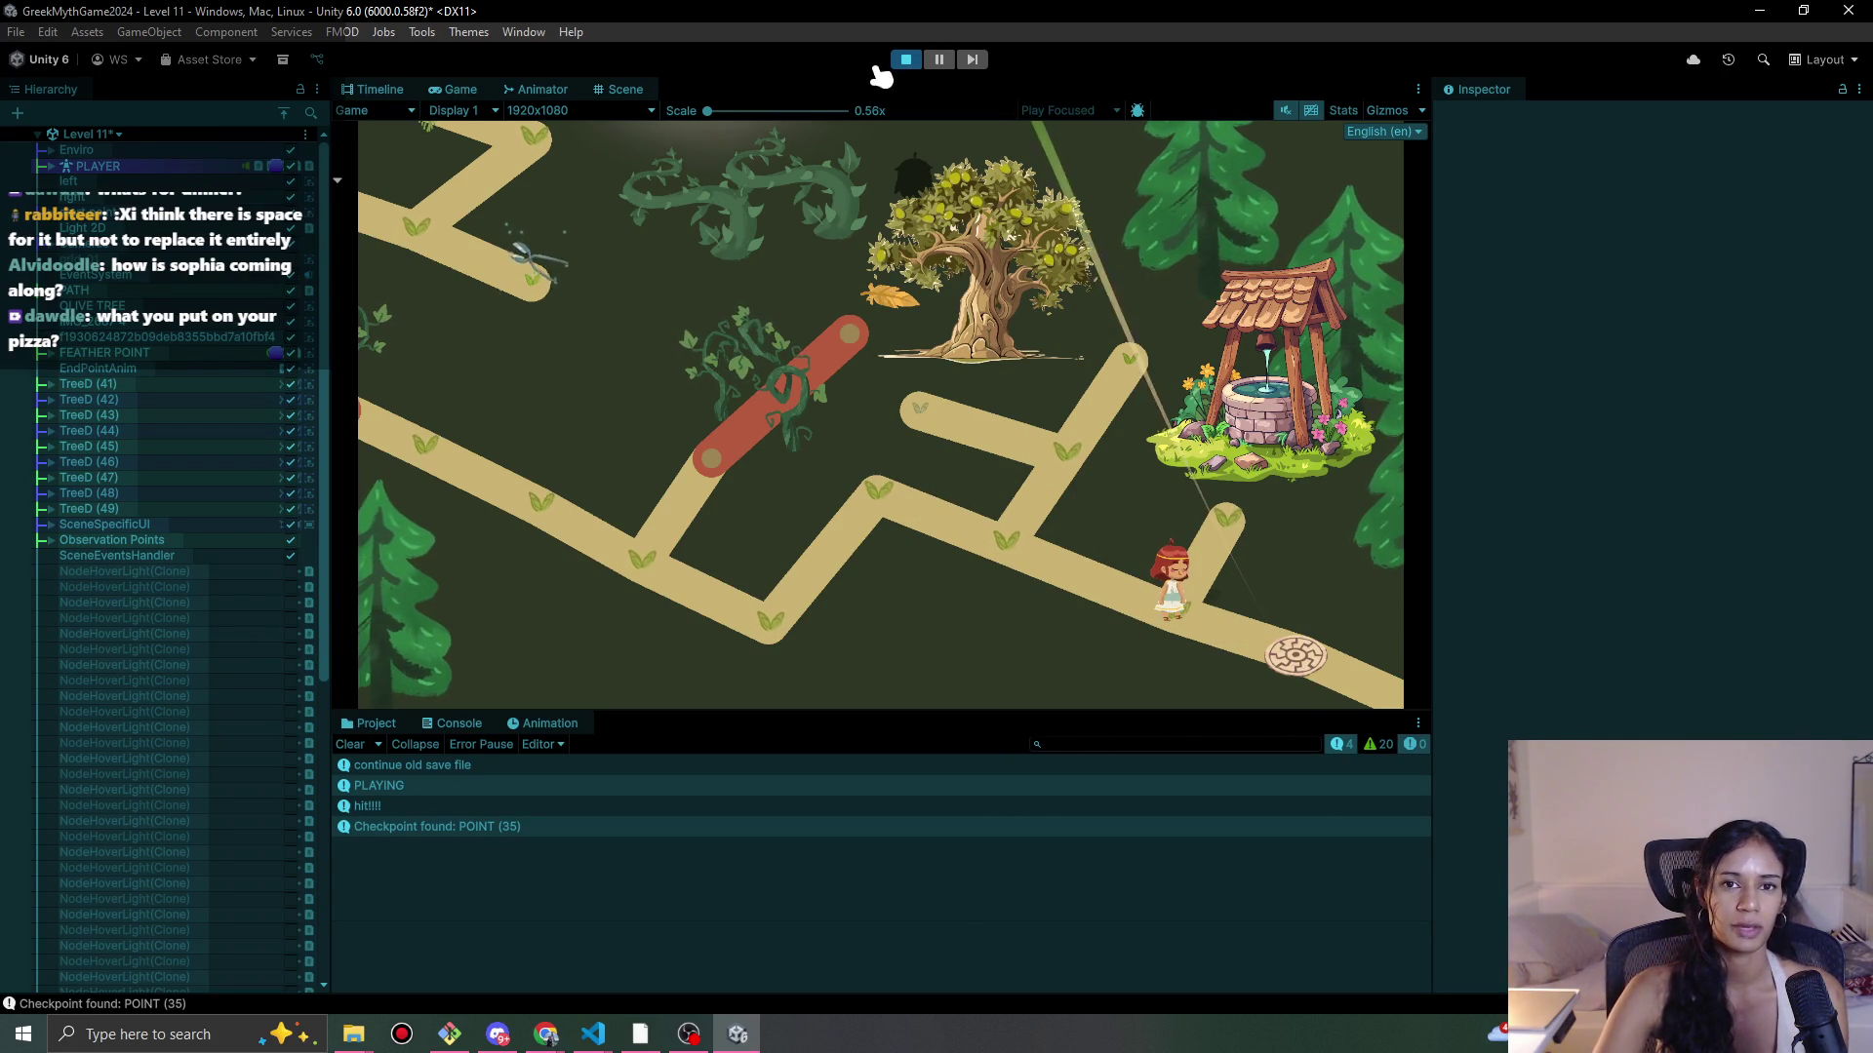
click(905, 59)
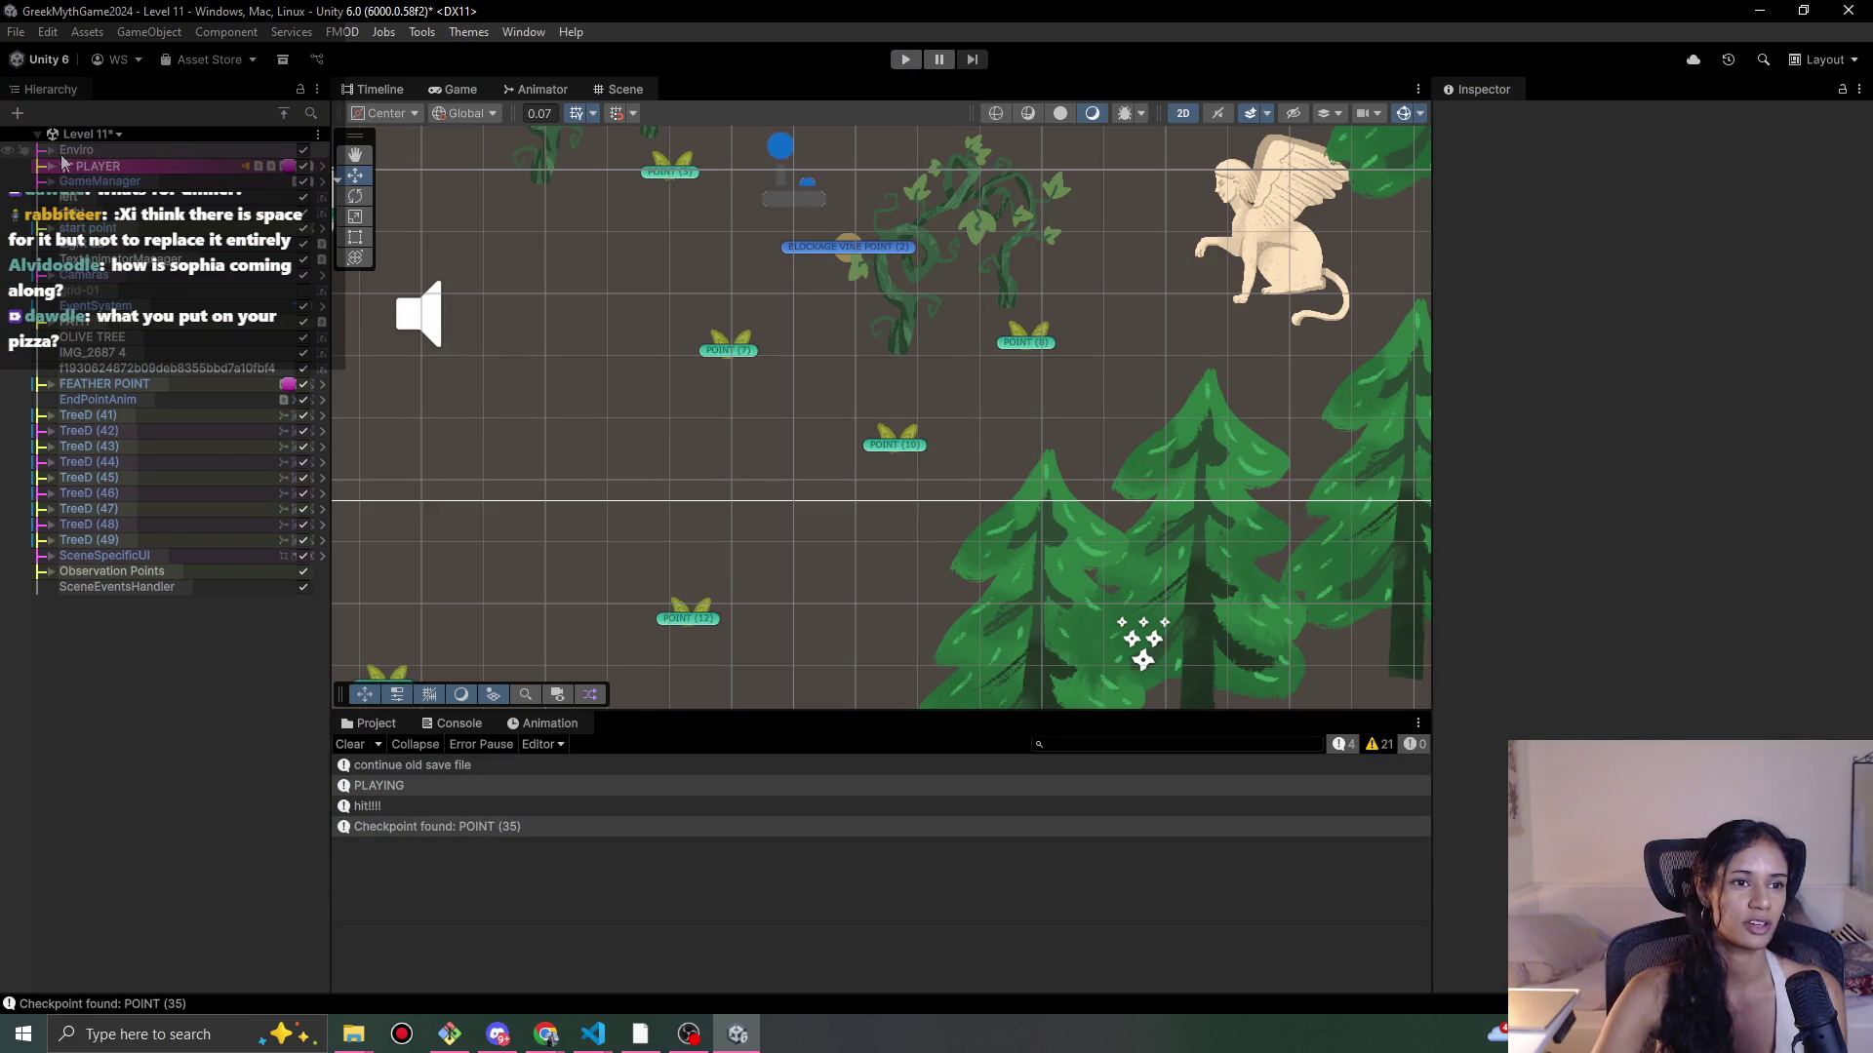
Step: Load Level 12 - Athena Temple through the save prompt and run it briefly before stopping
click(119, 134)
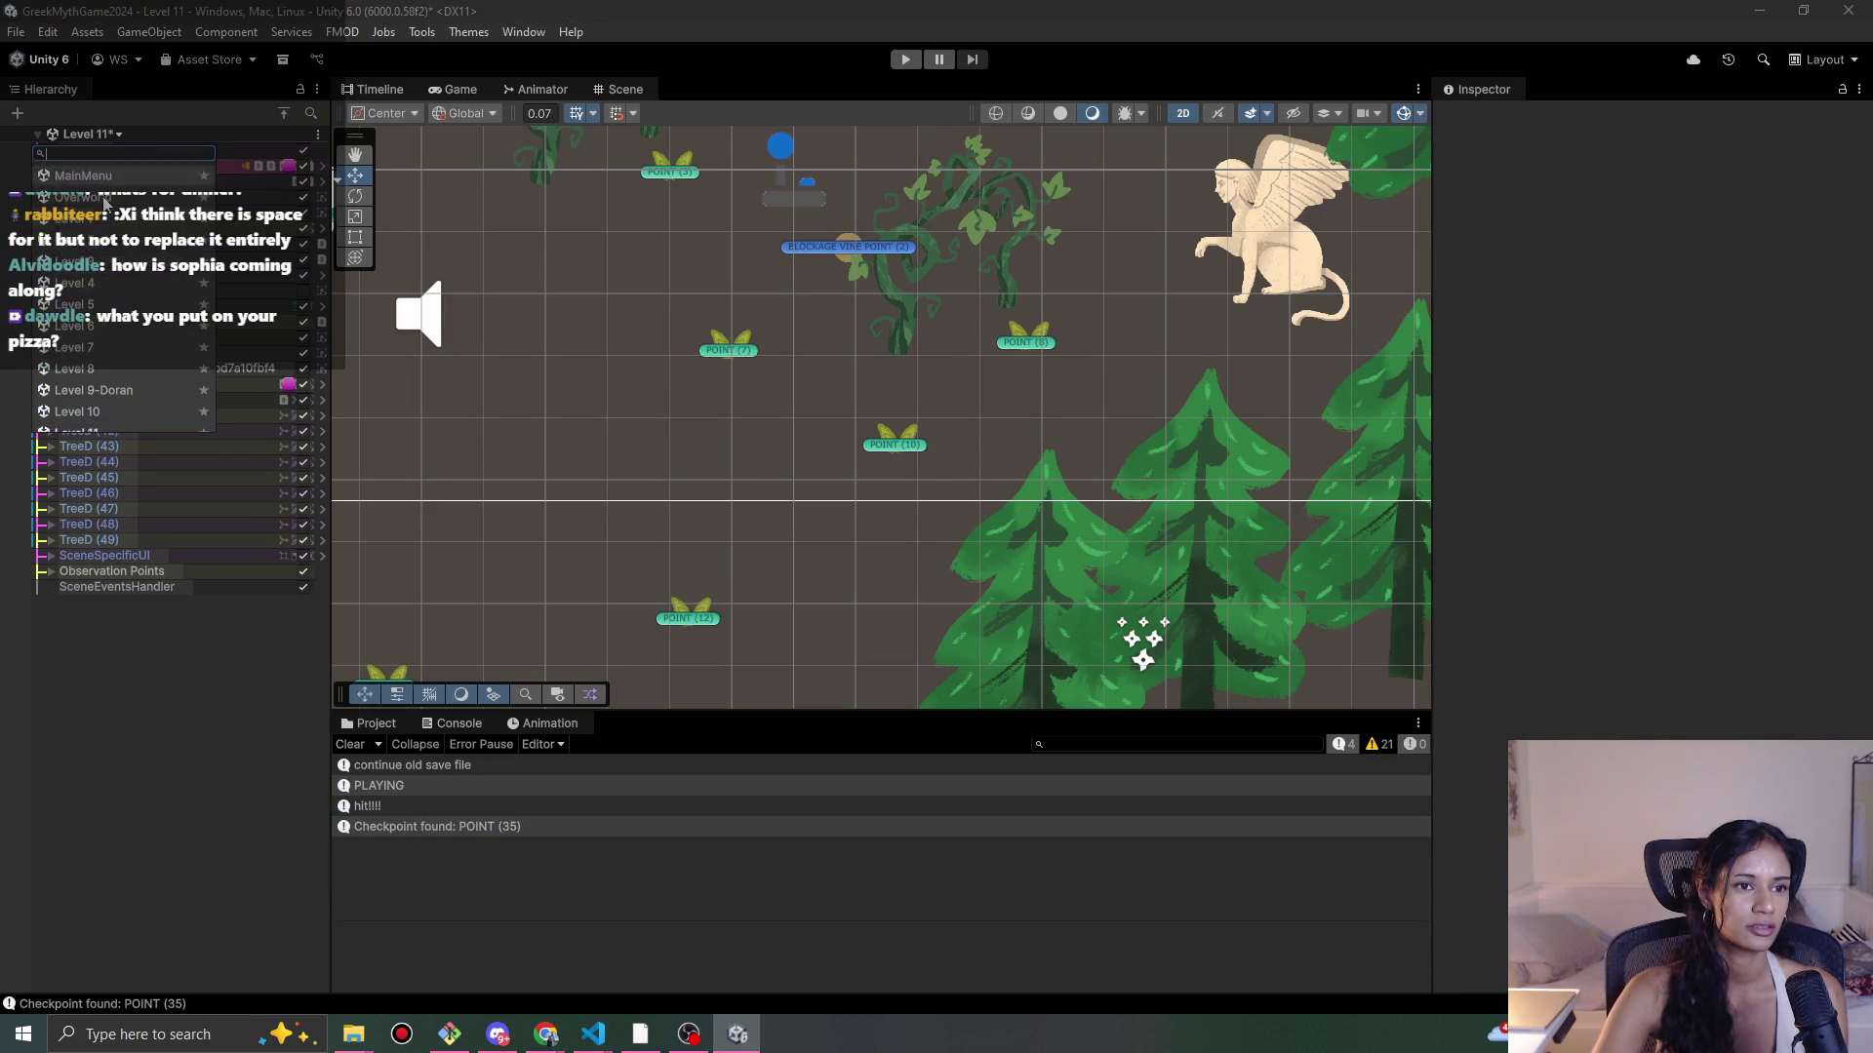
click(110, 397)
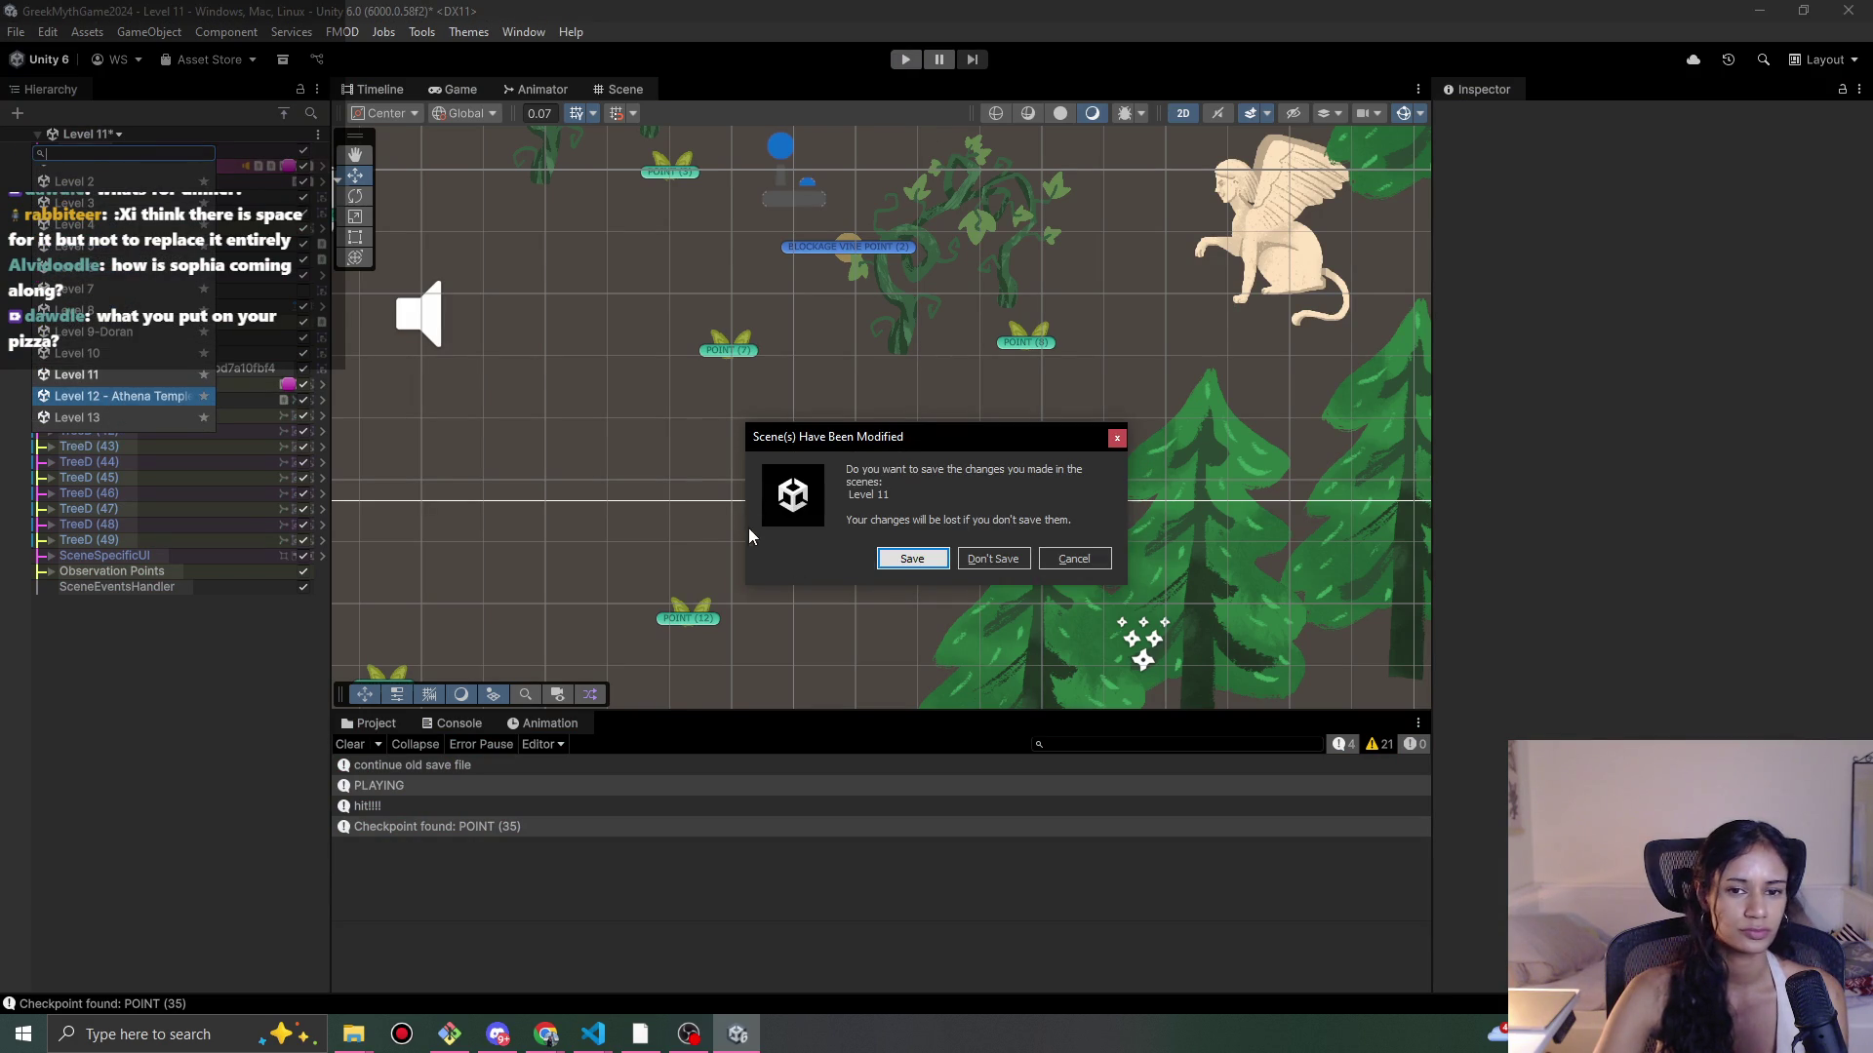
click(878, 560)
scroll(1091, 472, down, 5)
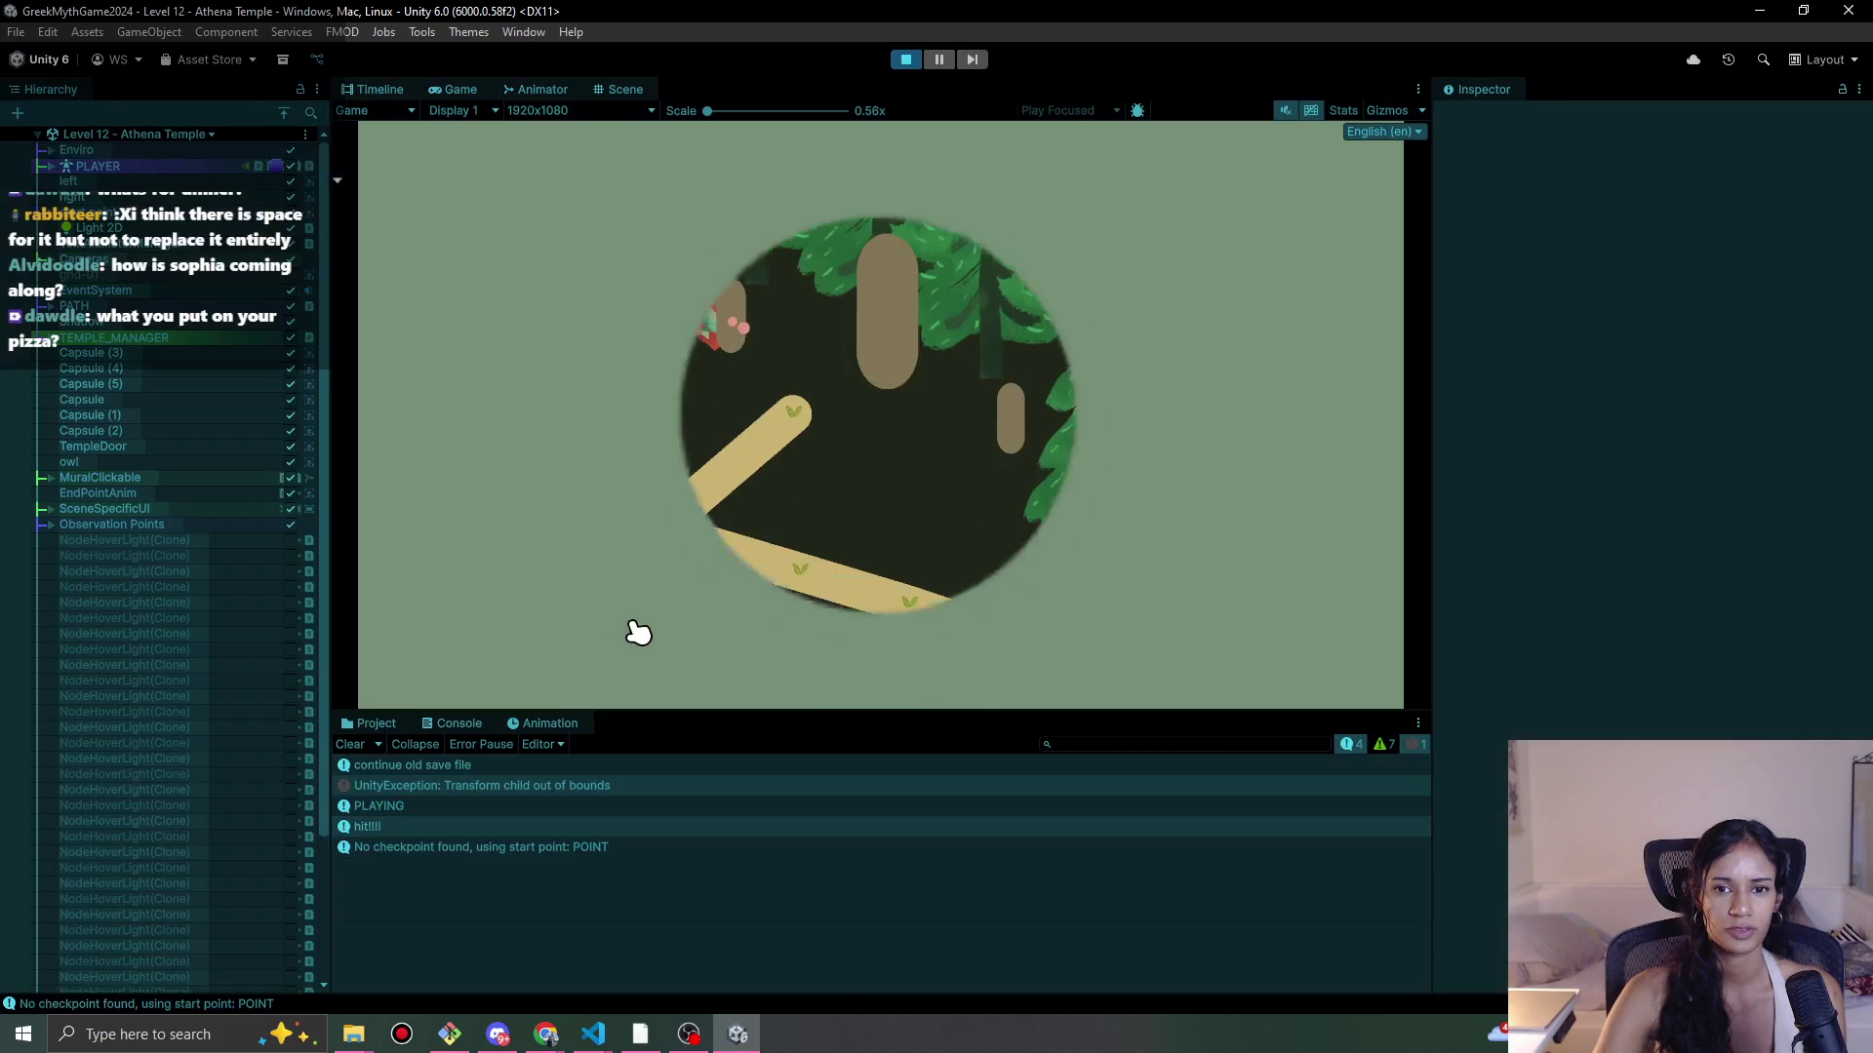
click(907, 59)
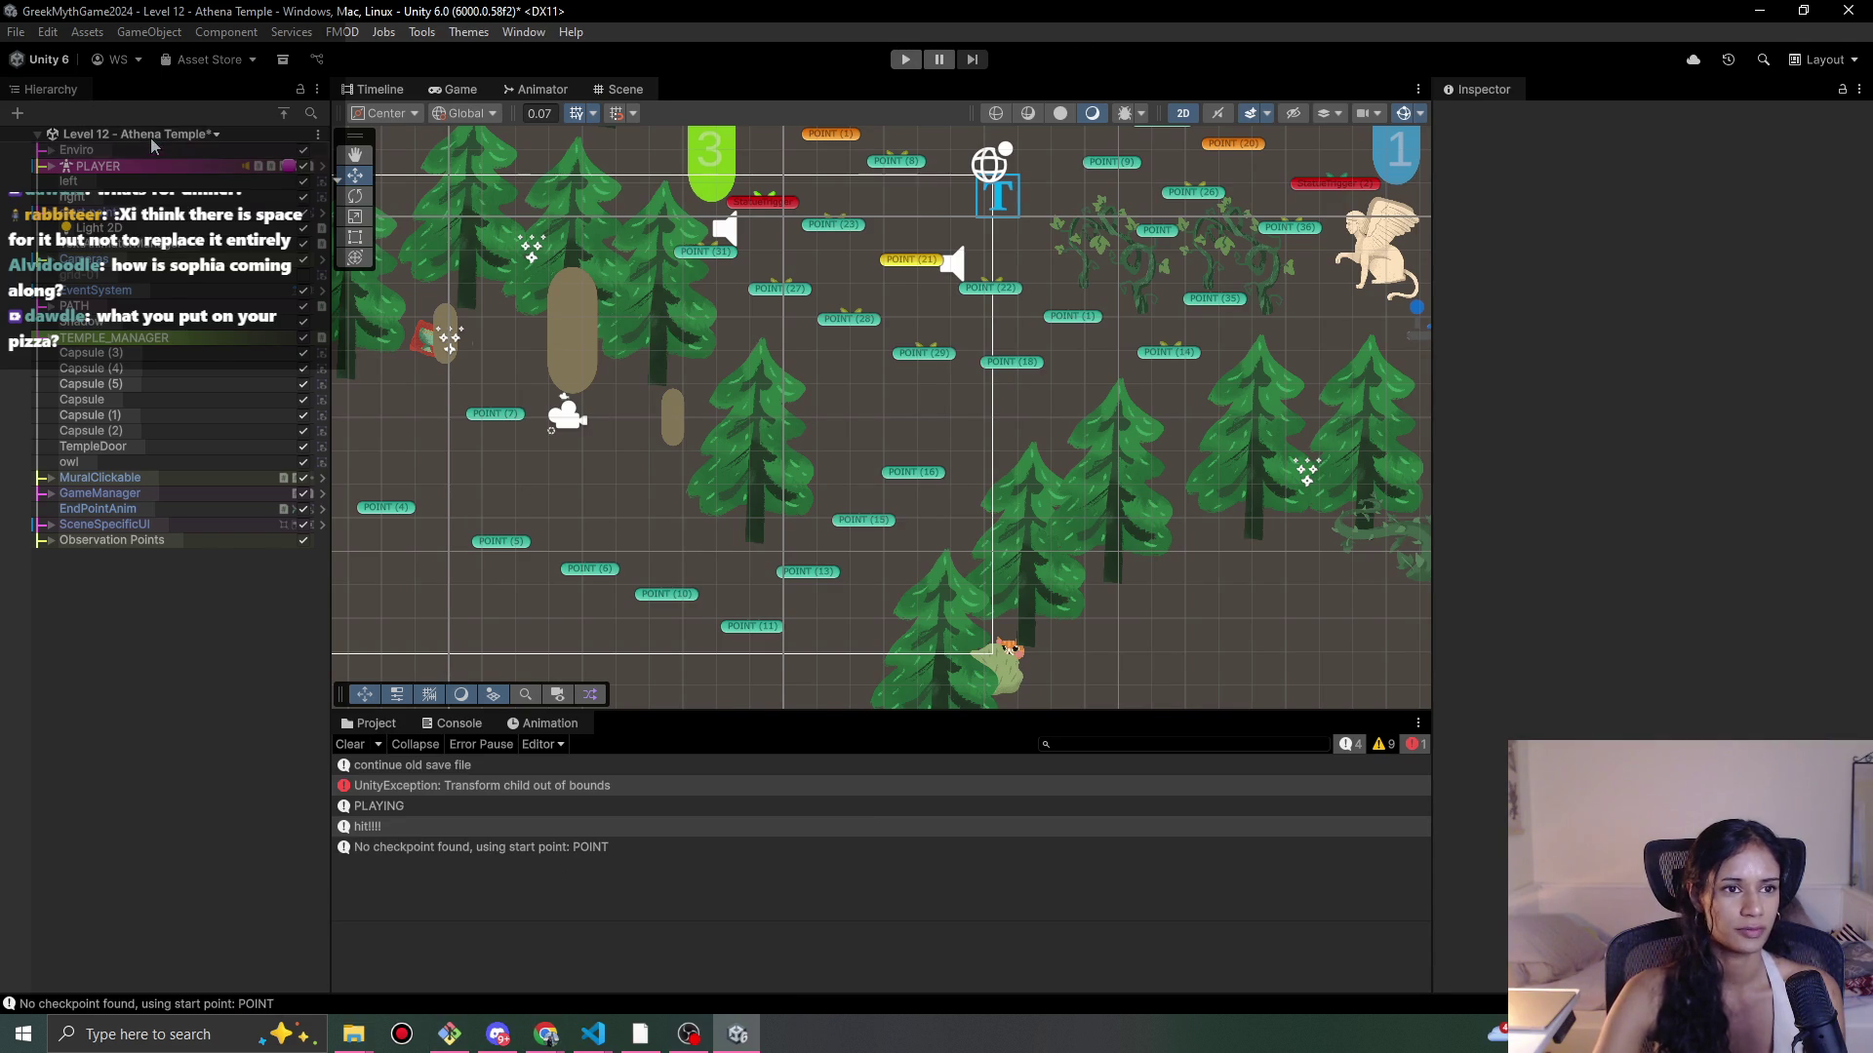
Step: Switch to Level 1, answering the save prompt
key(ctrl+q)
click(115, 227)
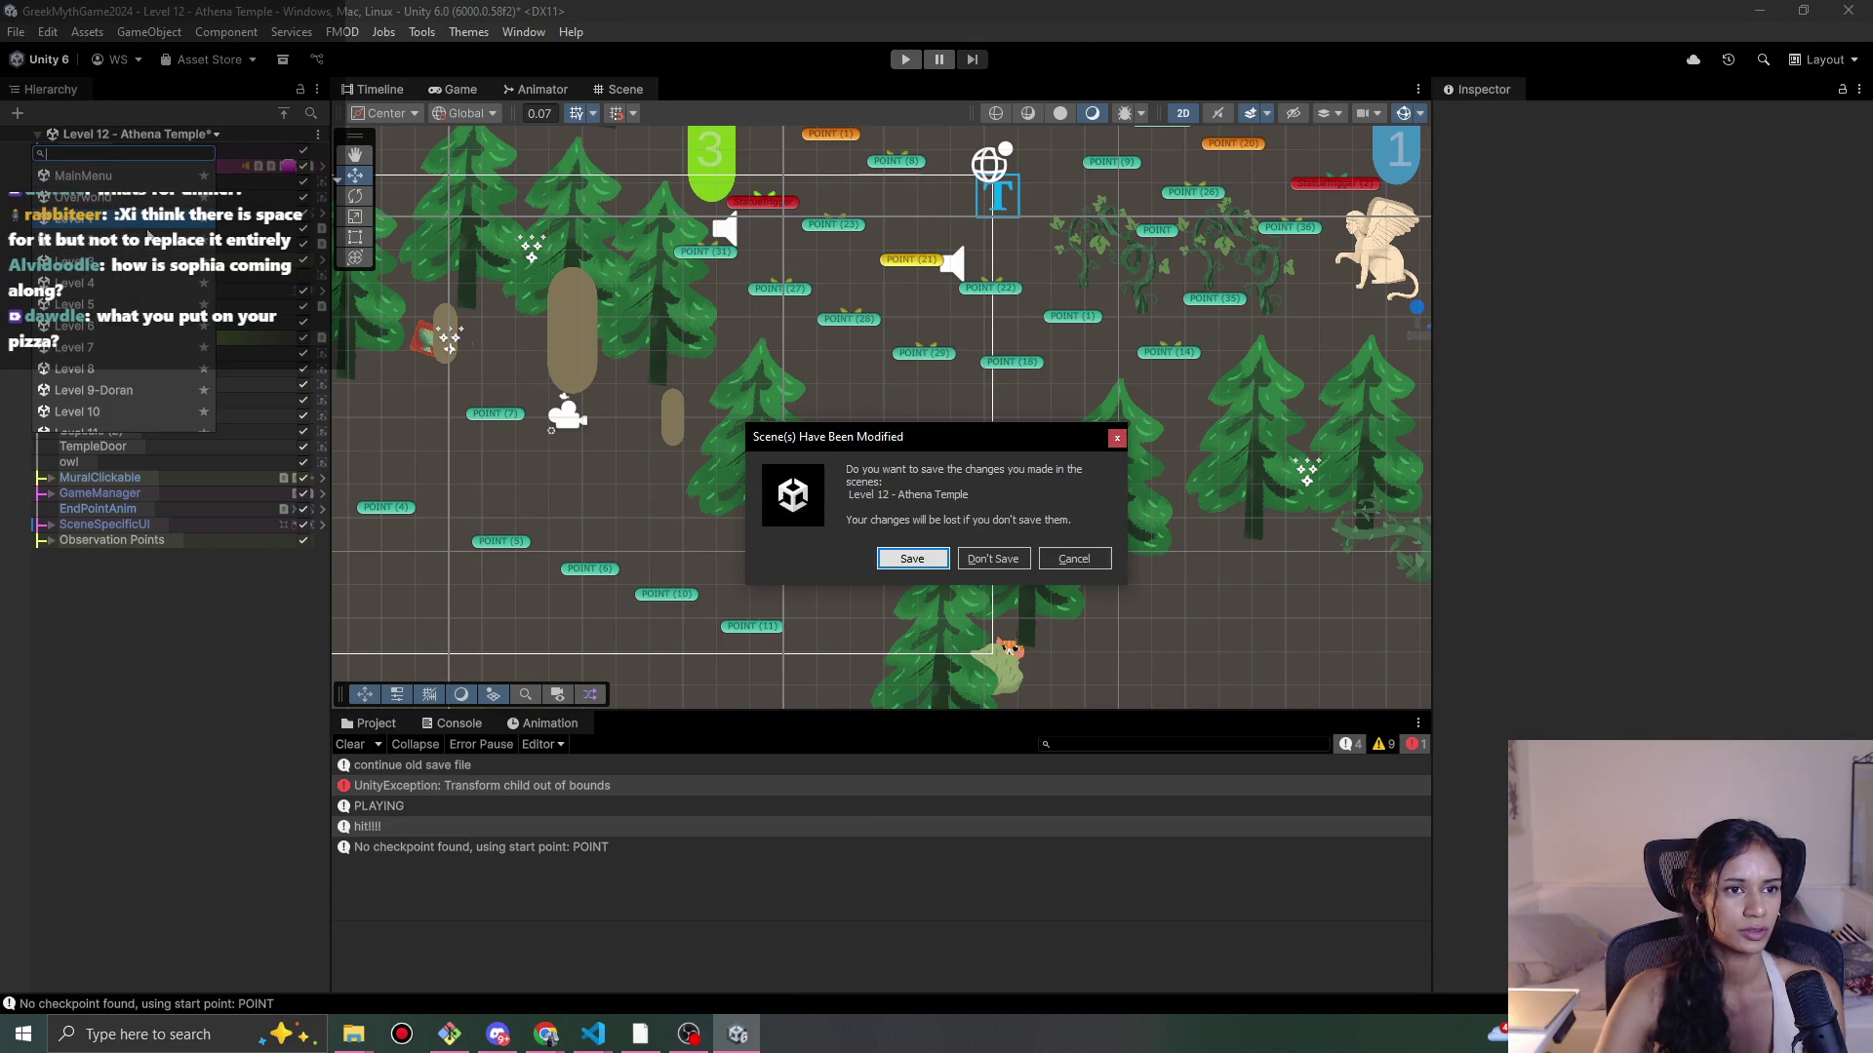
click(915, 561)
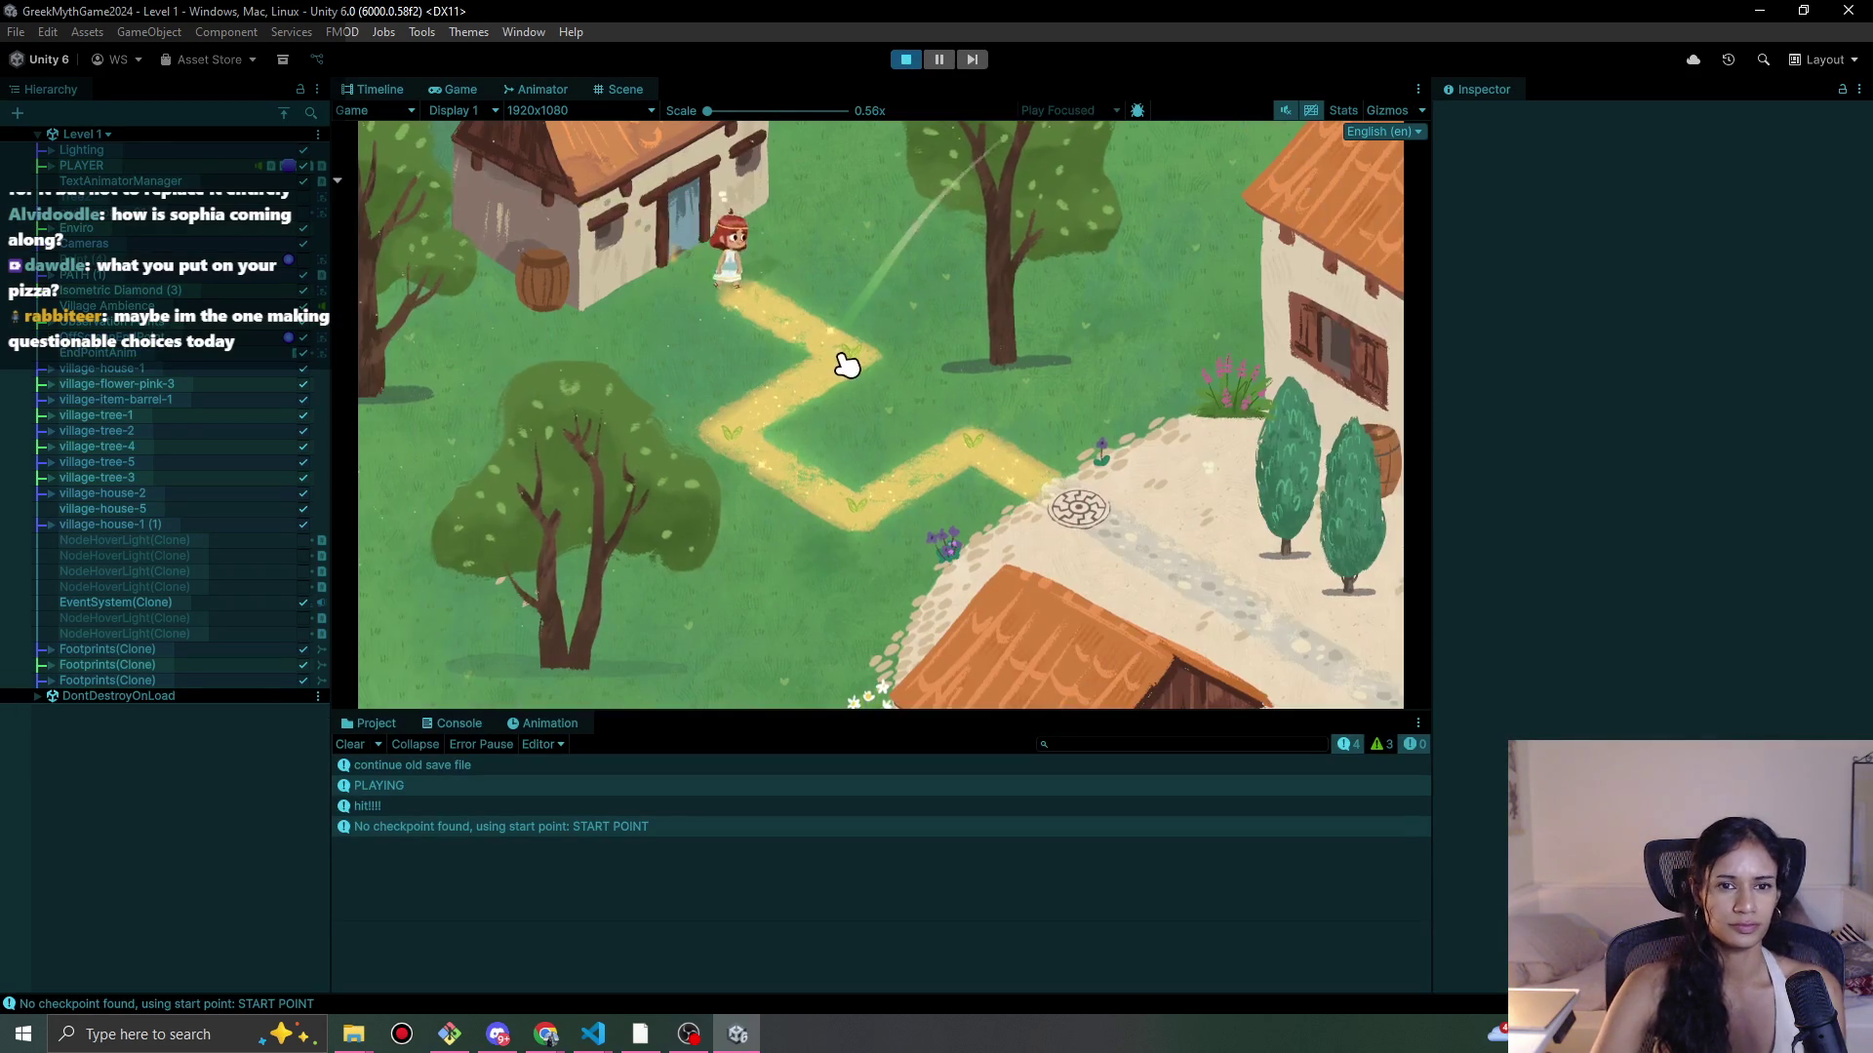
Step: Walk Sophia down the Level 1 path, then stop play
click(841, 357)
click(802, 486)
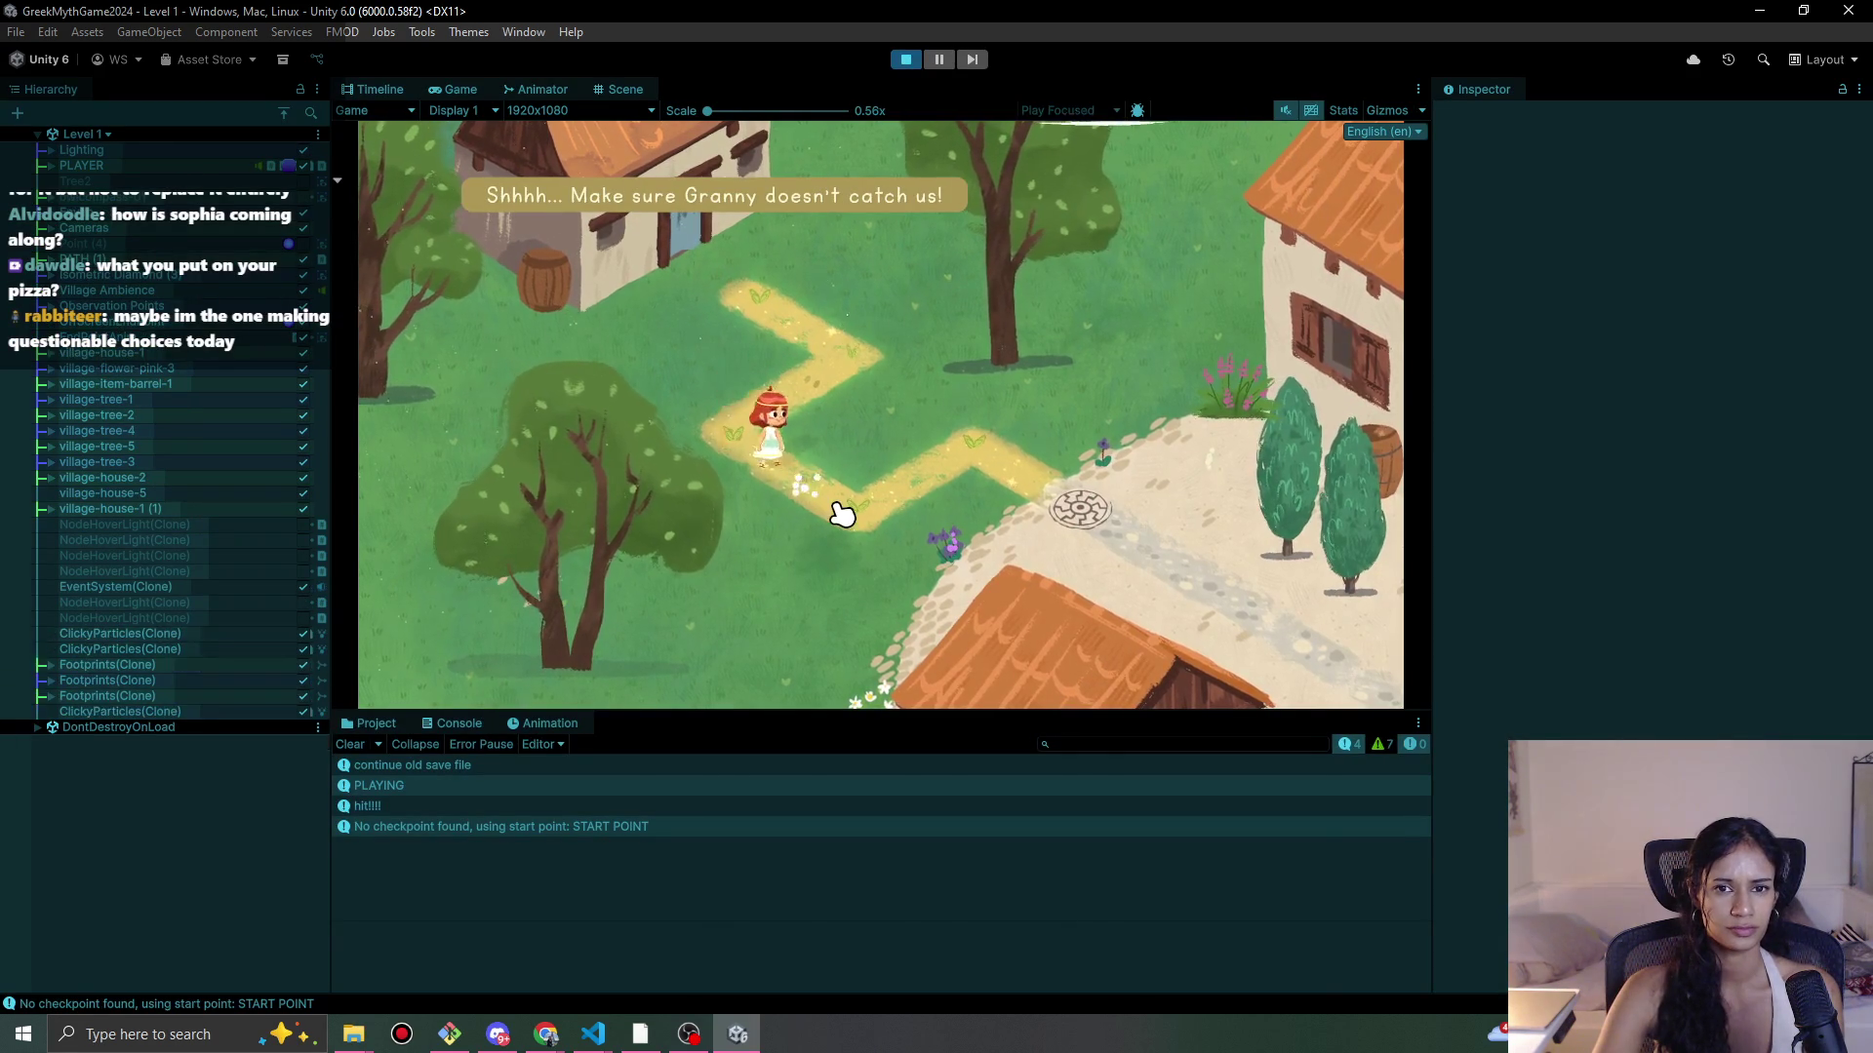
click(905, 58)
Step: Save and load Level 5, play it until the Relief Found mural popup, continue, then stop
click(88, 136)
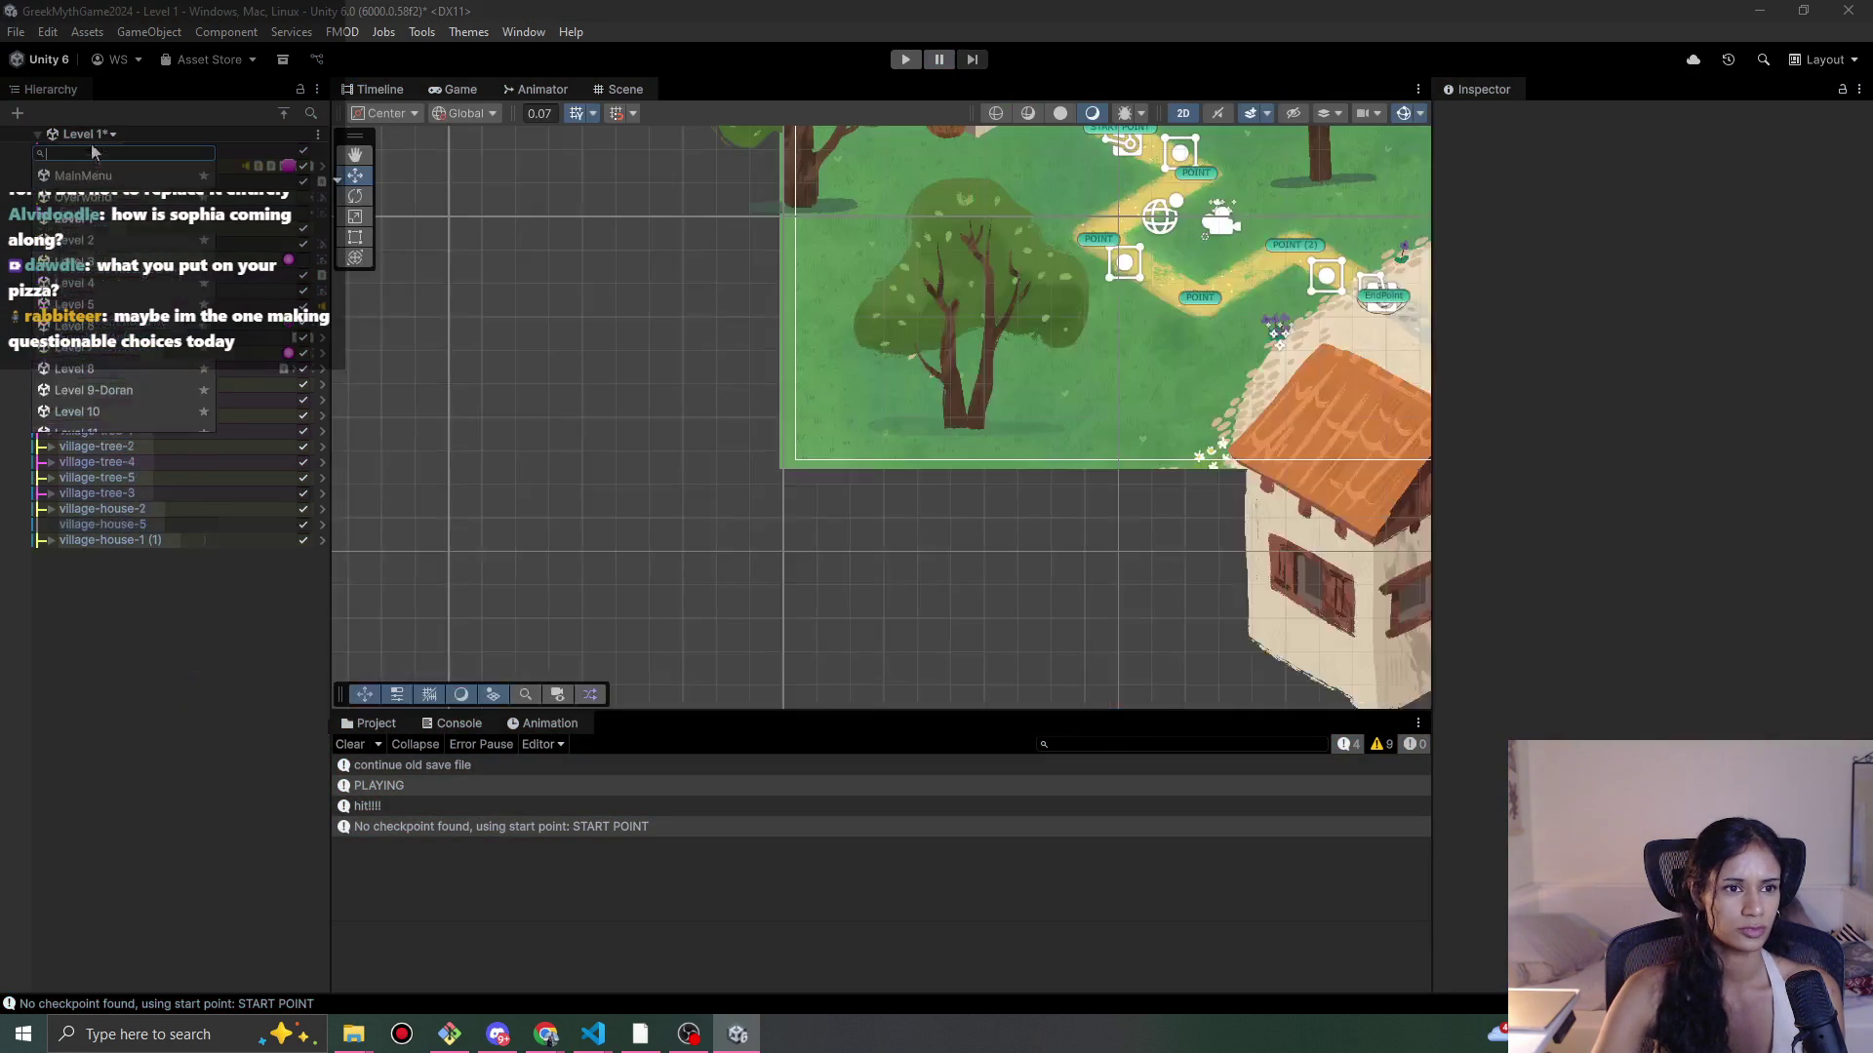
click(195, 305)
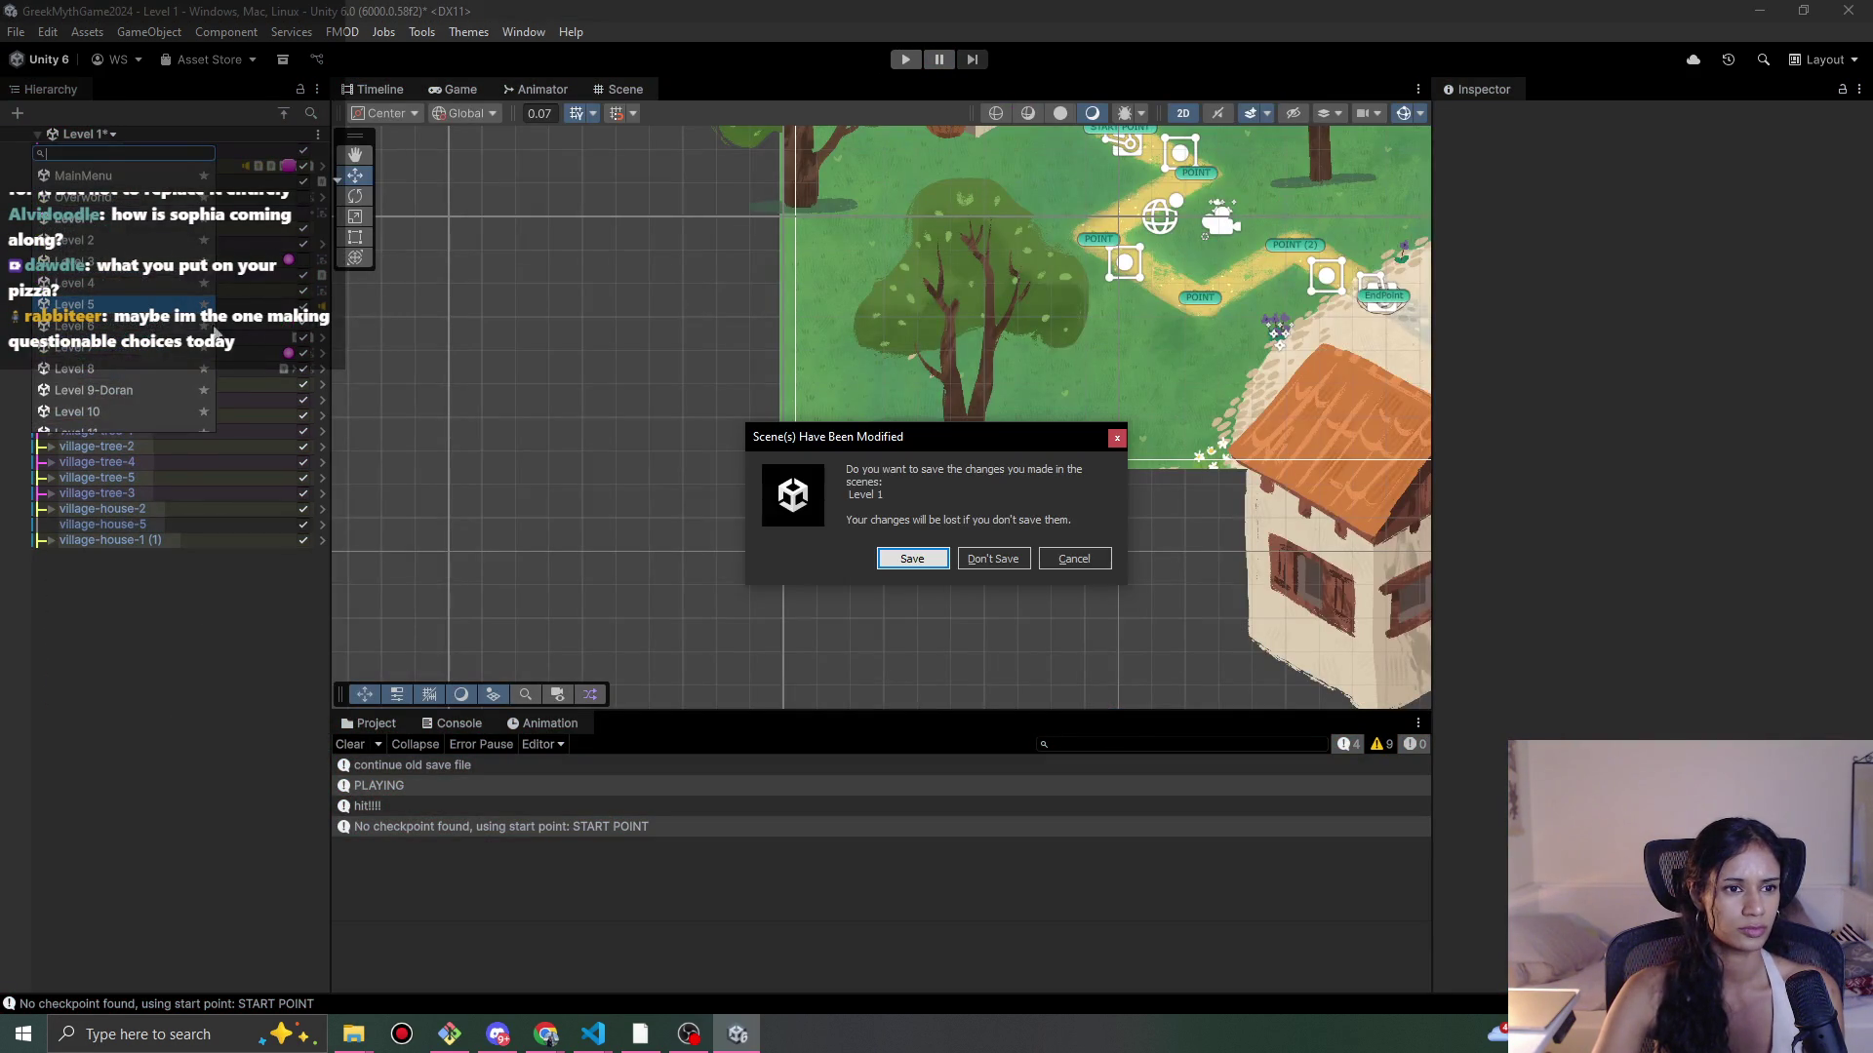
click(926, 561)
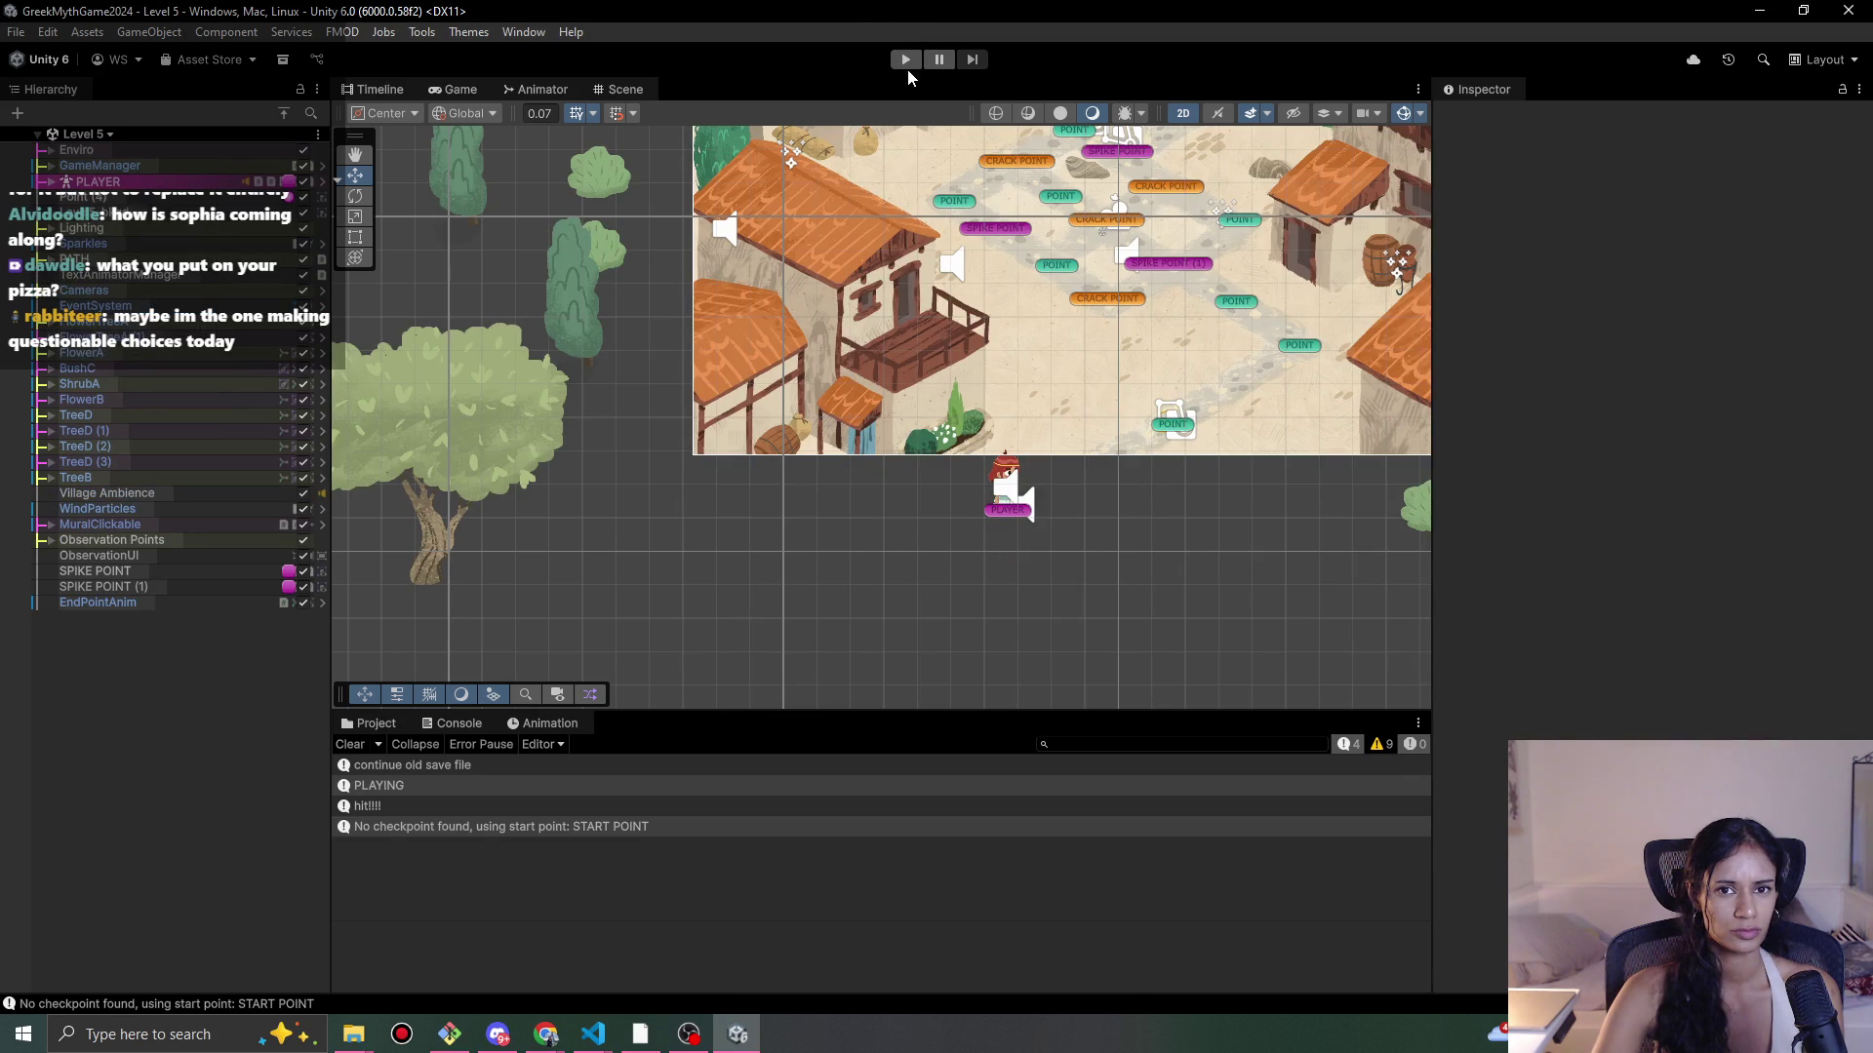
click(908, 61)
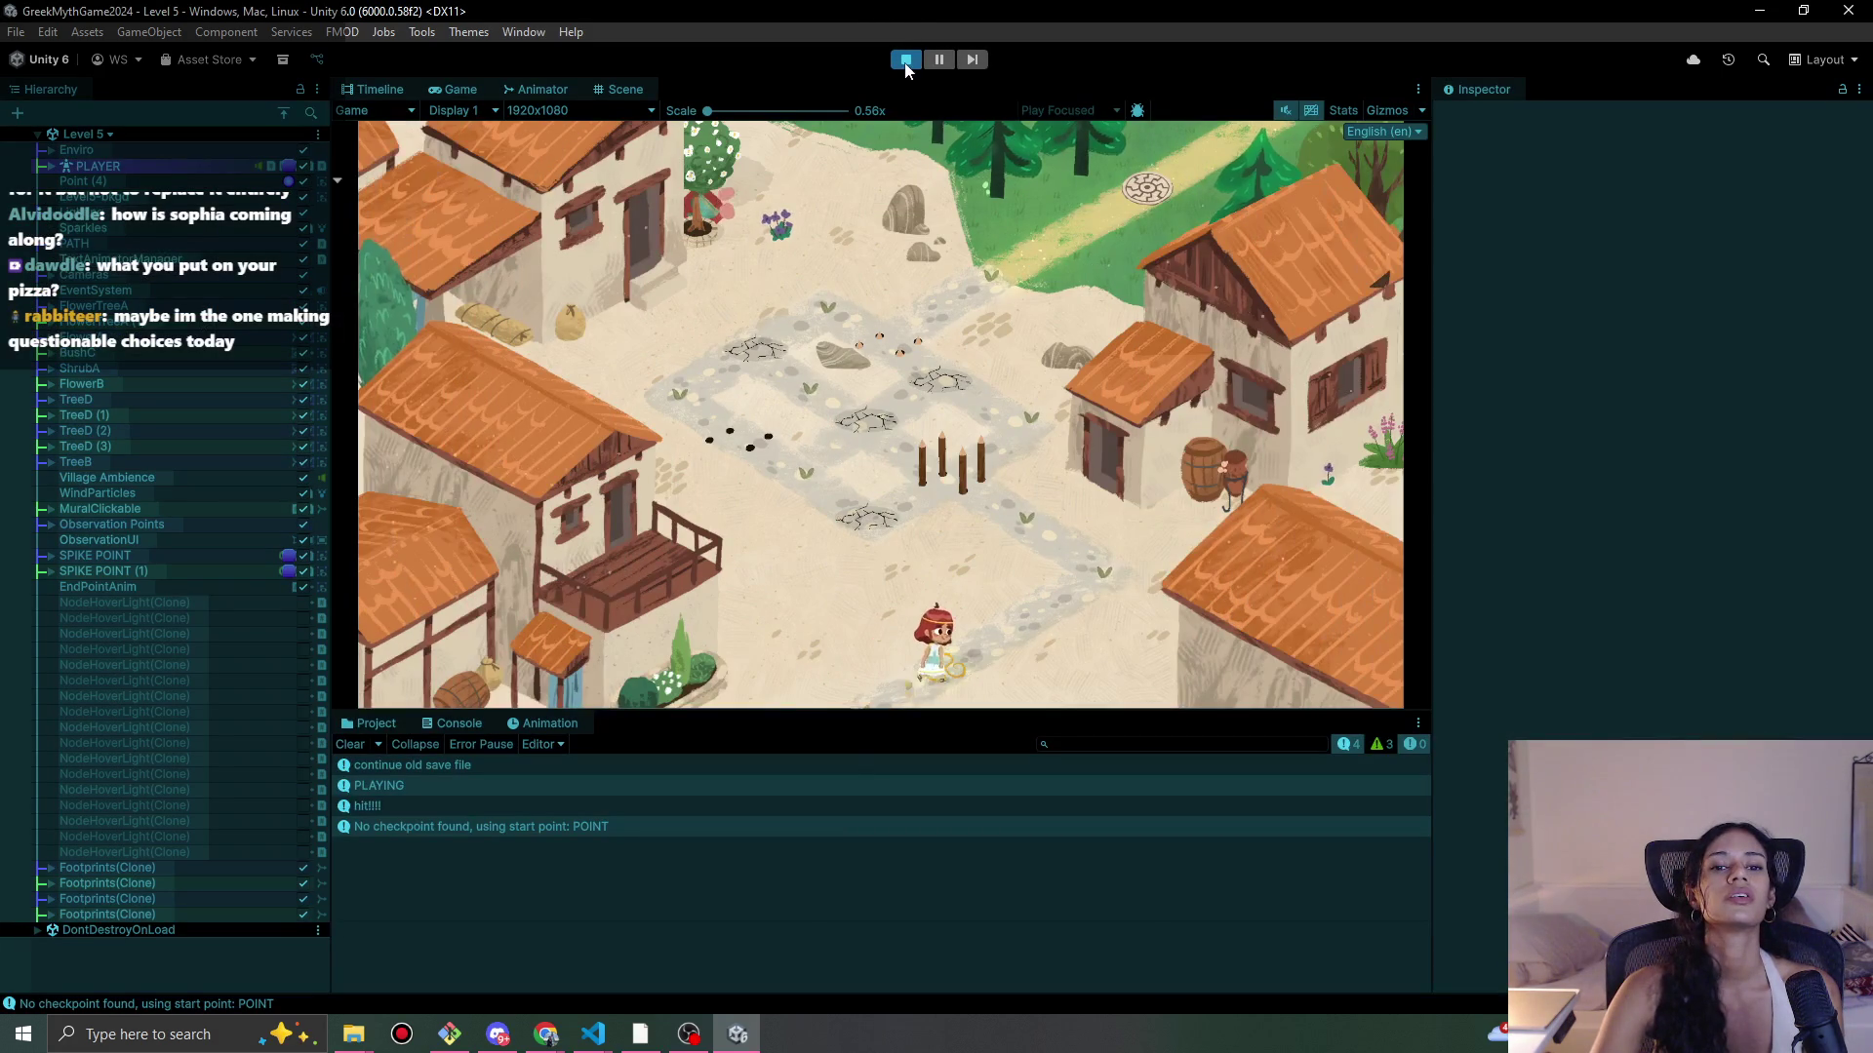
click(724, 214)
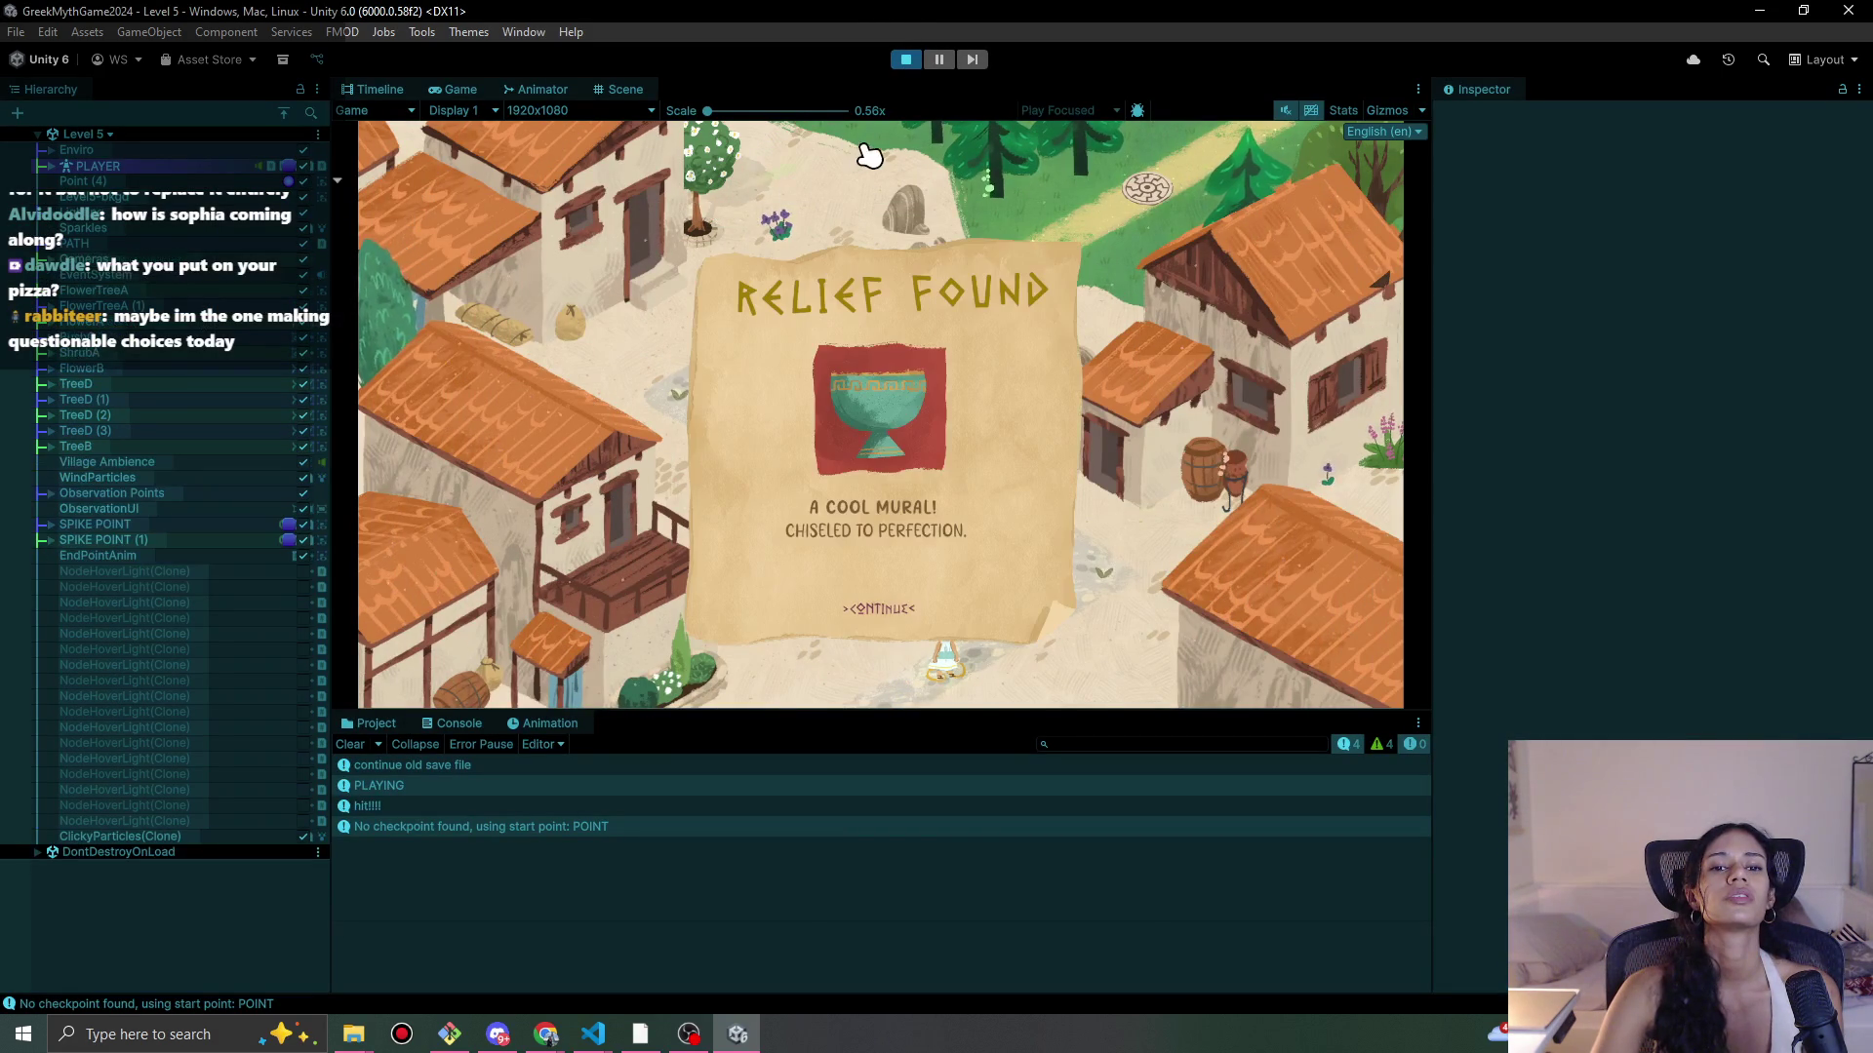
click(885, 620)
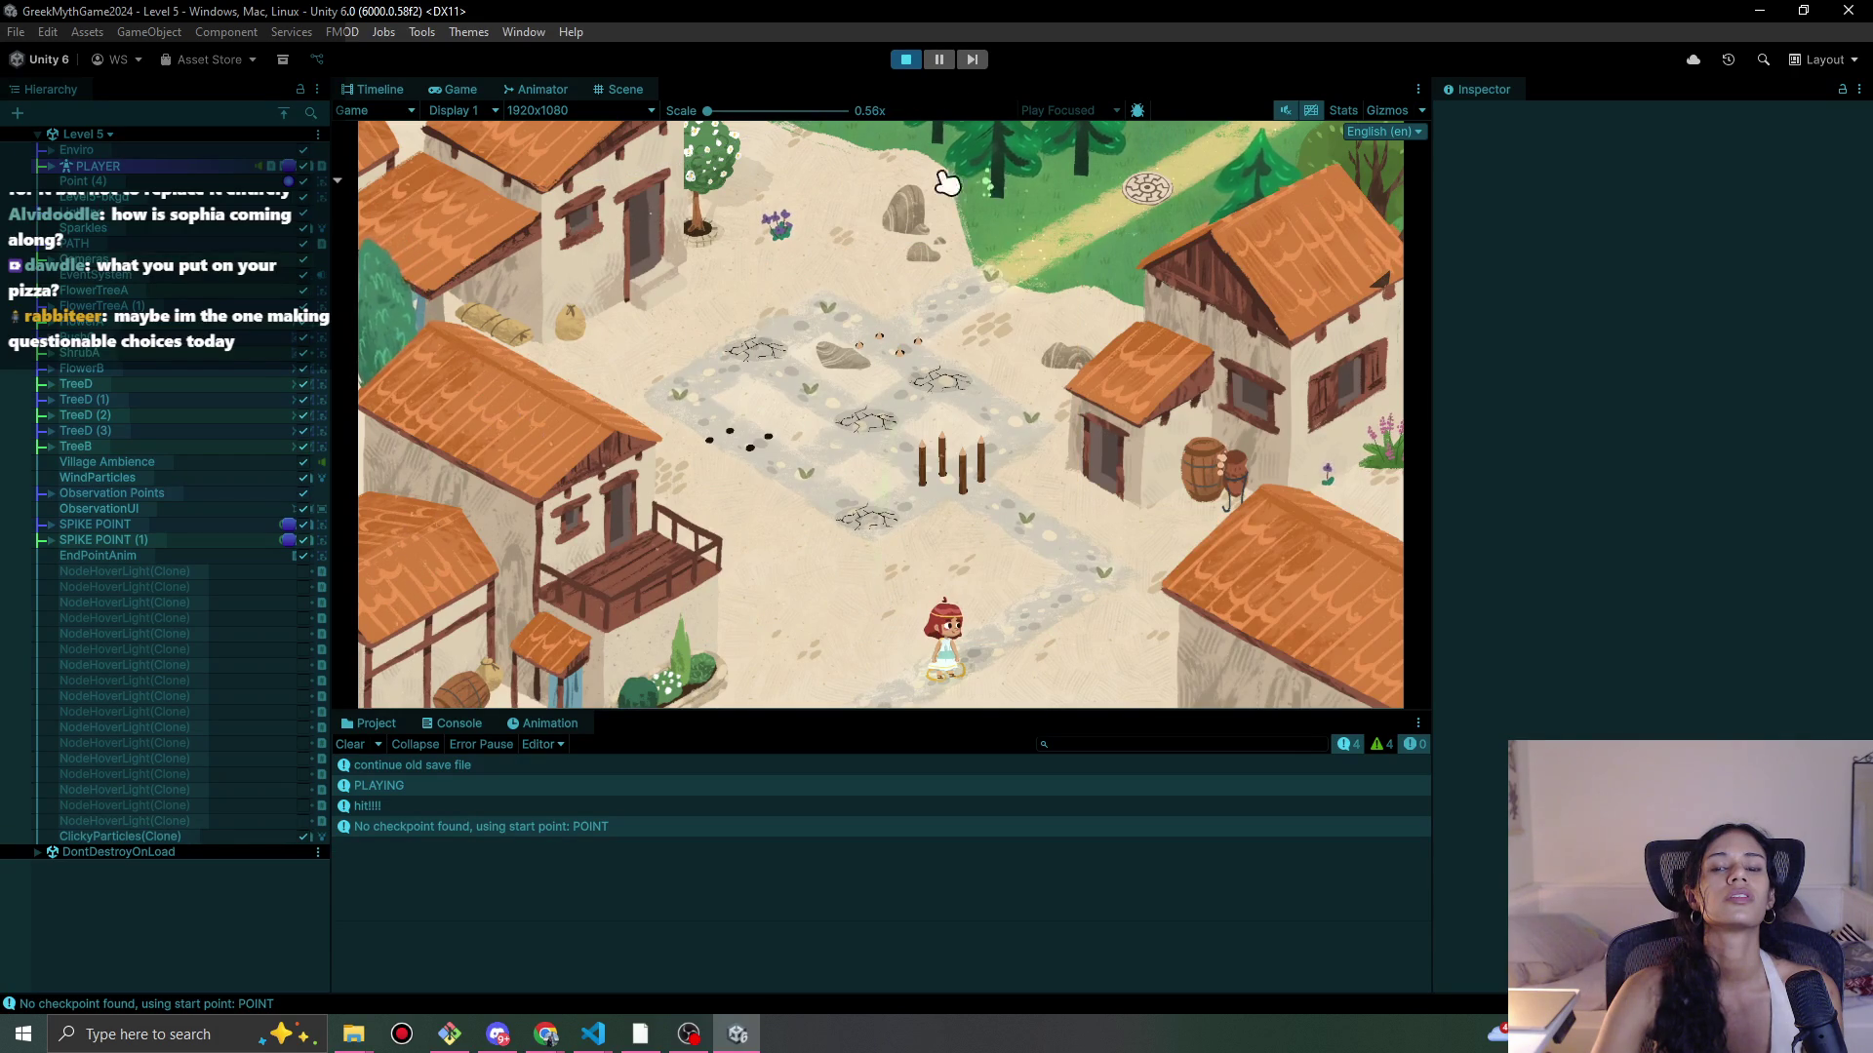
click(905, 61)
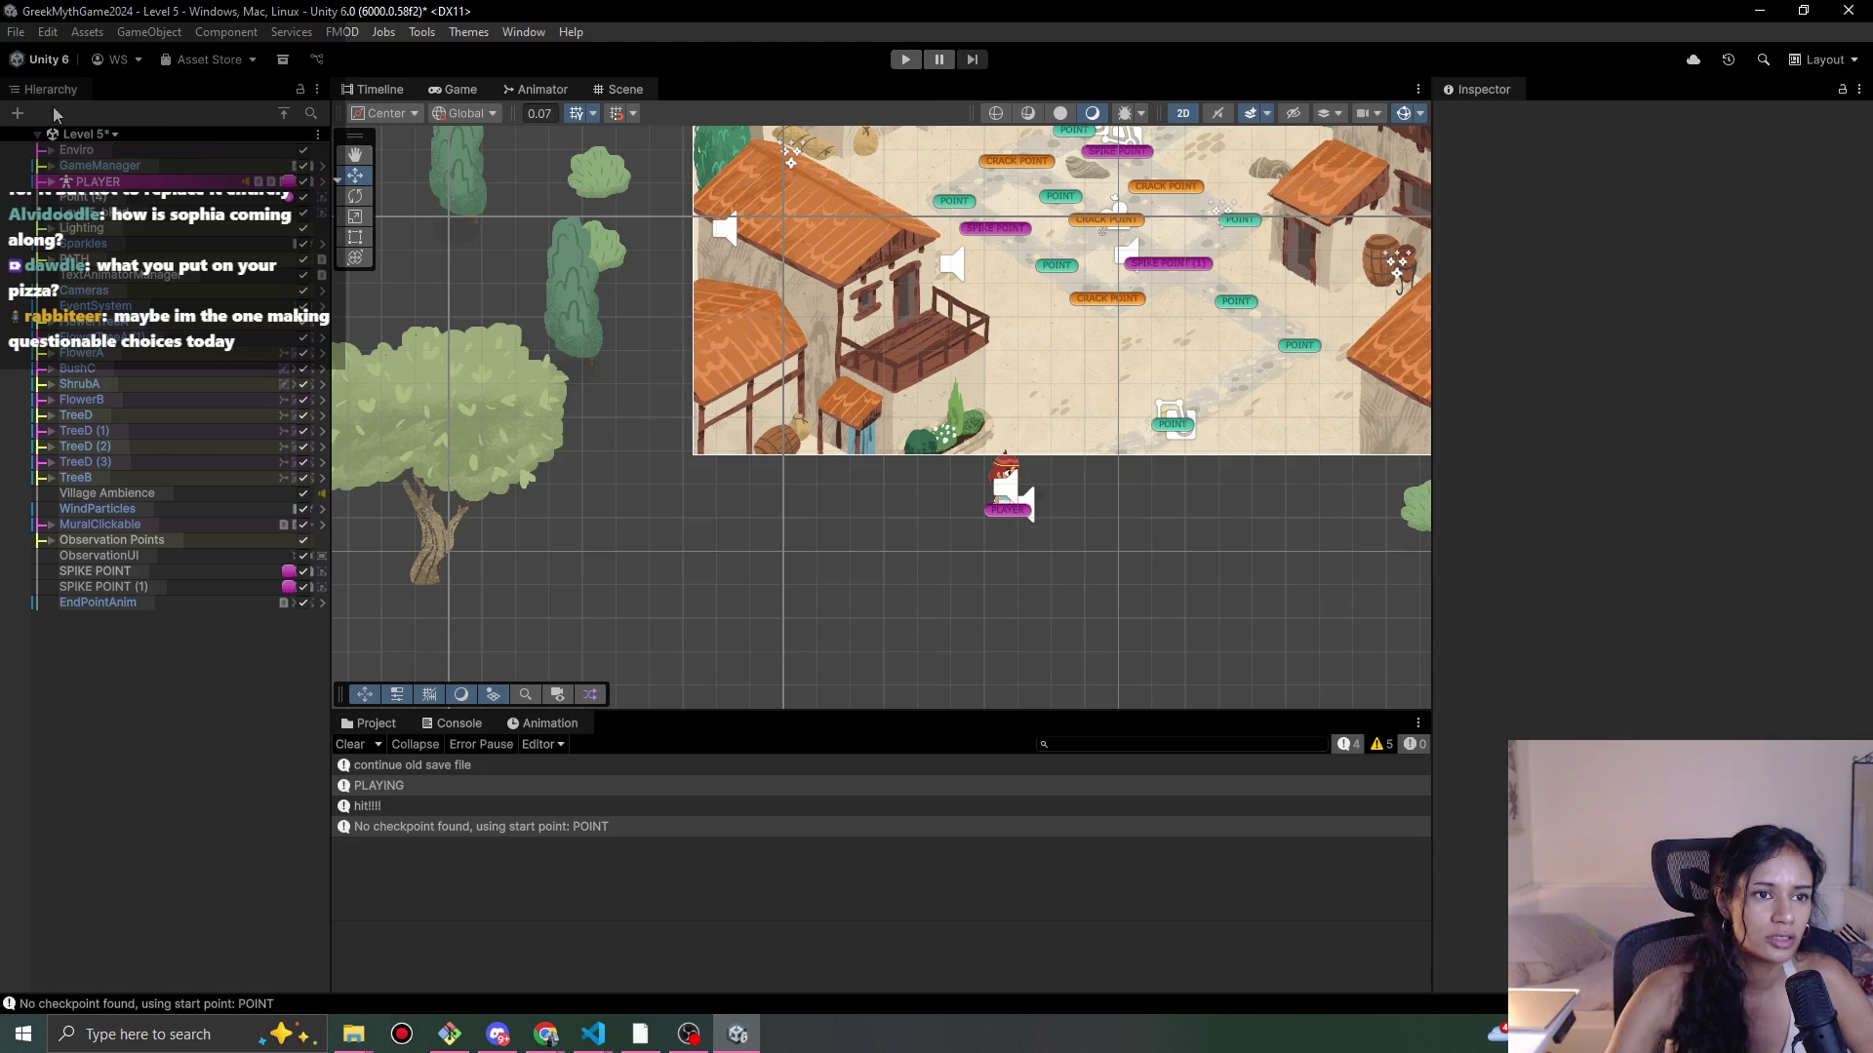
Step: Save Level 5 while switching to Level 7, then move on to Level 8 and start it
click(113, 134)
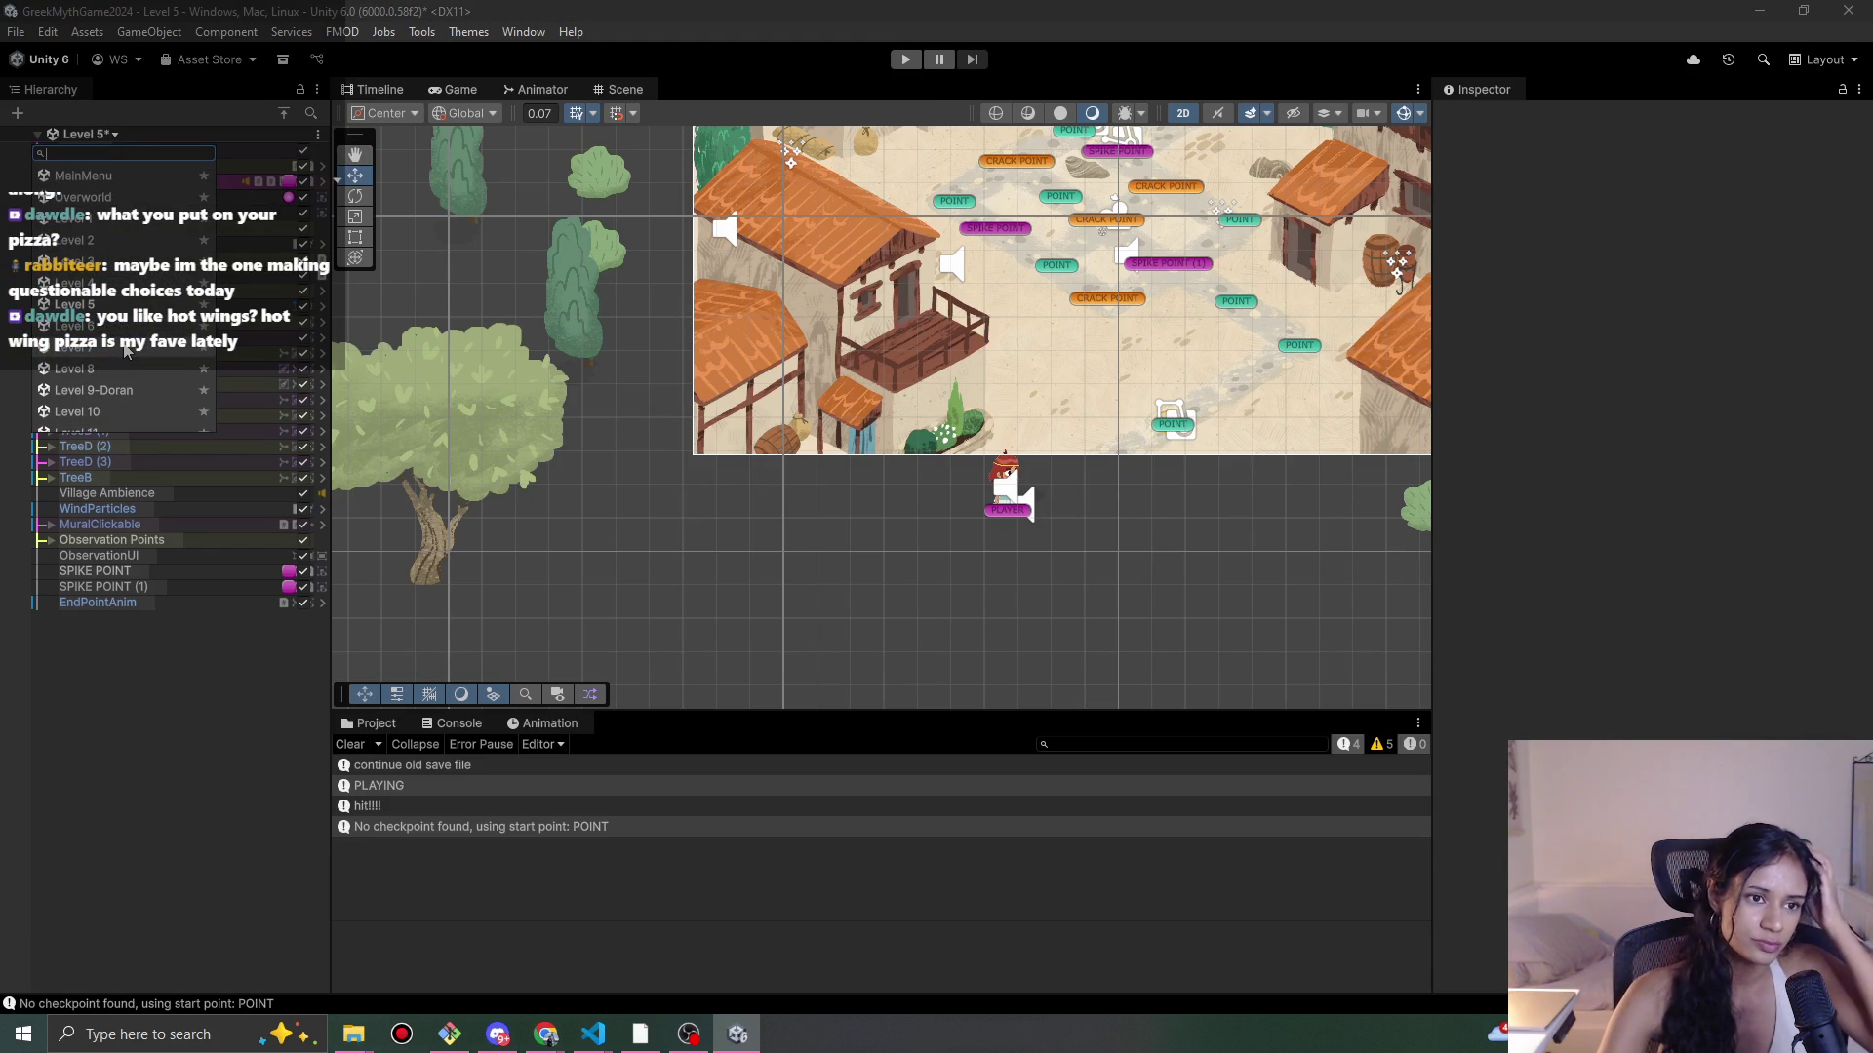
click(127, 351)
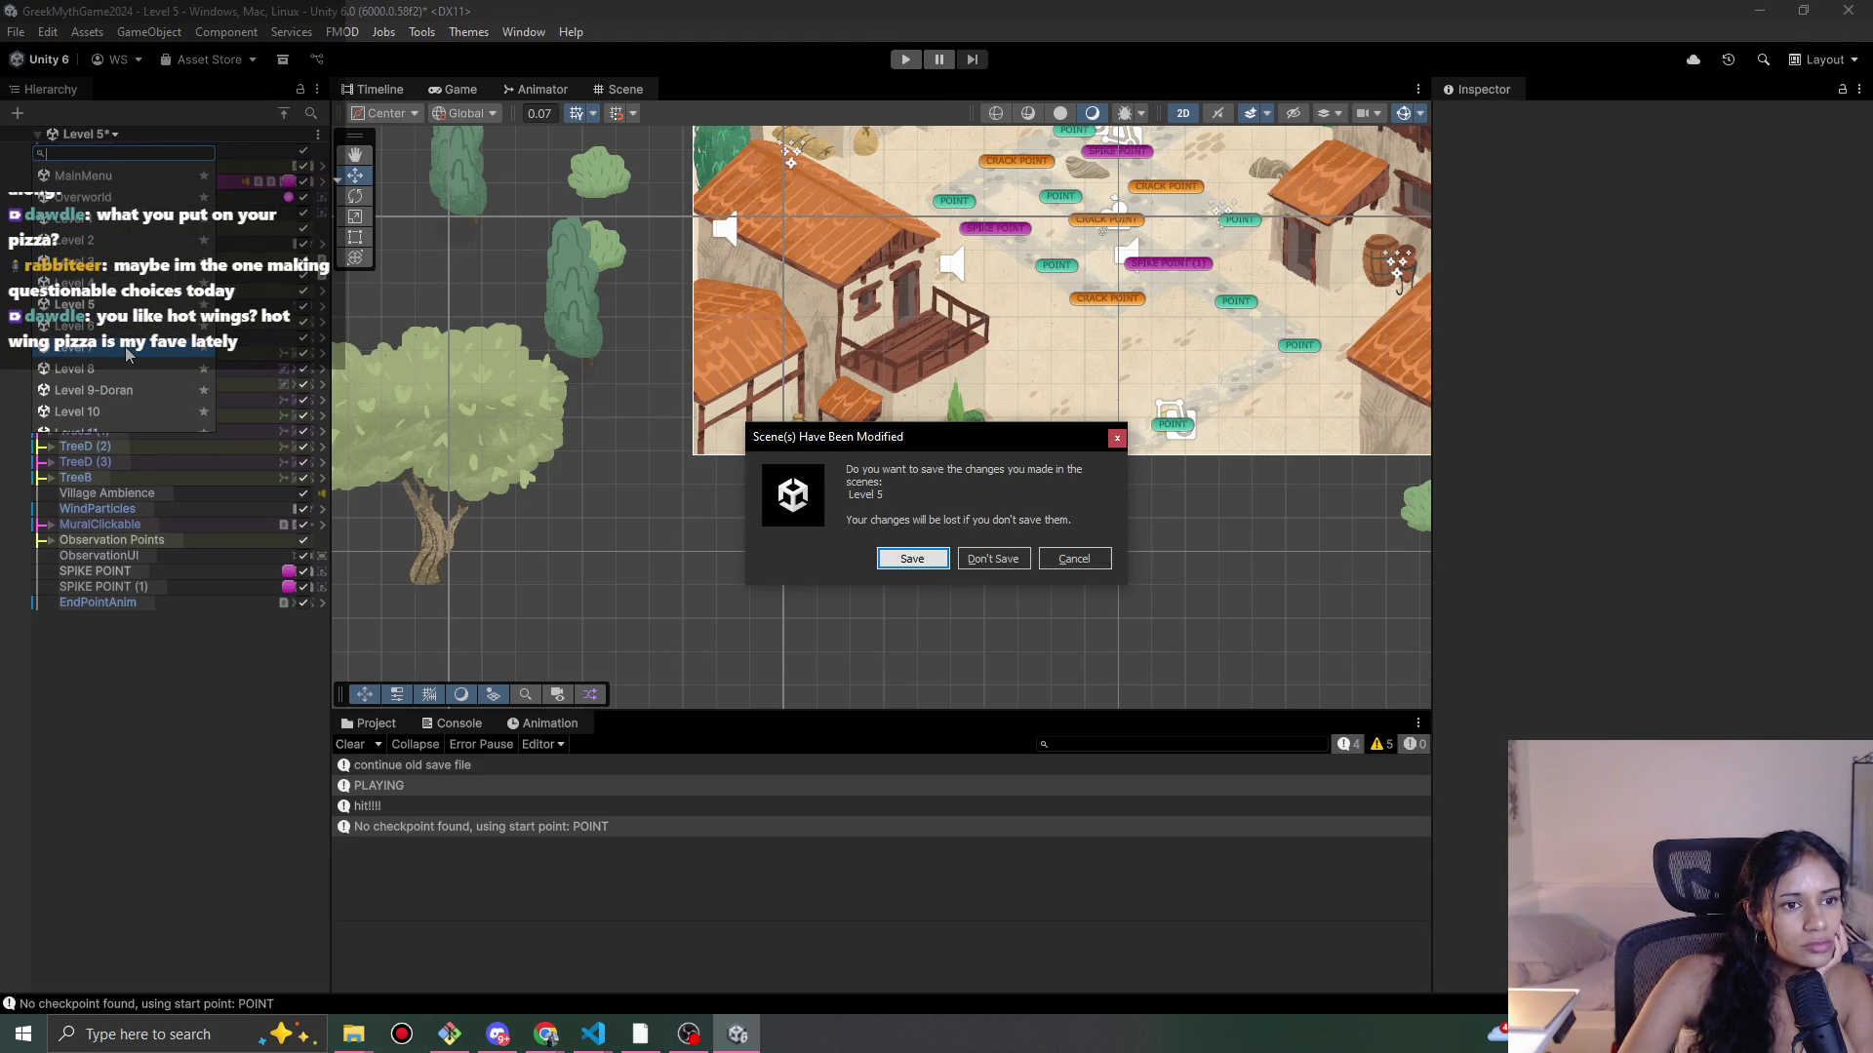
click(912, 559)
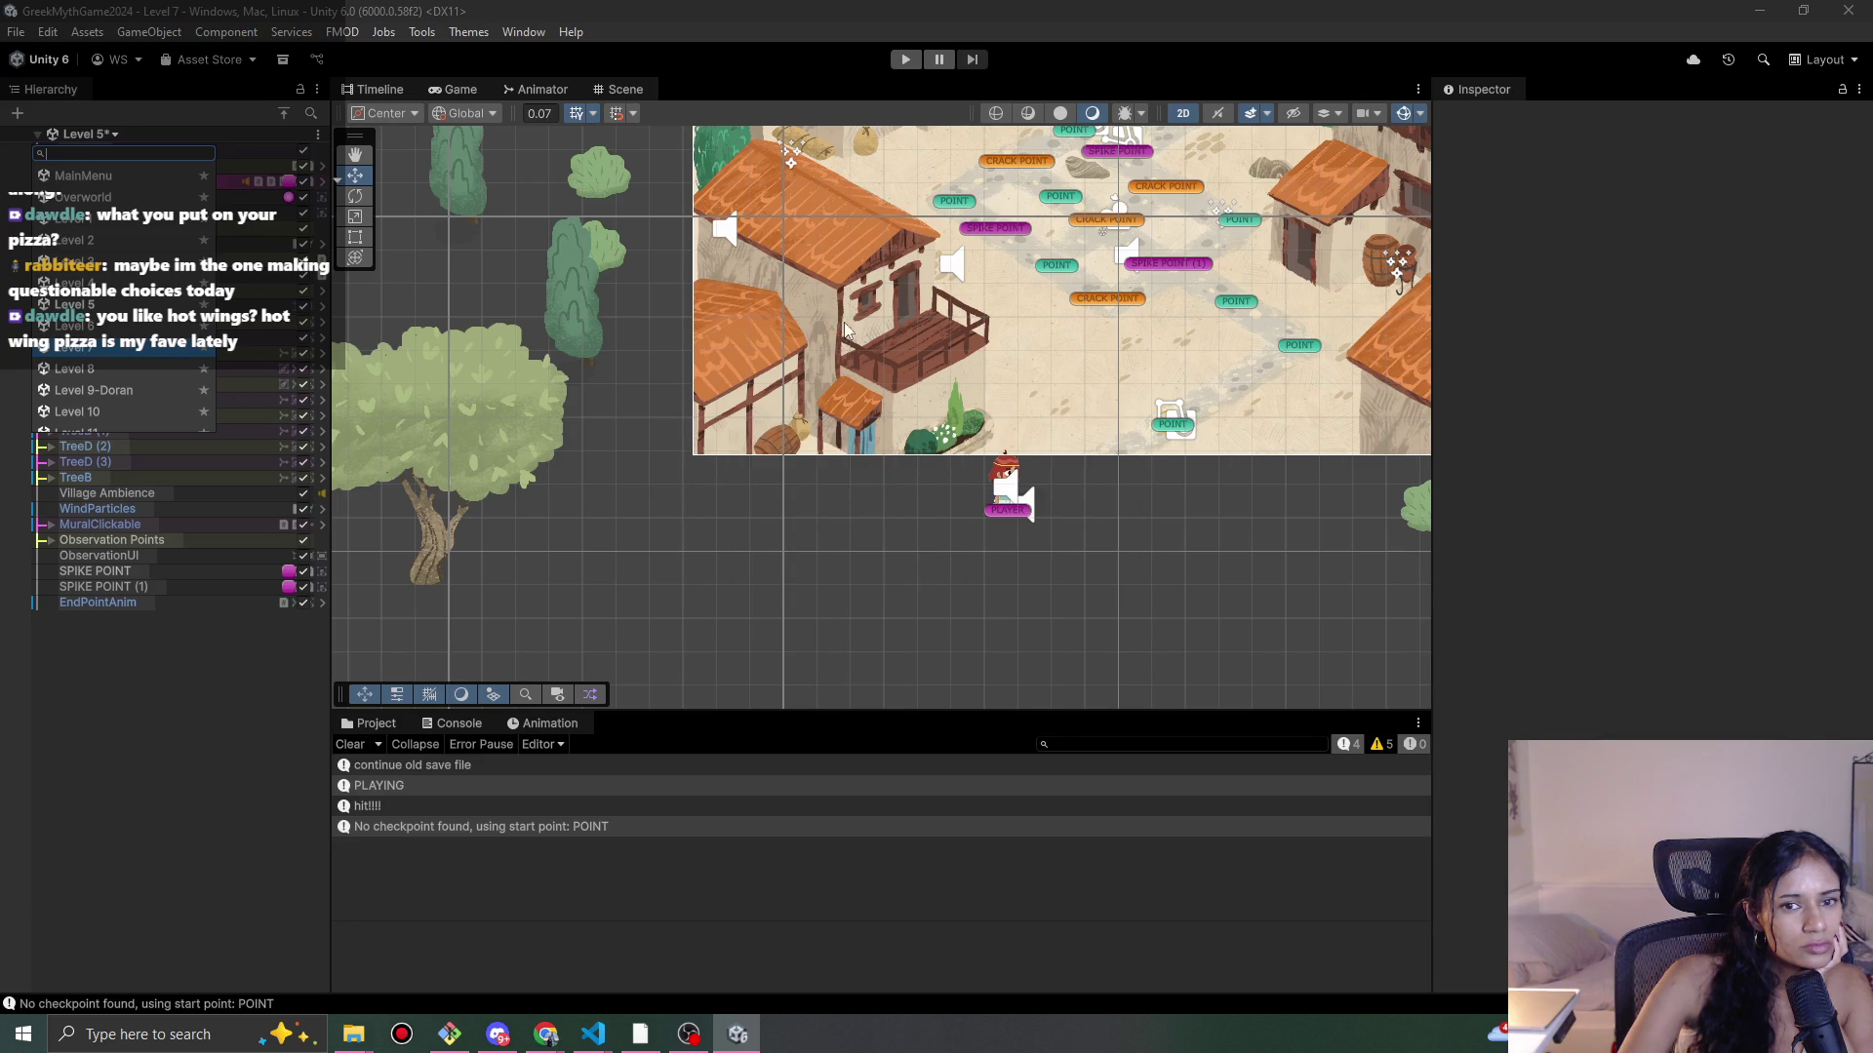
click(98, 133)
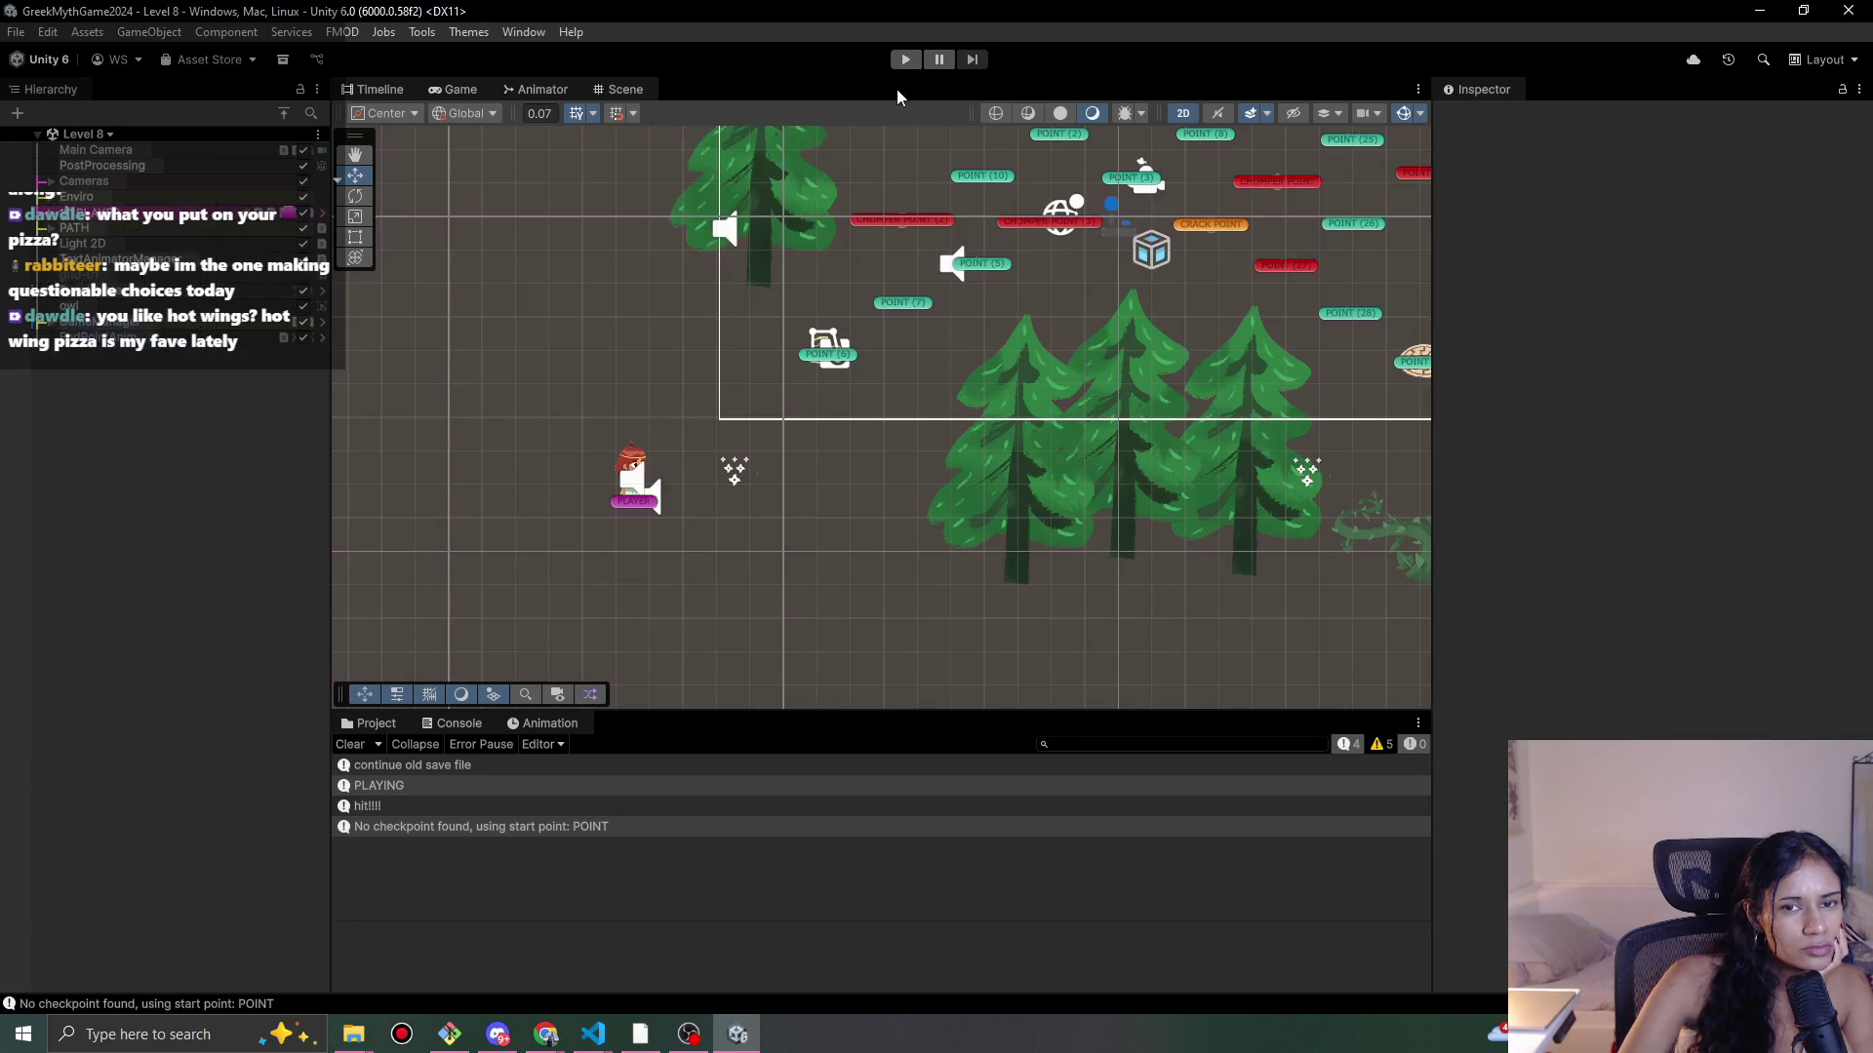
click(904, 63)
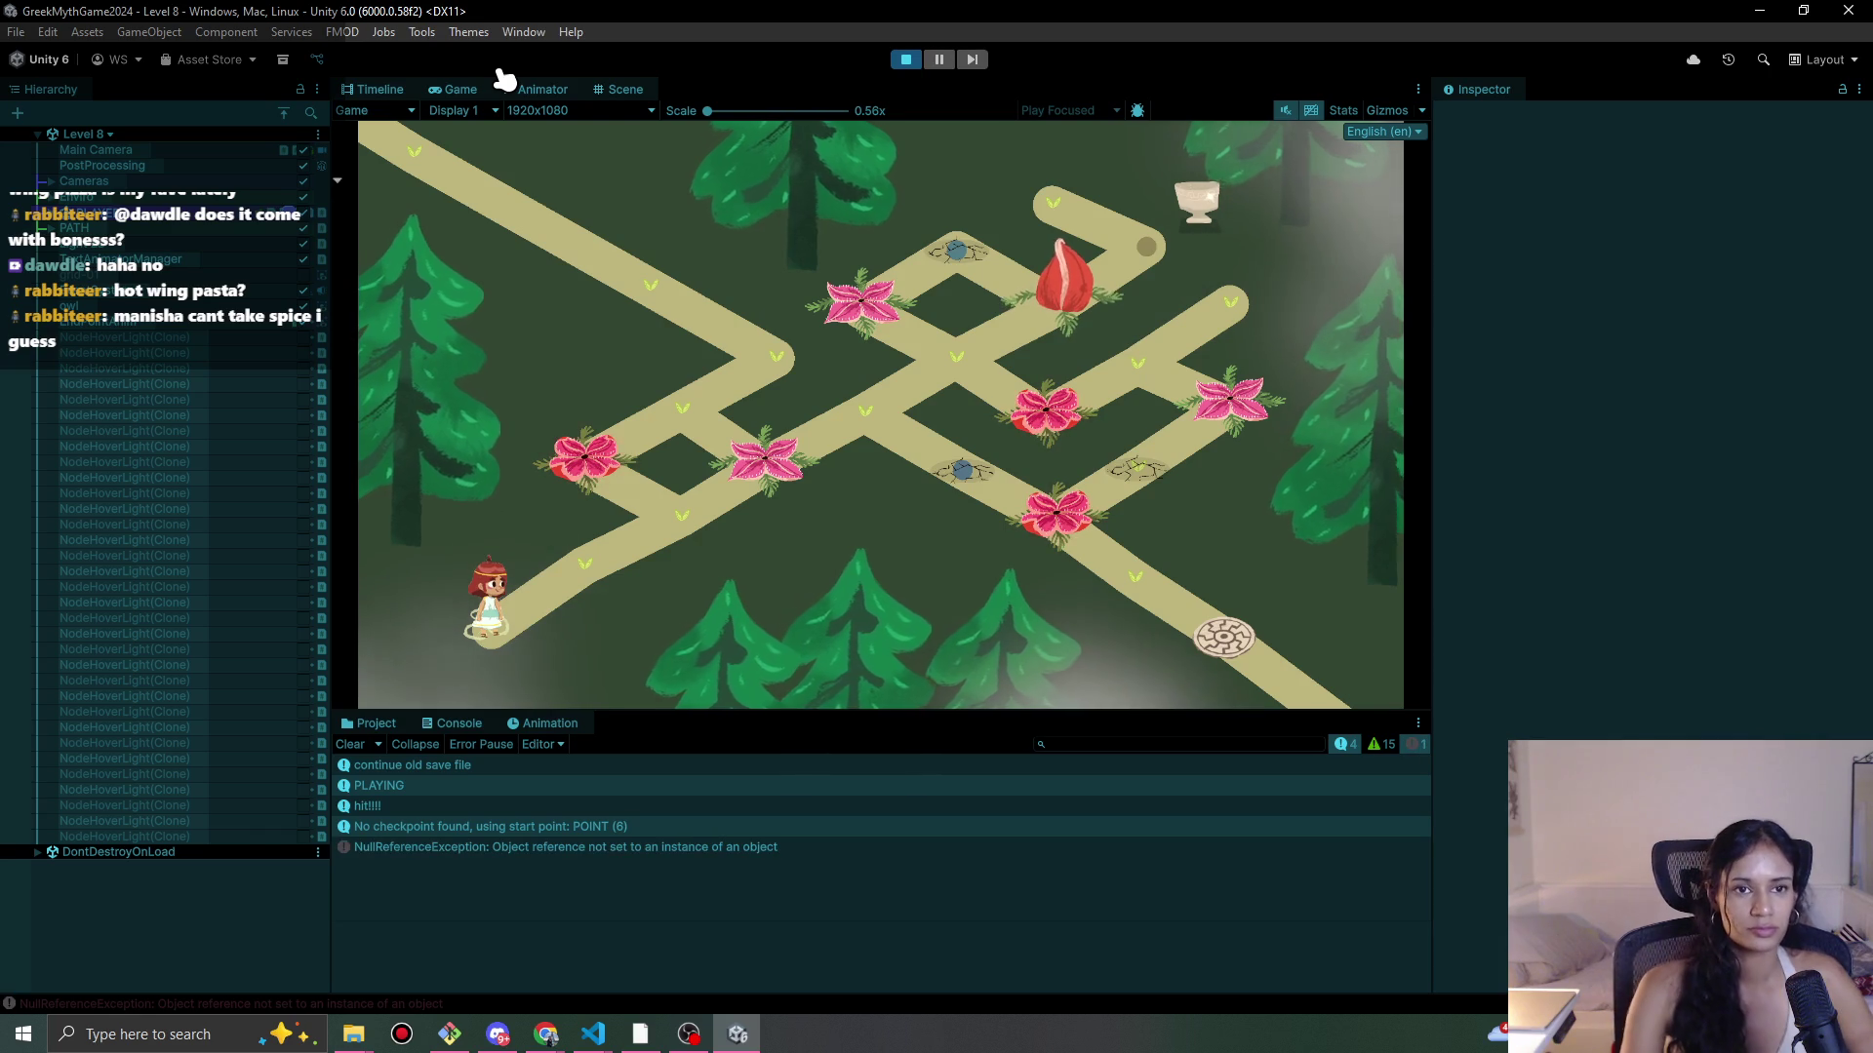
Step: Walk Sophia along Level 8's path, then open the NullReferenceException's stack trace and source line
click(604, 426)
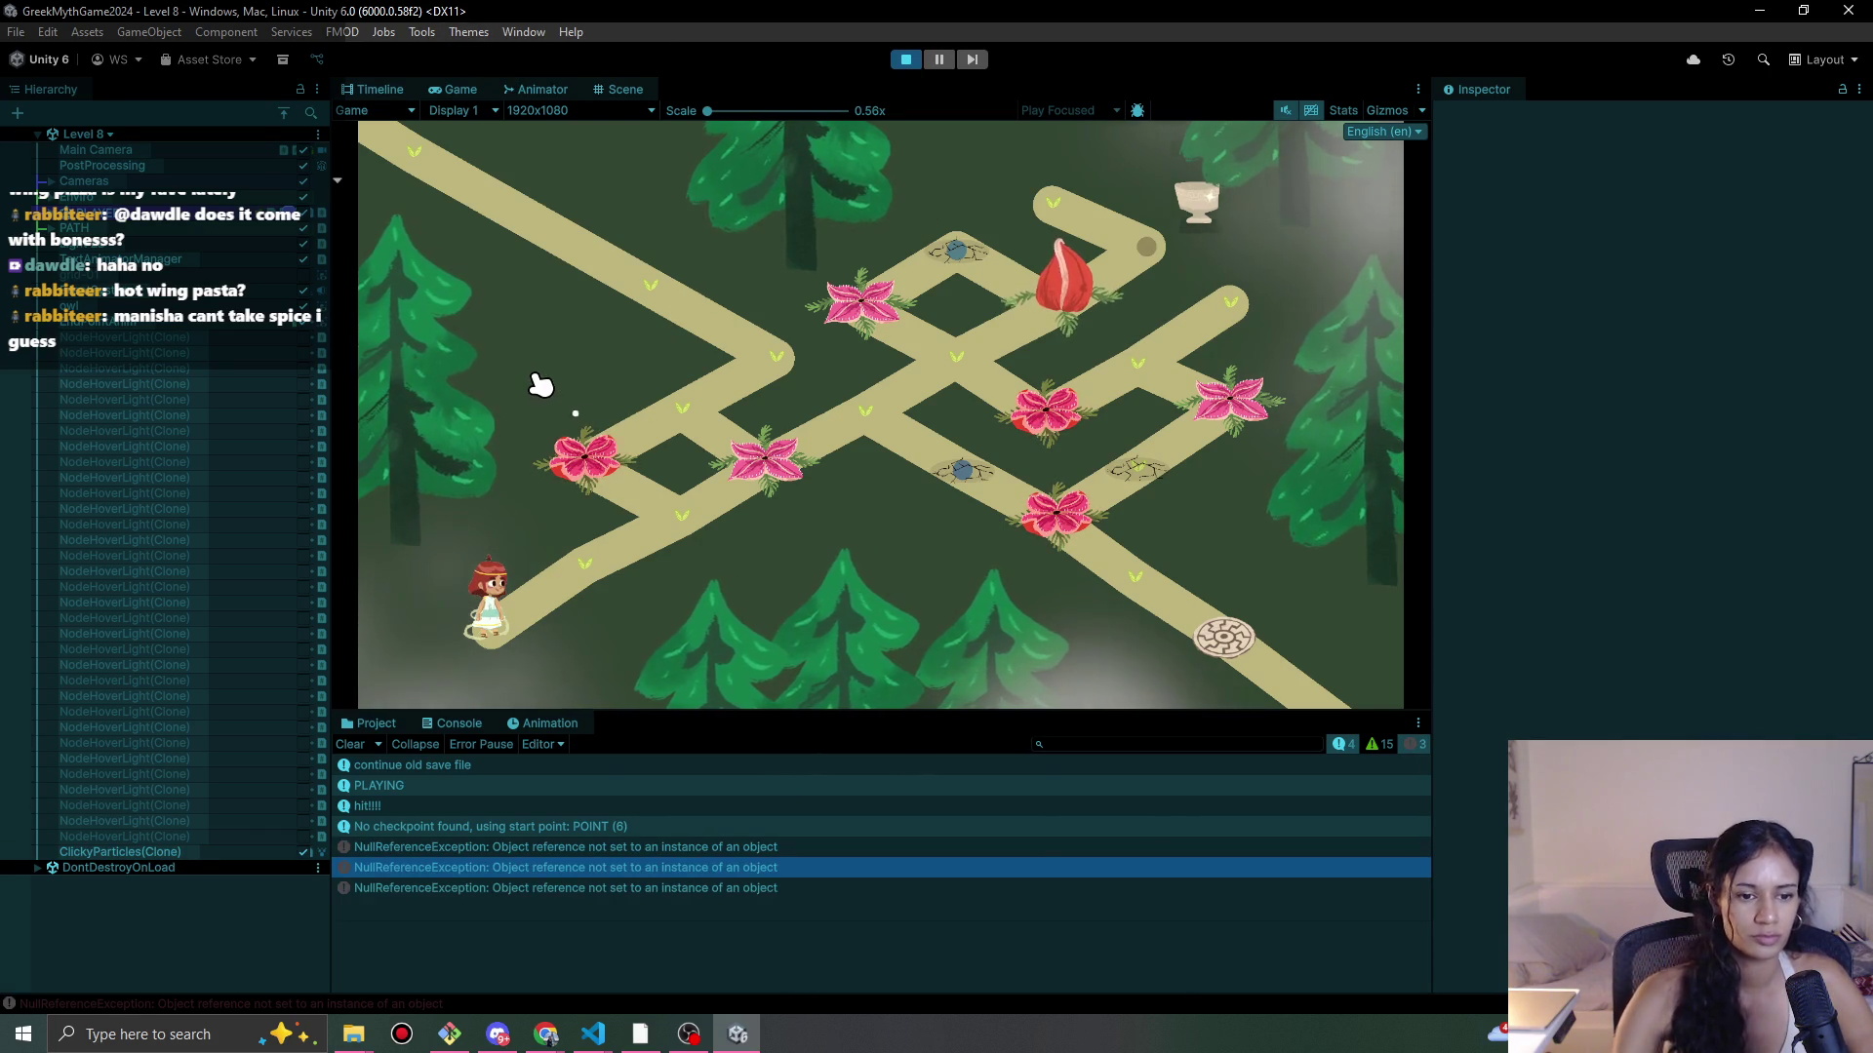
click(816, 466)
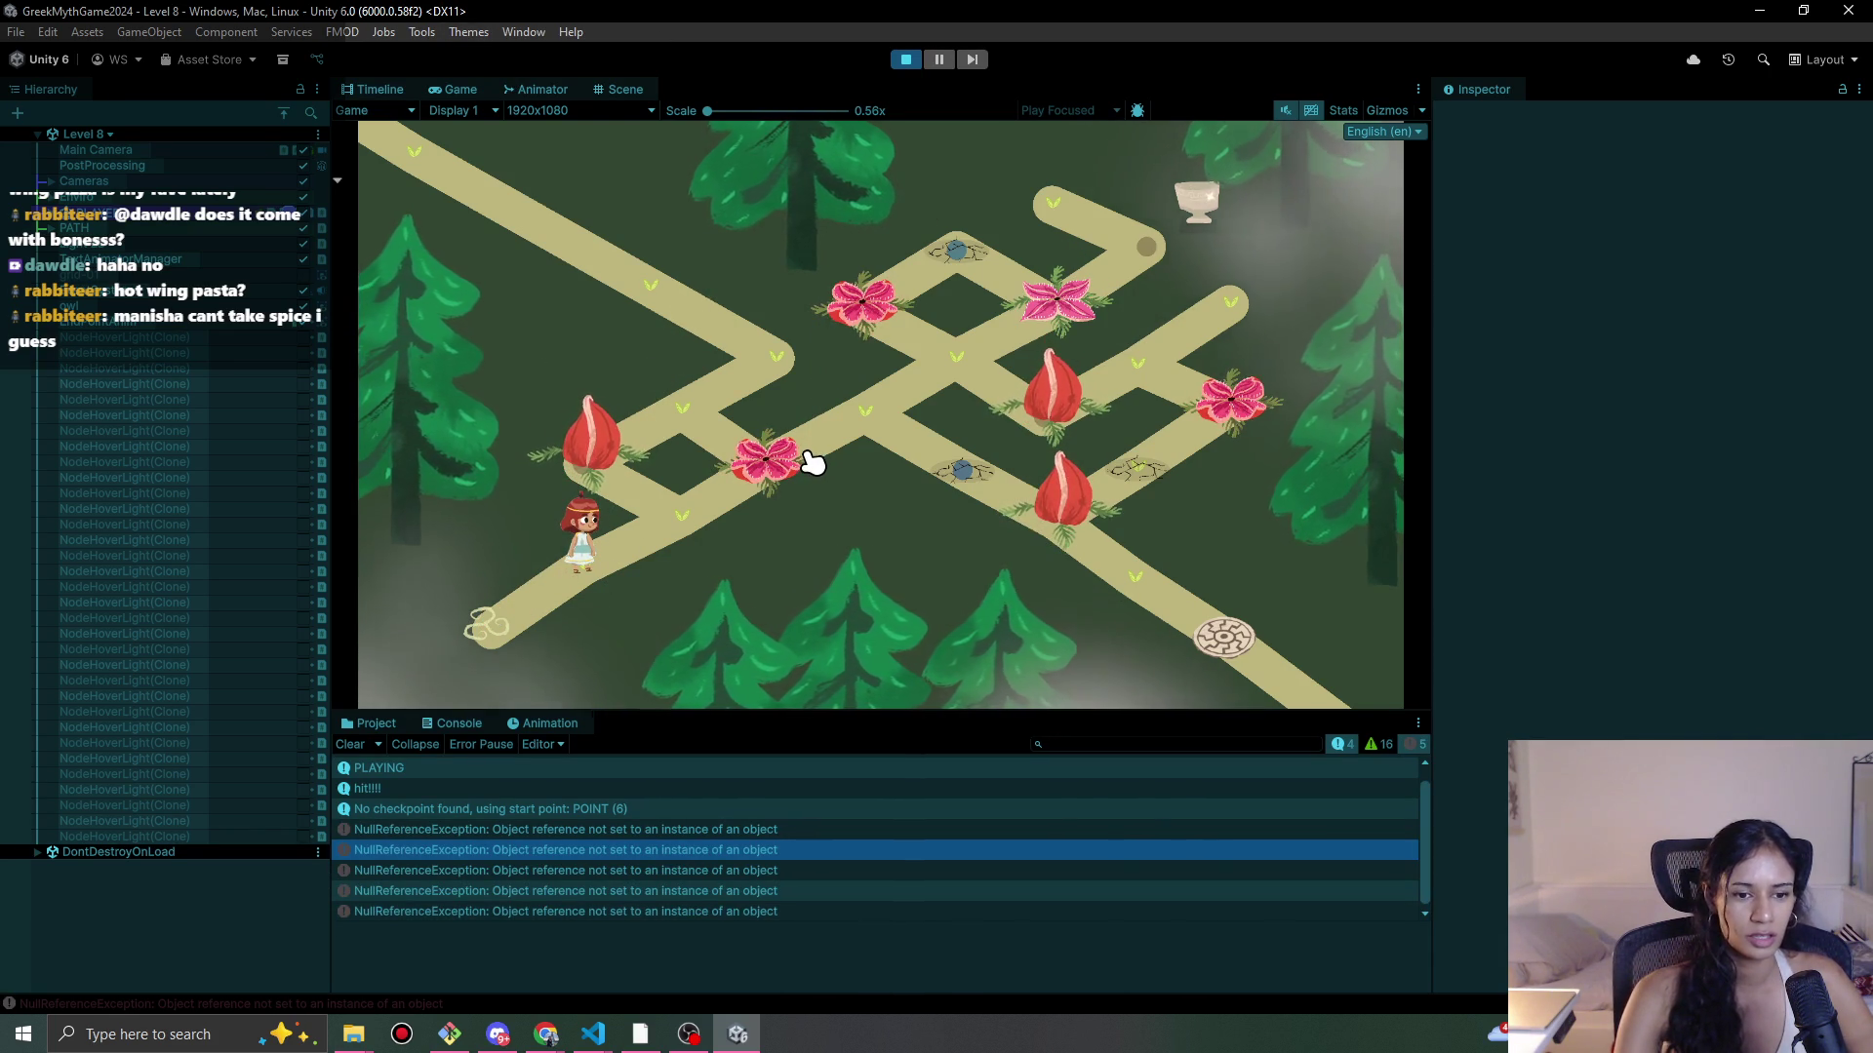
click(694, 830)
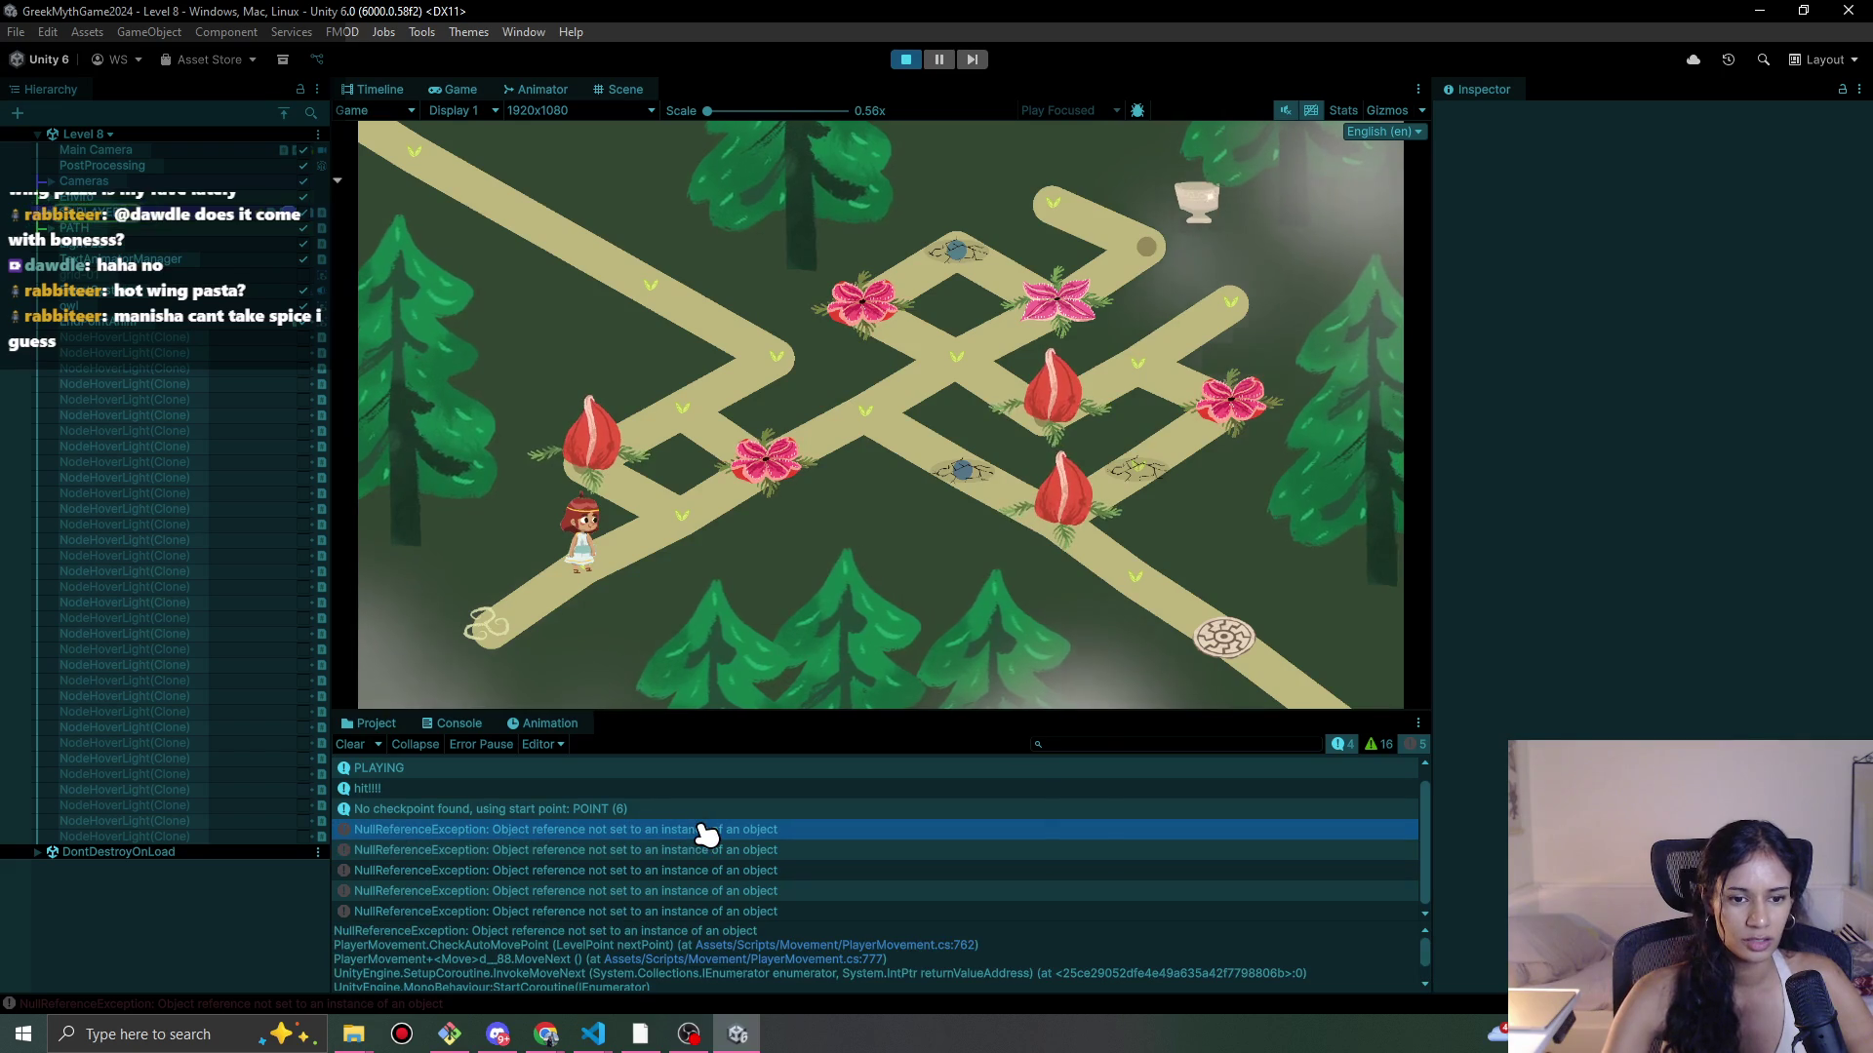
double_click(868, 831)
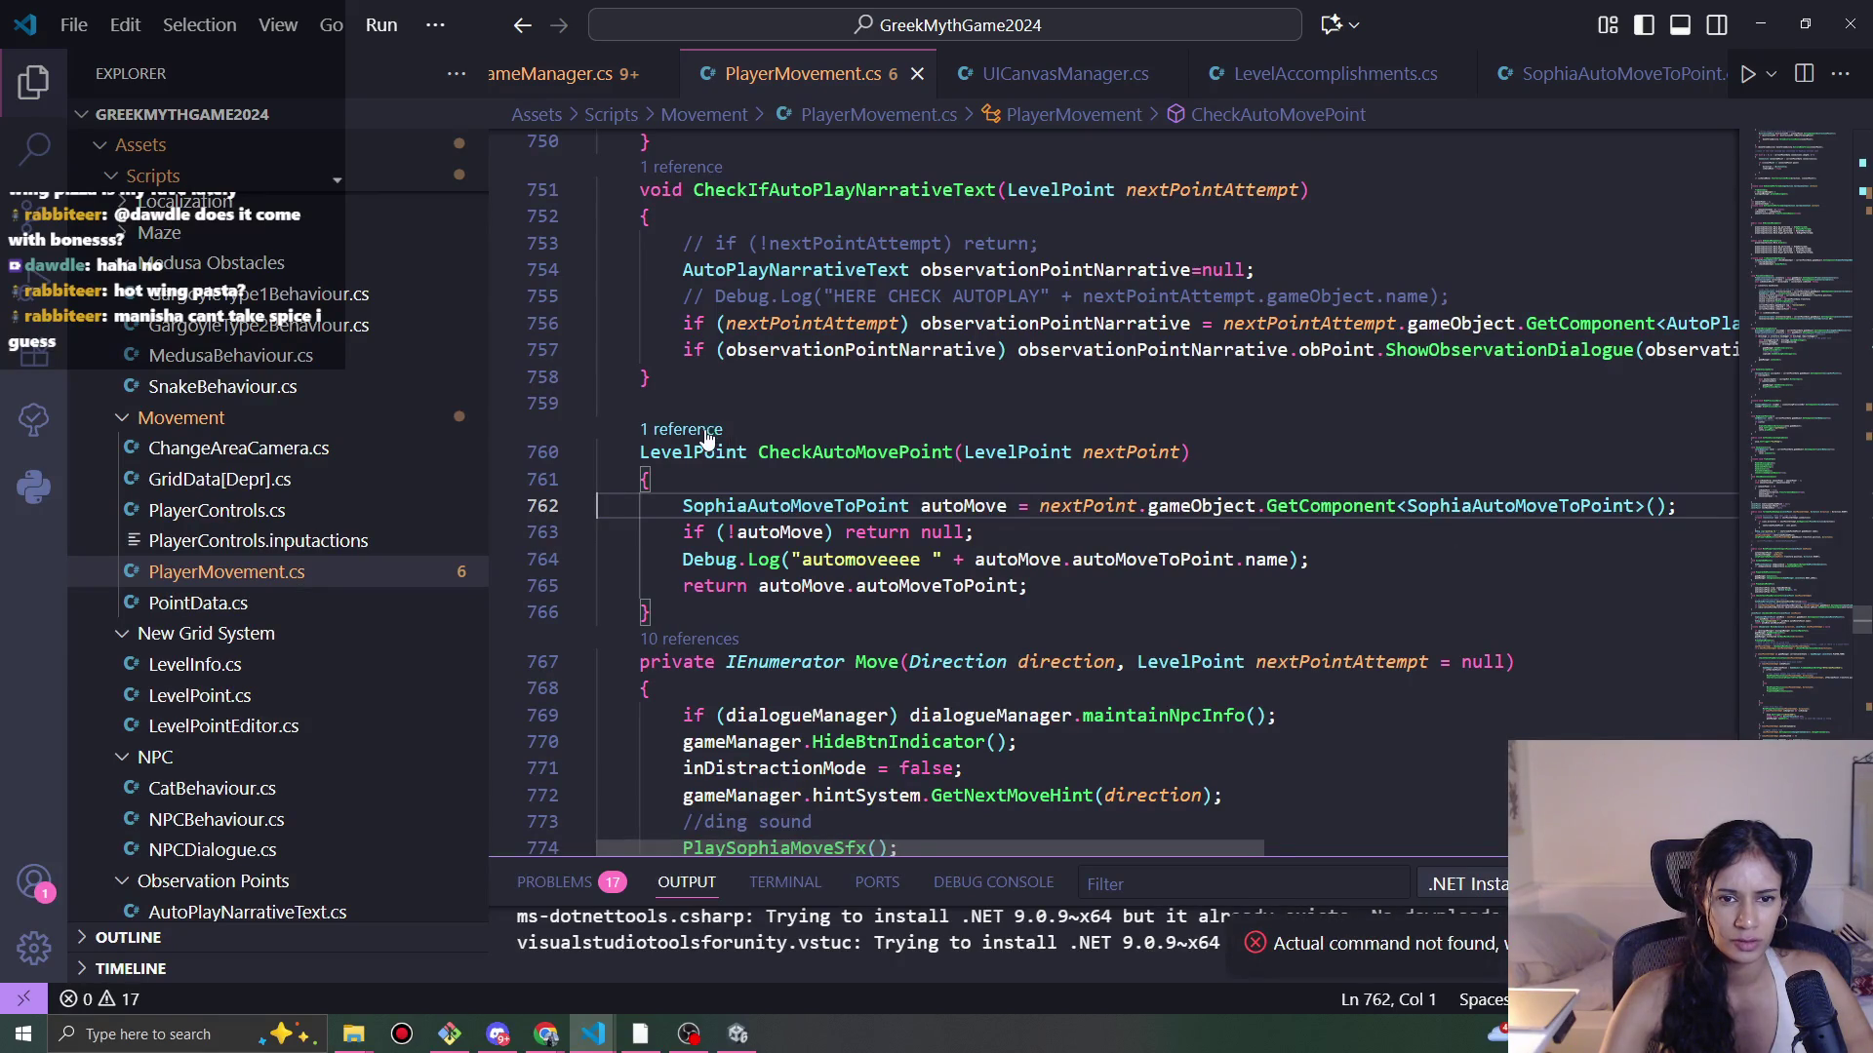
Step: Inspect the logged name on line 764, then return to Unity and stop the Level 8 play-test
click(1271, 559)
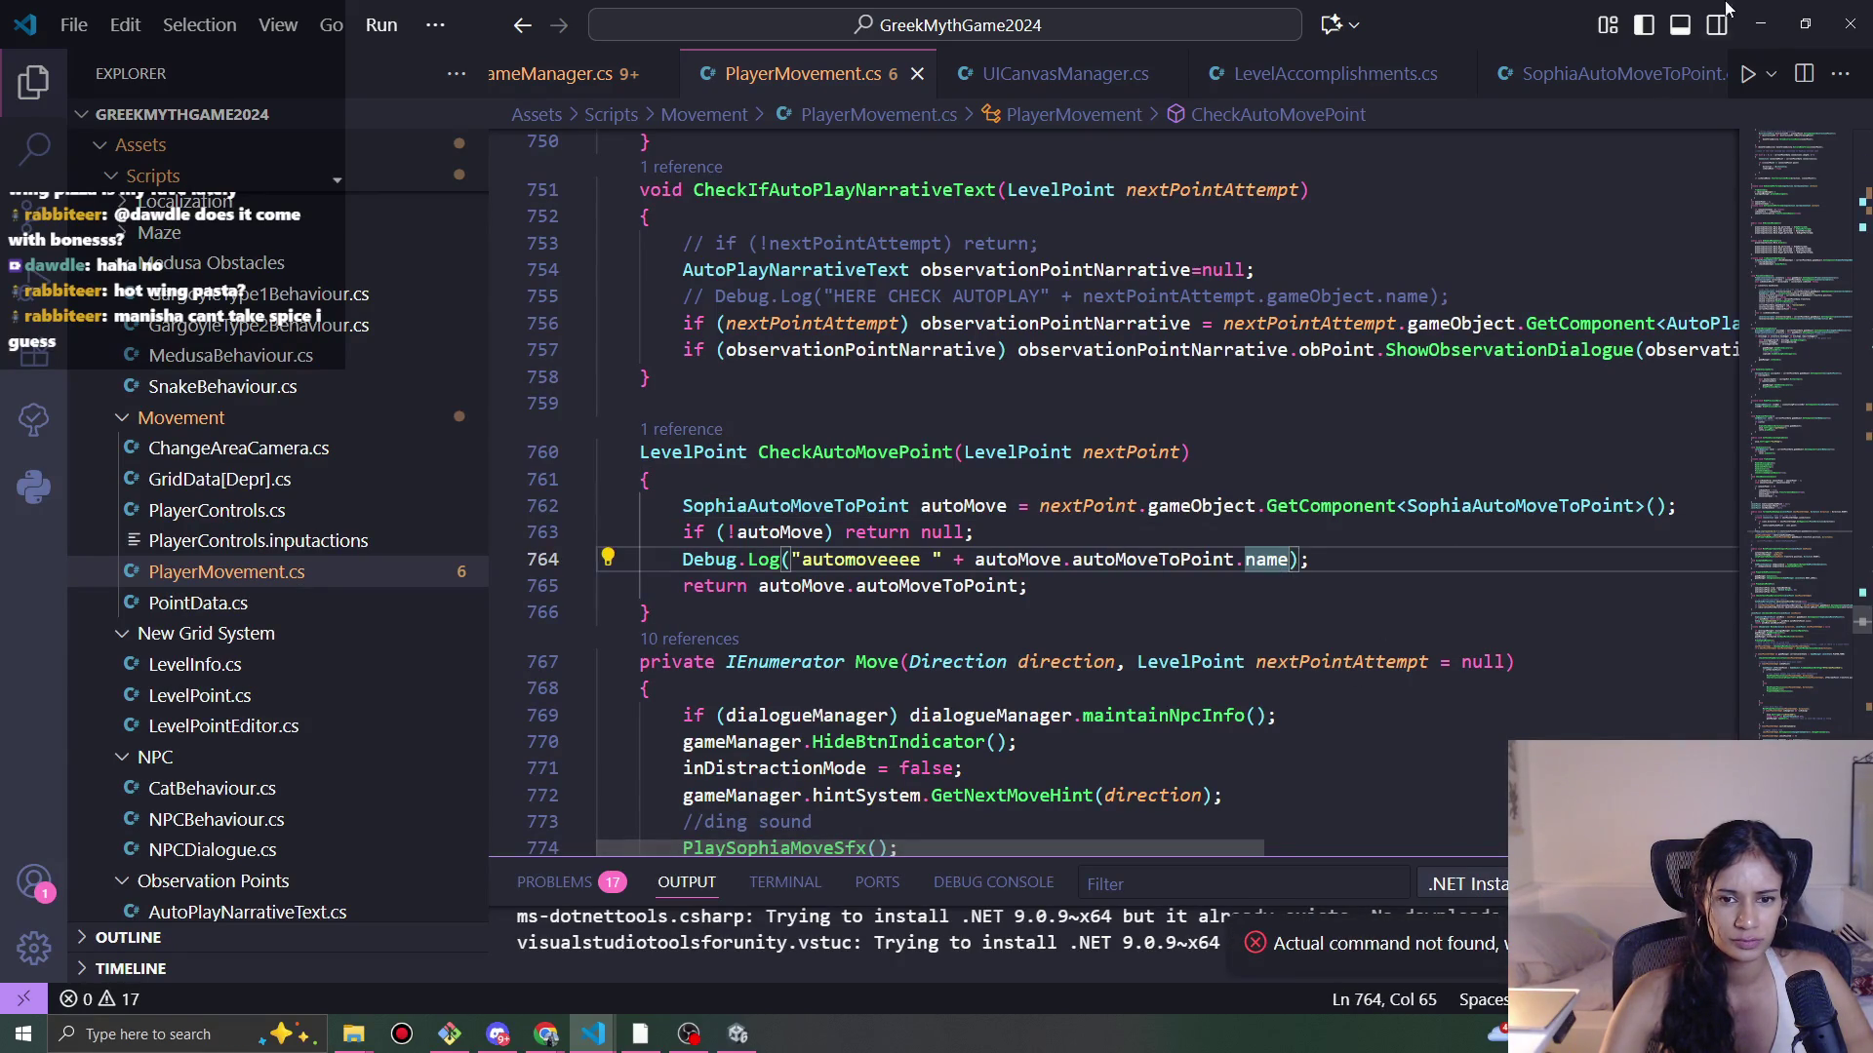
click(1758, 23)
click(906, 59)
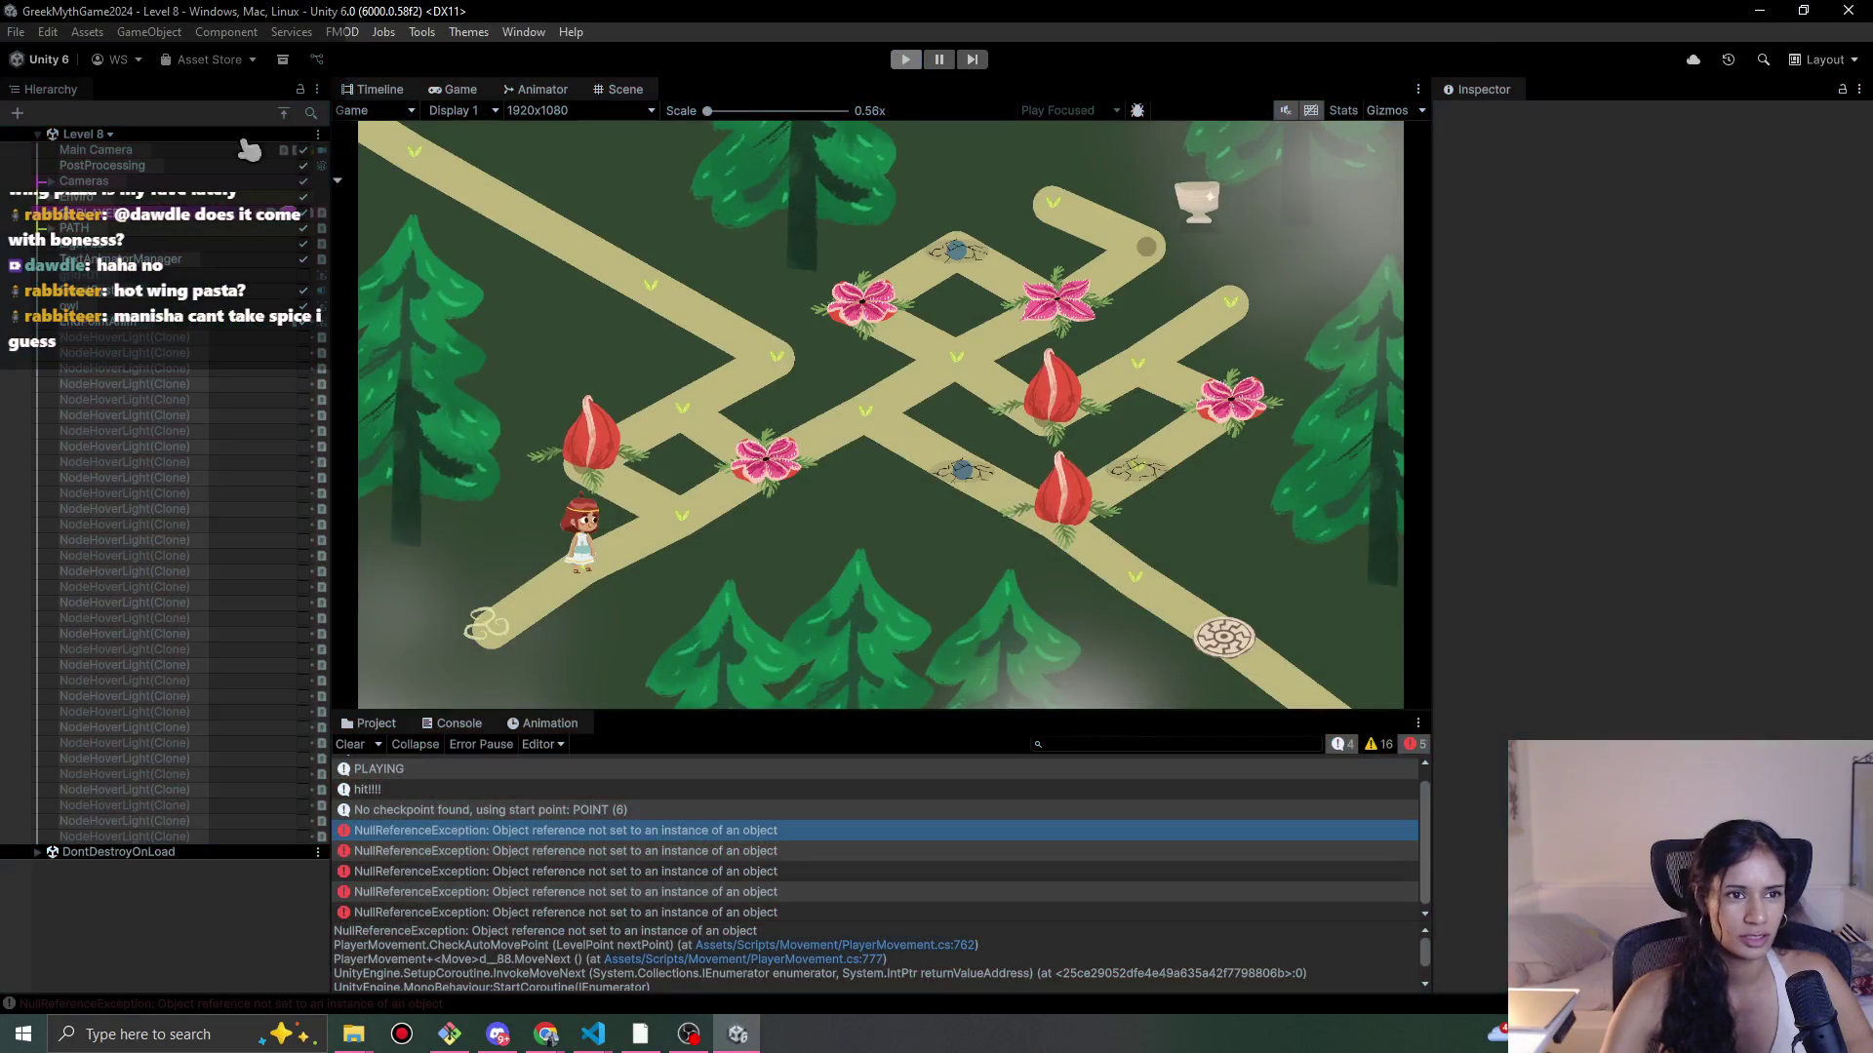
Step: Switch from Level 8 to Level 1 through the save prompt and run a short play-test
click(112, 134)
click(137, 220)
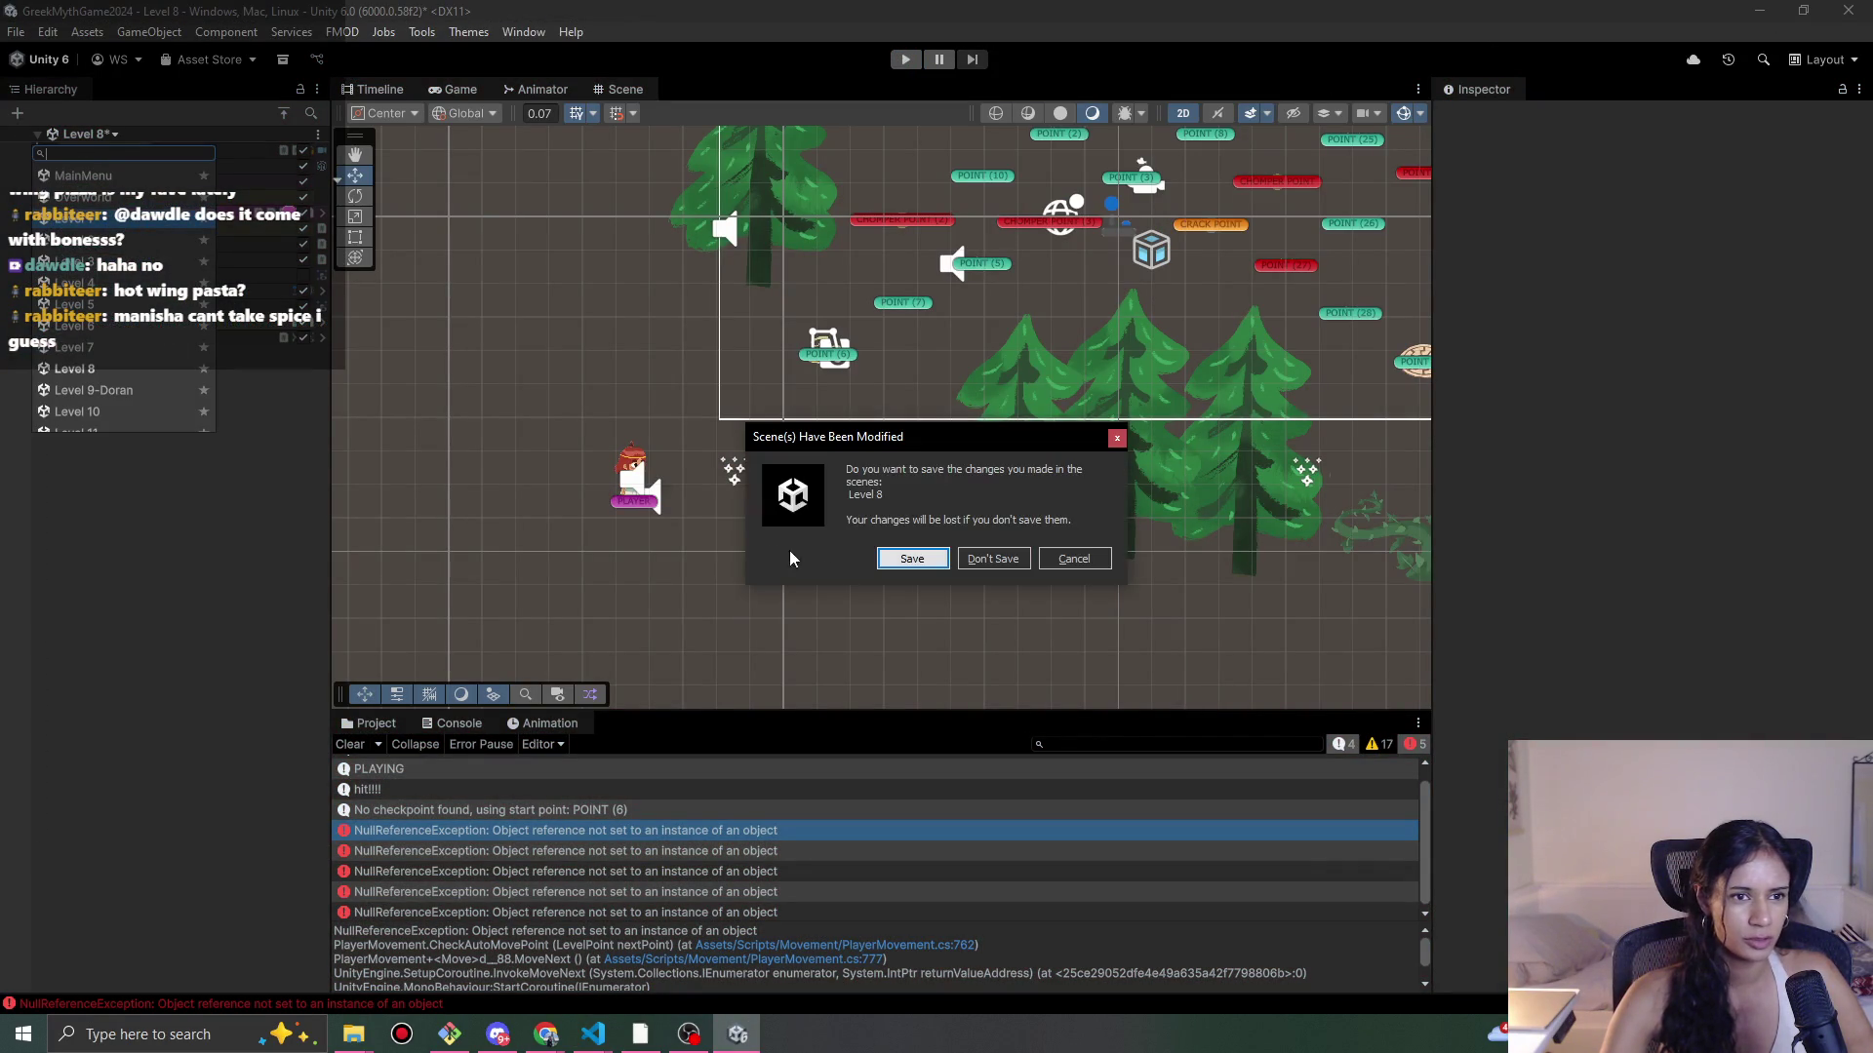
click(900, 561)
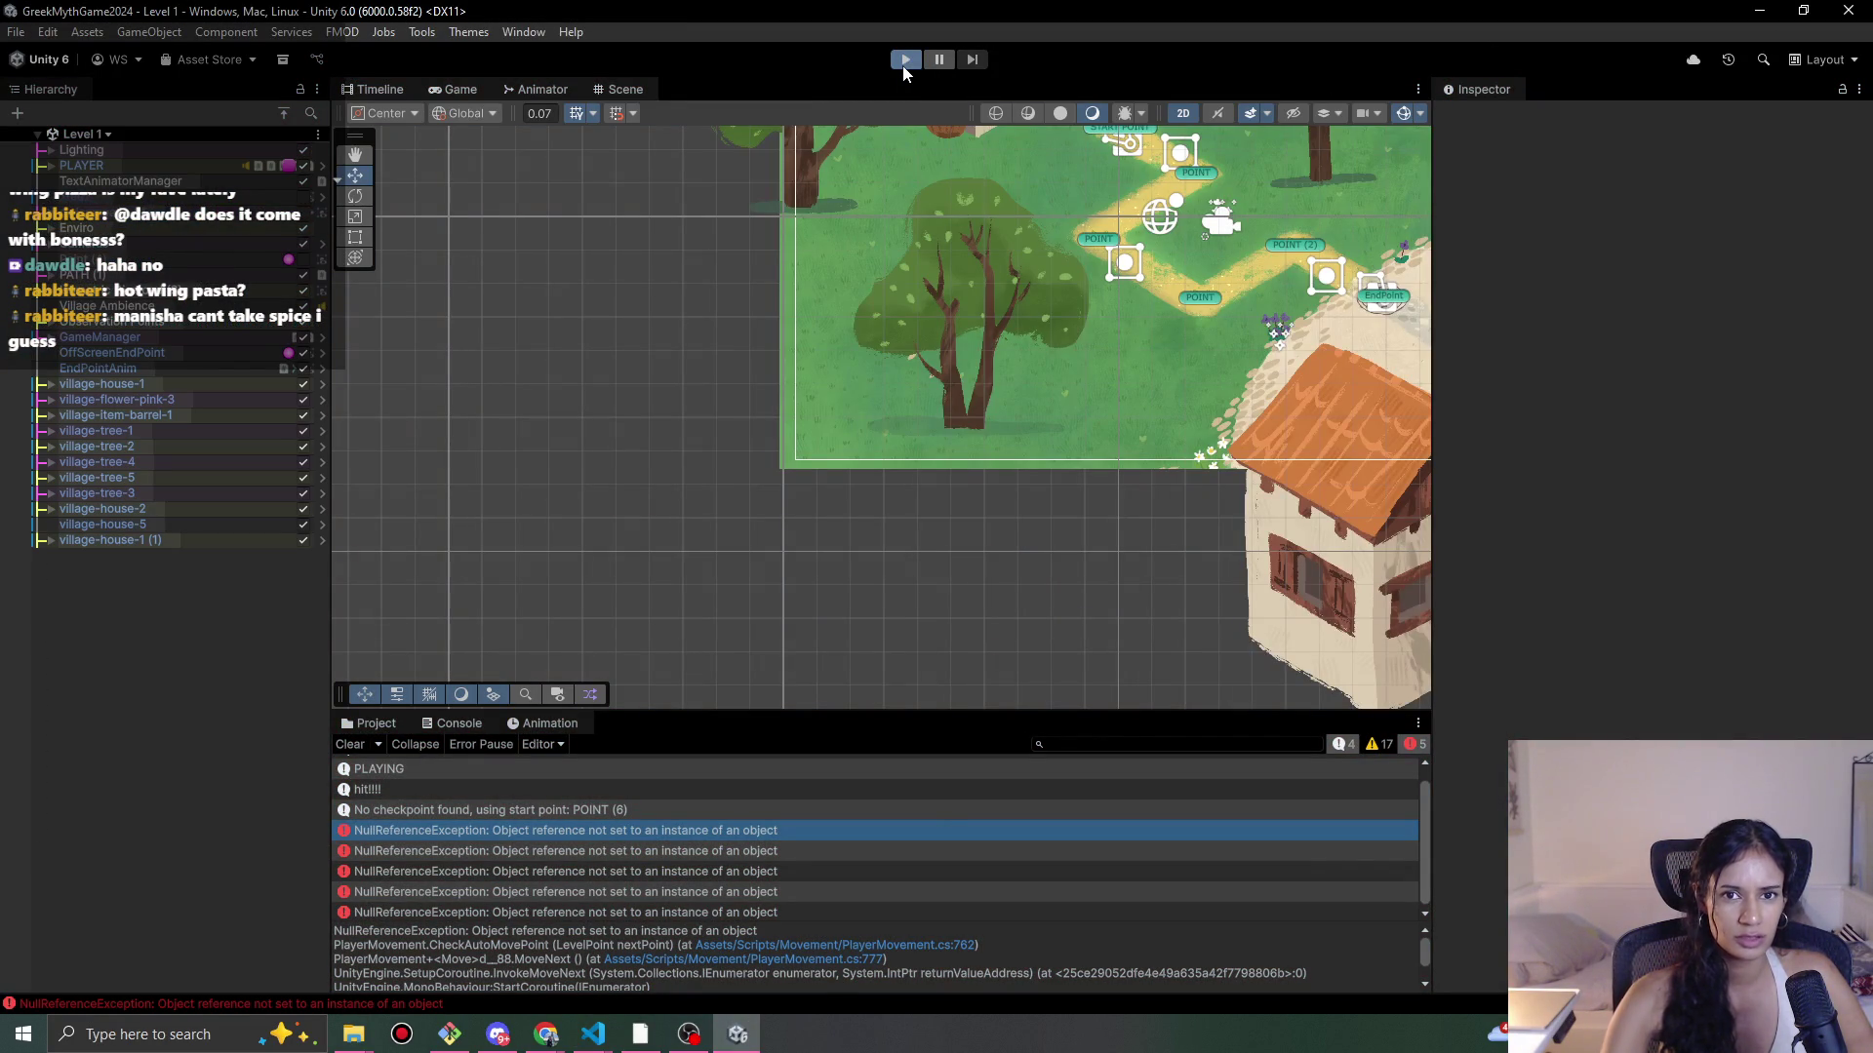
click(905, 63)
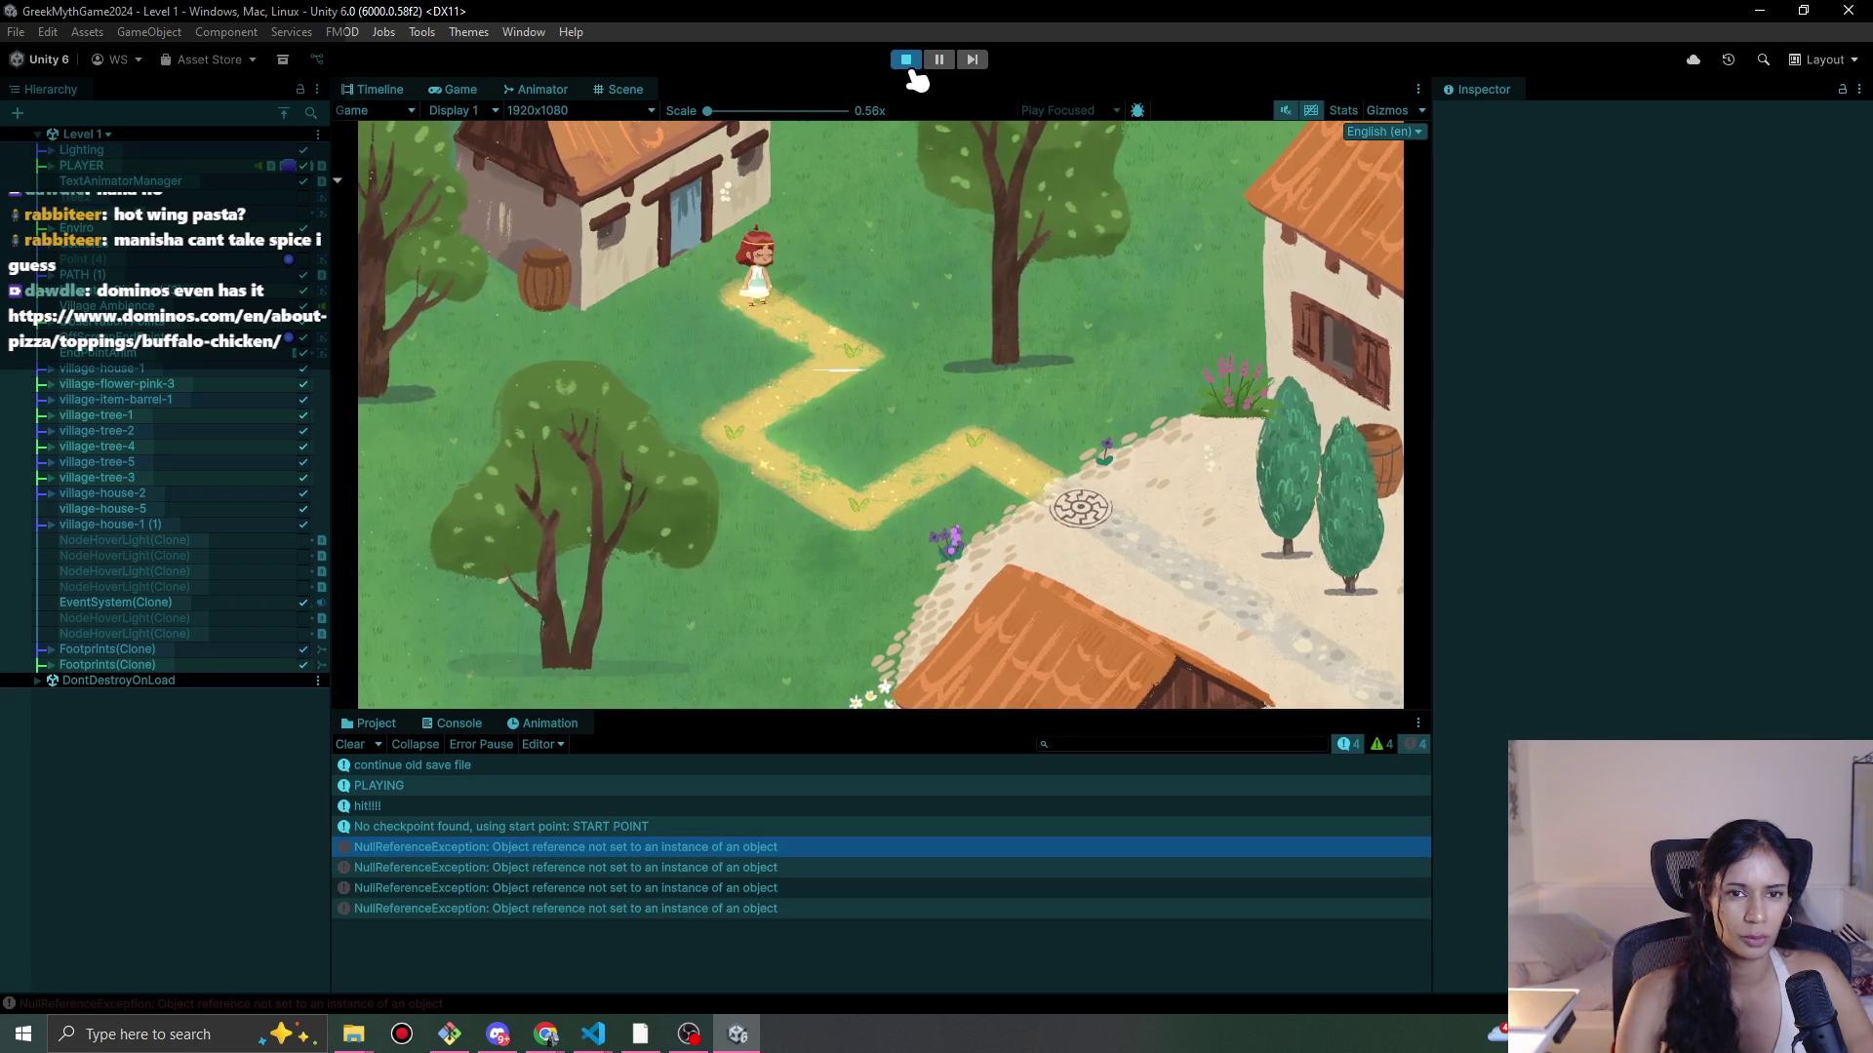
click(908, 61)
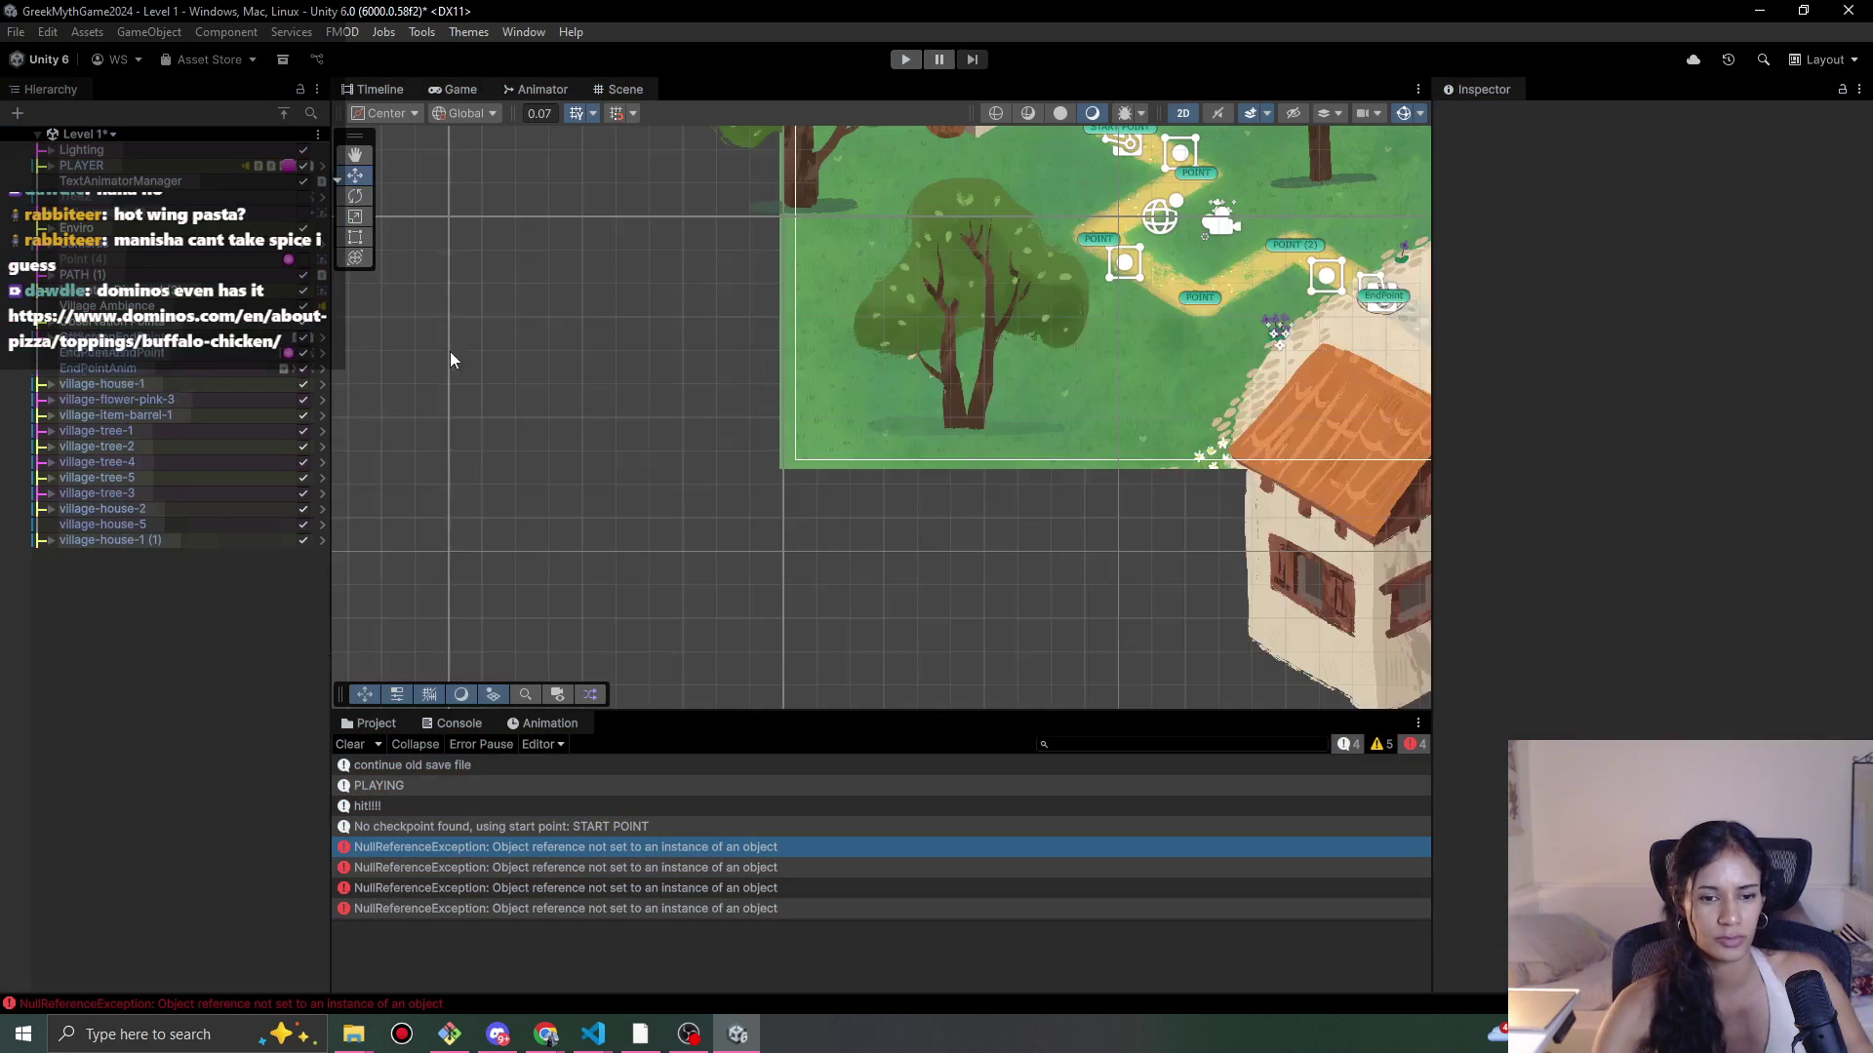
Step: Examine the nextPoint.gameObject access on line 762 inside CheckAutoMovePoint
mouse_move(584, 1037)
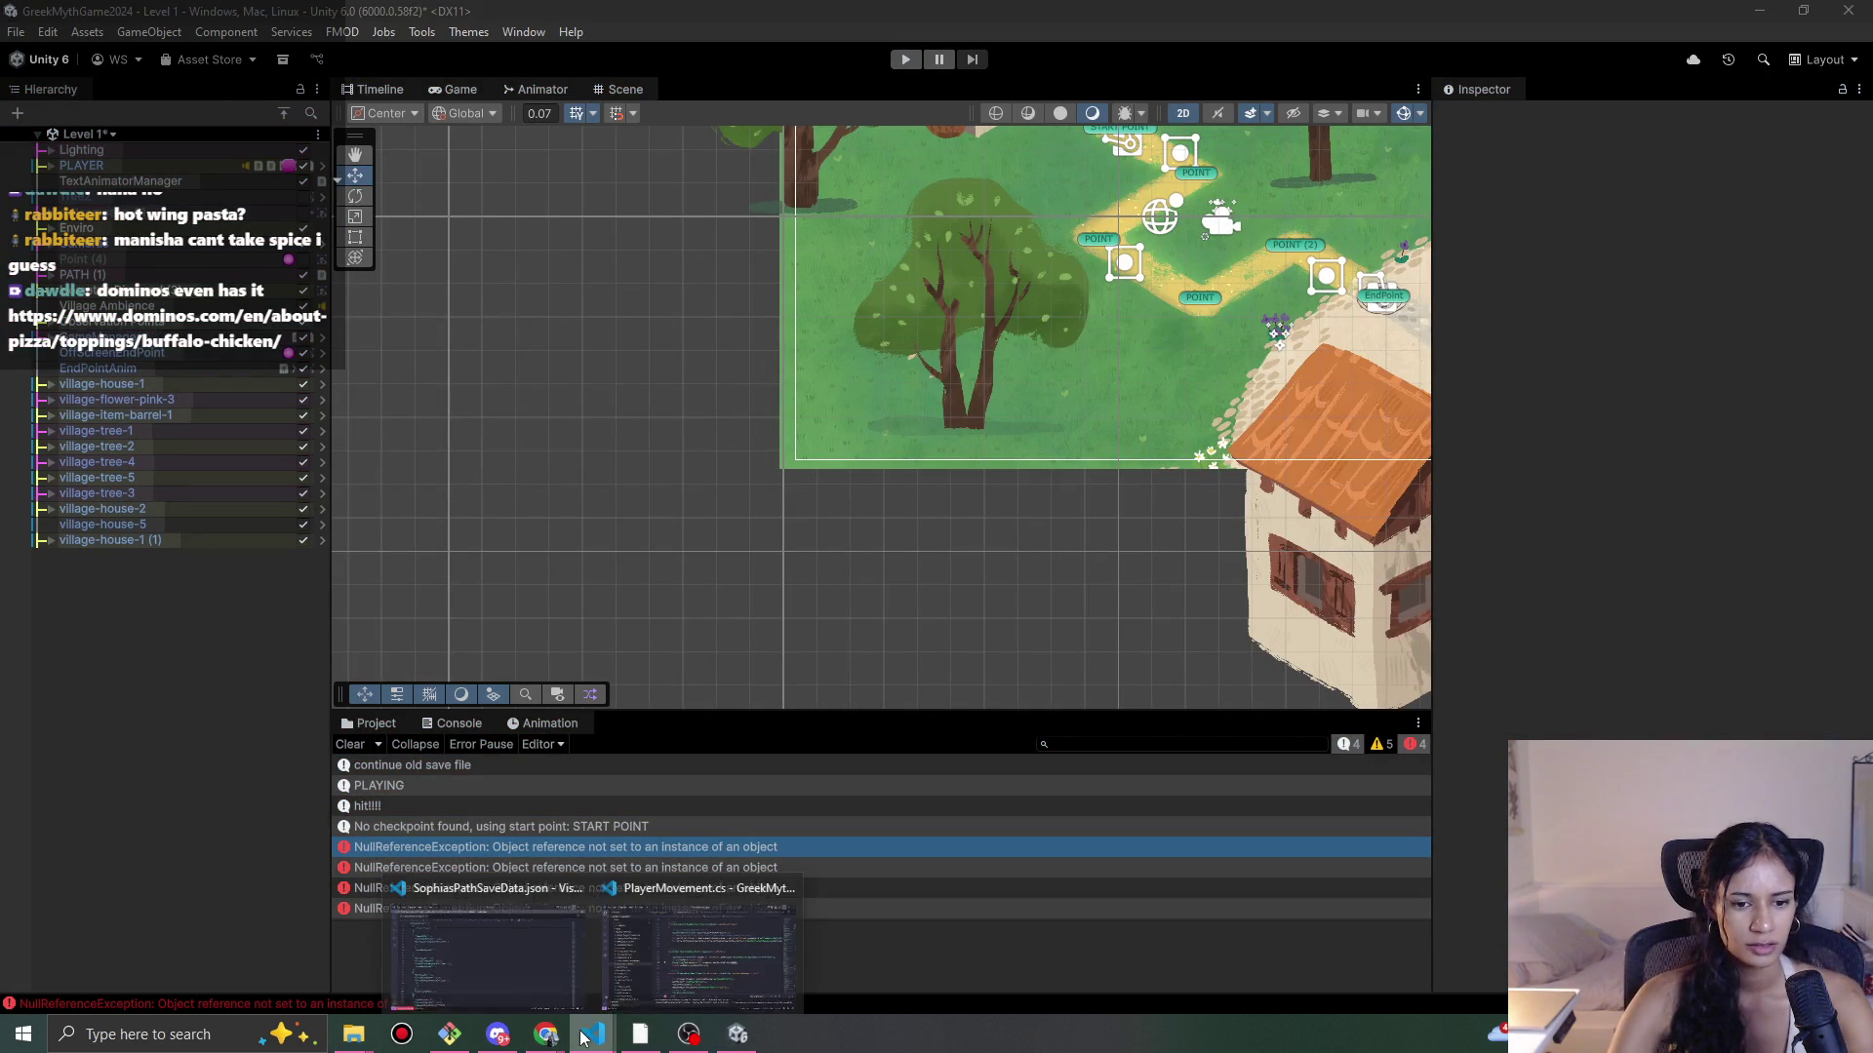
mouse_move(741, 951)
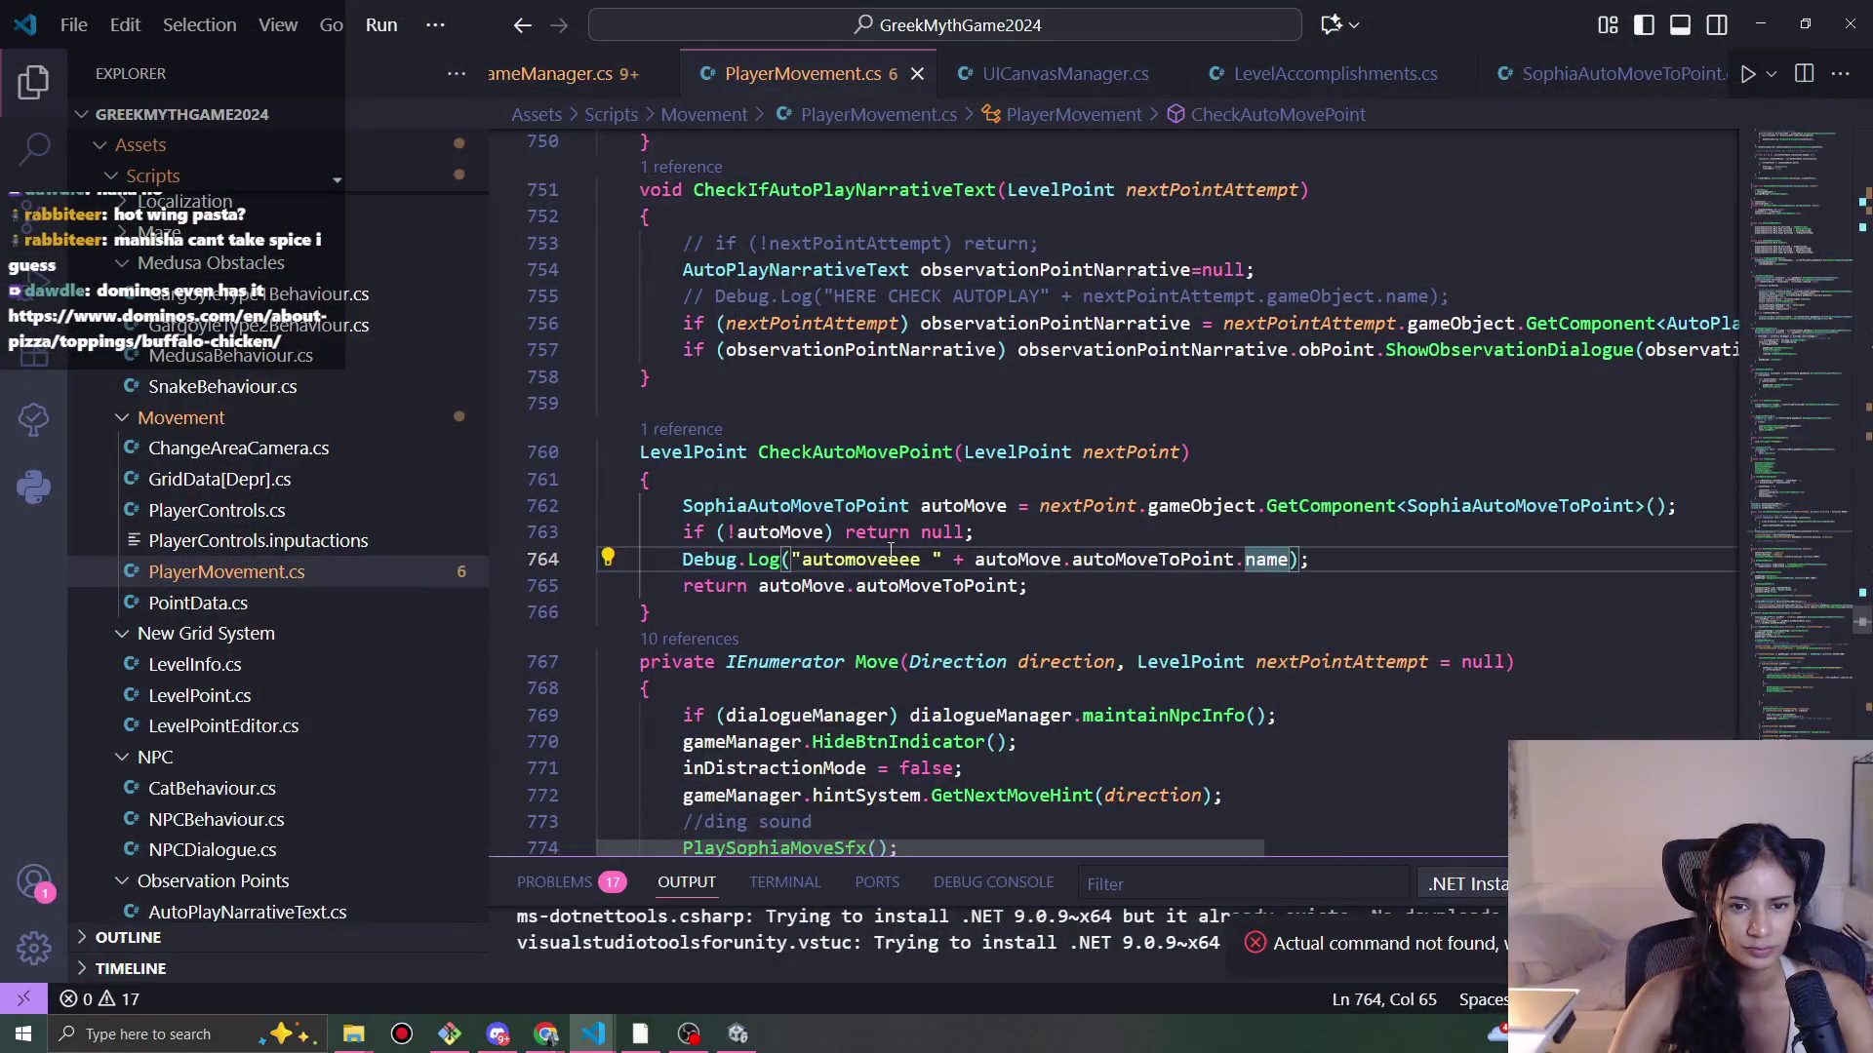
click(1185, 522)
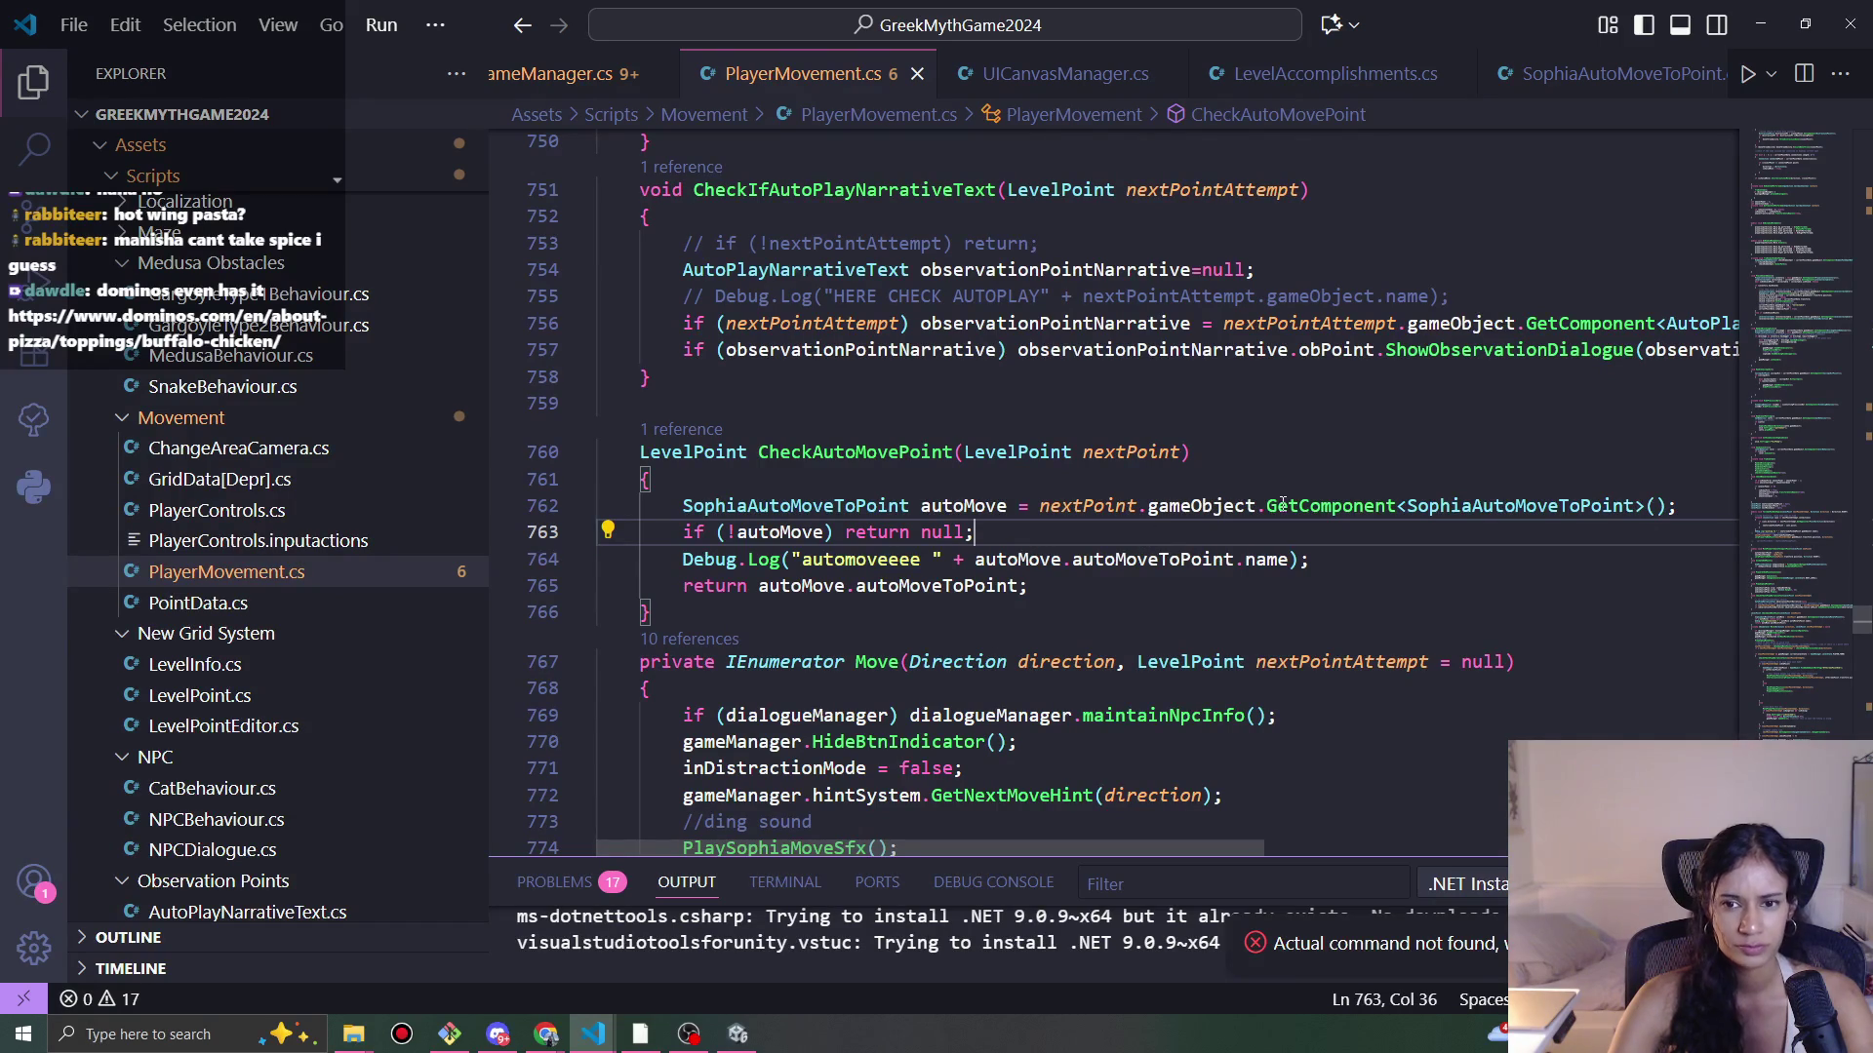
mouse_move(1170, 505)
mouse_down()
mouse_move(1203, 505)
mouse_move(643, 505)
mouse_move(1040, 506)
mouse_up()
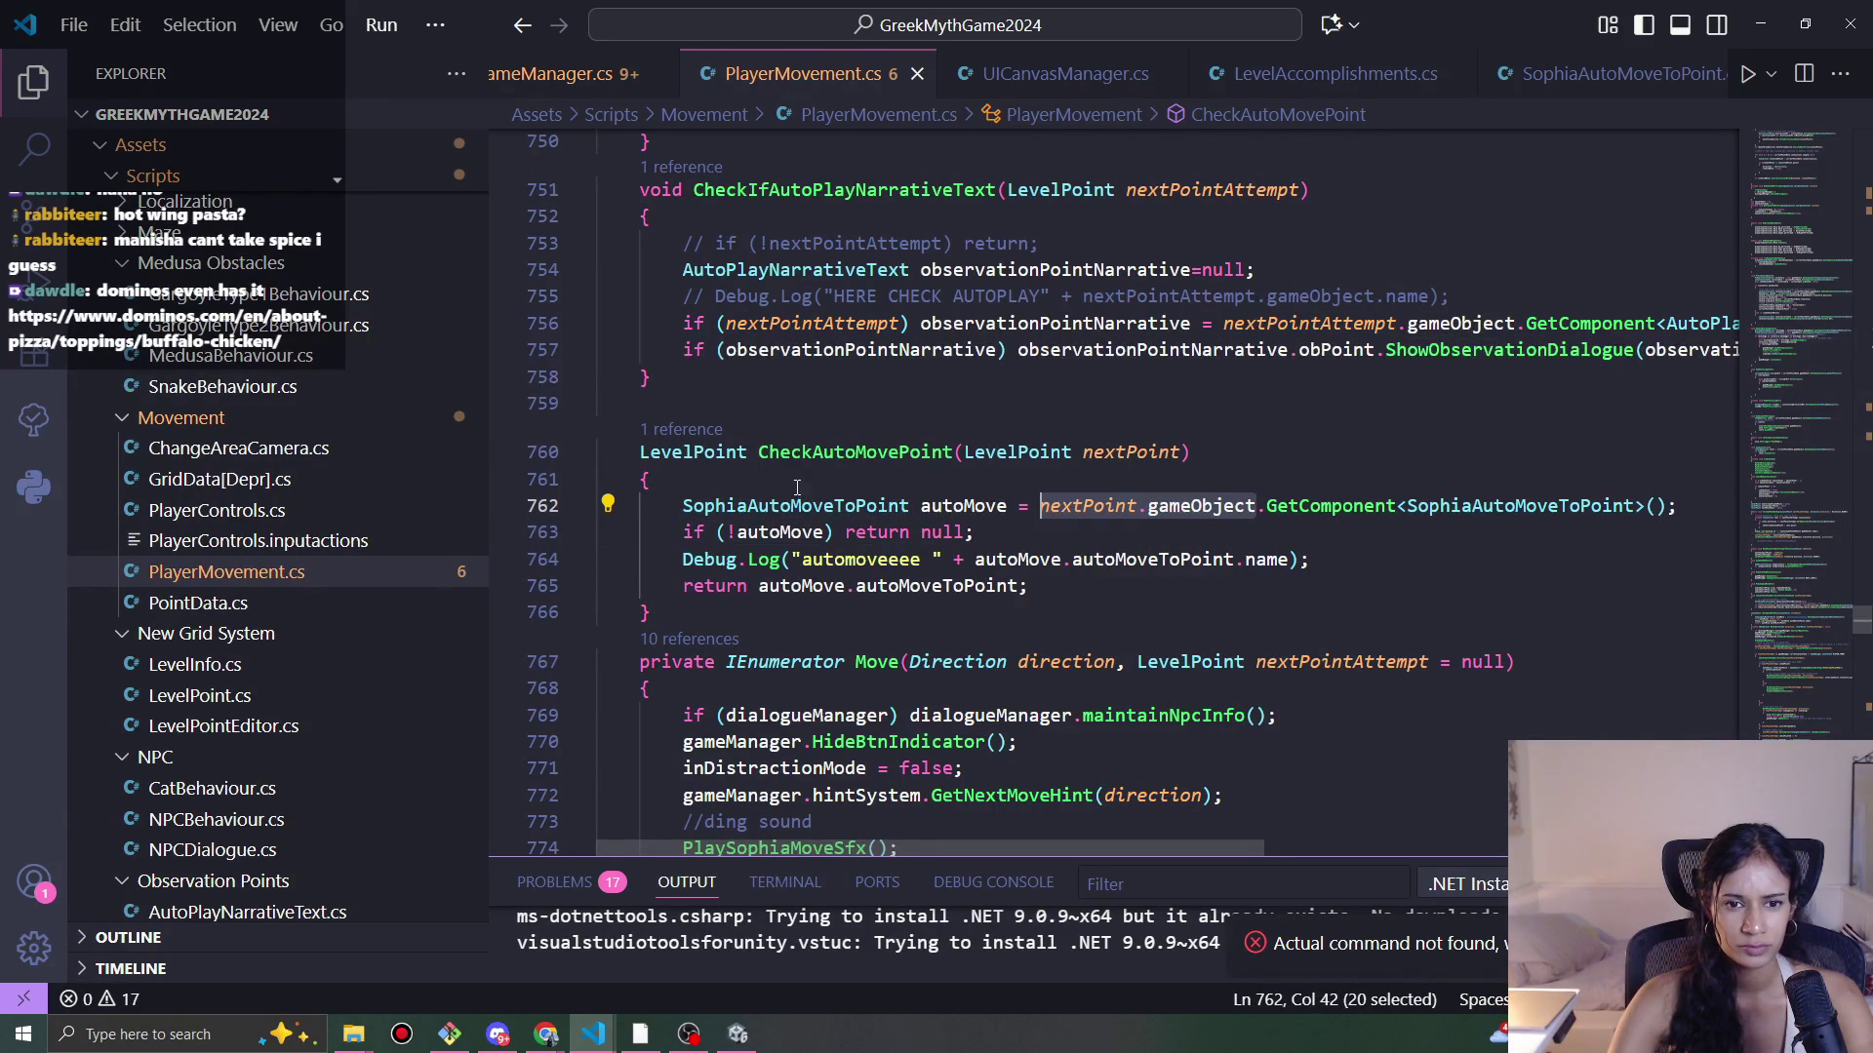
click(837, 478)
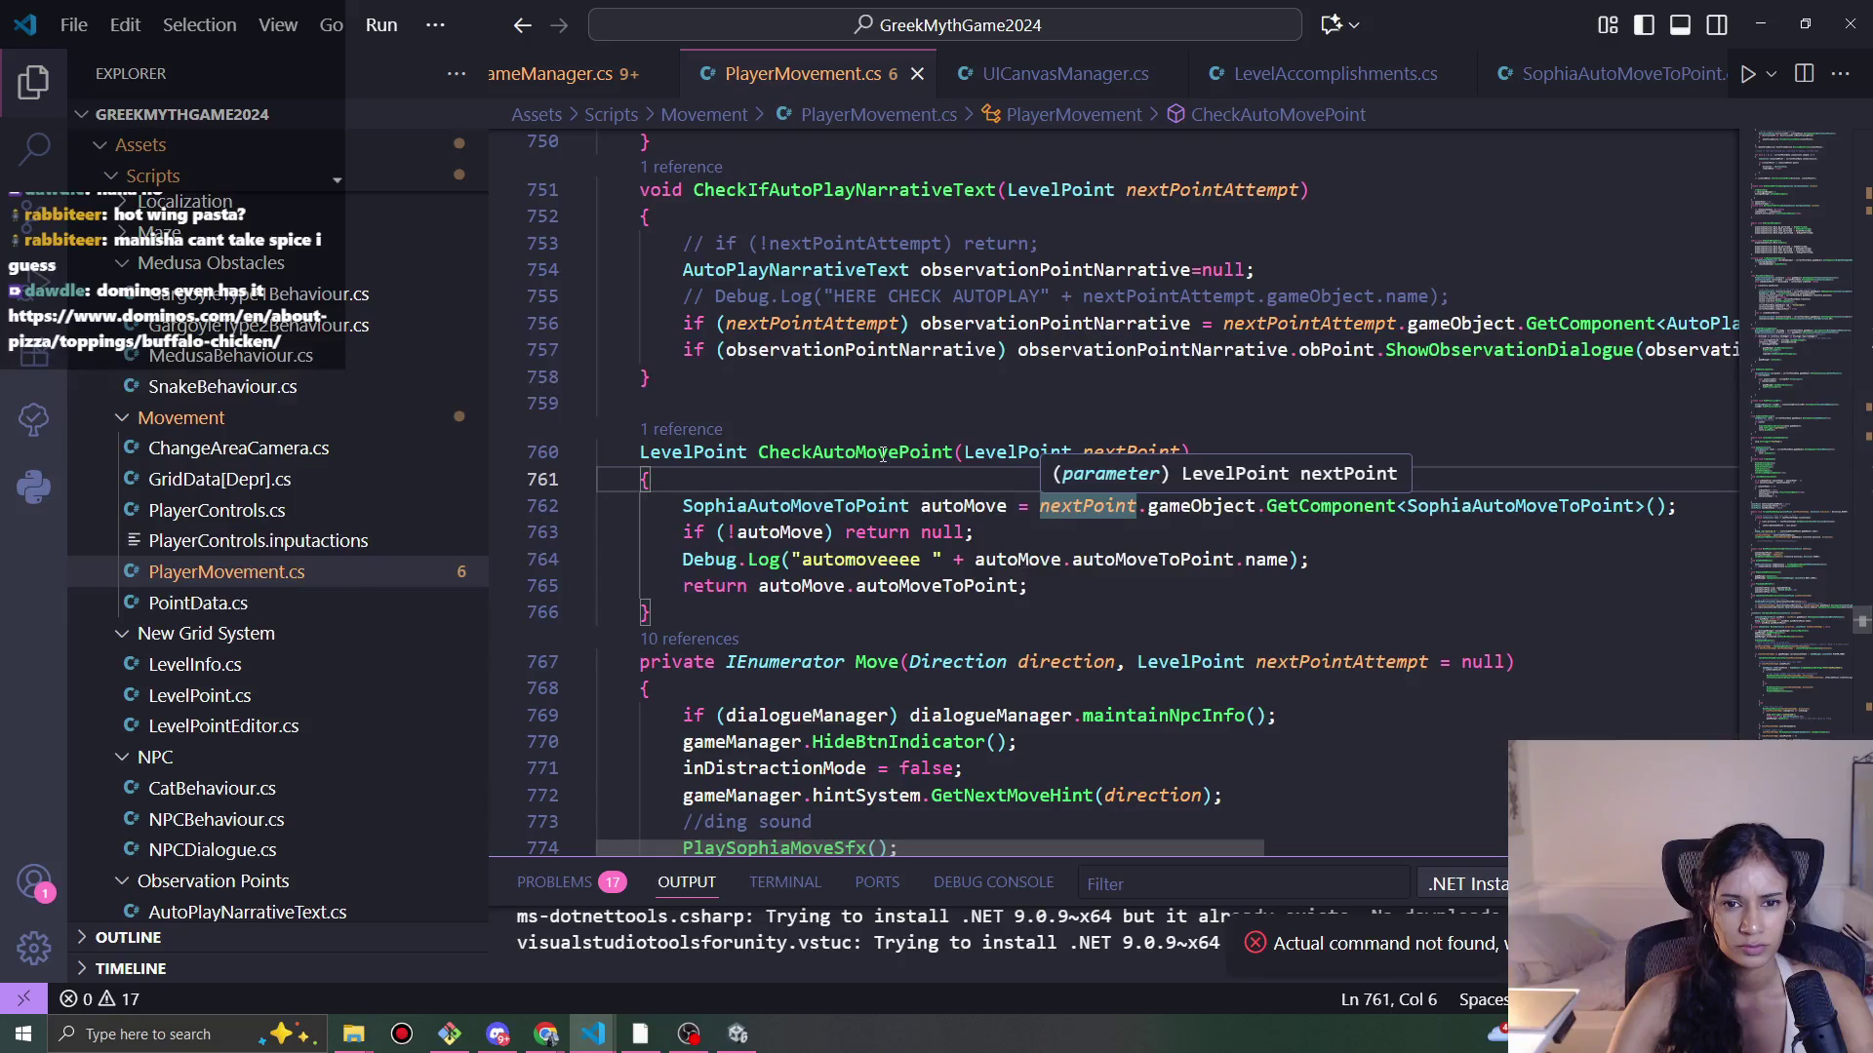
Step: Add 'if (!nextPoint) return null;' at the top of CheckAutoMovePoint and save PlayerMovement.cs
double_click(883, 454)
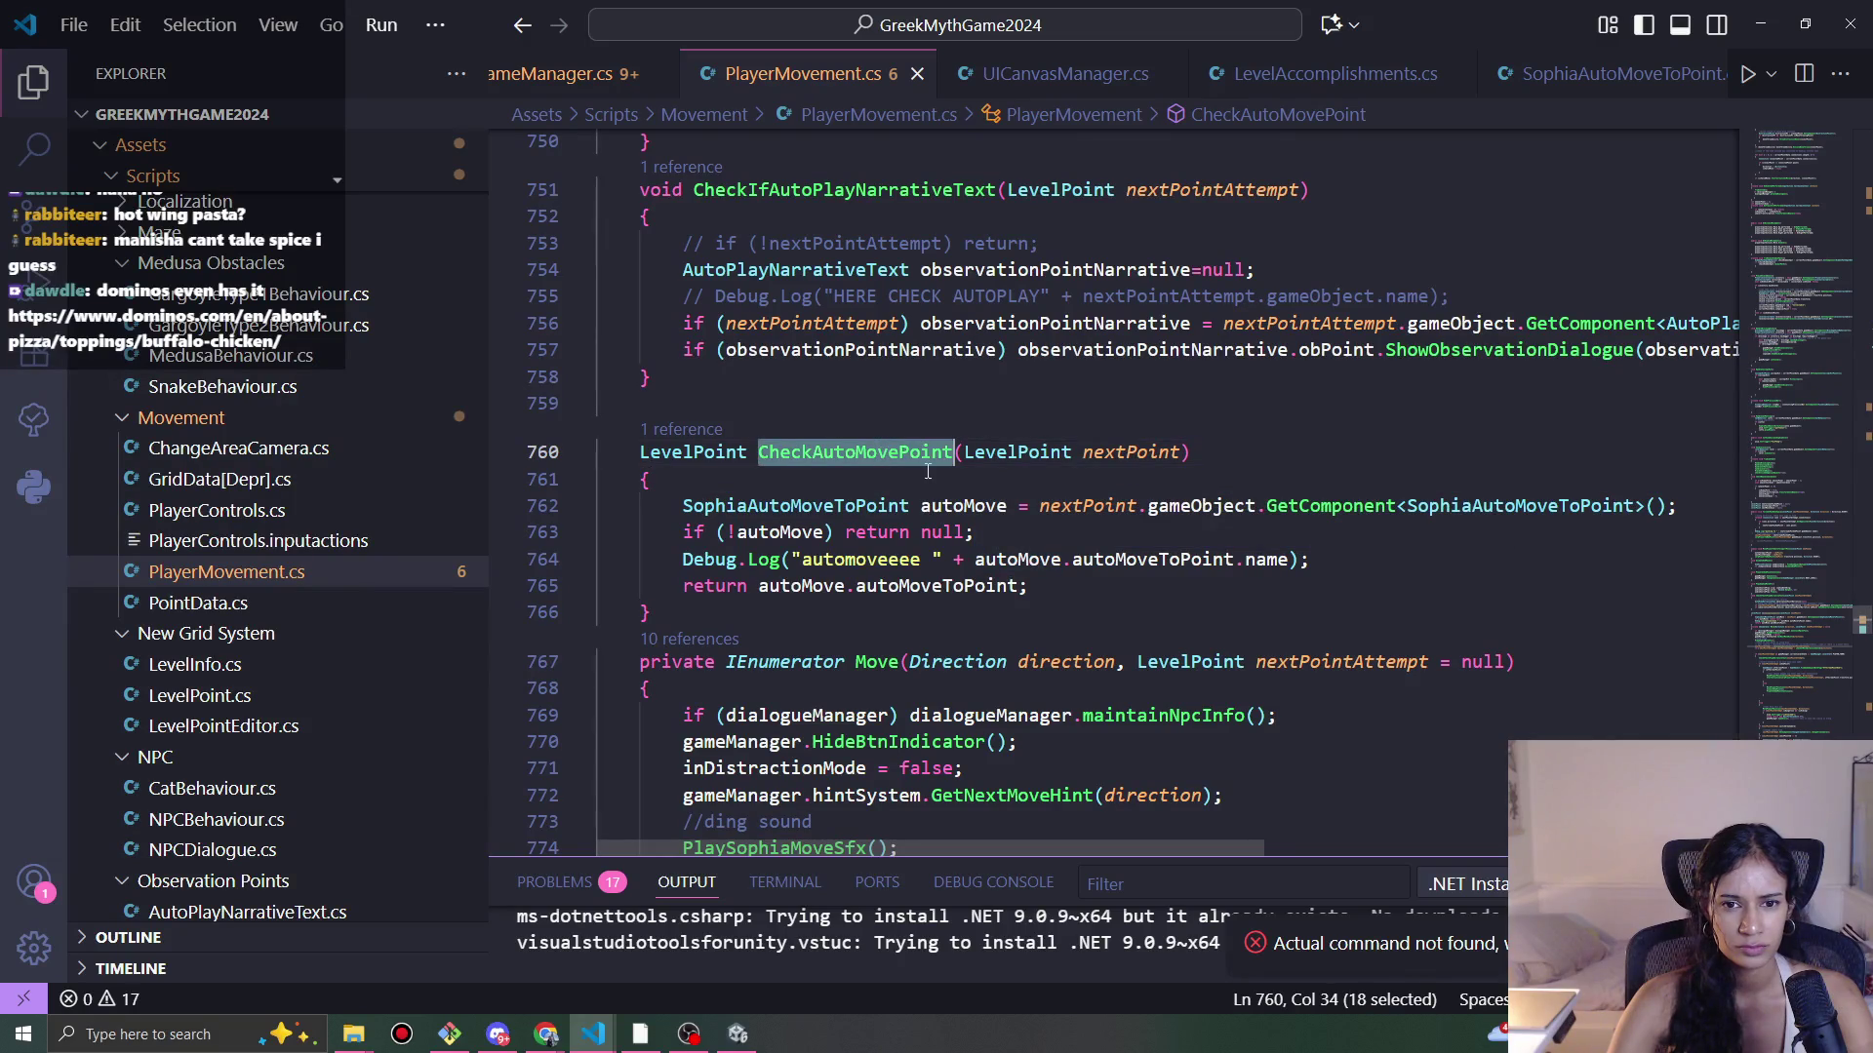
click(1018, 480)
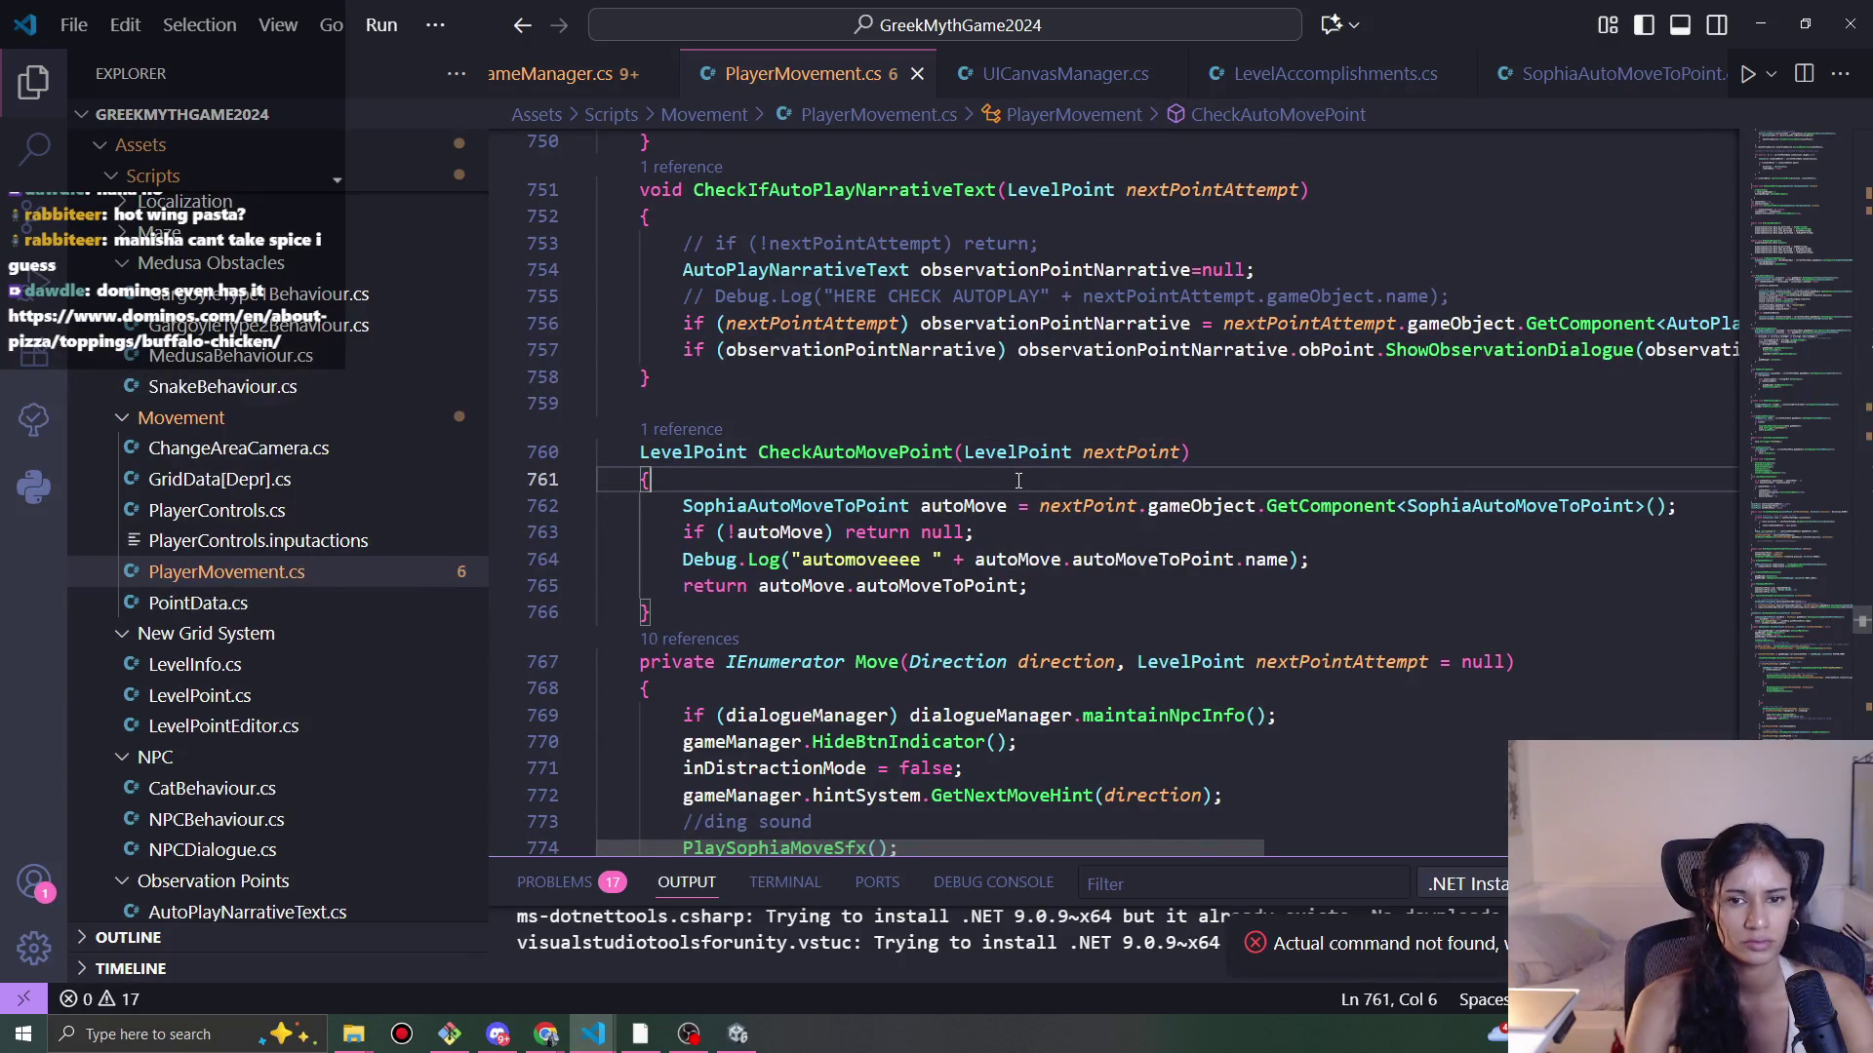
key(Return)
text(if (!nex)
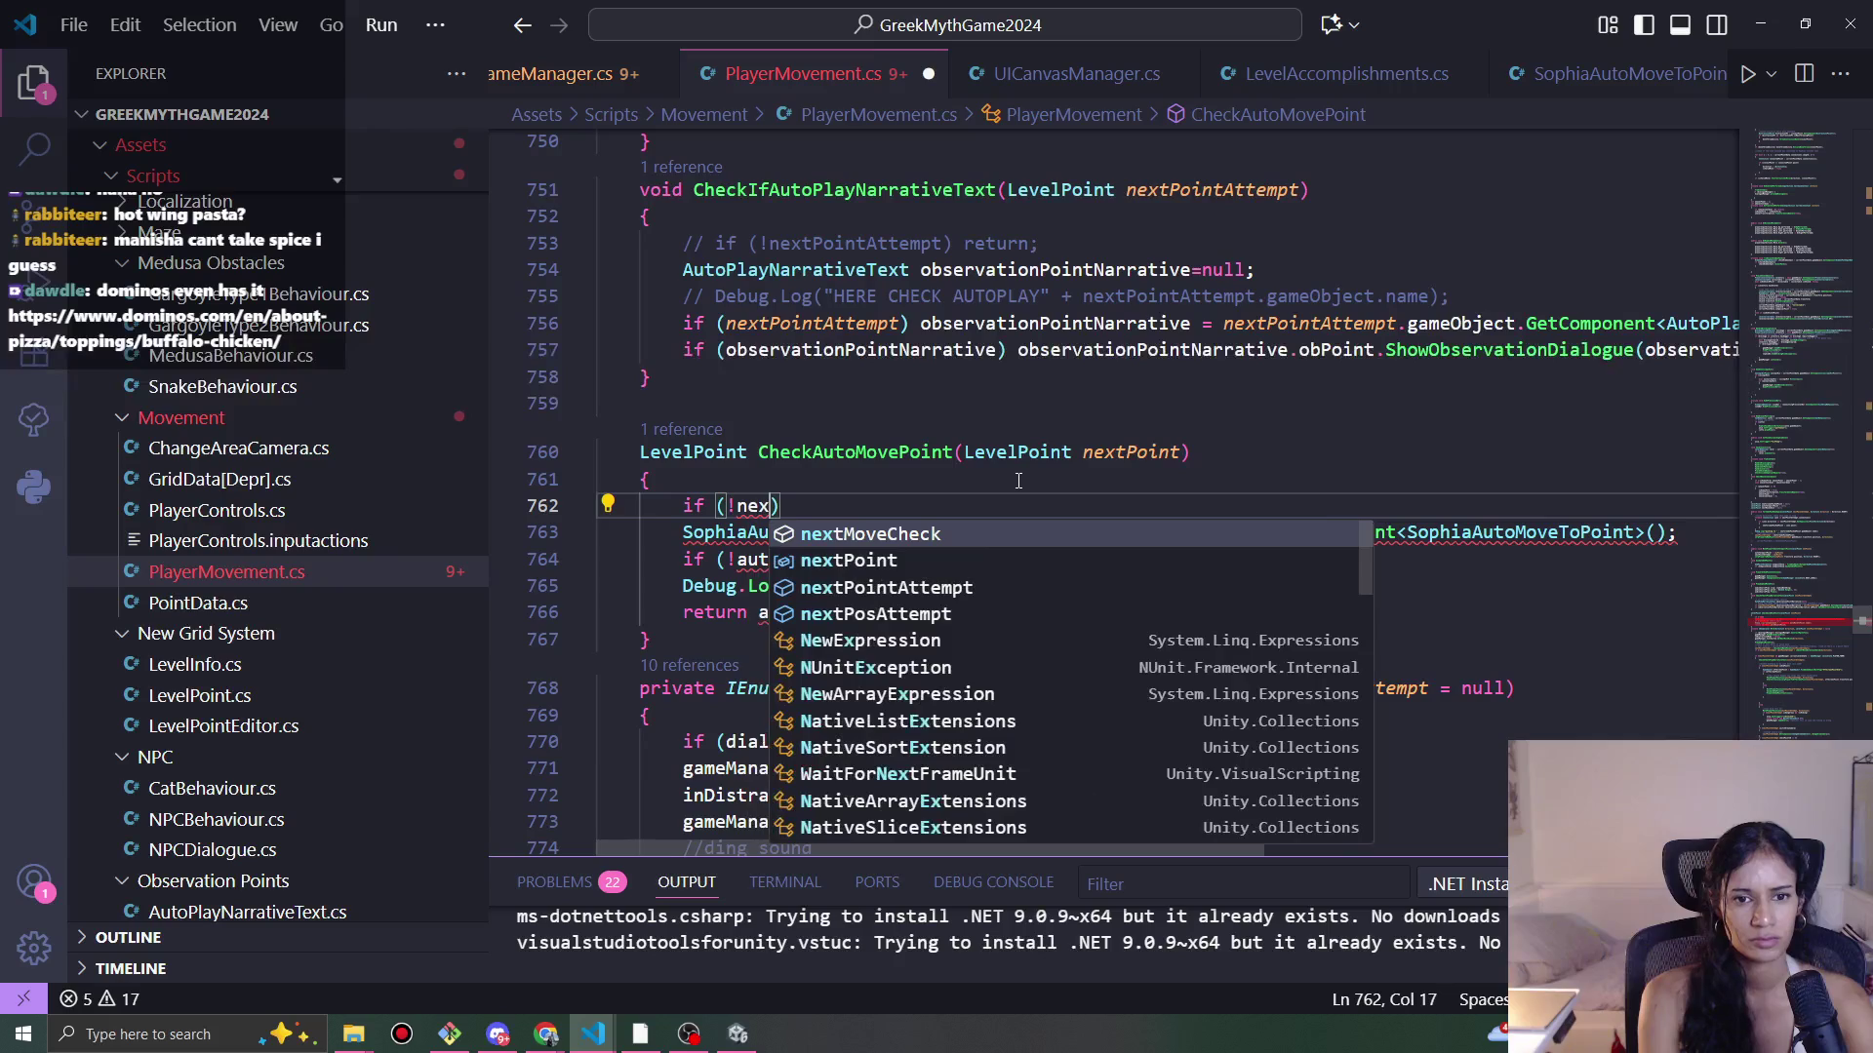
text(tPoint)
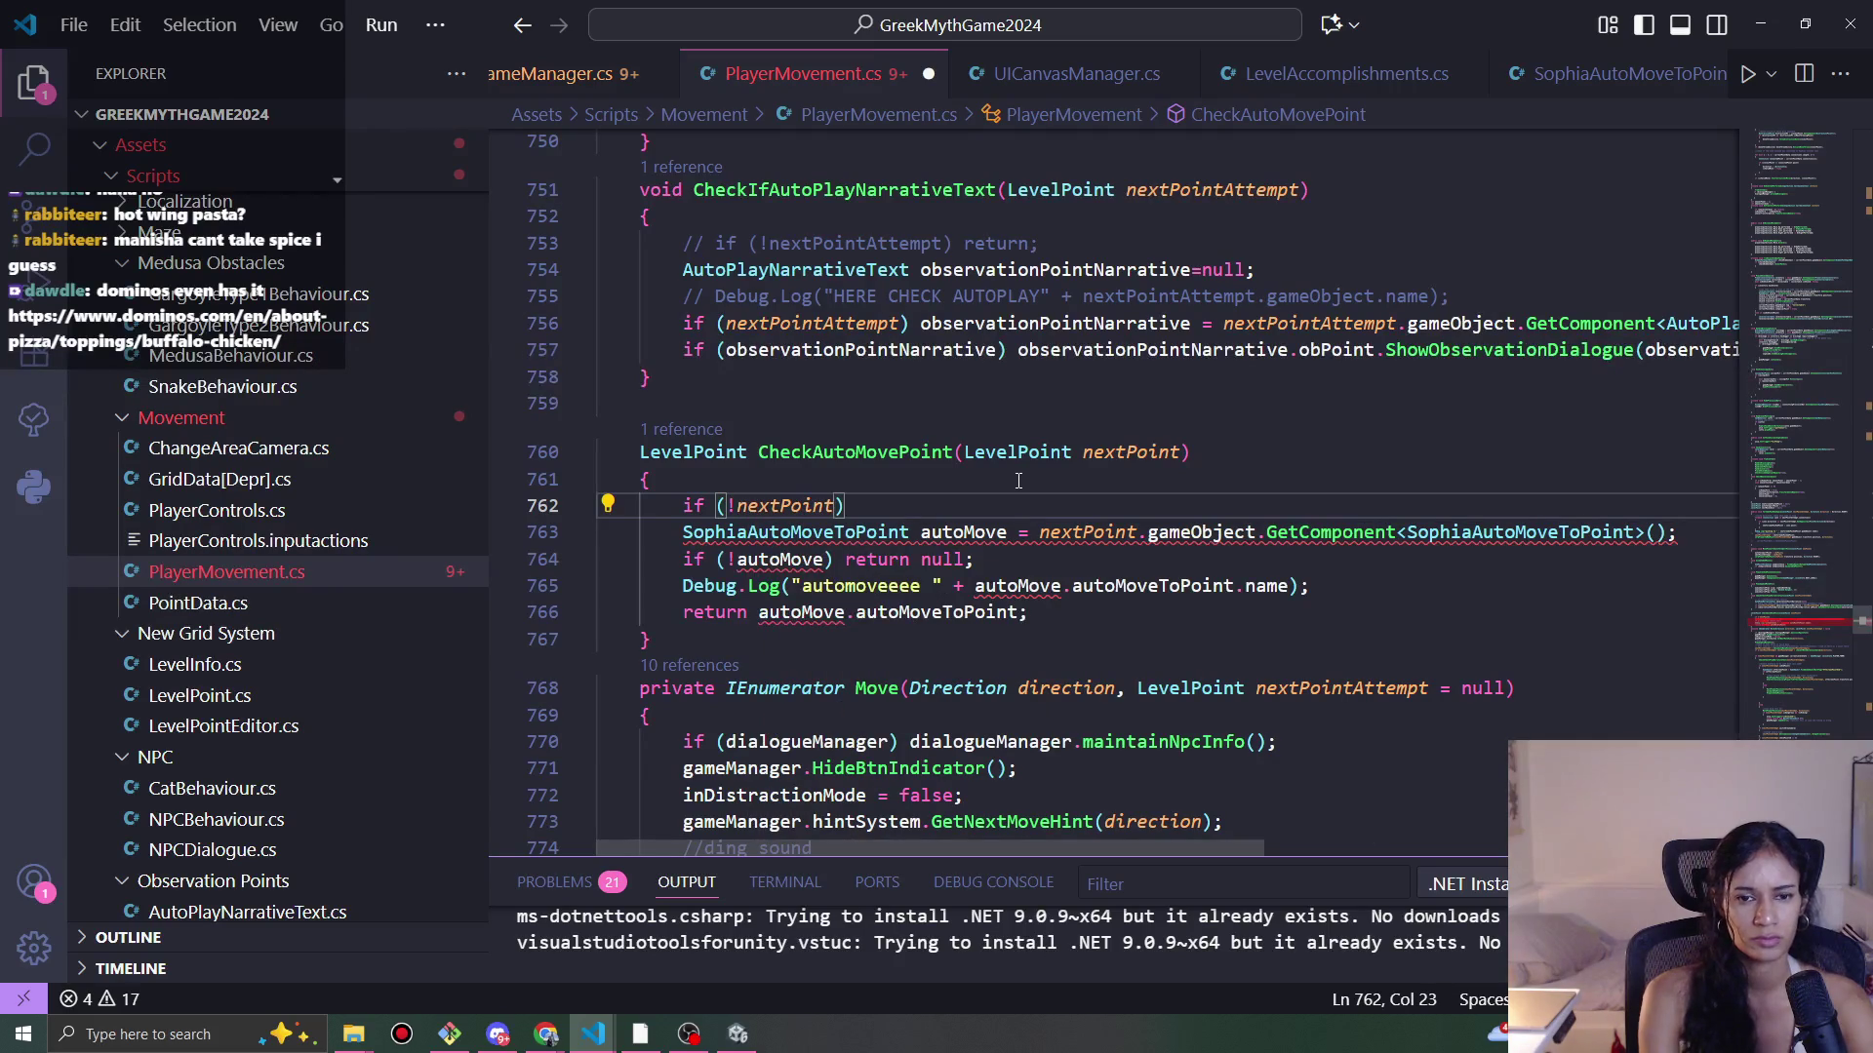
text() return)
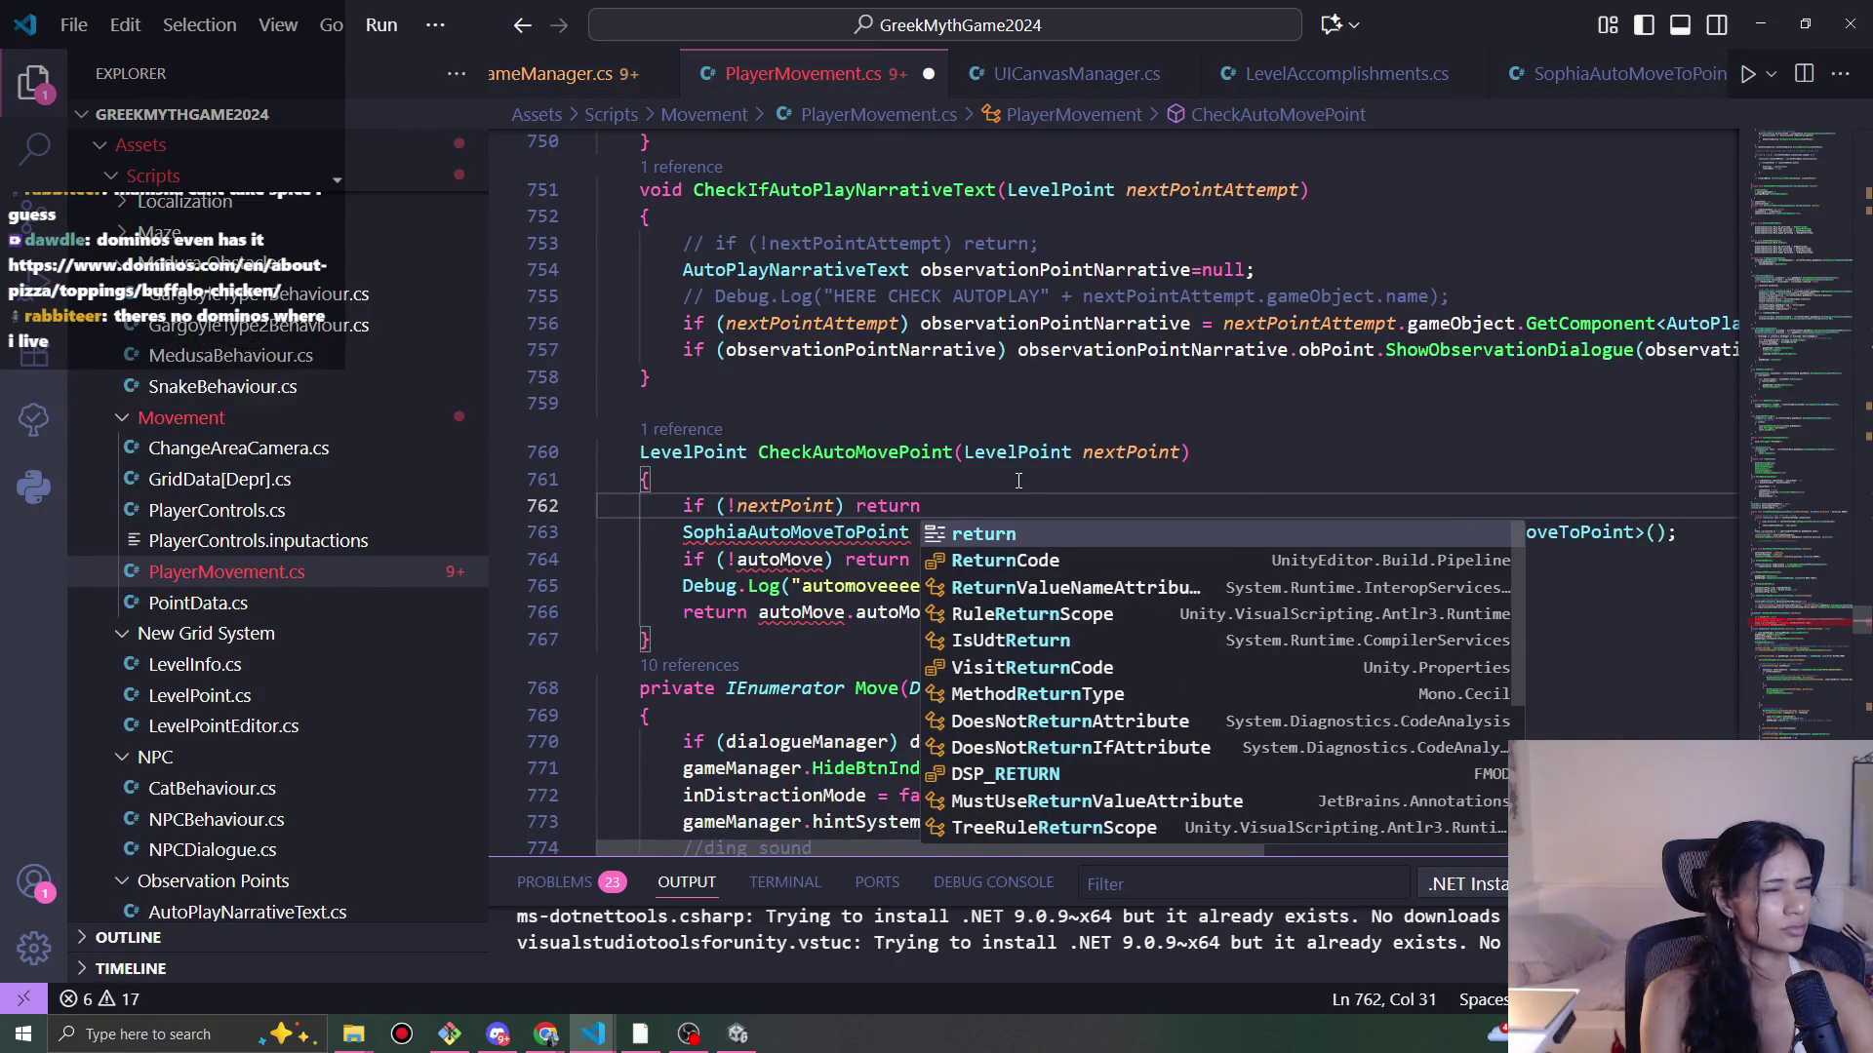
text( null;)
key(ctrl+s)
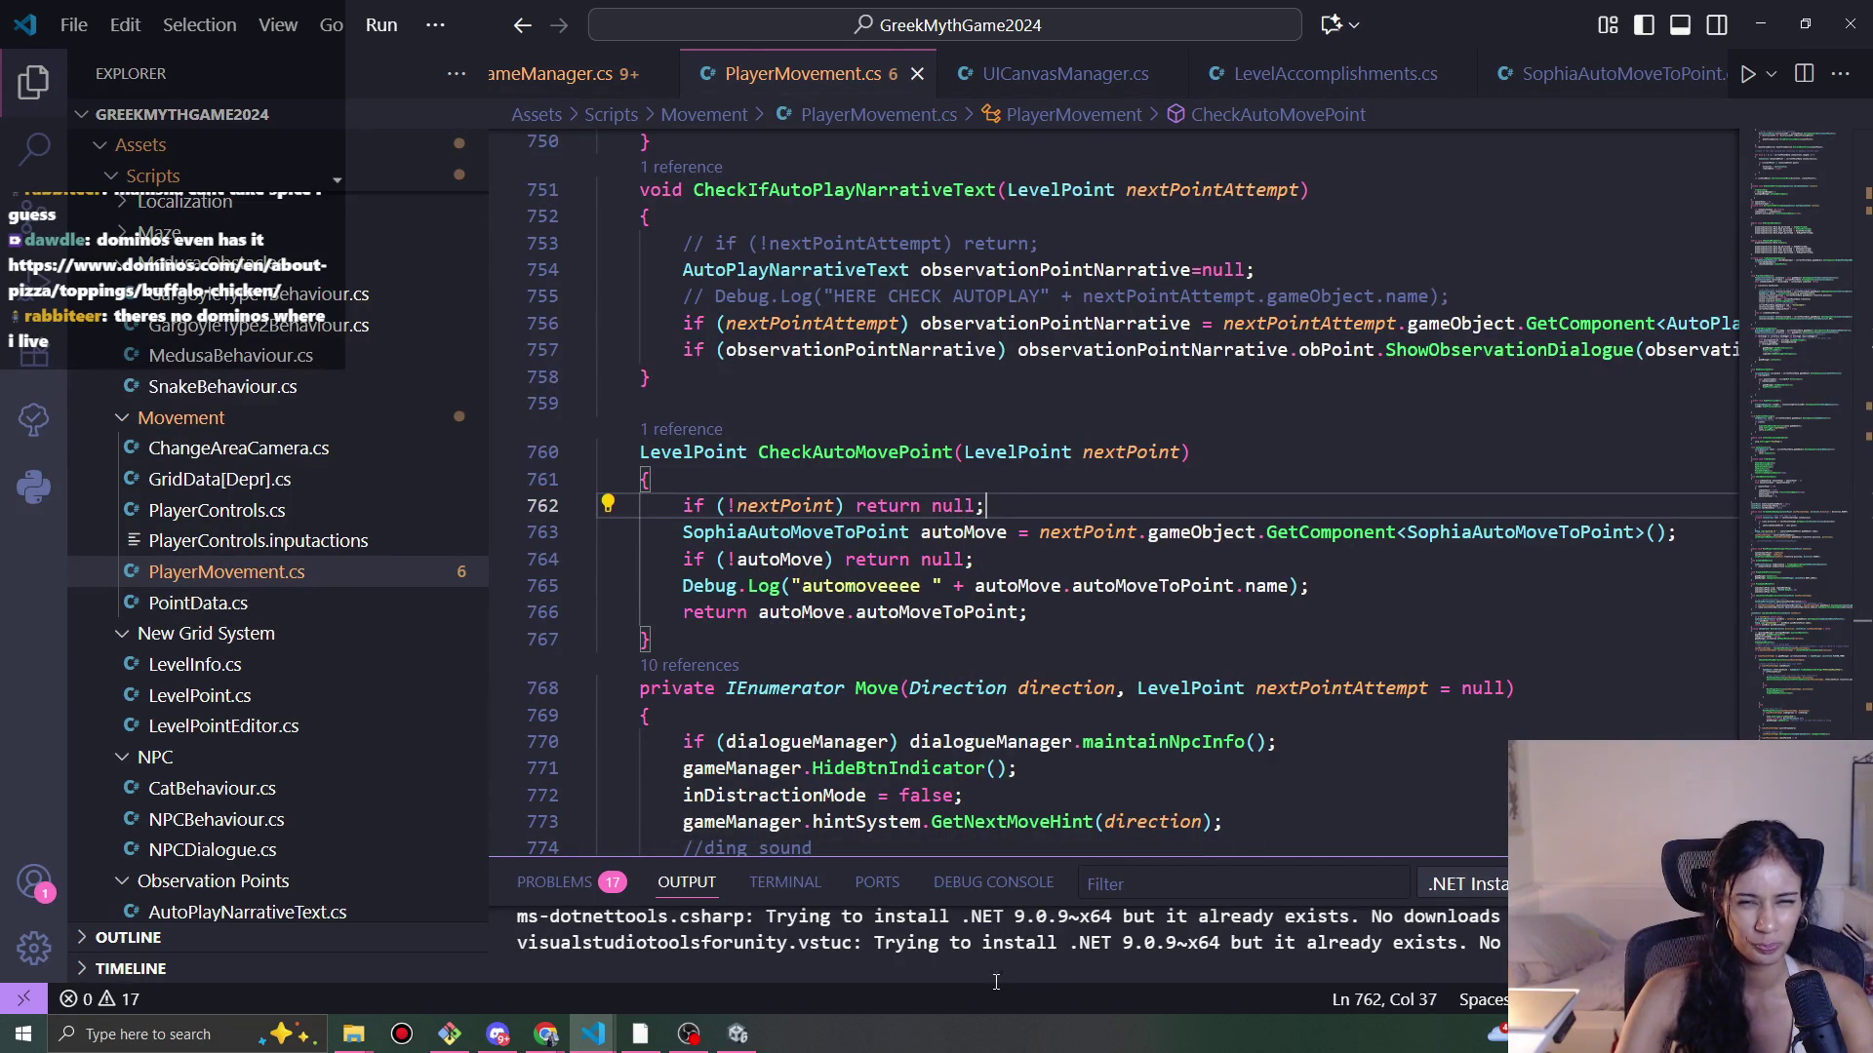
click(737, 1033)
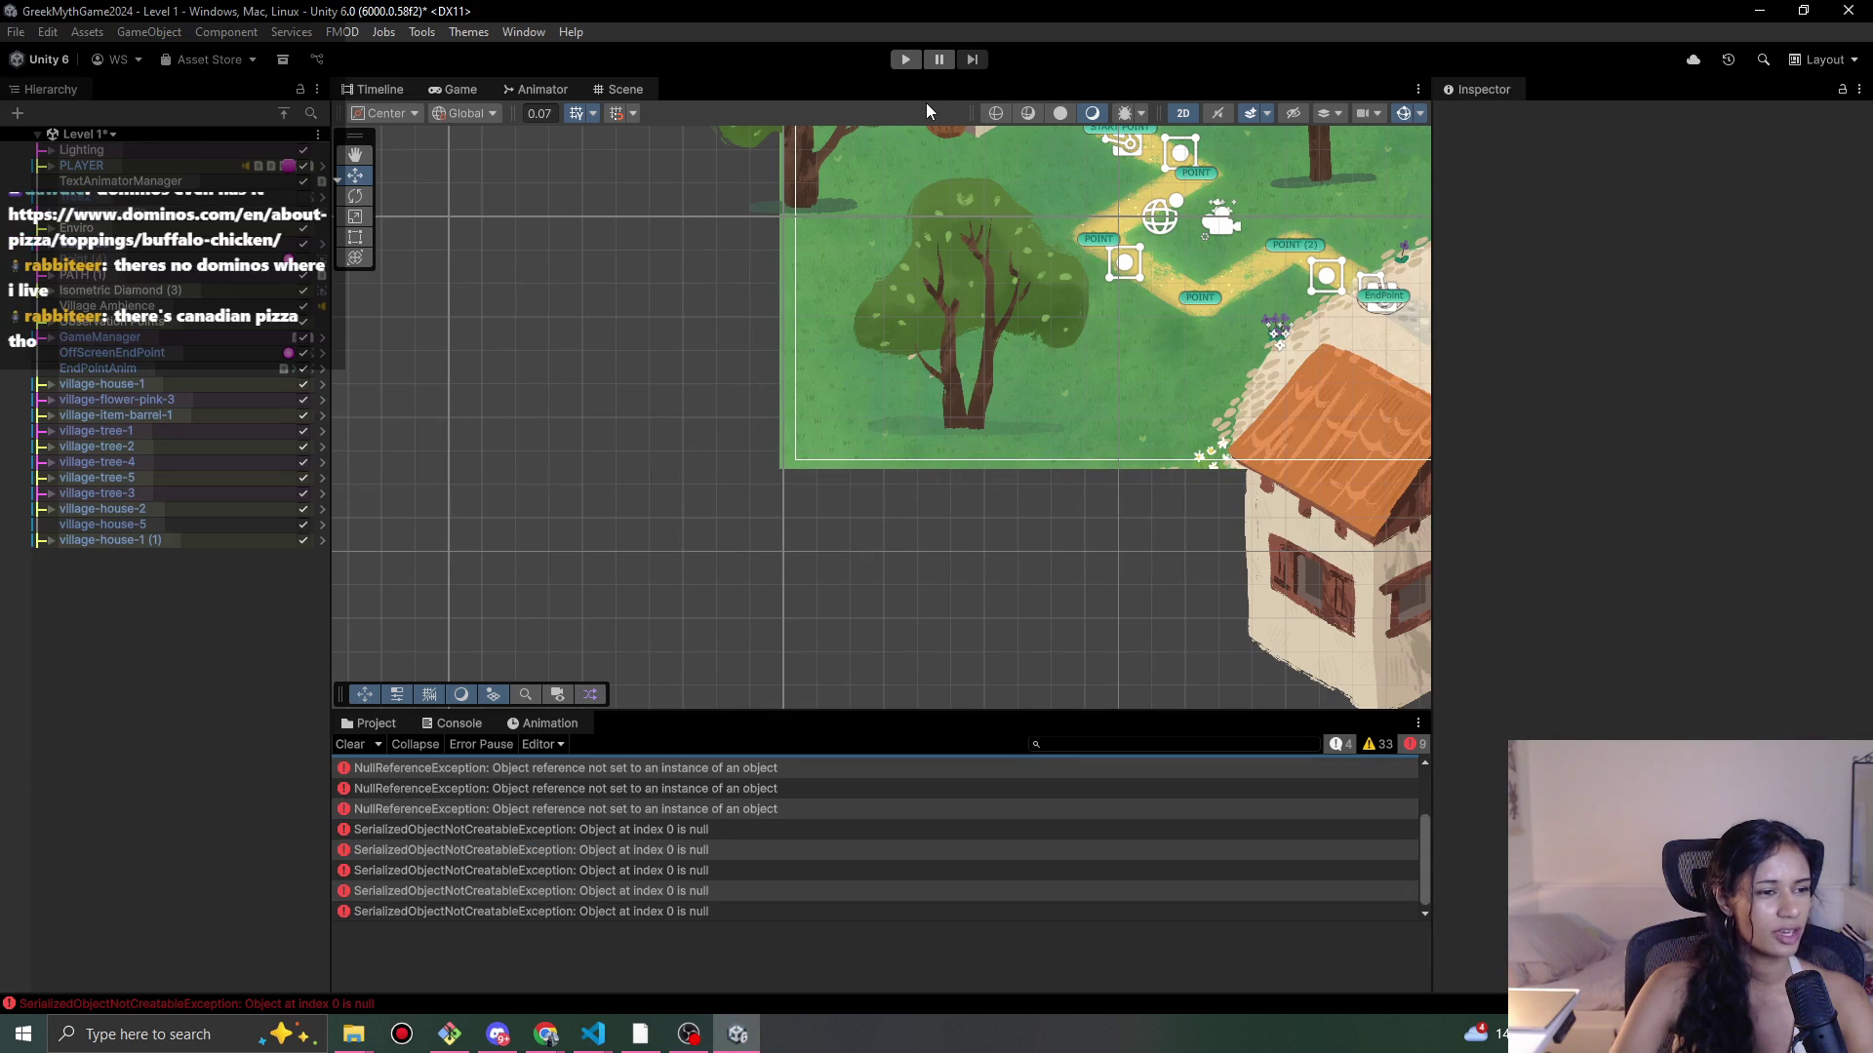
Step: Run and stop a Level 1 play-test with zero console errors, then return to PlayerMovement.cs
click(916, 65)
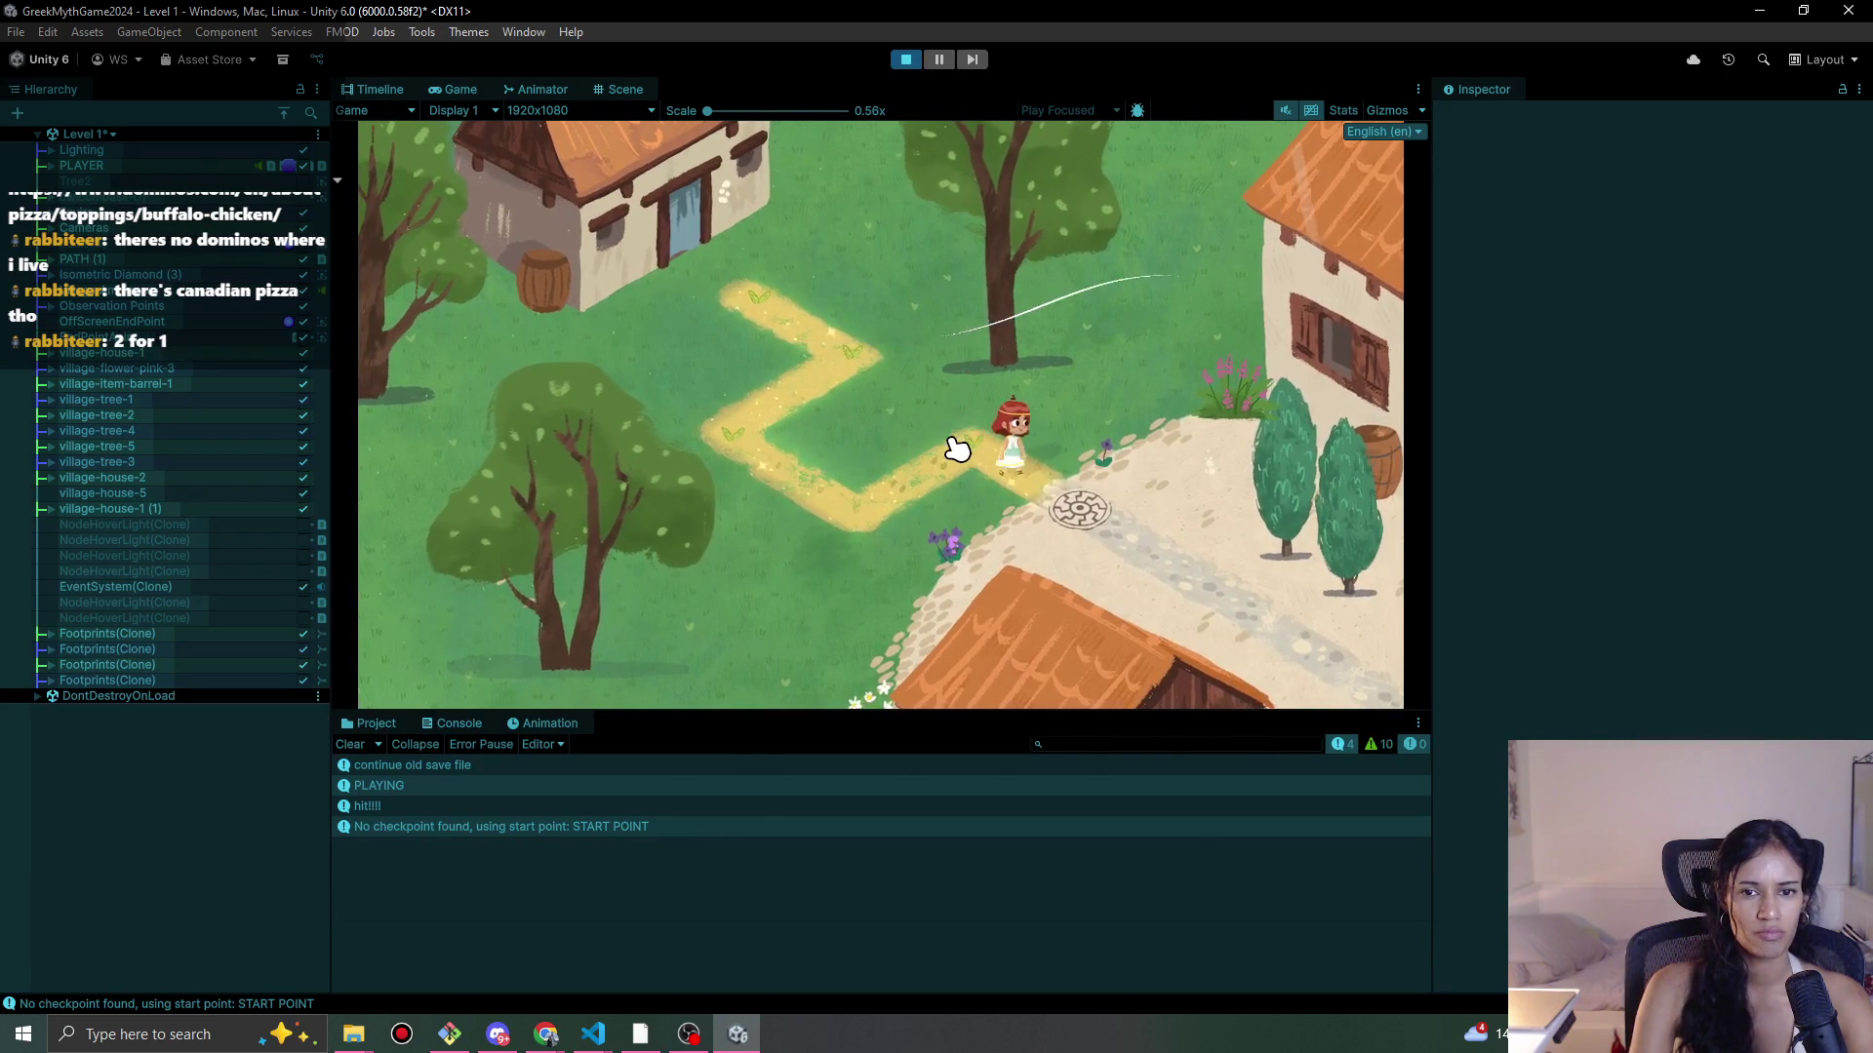
click(905, 59)
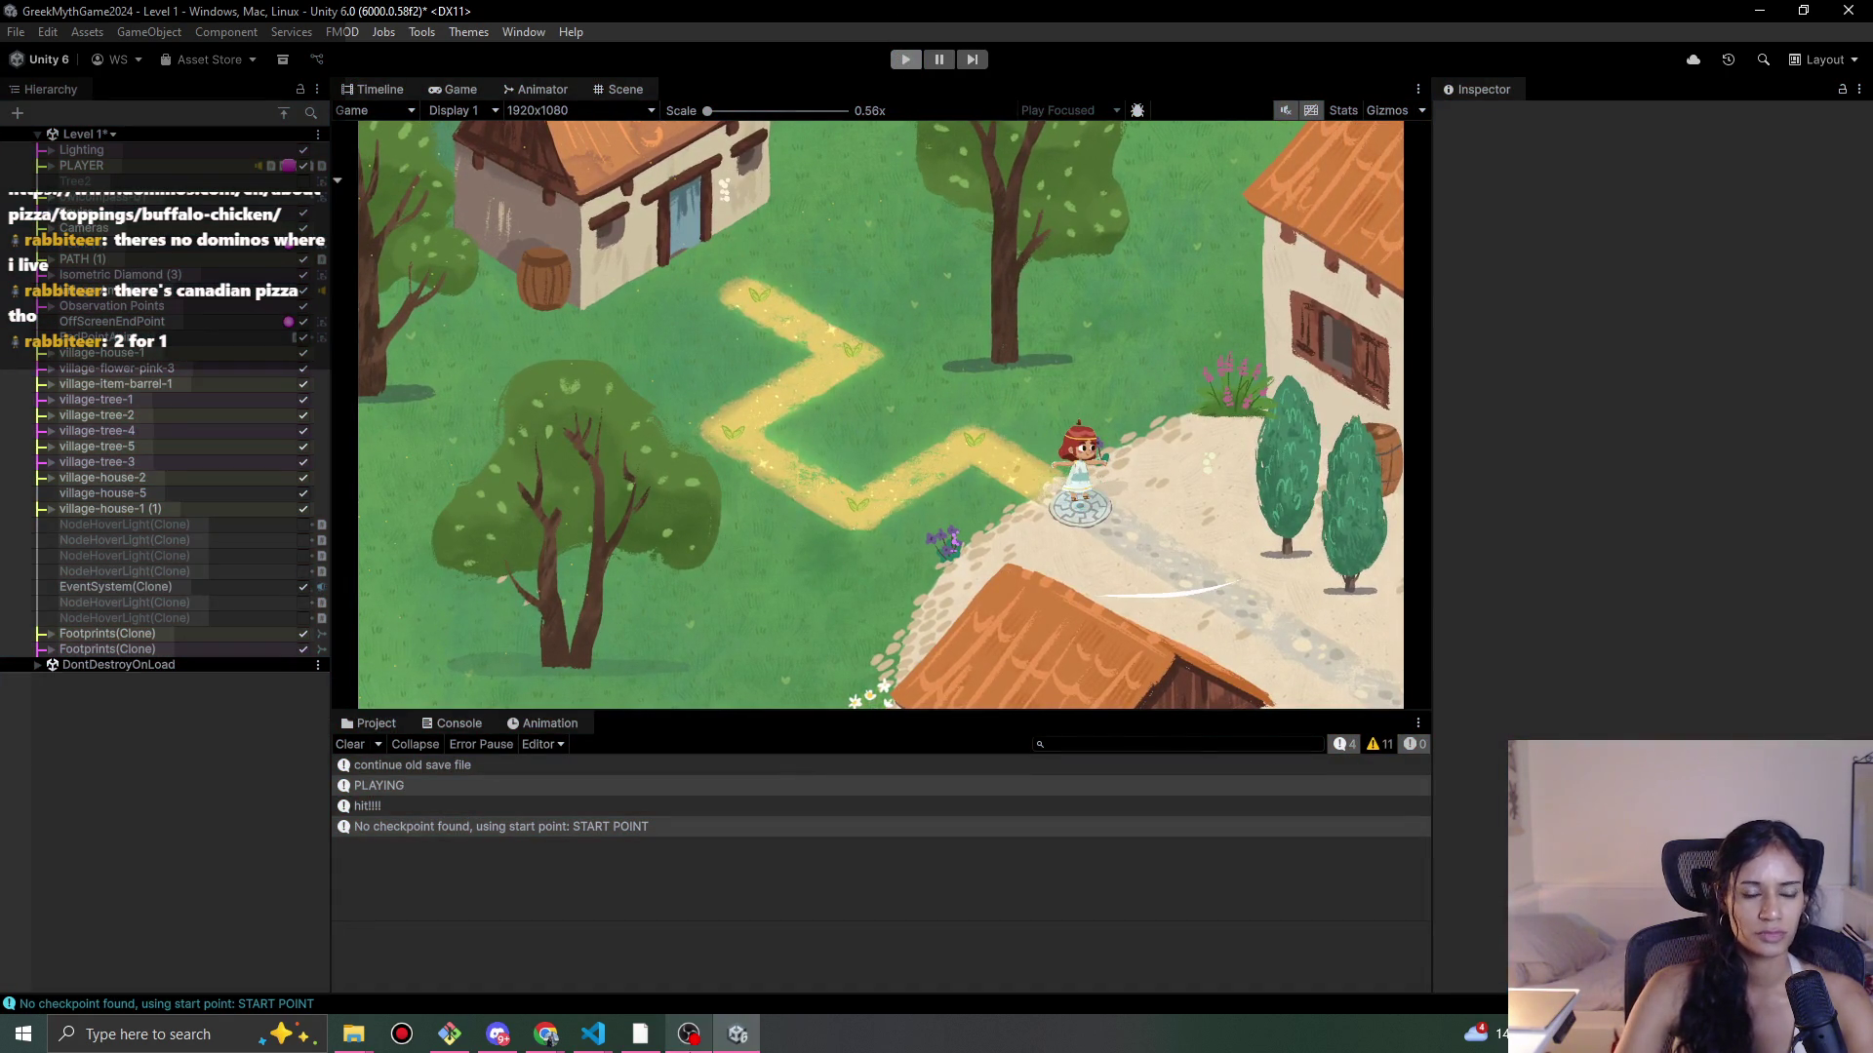
mouse_move(593, 1034)
click(683, 965)
Step: Delete the 'automoveeee' Debug.Log line from CheckAutoMovePoint in PlayerMovement.cs
scroll(718, 674, down, 3)
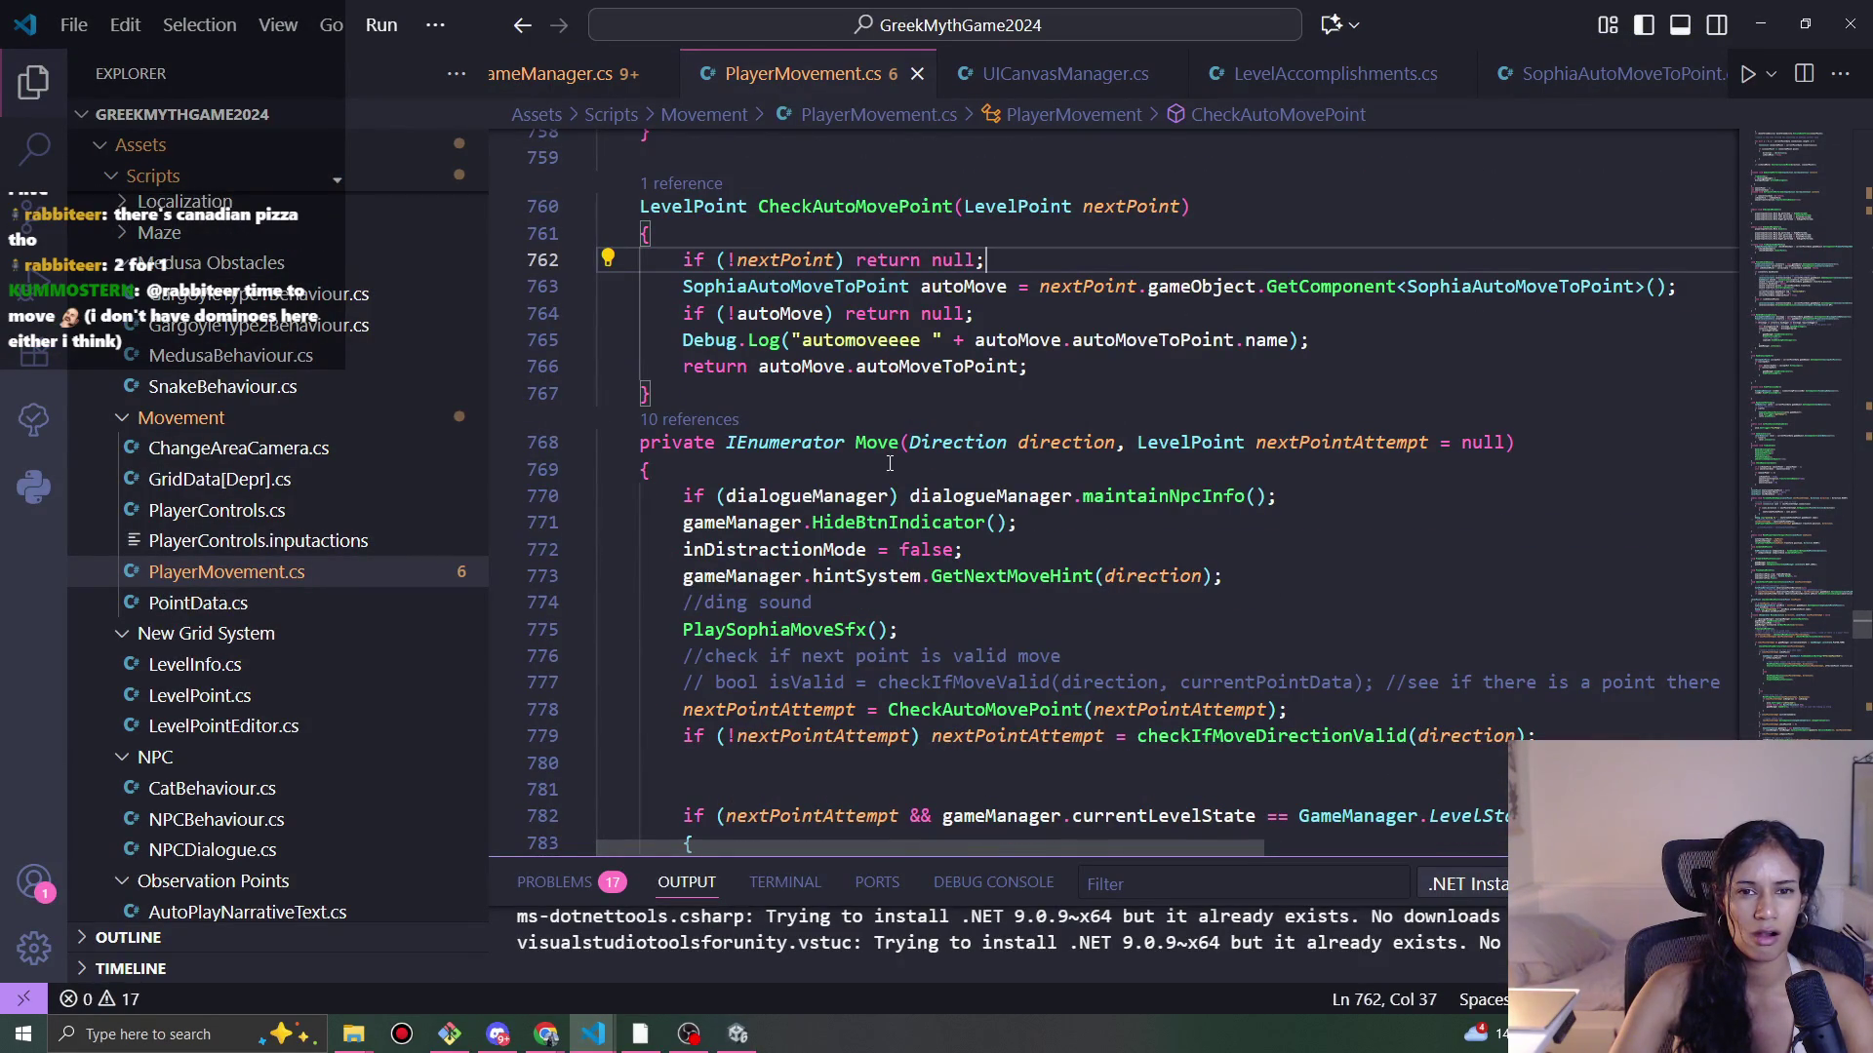
click(1043, 314)
scroll(1043, 316, down, 1)
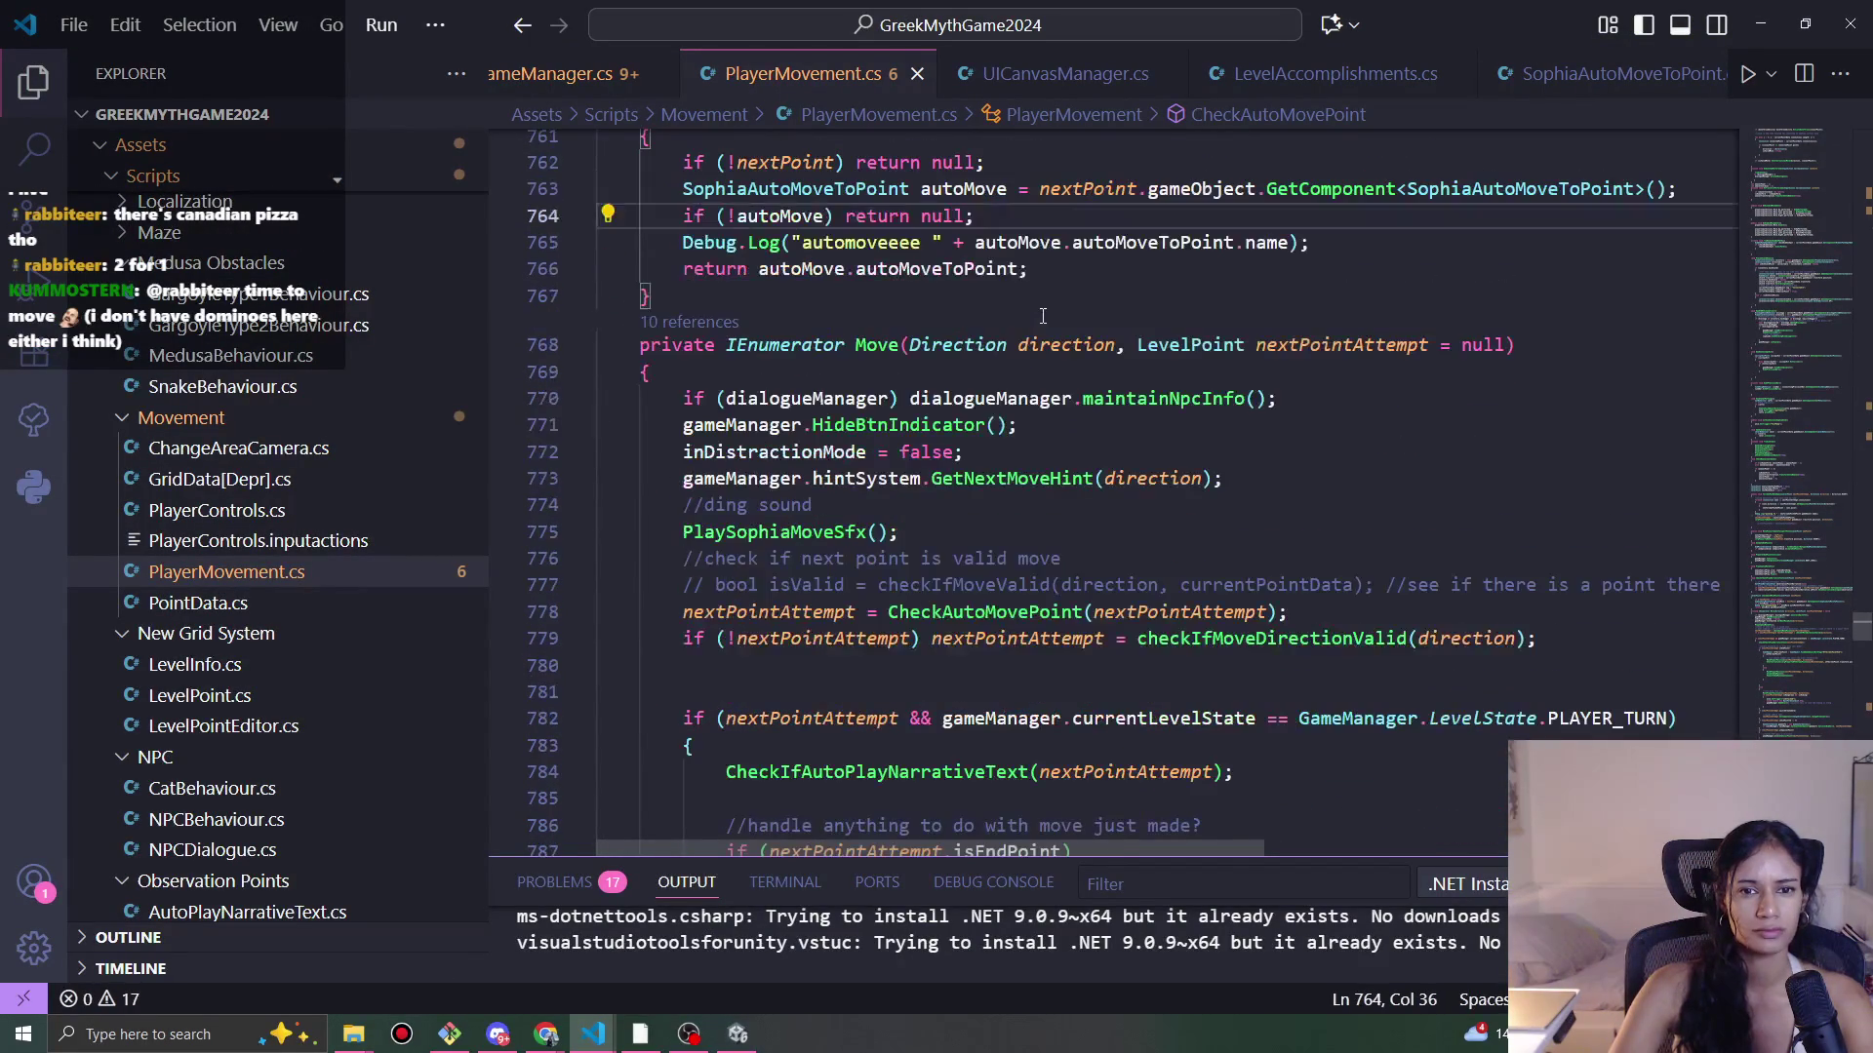
triple_click(1028, 244)
key(BackSpace)
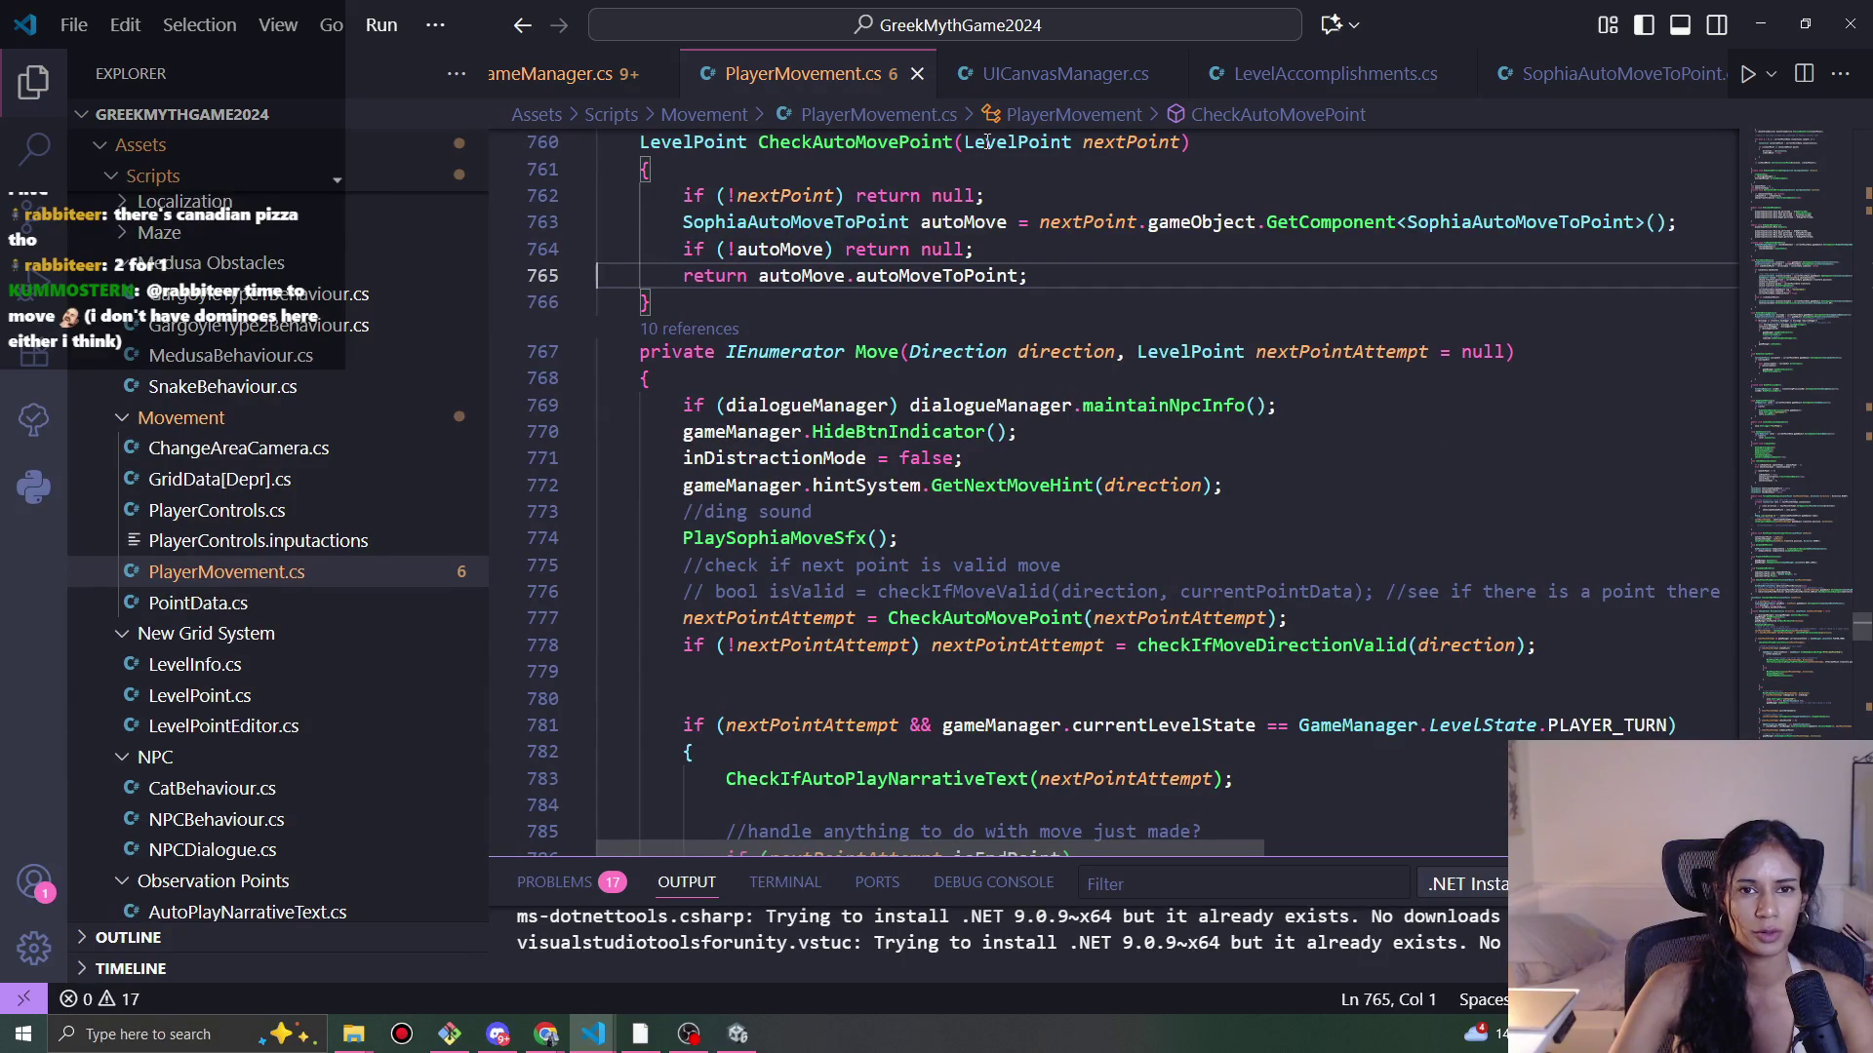
Step: Add a blank line after CheckAutoMovePoint, save PlayerMovement.cs, and return to Unity to recompile
click(787, 302)
key(Return)
key(ctrl+s)
click(1760, 24)
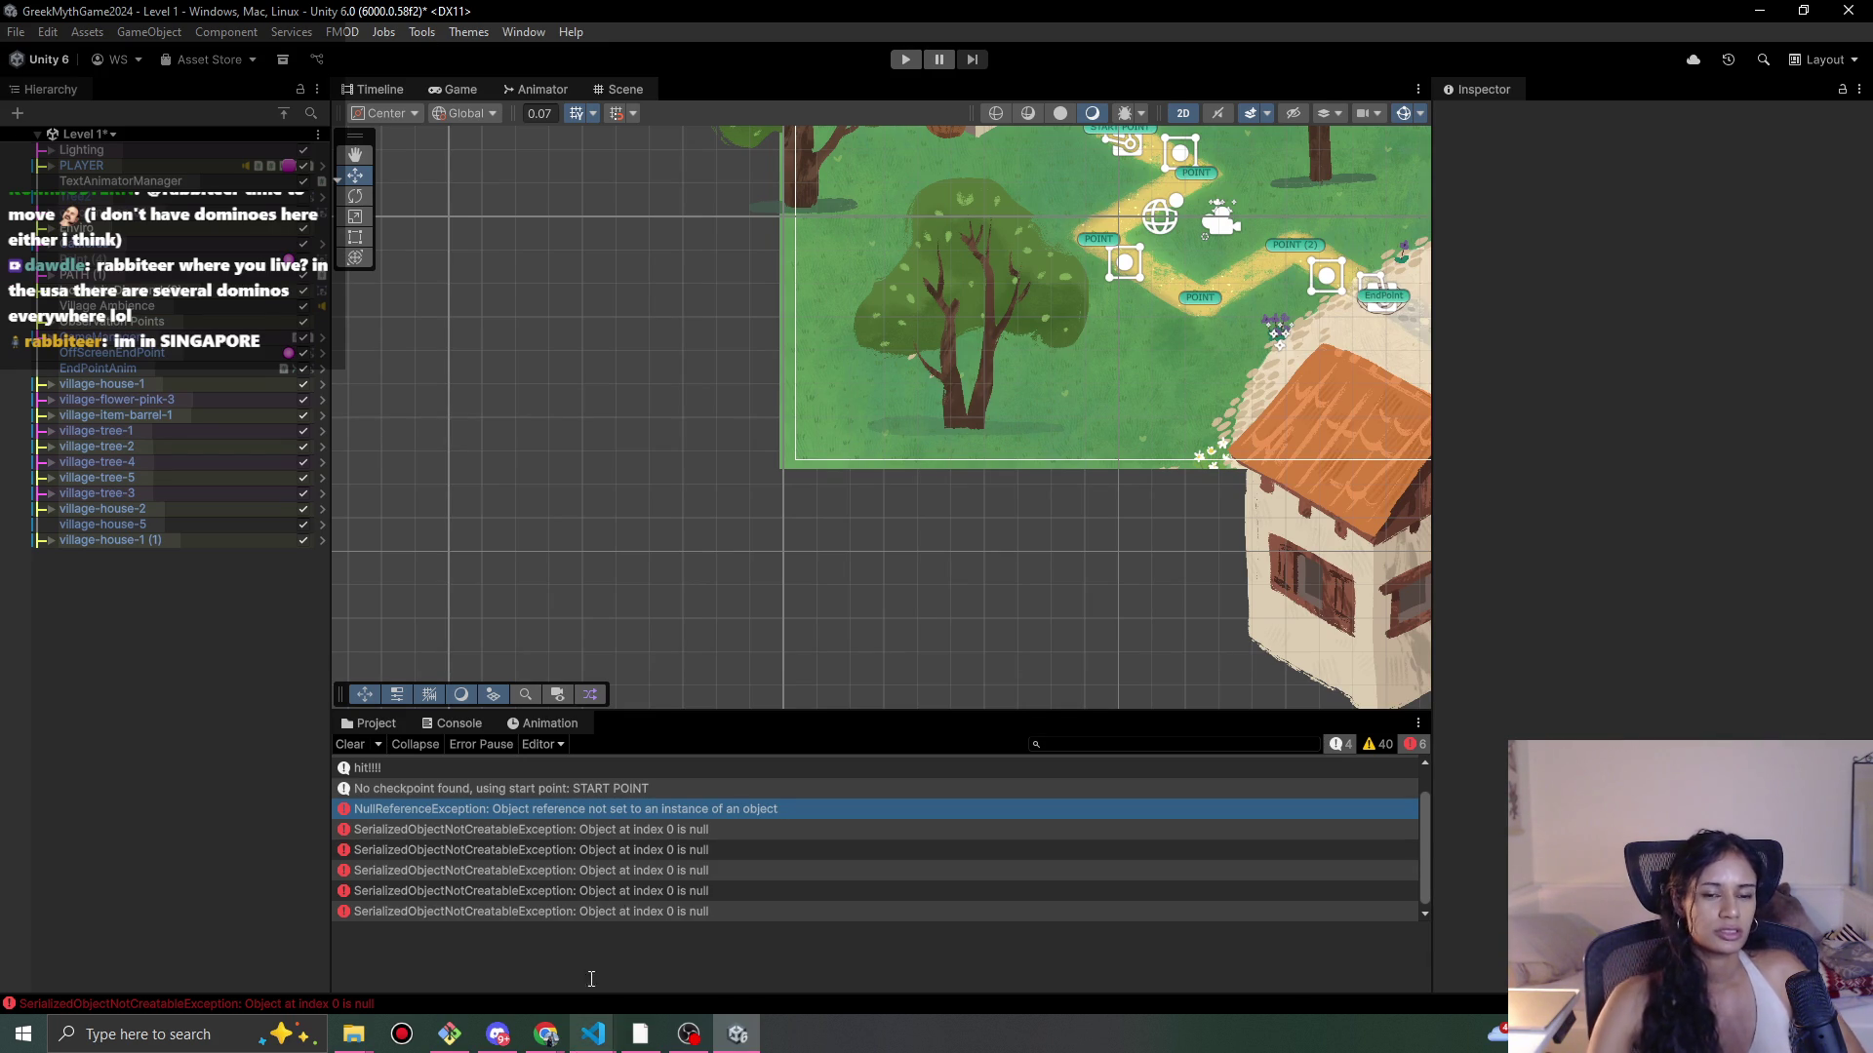
click(498, 1034)
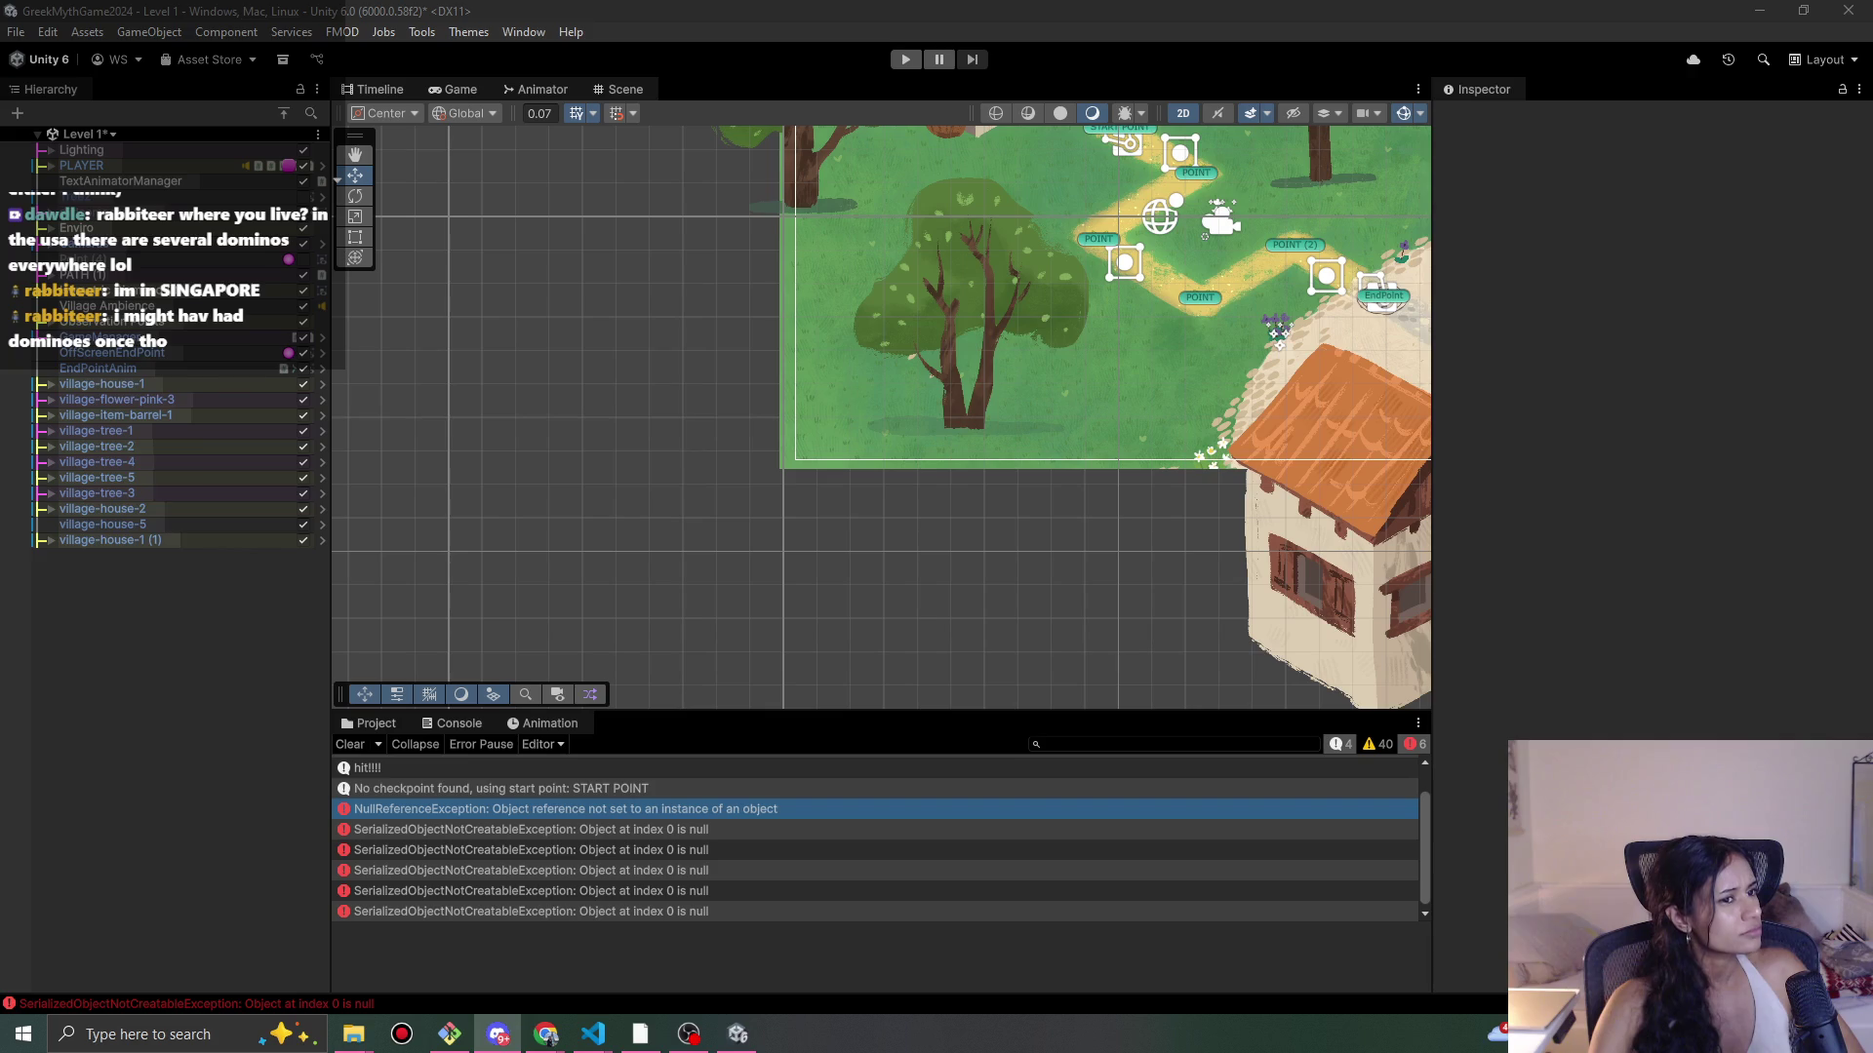
click(313, 642)
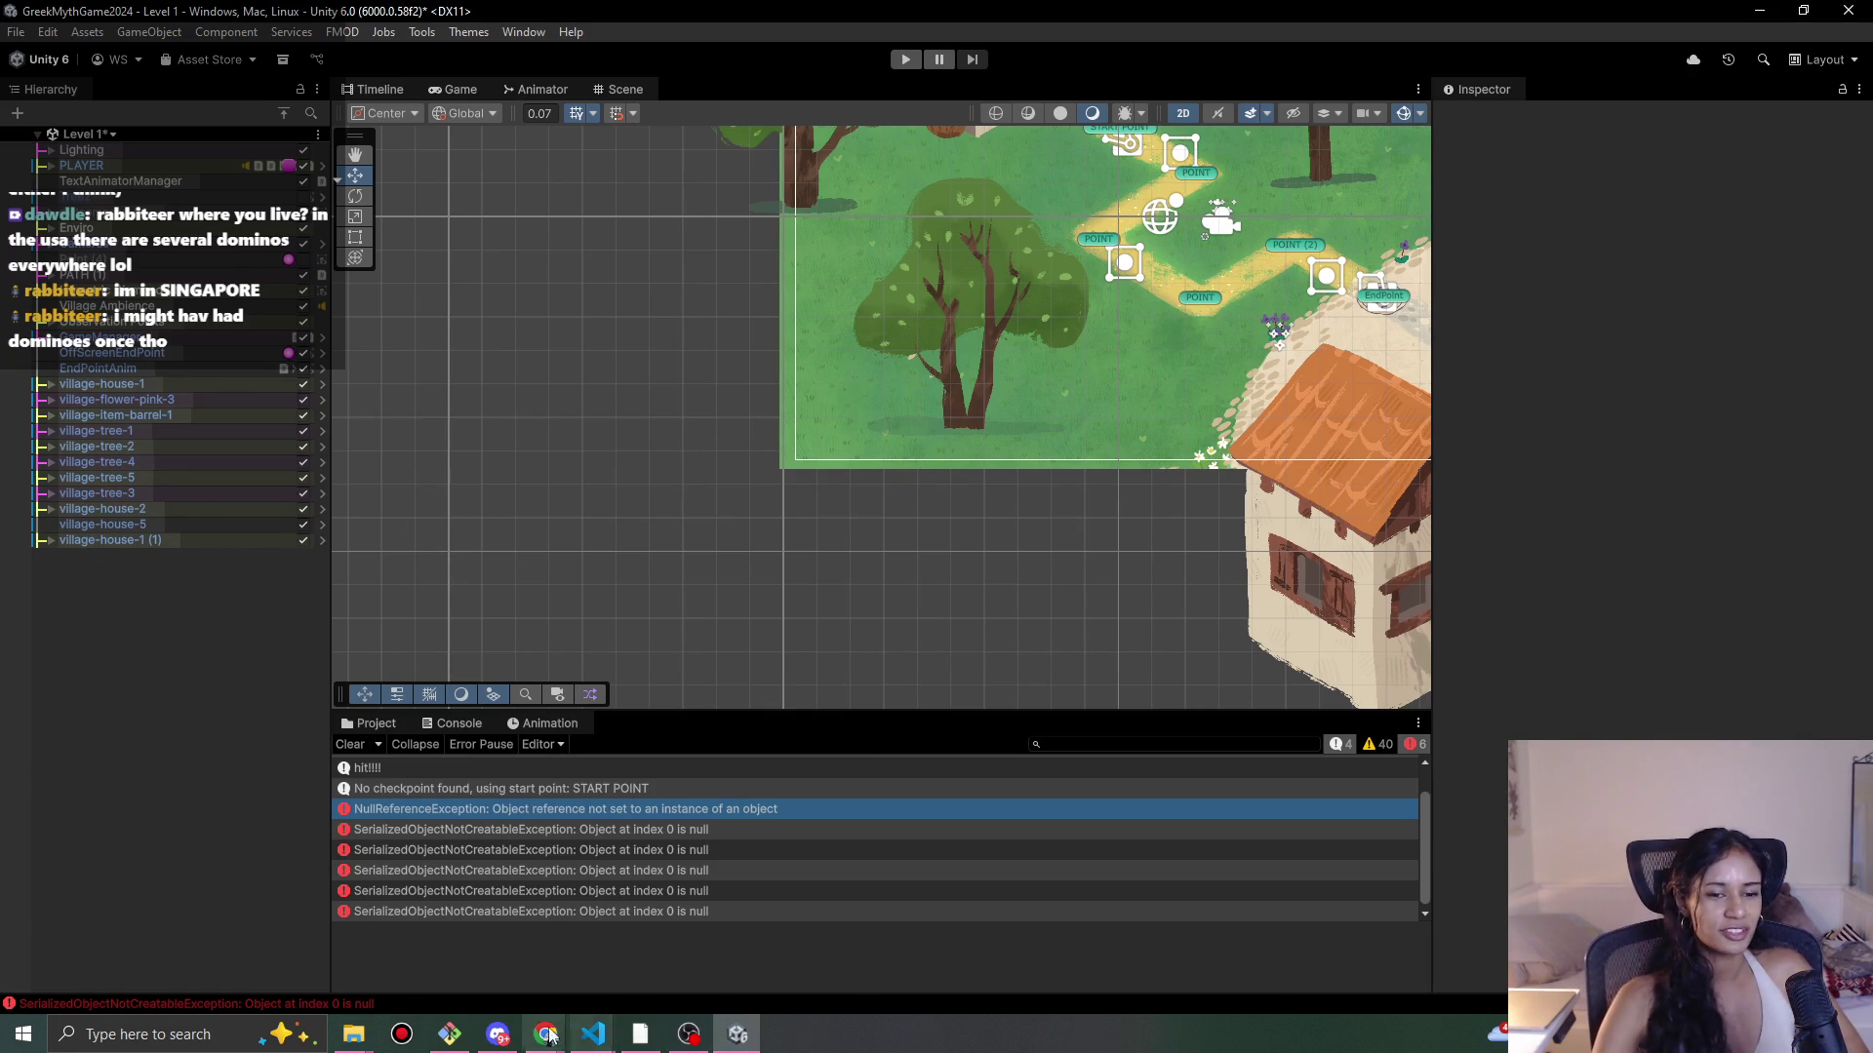
click(546, 1034)
click(547, 1034)
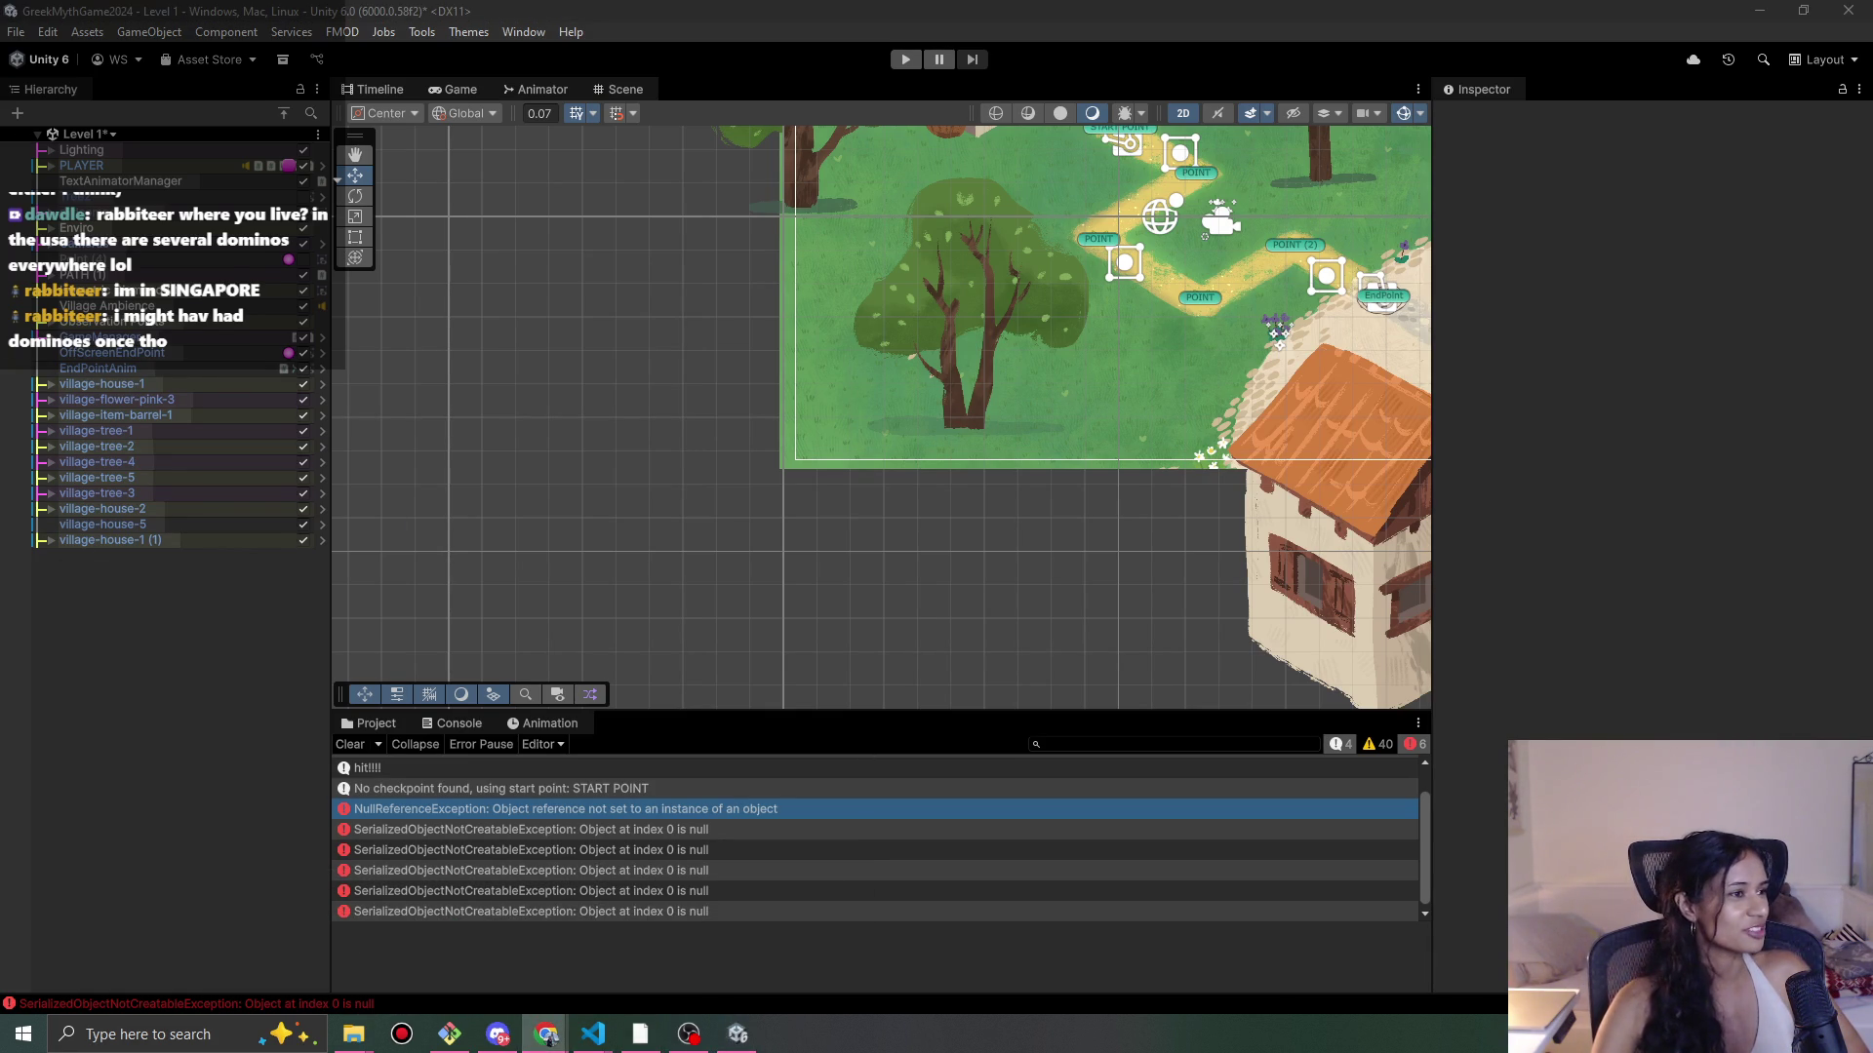
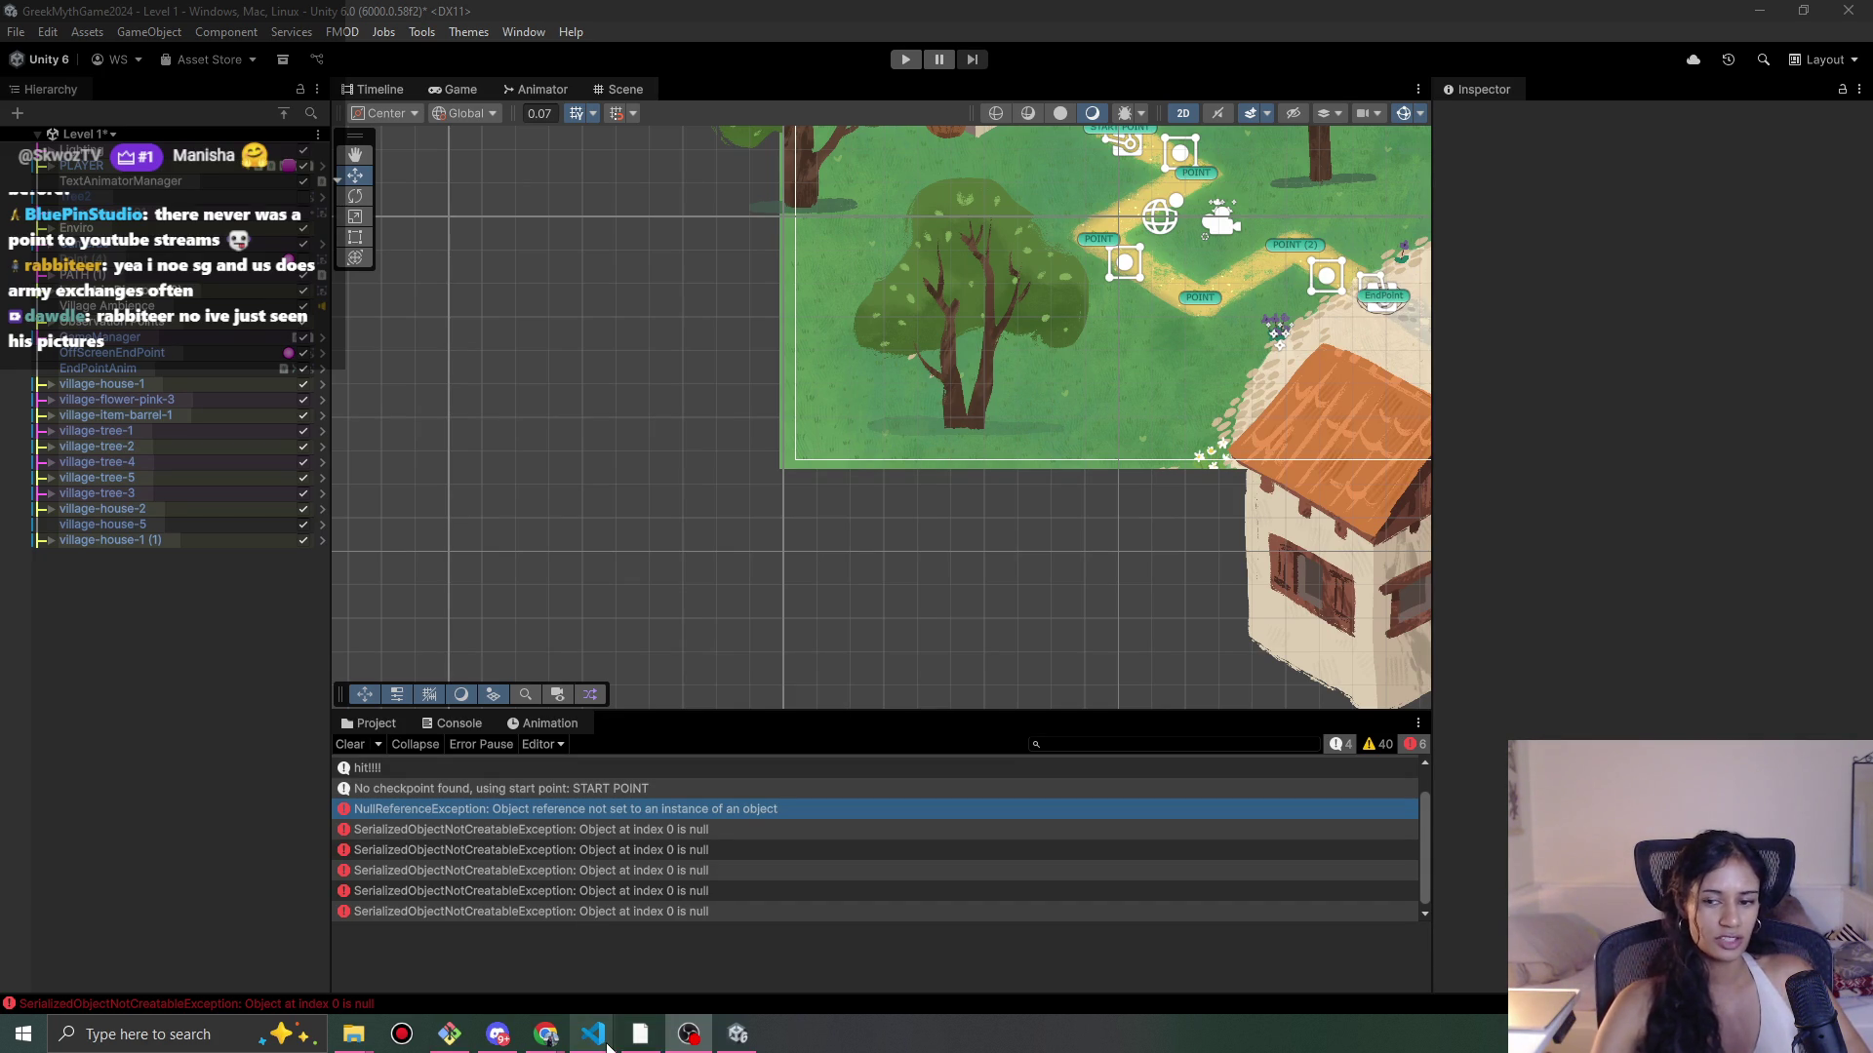
Step: Bring the VS Code window showing PlayerMovement.cs to the front from the taskbar
mouse_move(600, 1040)
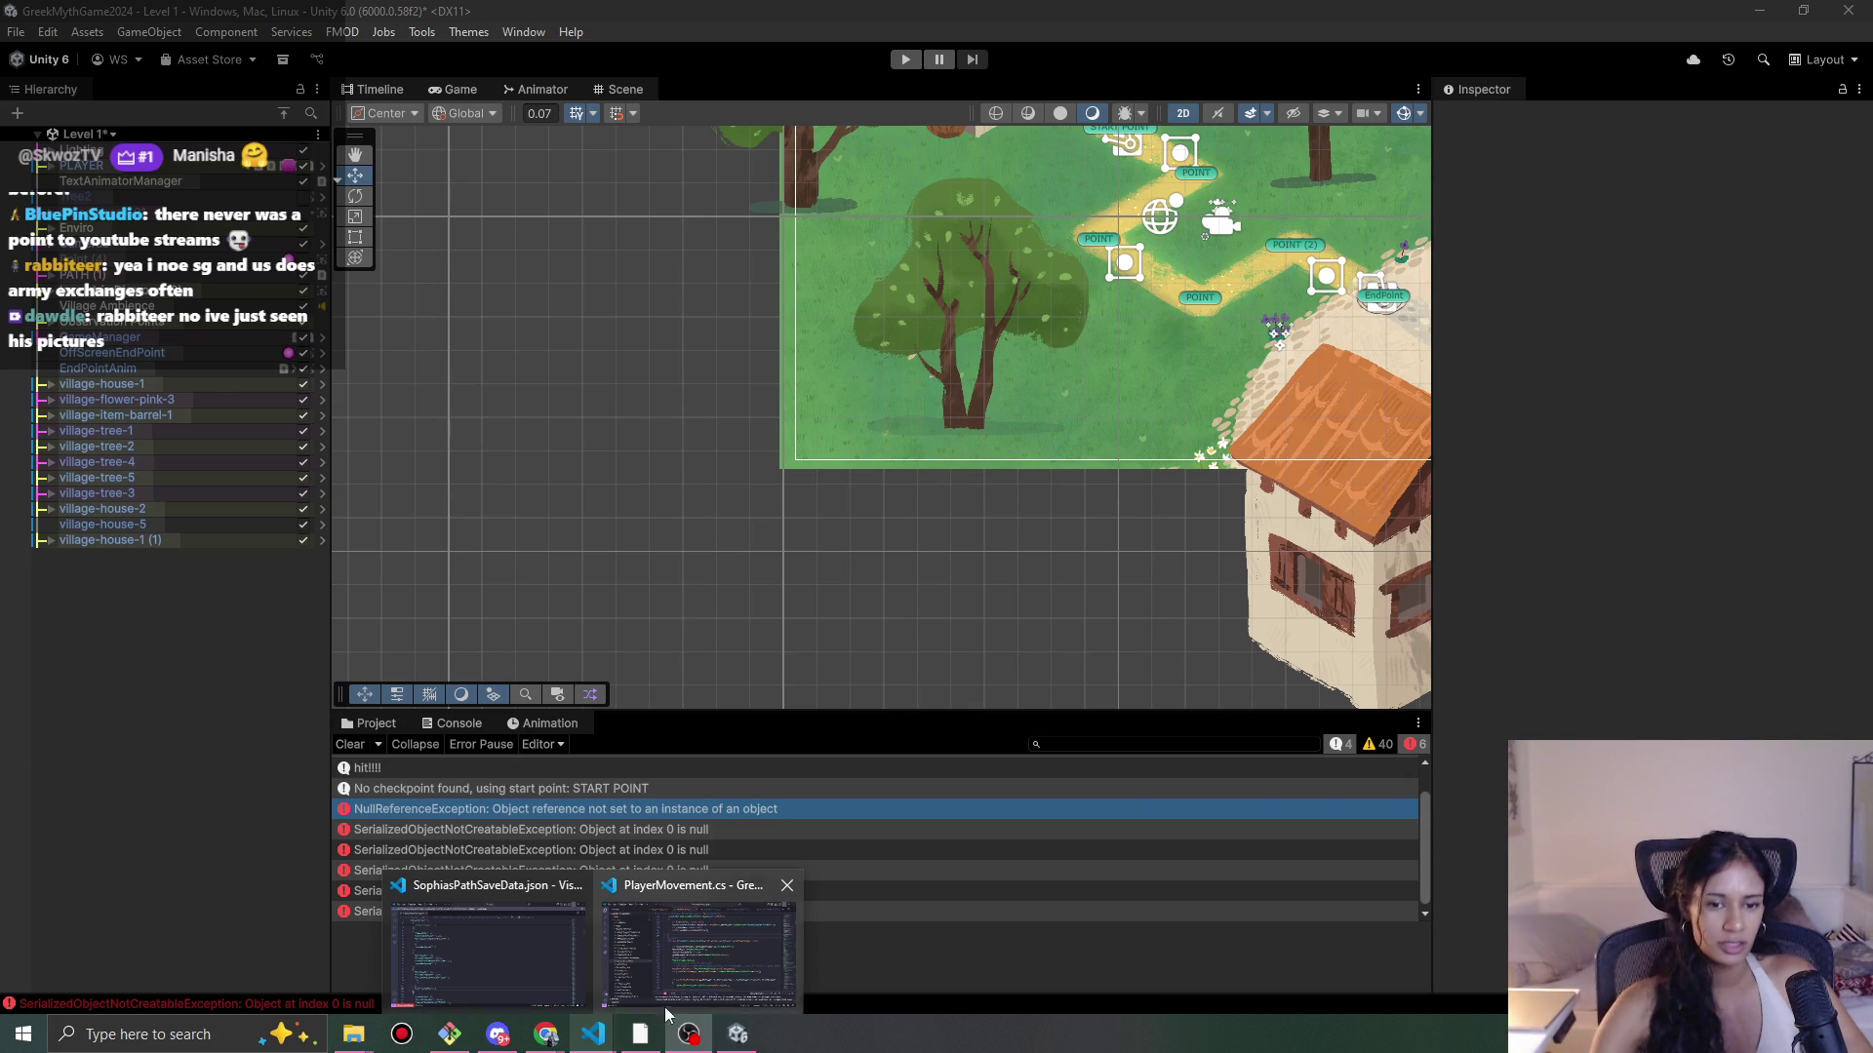
click(742, 991)
Step: Open Saving > SaveData.cs from the Explorer
scroll(340, 514, up, 10)
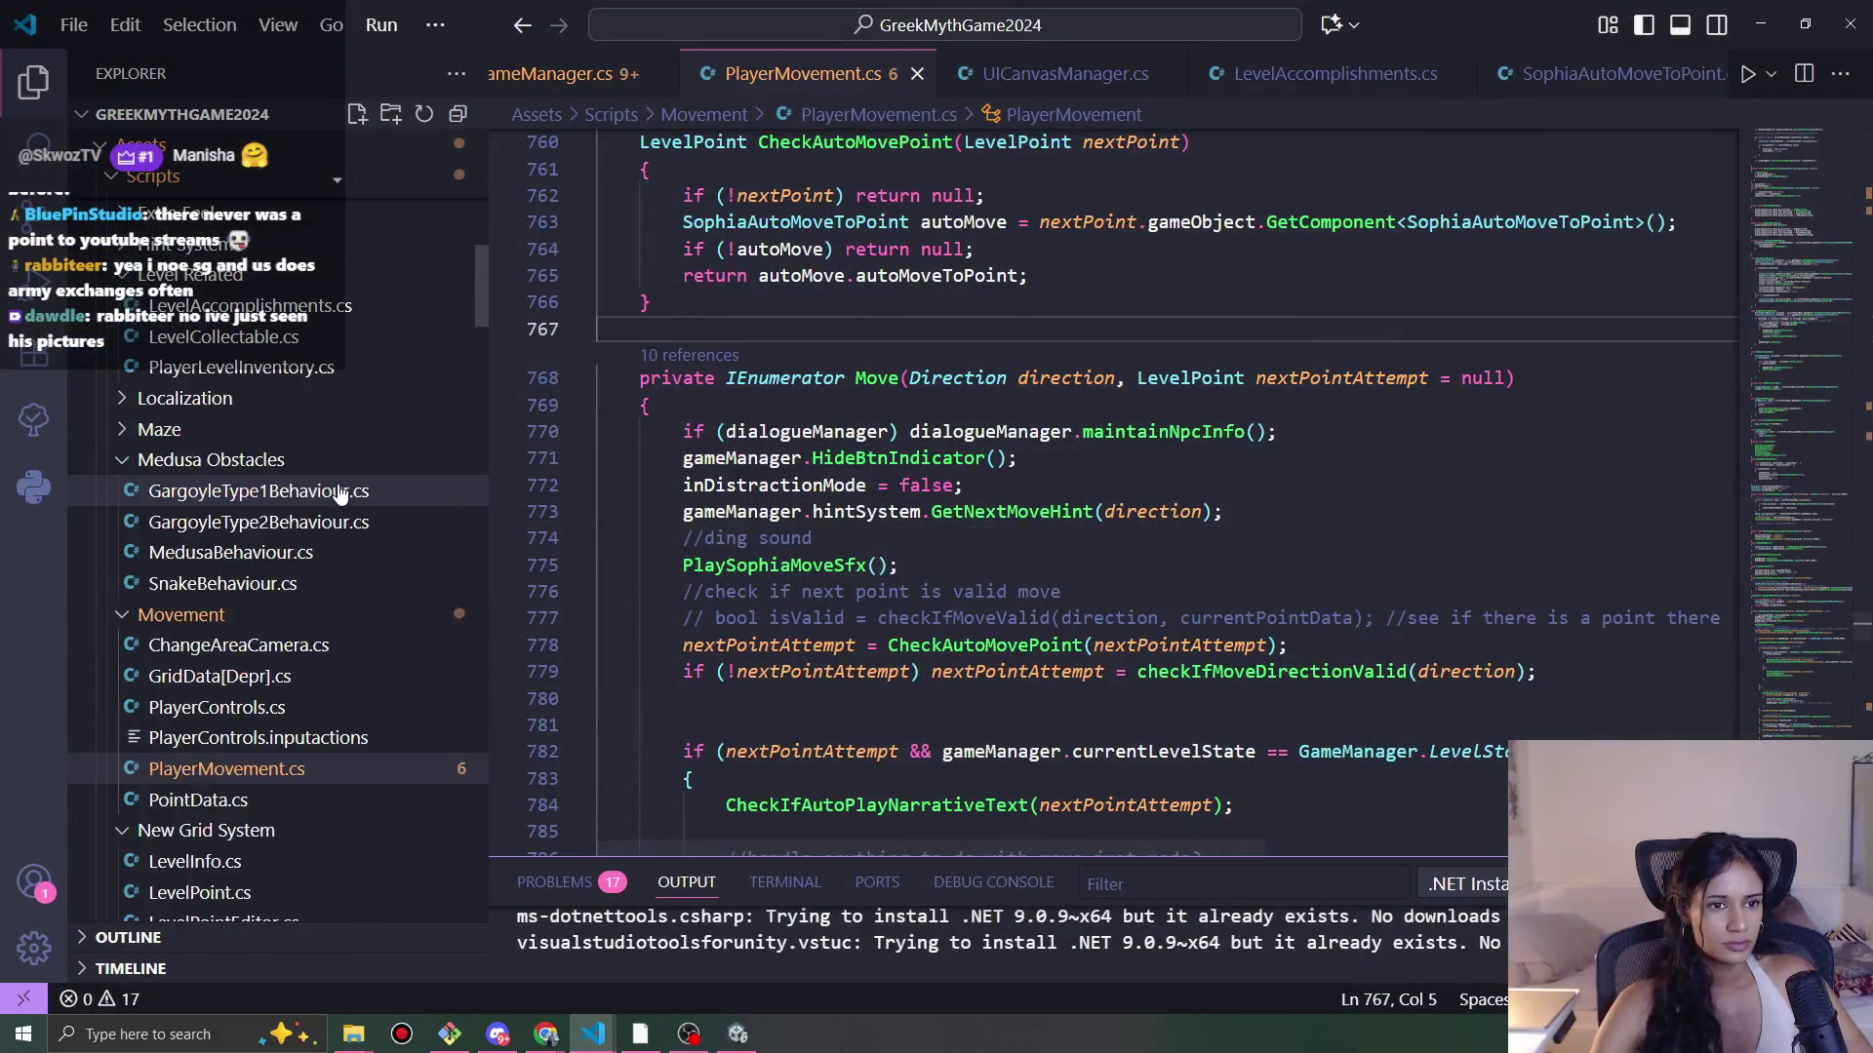
scroll(340, 514, down, 5)
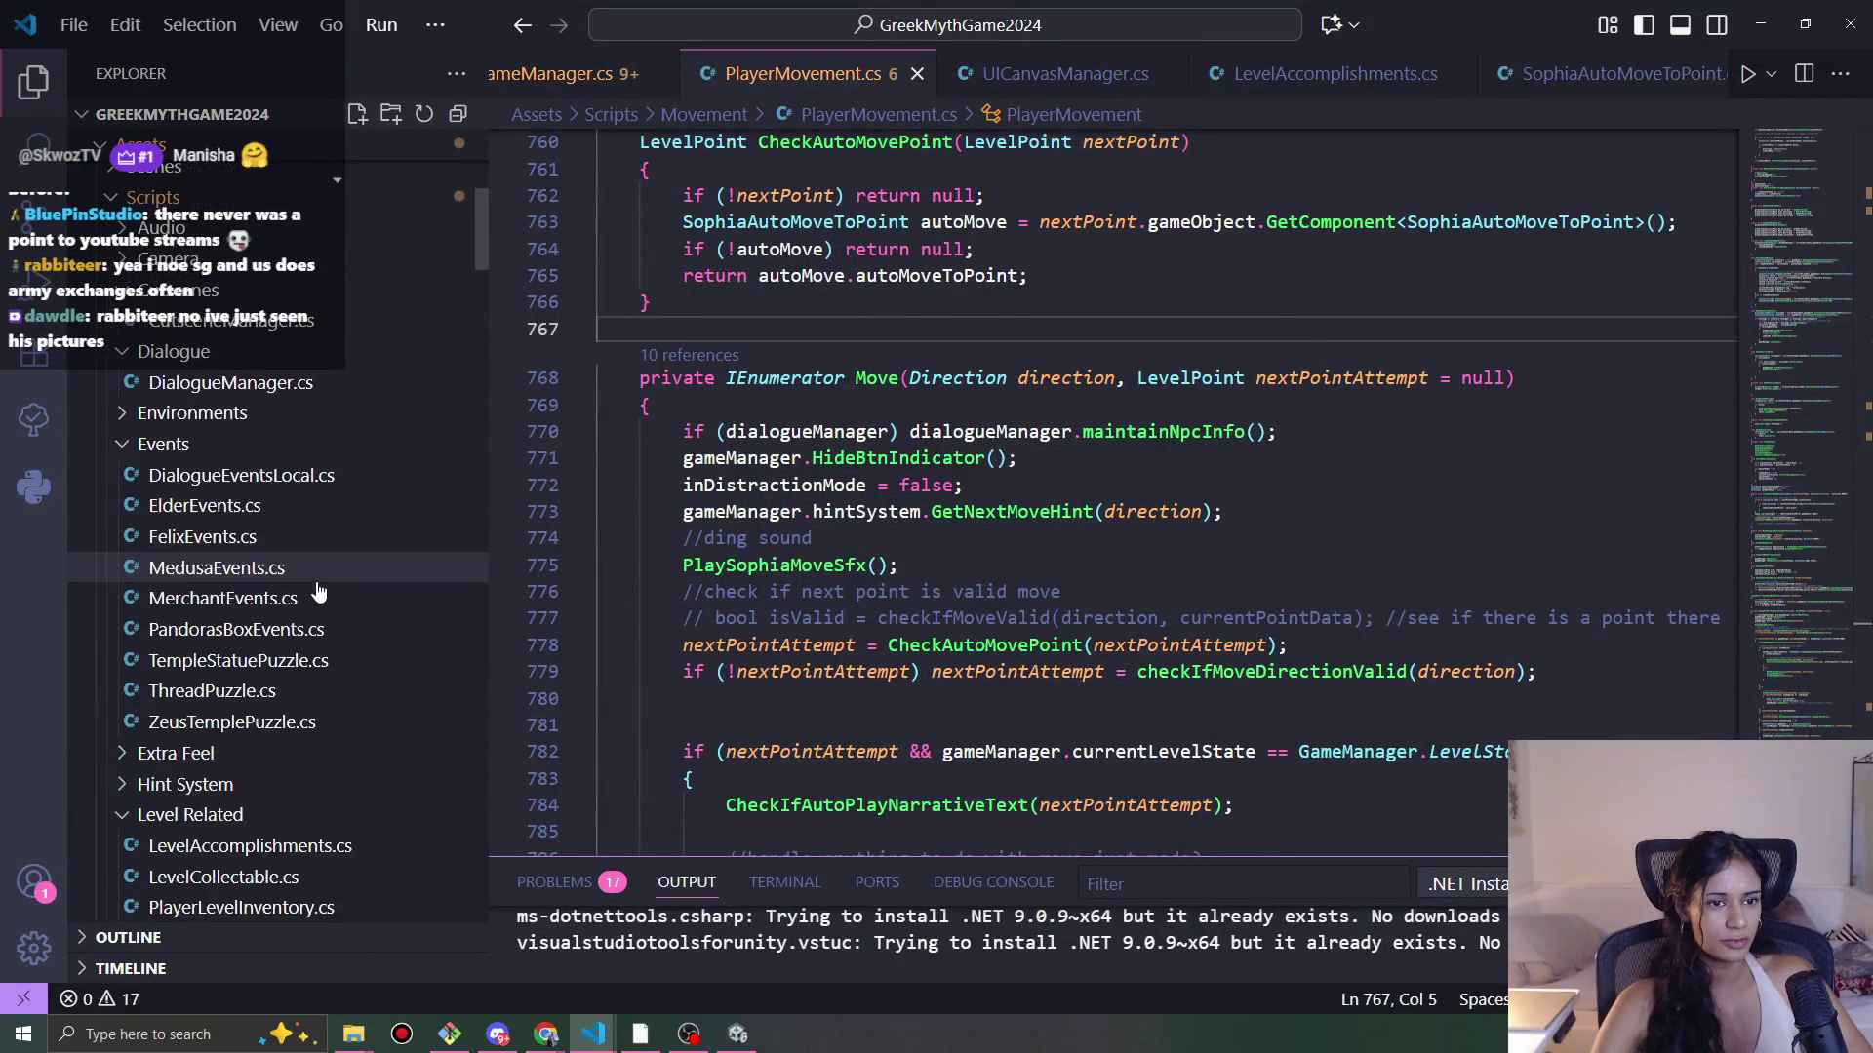
scroll(332, 630, down, 7)
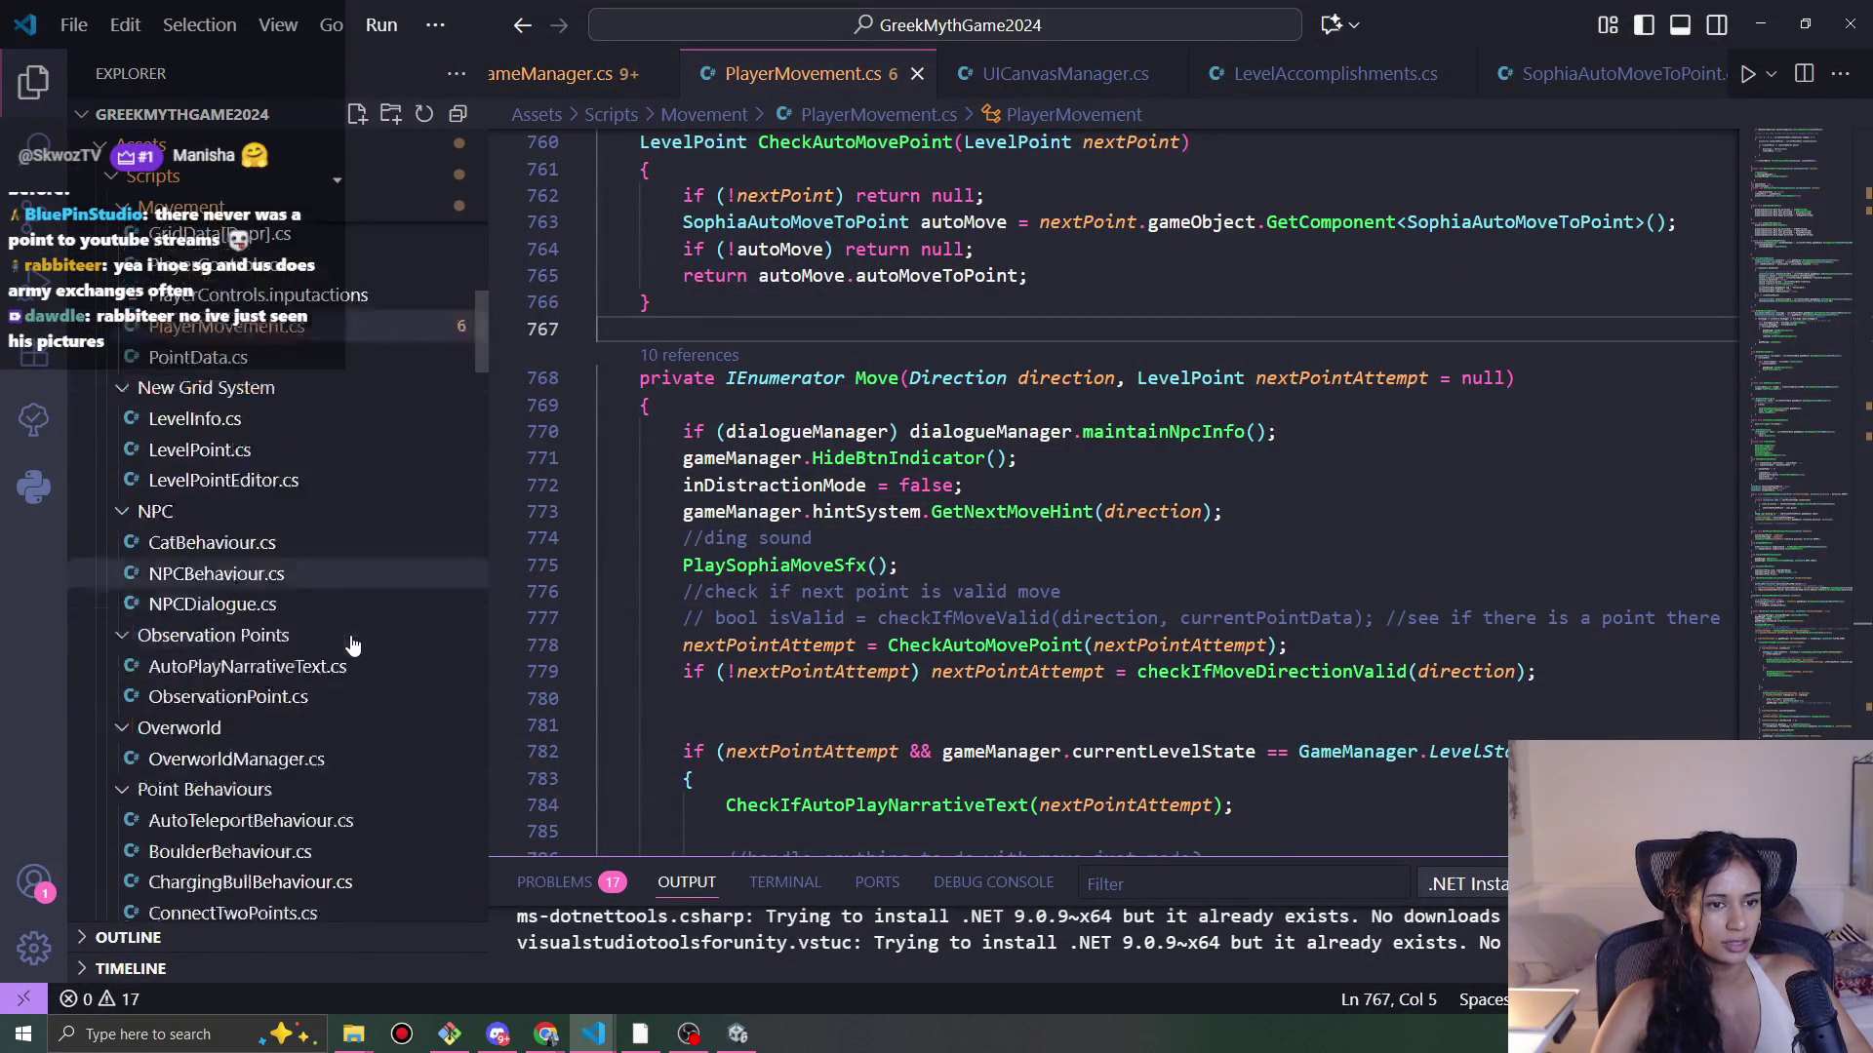
scroll(352, 647, down, 10)
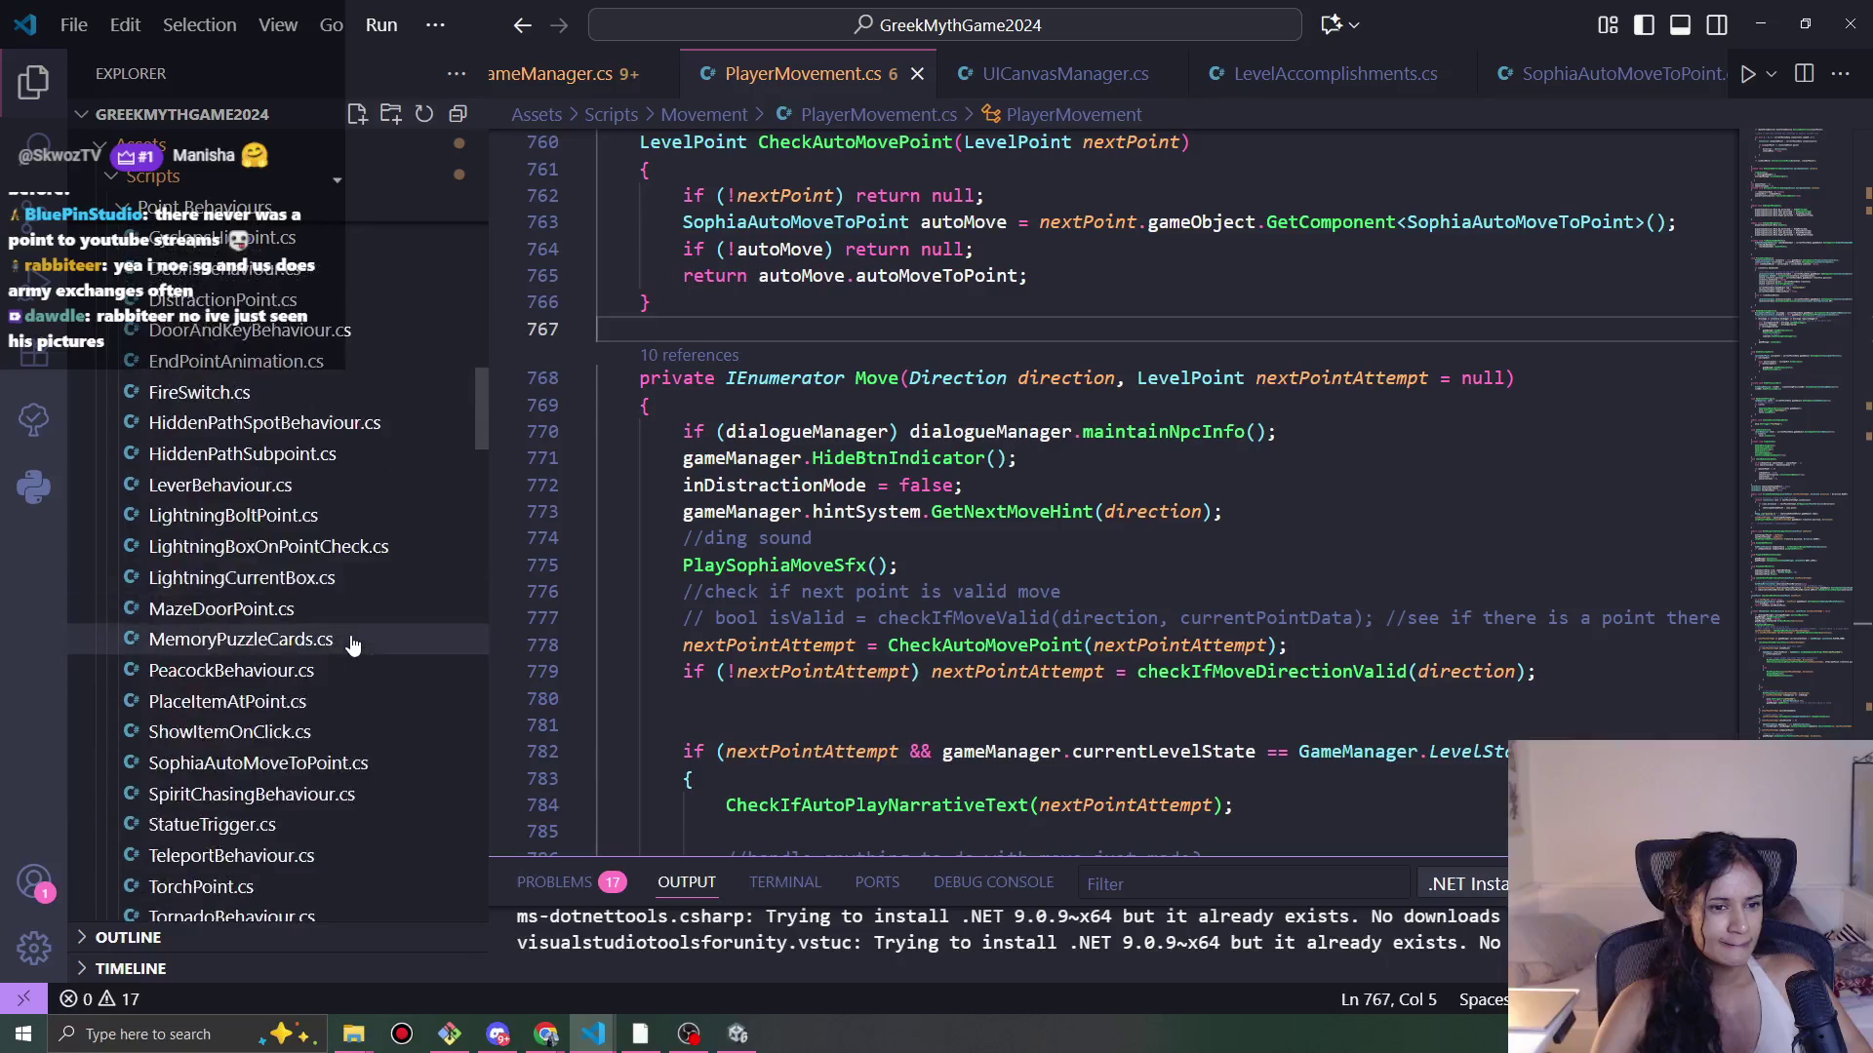
scroll(352, 647, down, 10)
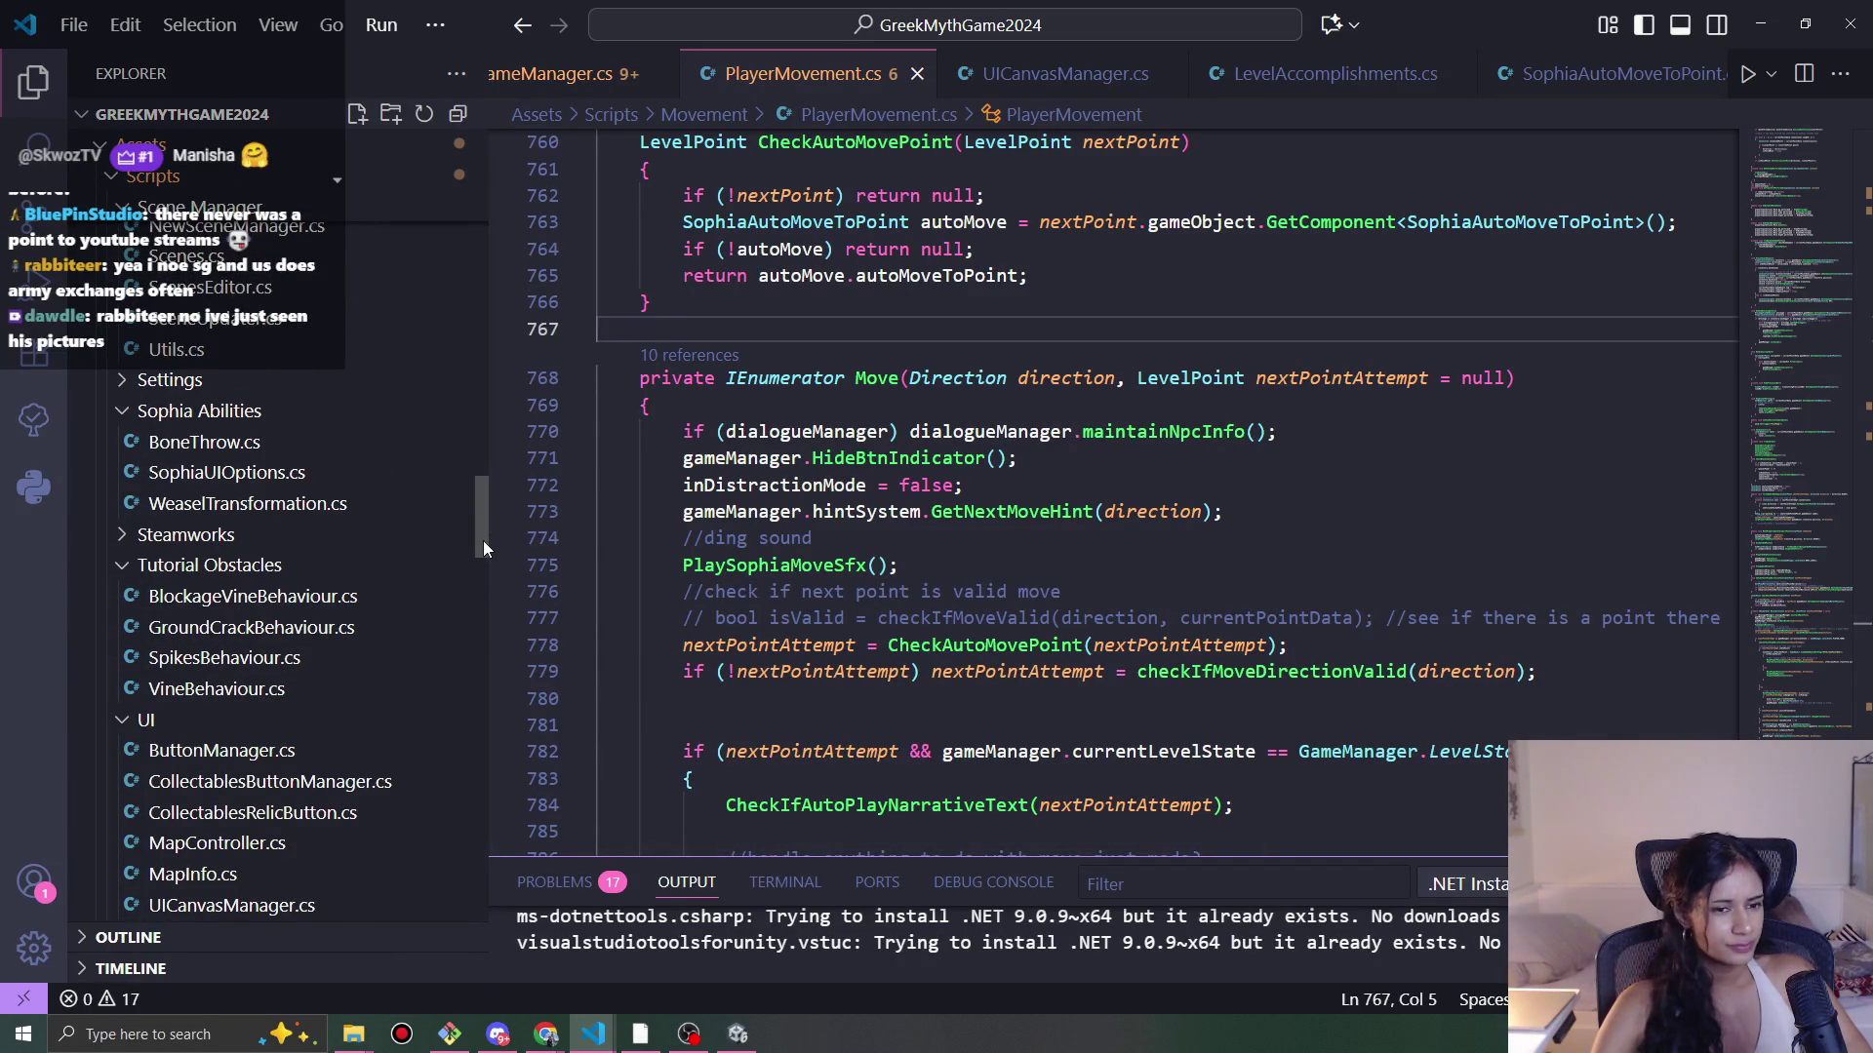
mouse_move(482, 545)
mouse_down()
mouse_move(488, 617)
mouse_move(474, 483)
mouse_up()
click(280, 697)
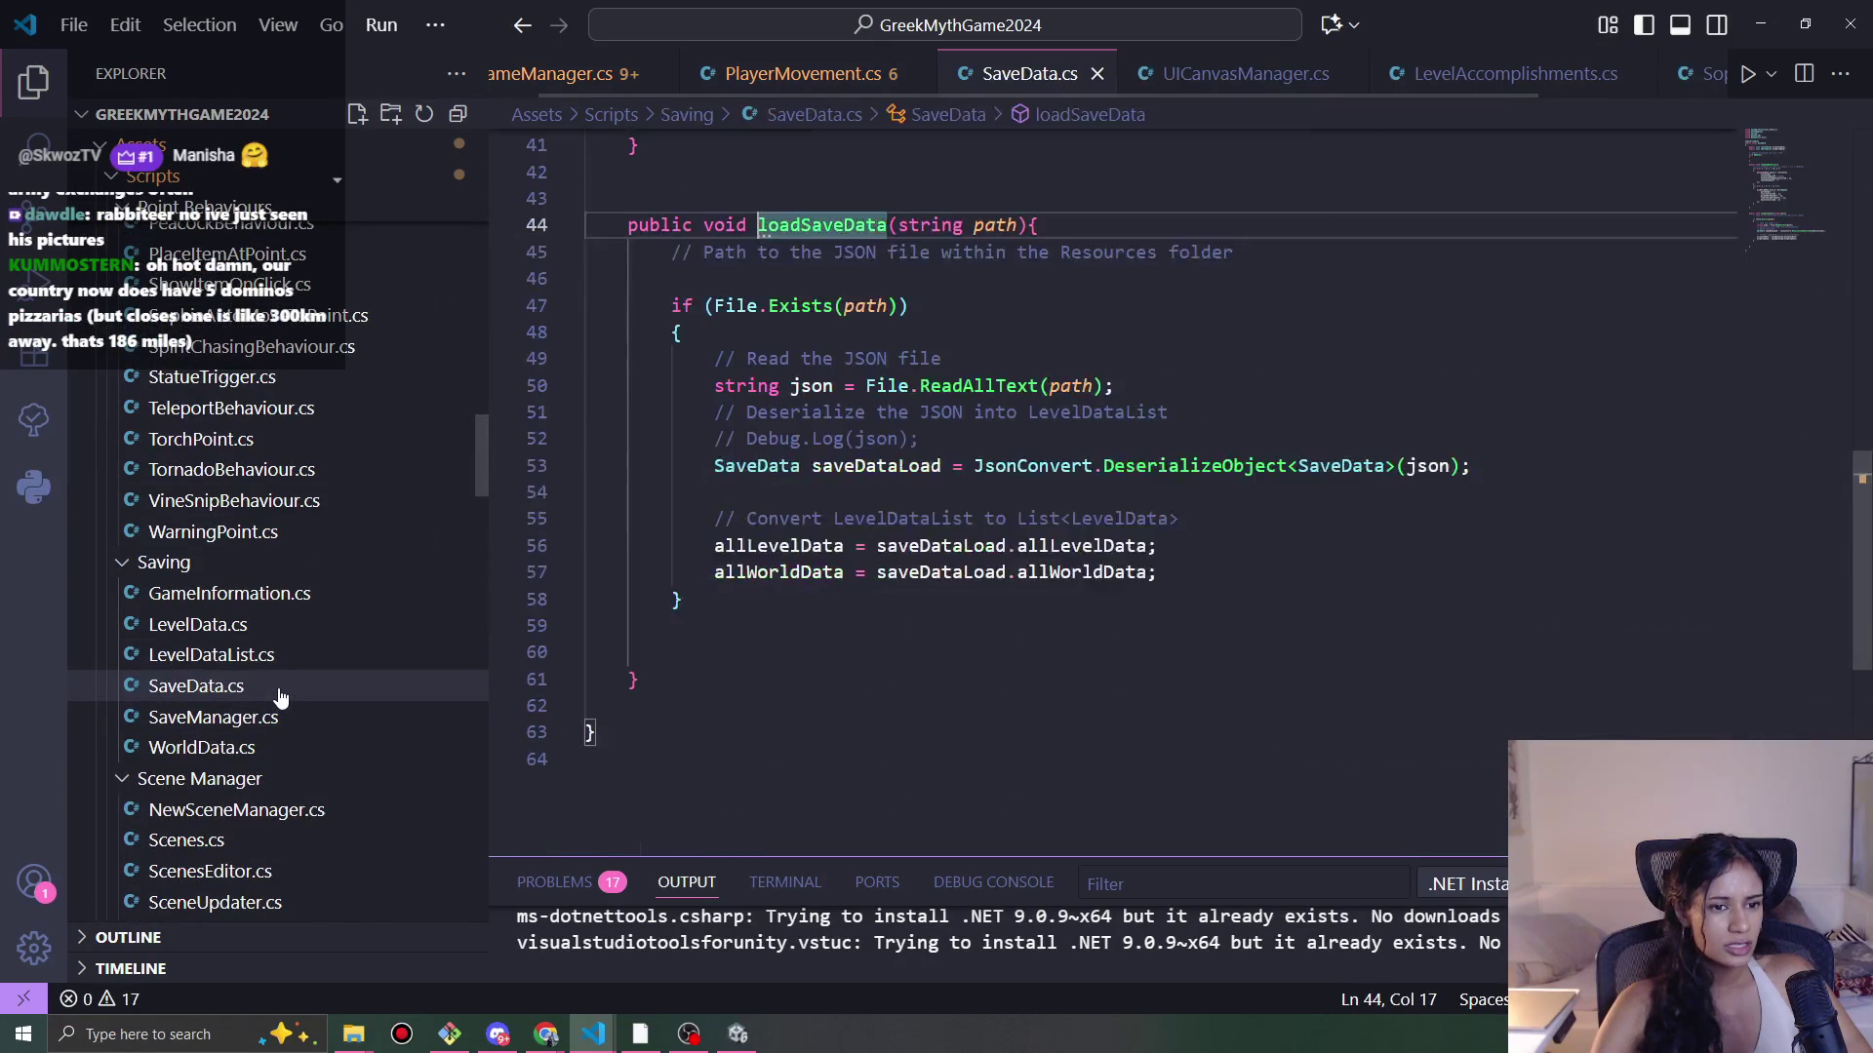
scroll(757, 635, up, 8)
scroll(757, 635, up, 5)
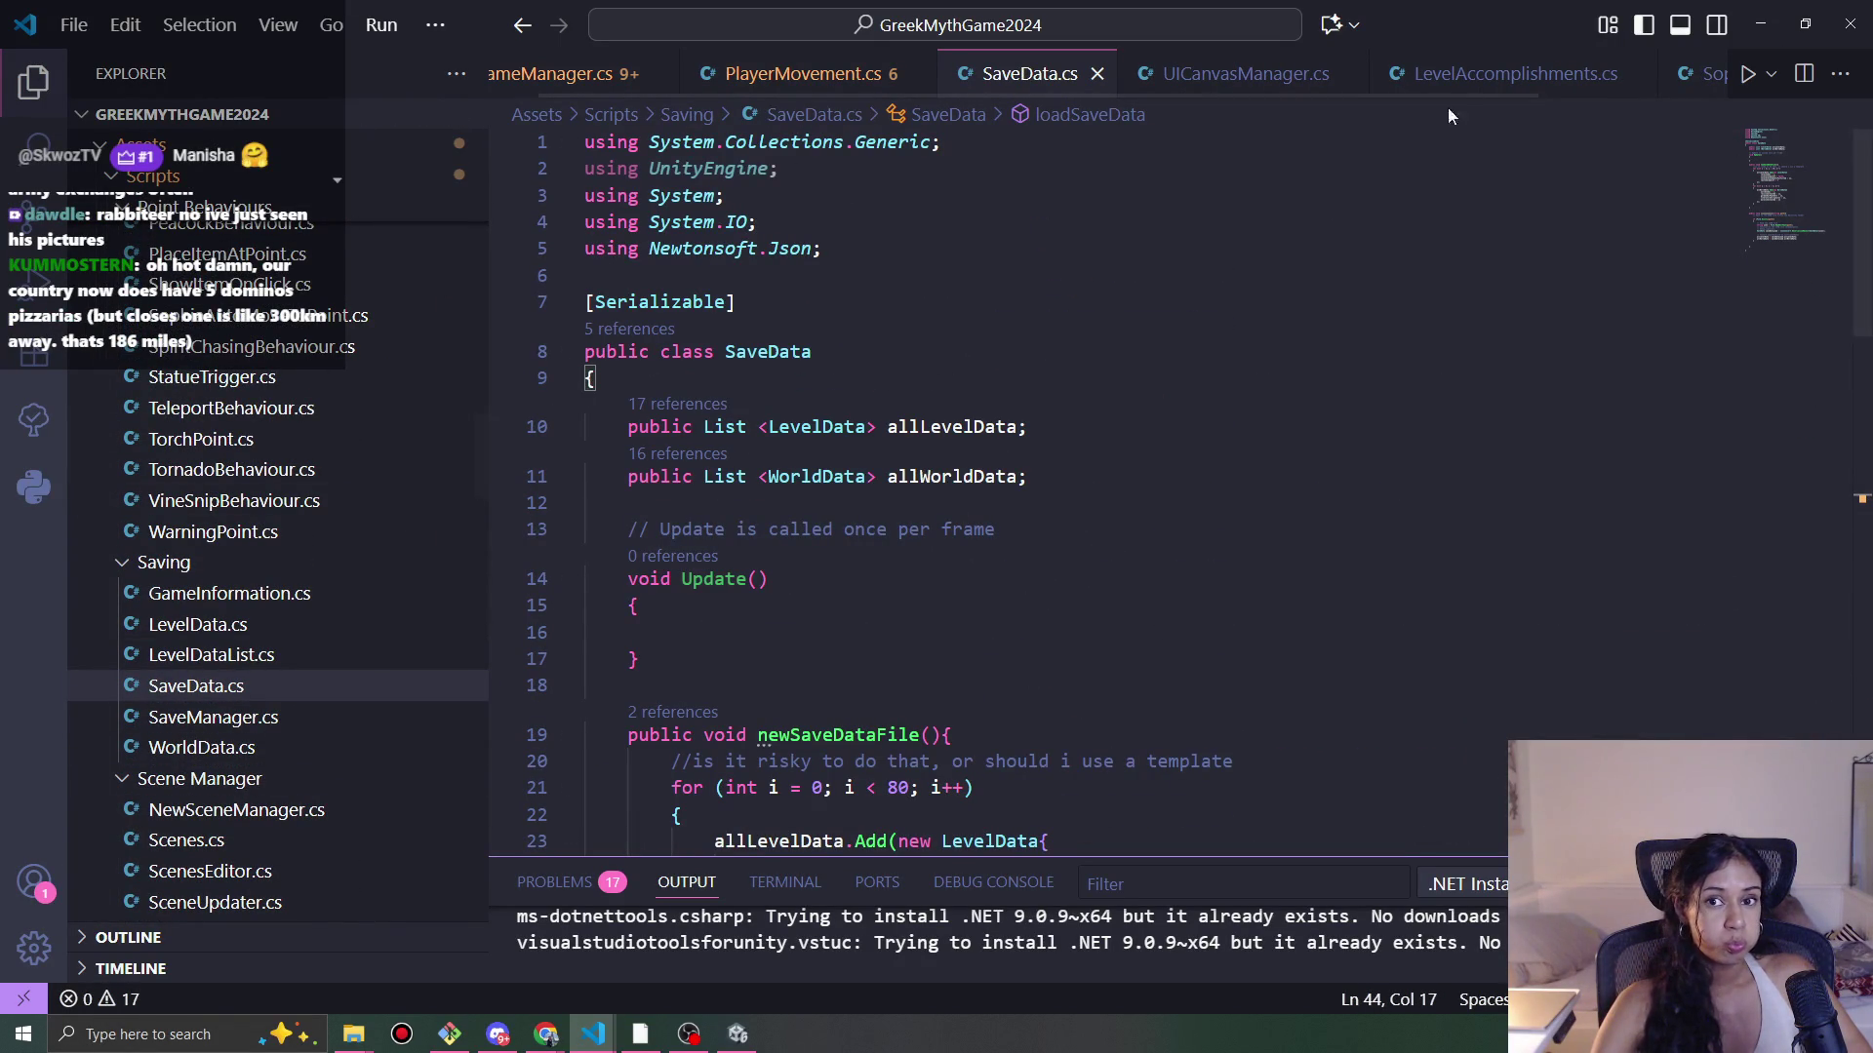
Step: Close the SophiaAutoMoveToPoint, LevelAccomplishments, UICanvasManager, PlayerMovement and GameManager tabs
click(1709, 78)
middle_click(1619, 82)
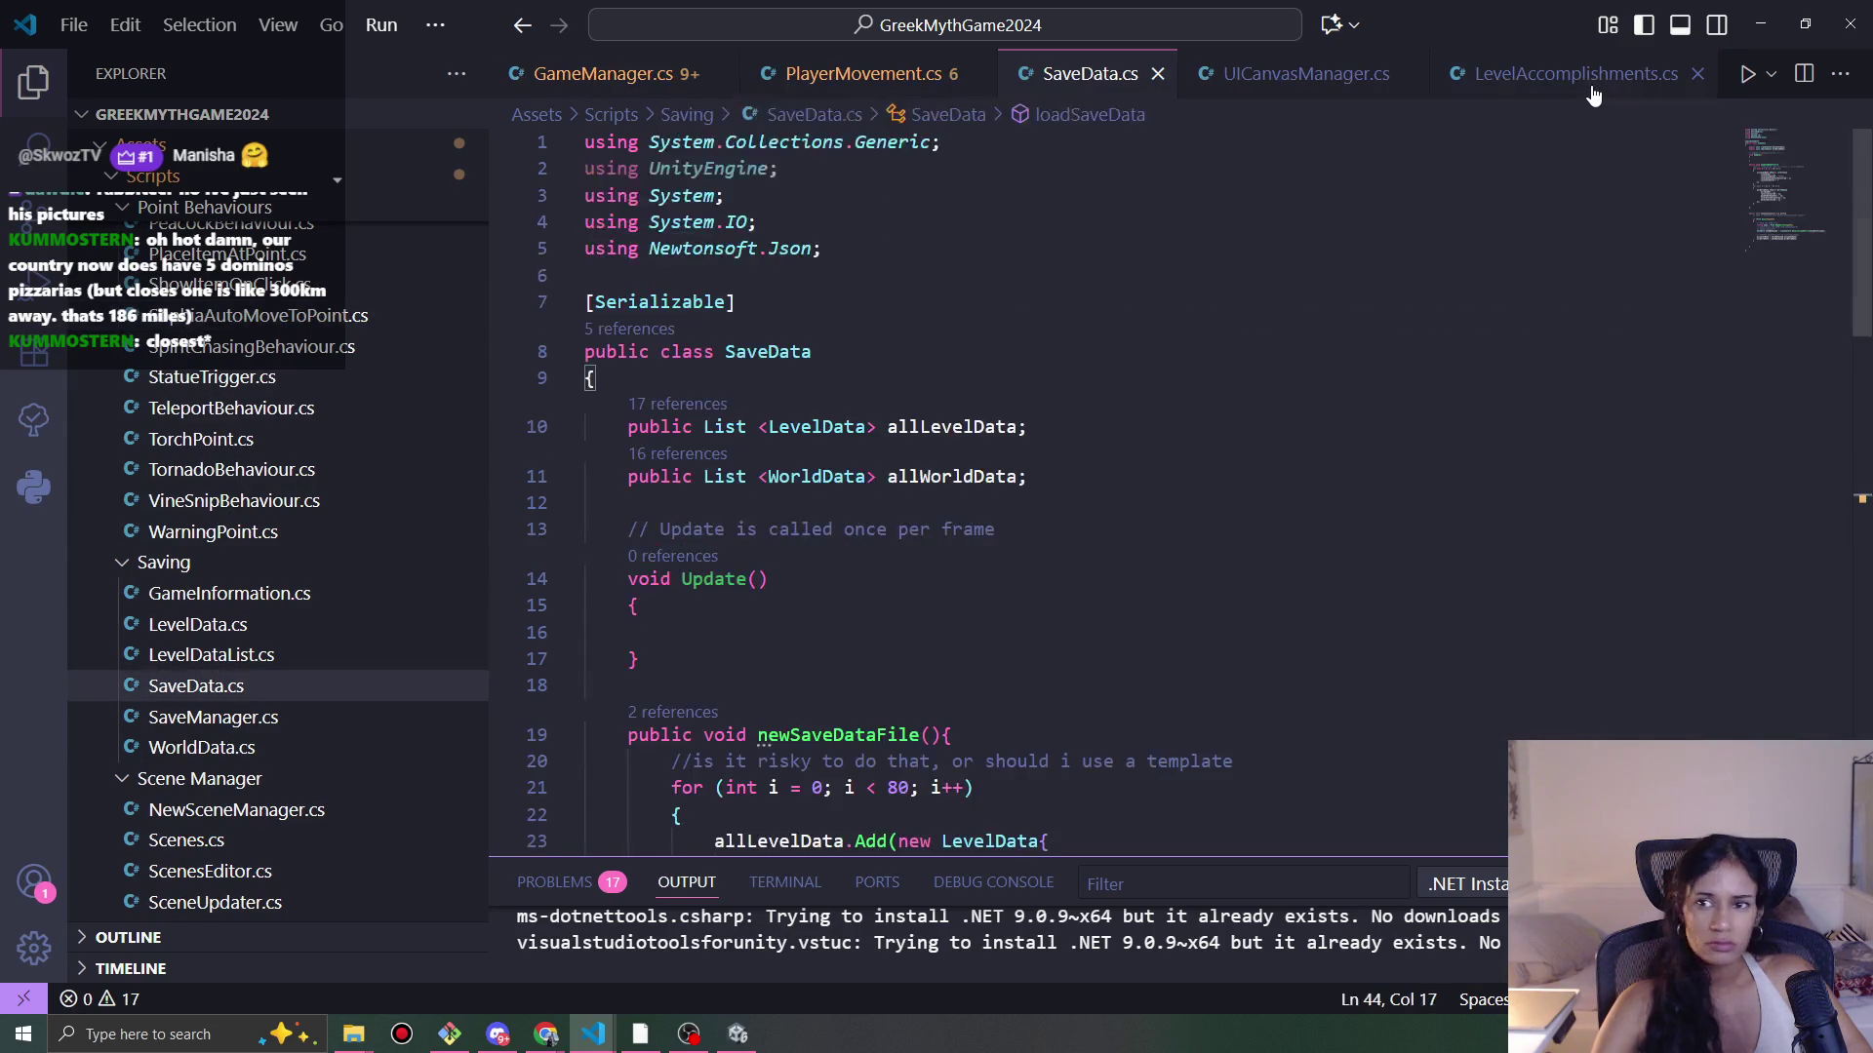
click(1590, 78)
middle_click(1590, 78)
middle_click(1382, 81)
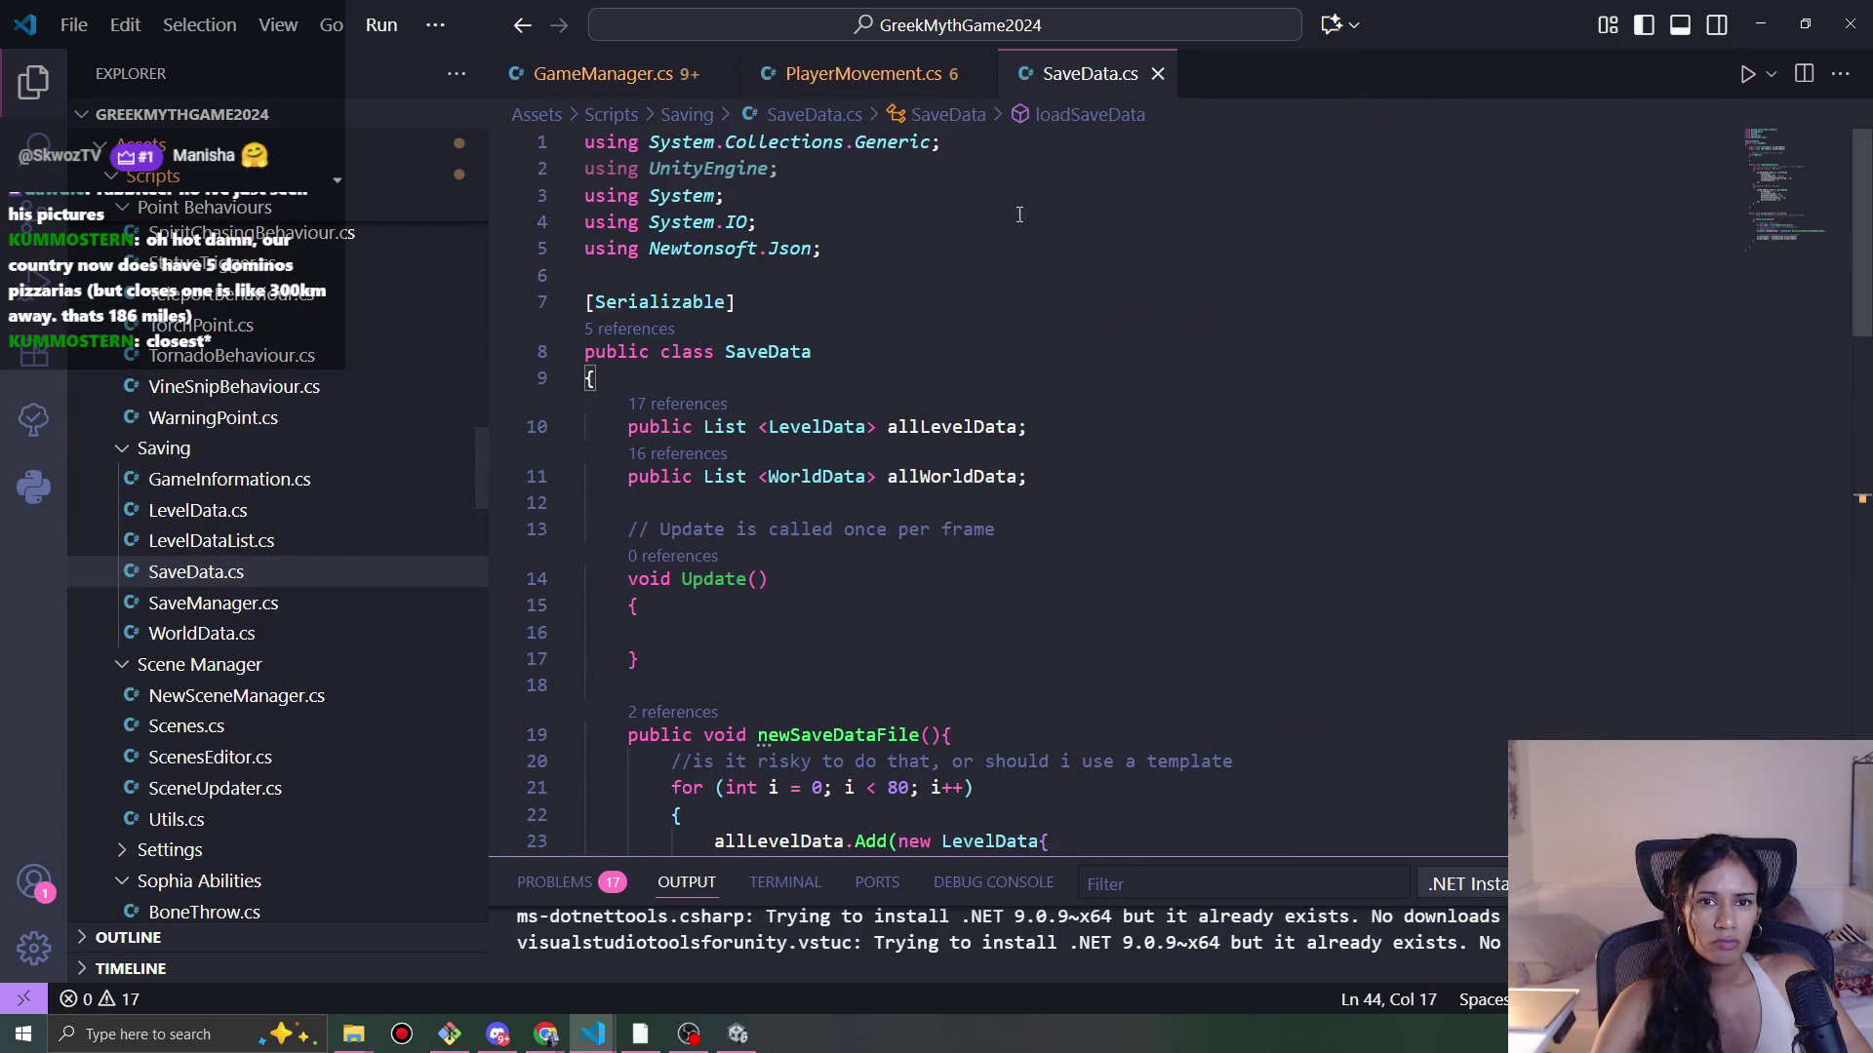
middle_click(831, 71)
middle_click(626, 76)
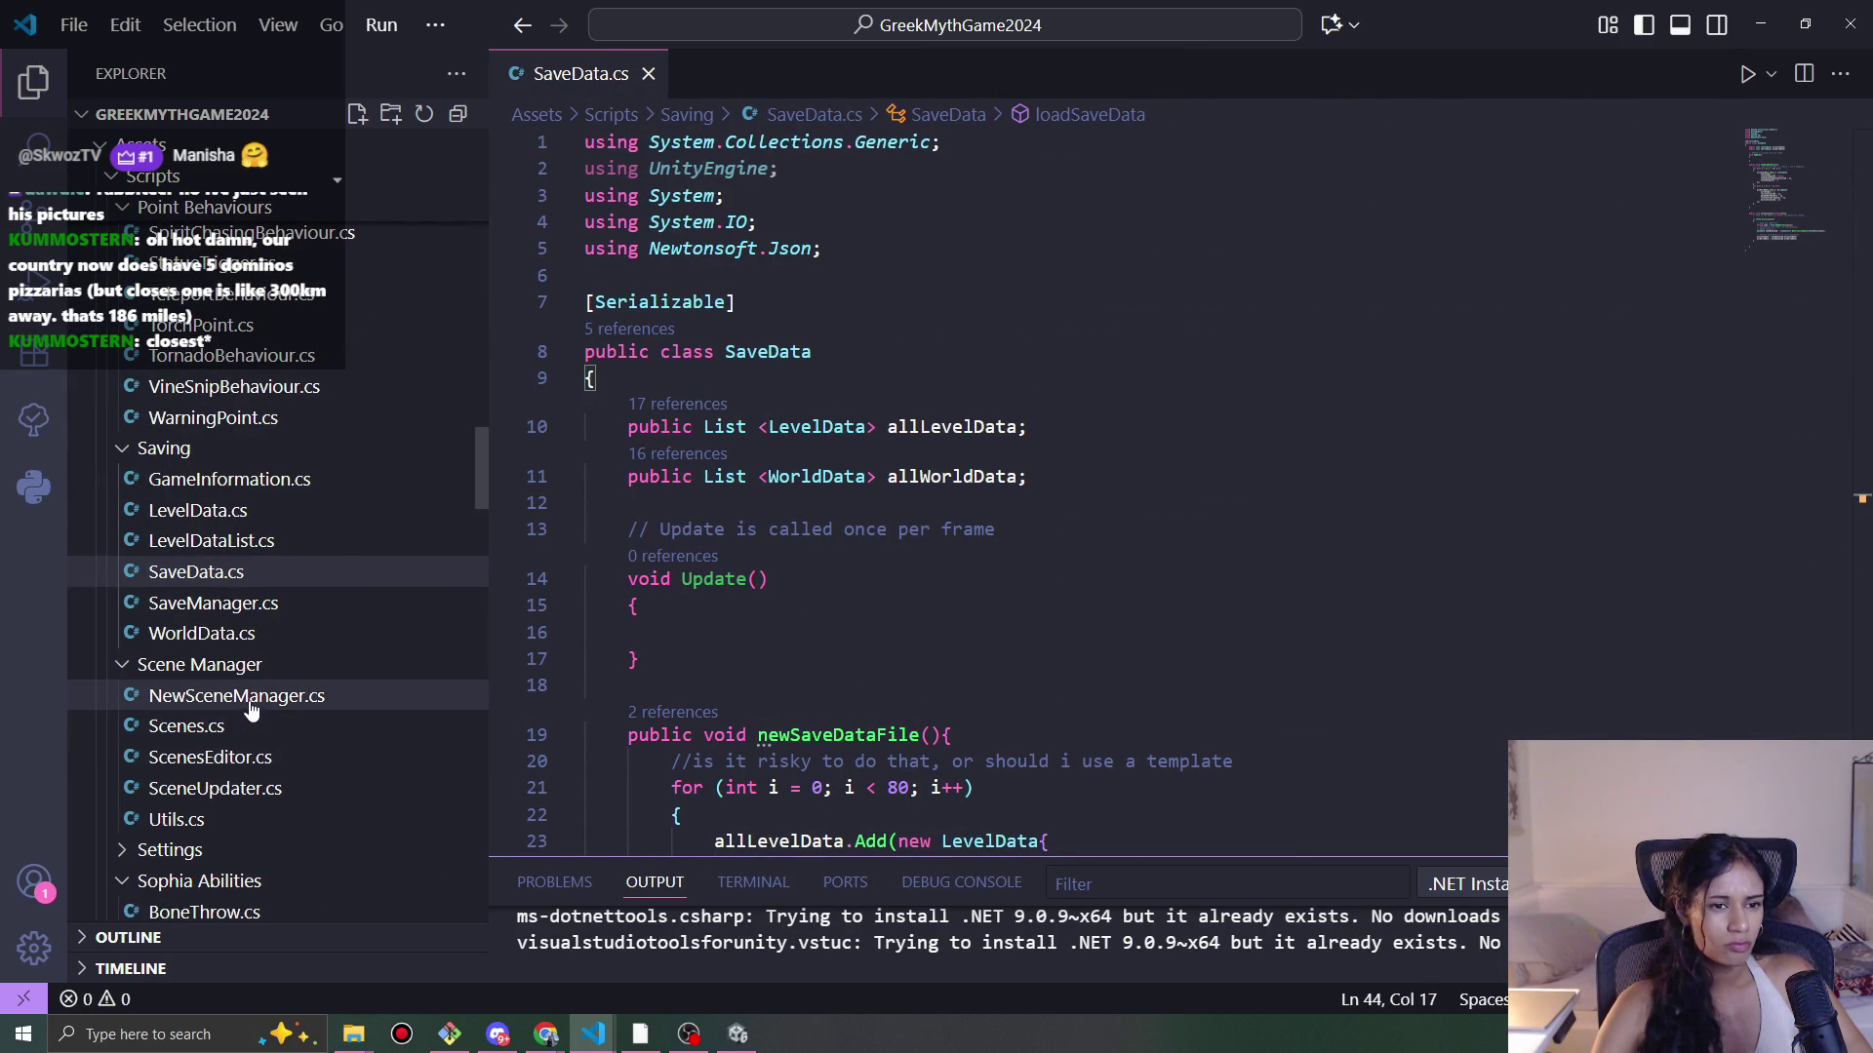
scroll(312, 615, up, 3)
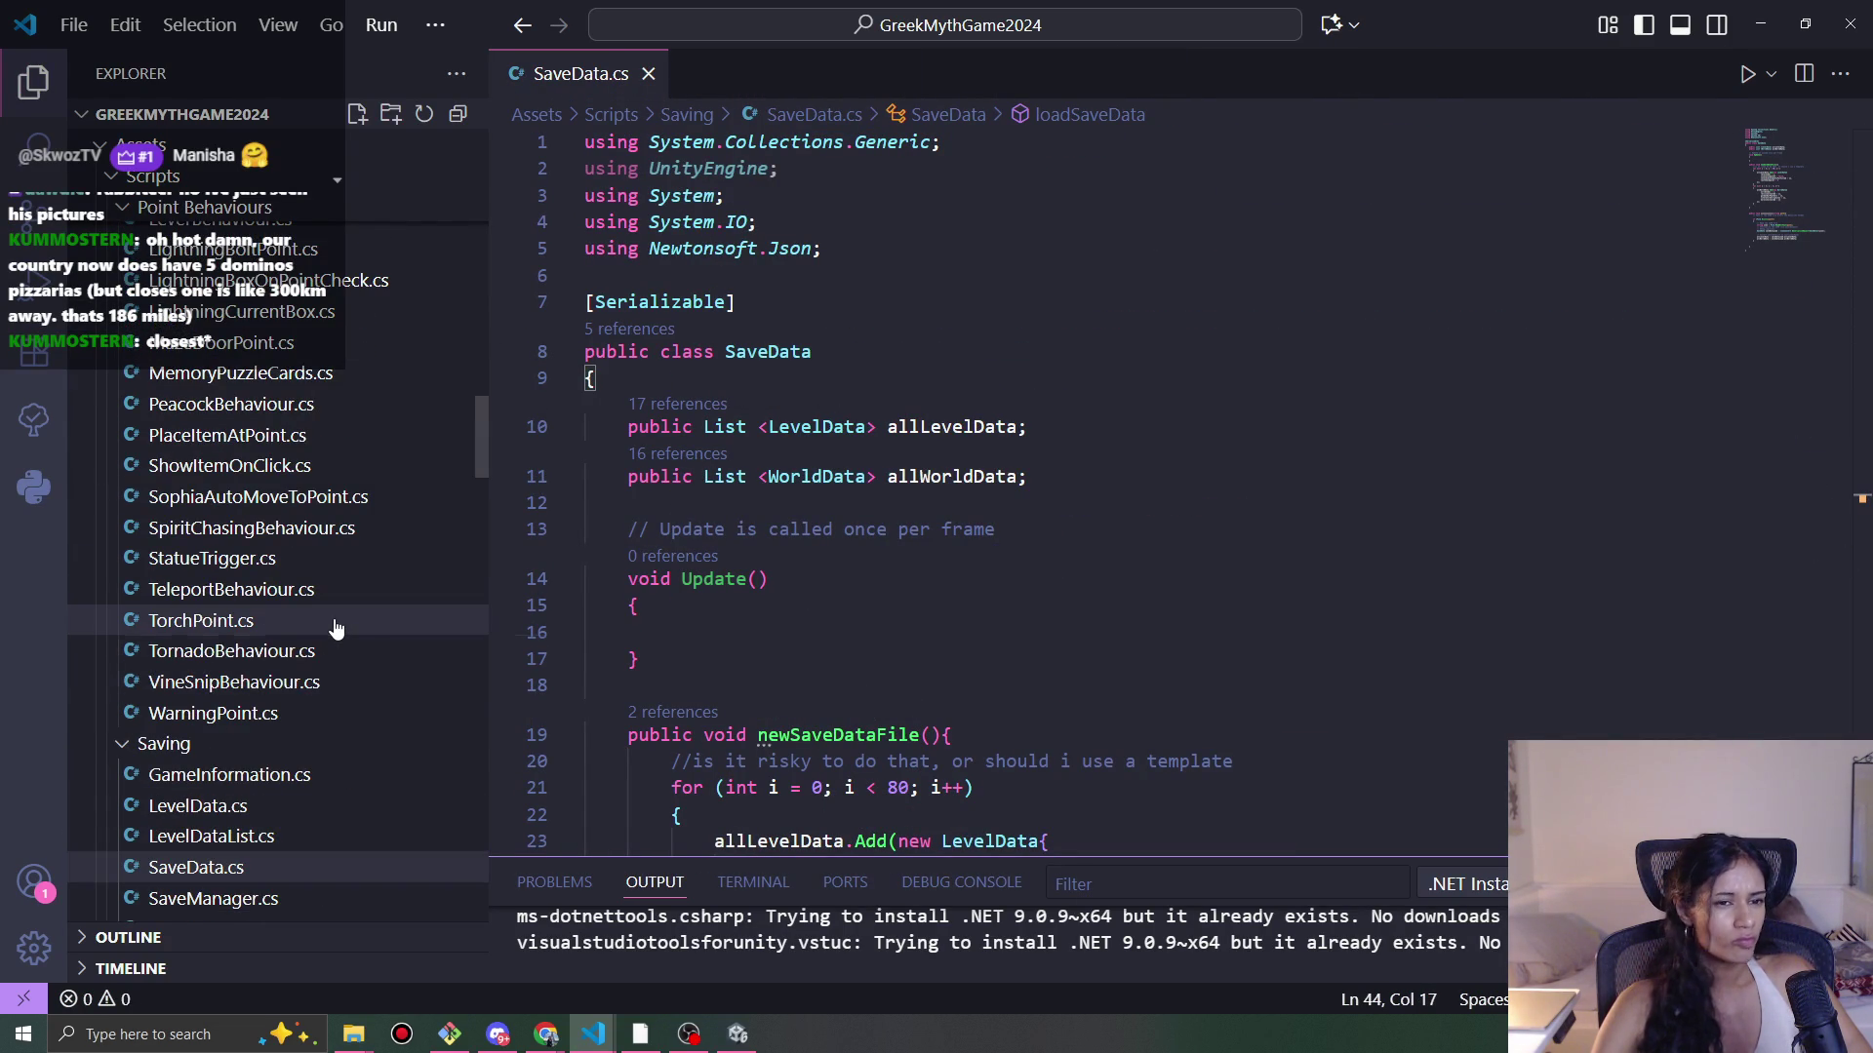
scroll(331, 630, up, 1)
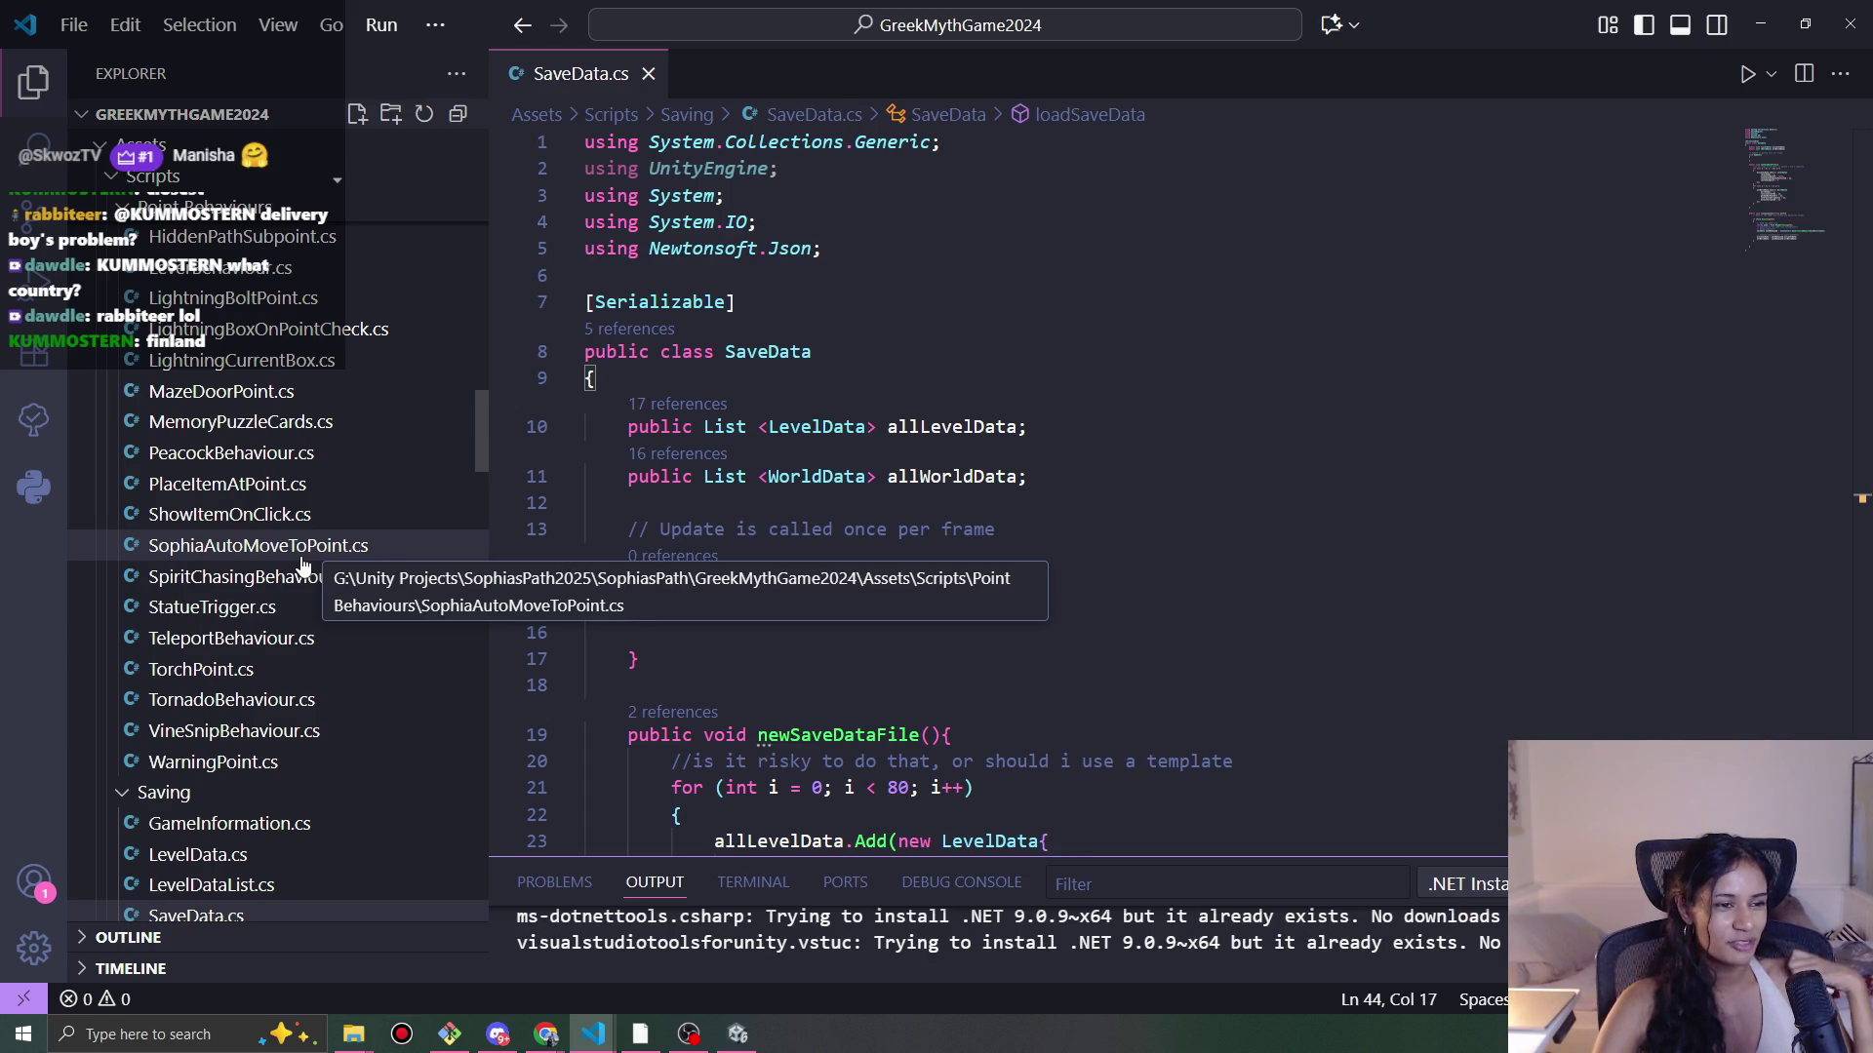
Step: Jump from WorldData on line 11 to WorldData.cs and list all relicsCollected references
click(818, 477)
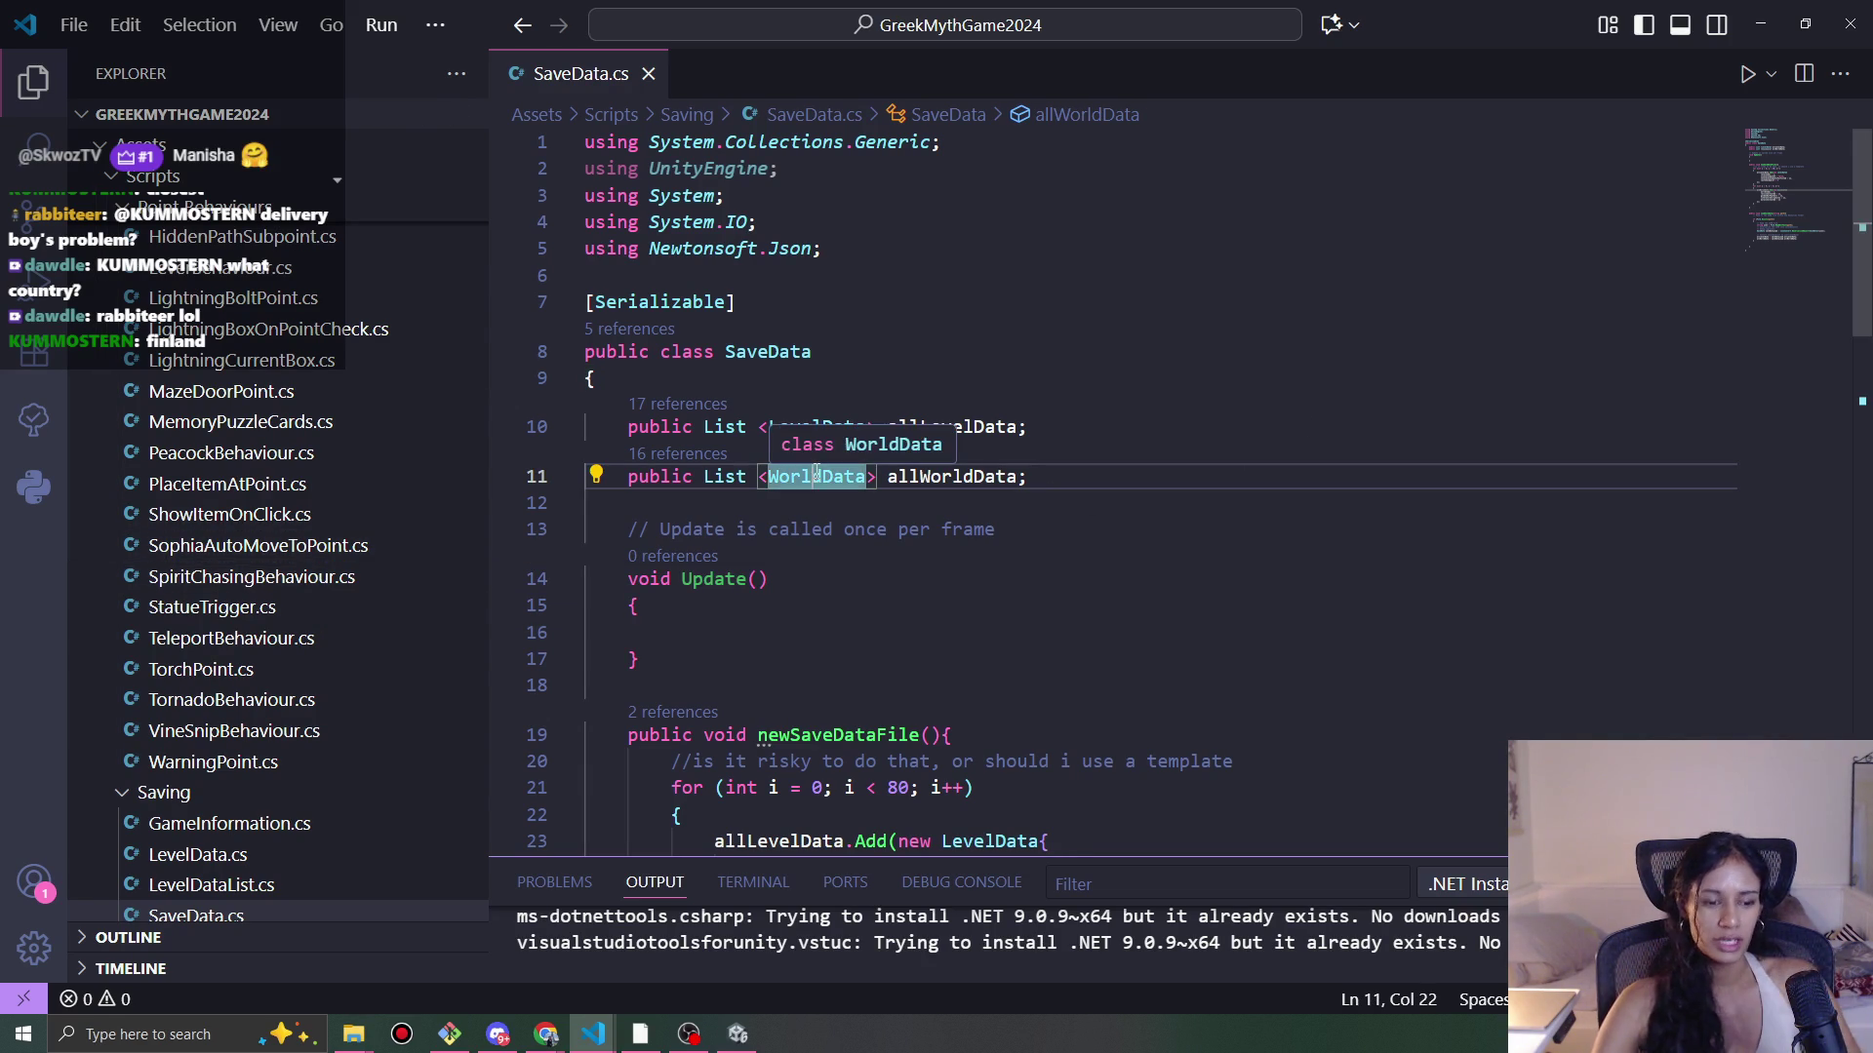
ctrl+click(819, 478)
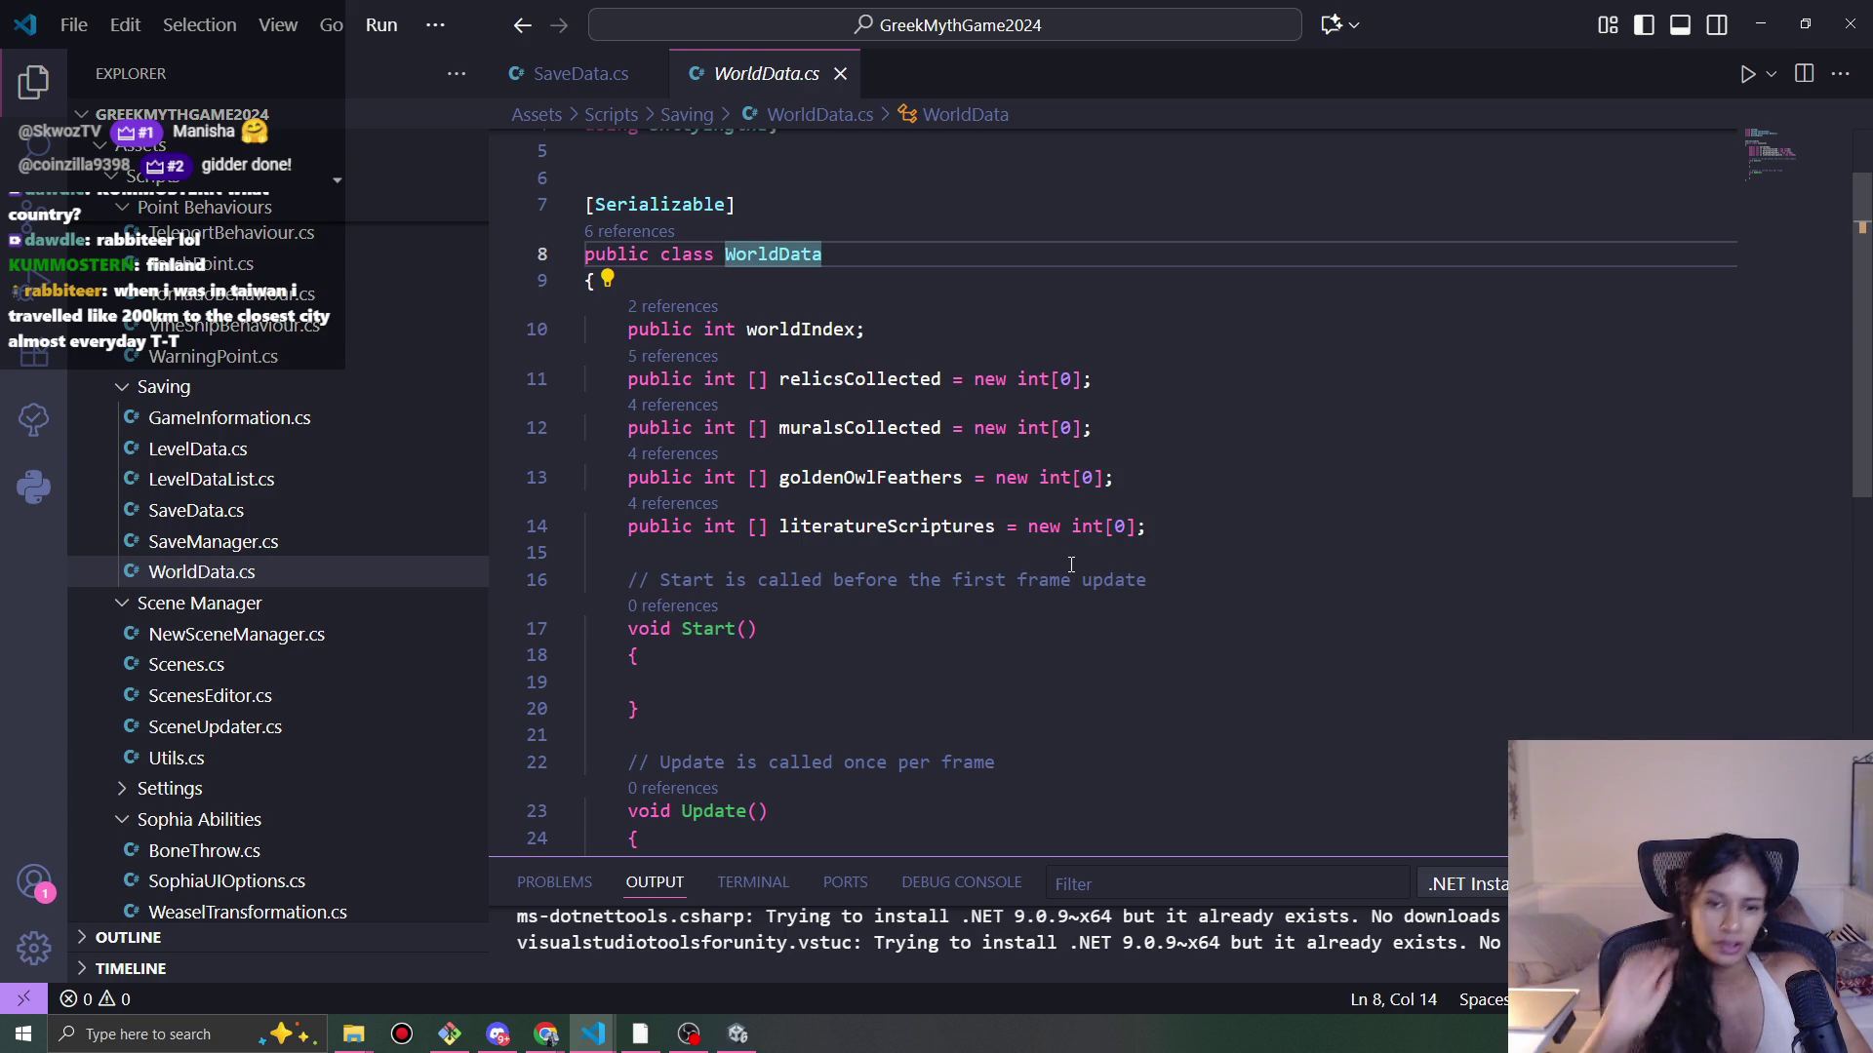
scroll(1035, 398, down, 3)
scroll(1125, 719, down, 2)
scroll(879, 441, up, 6)
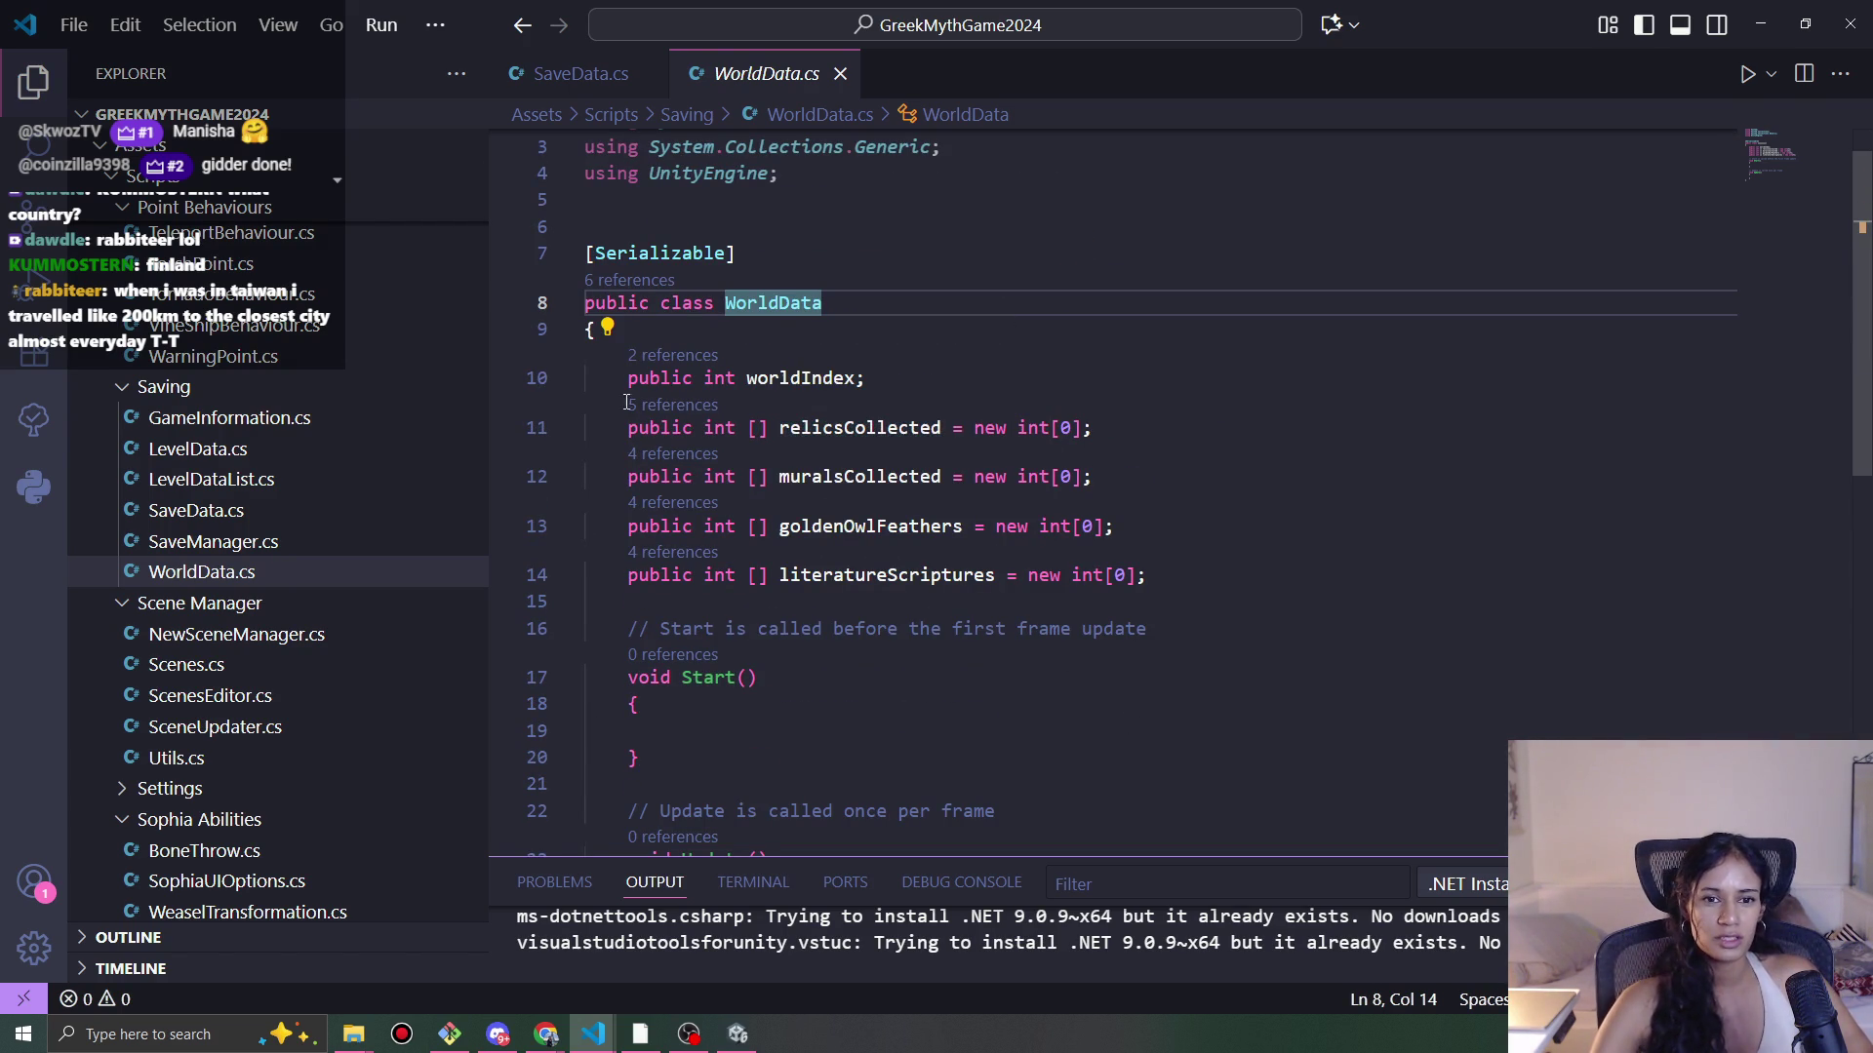
click(682, 405)
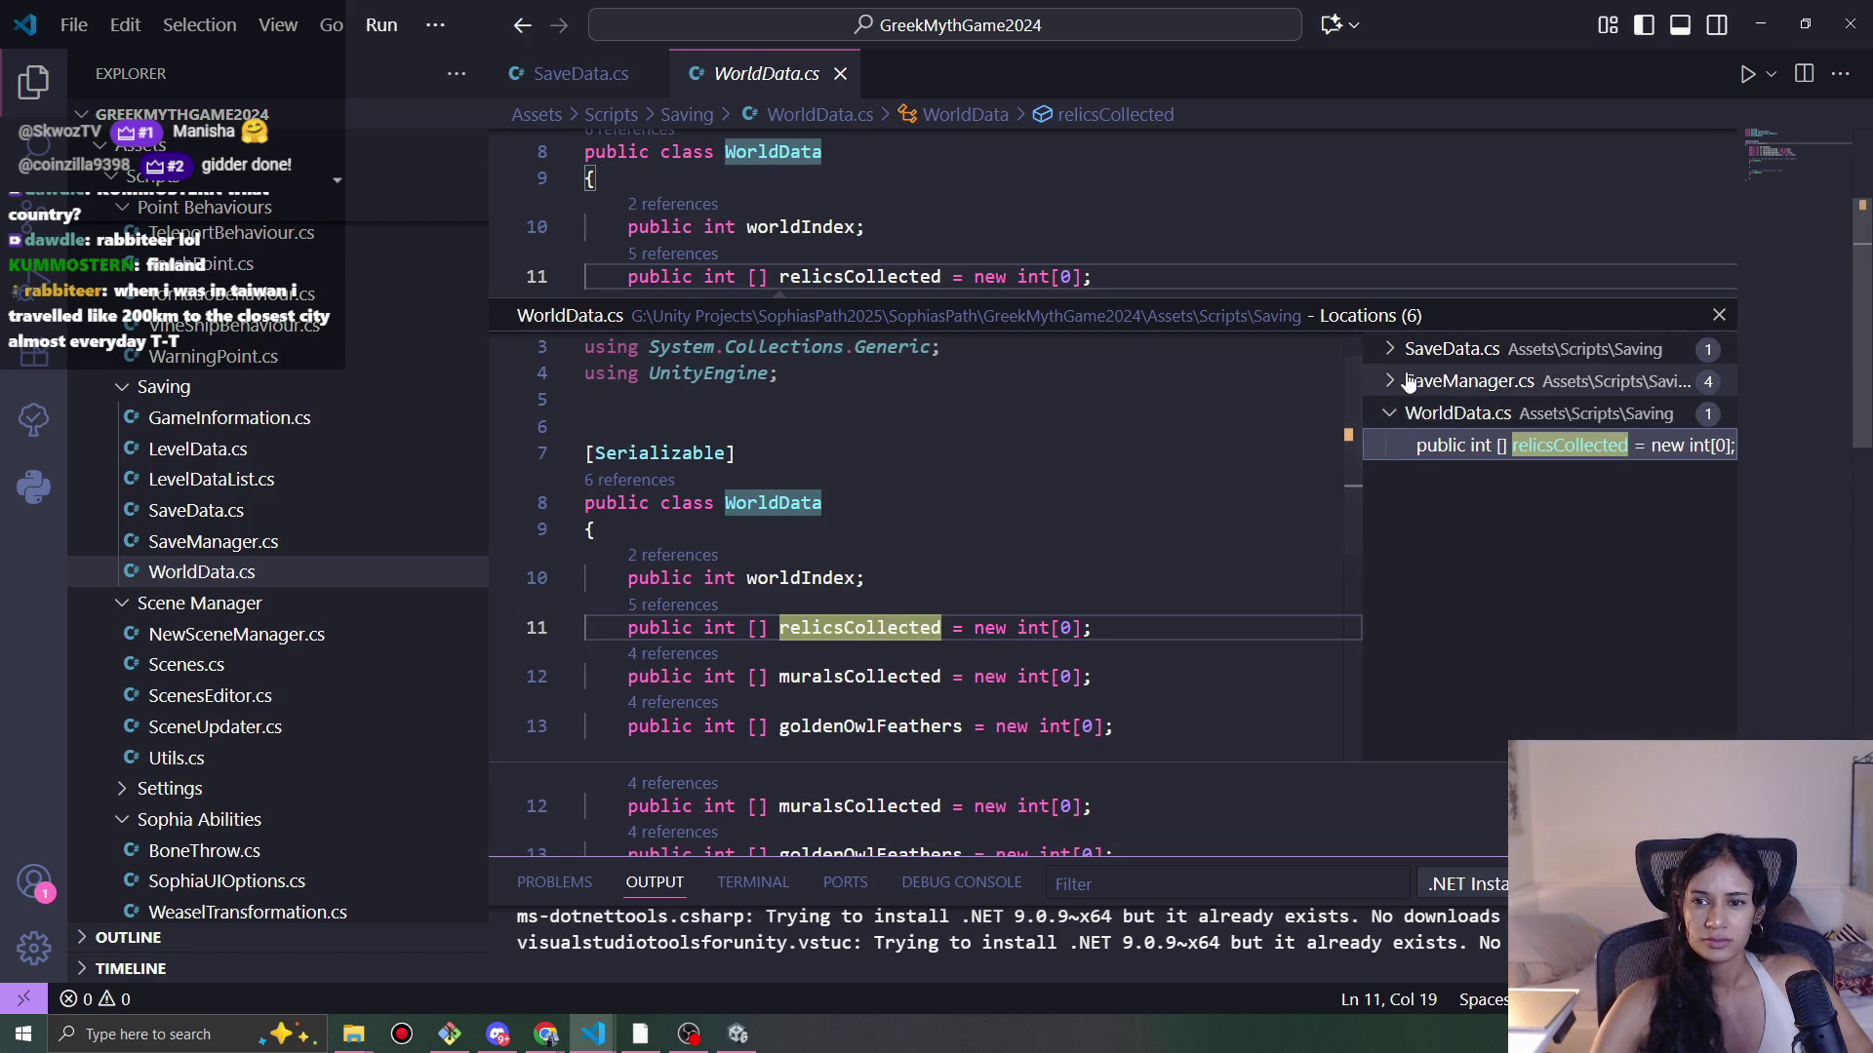
click(1468, 382)
click(1454, 349)
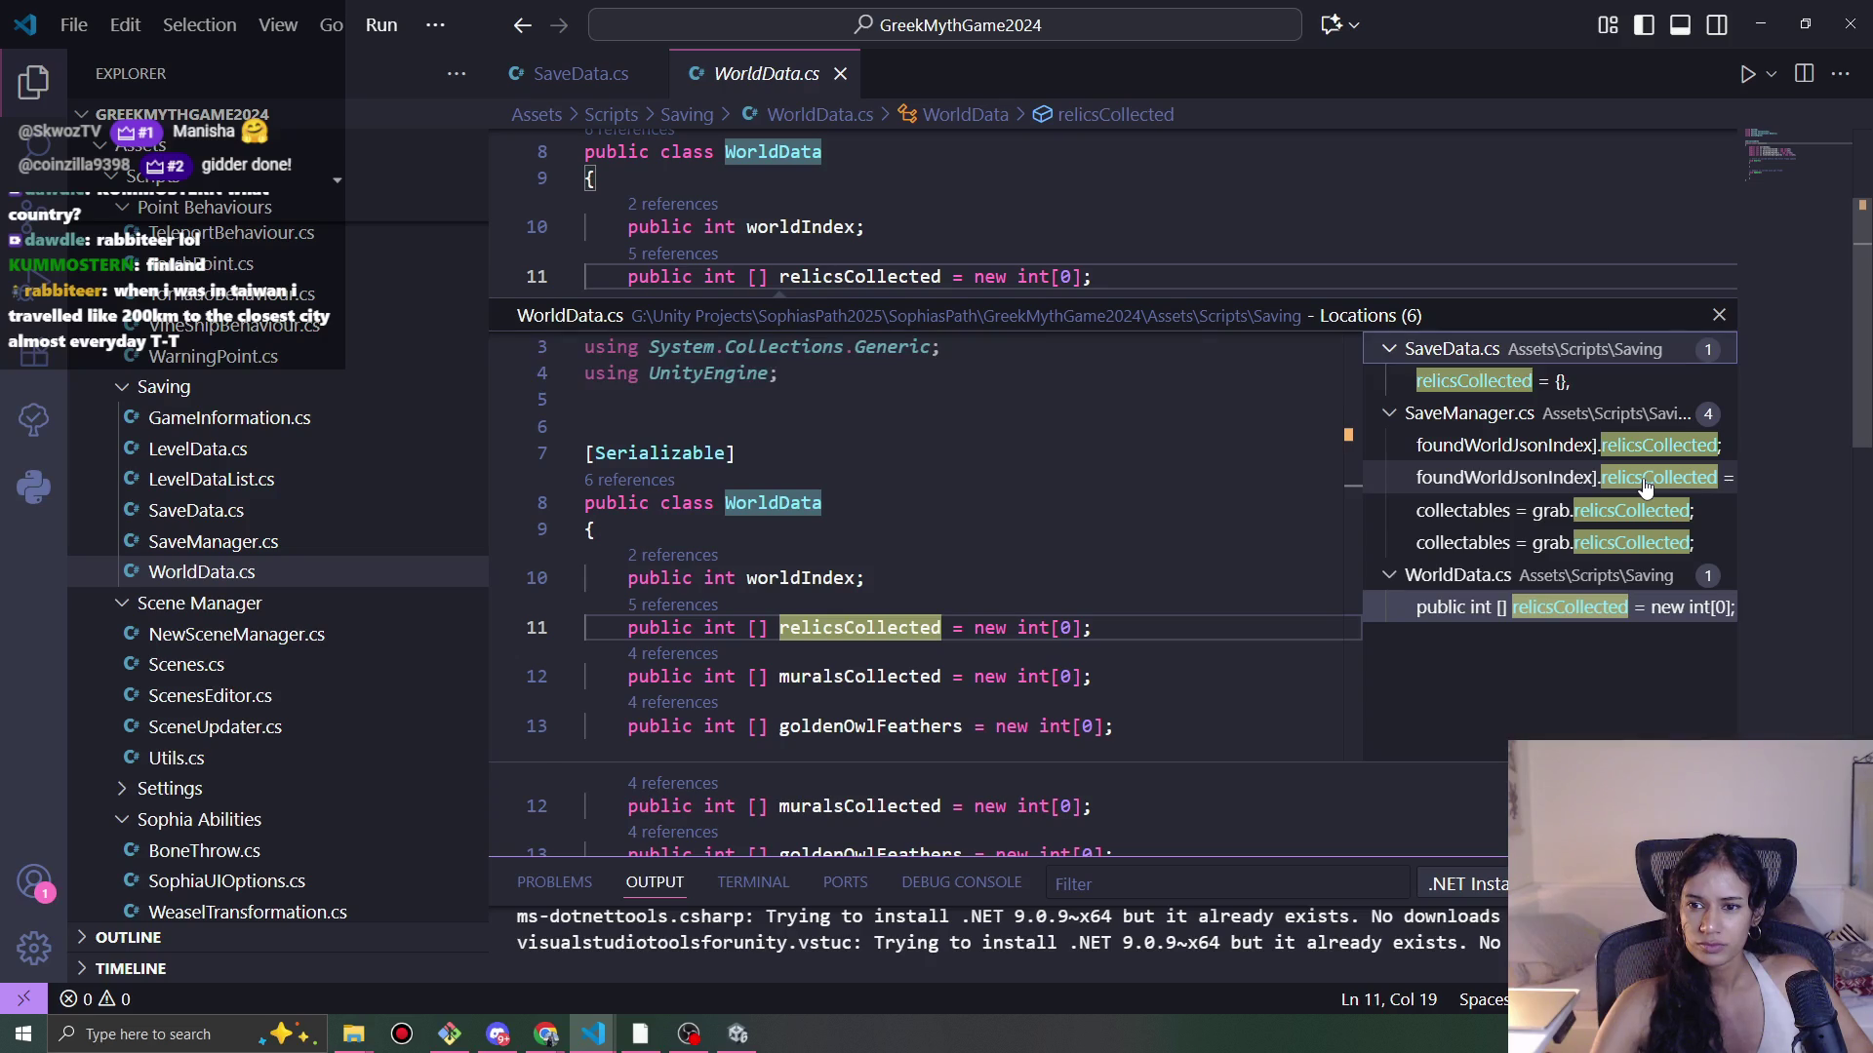
click(1646, 488)
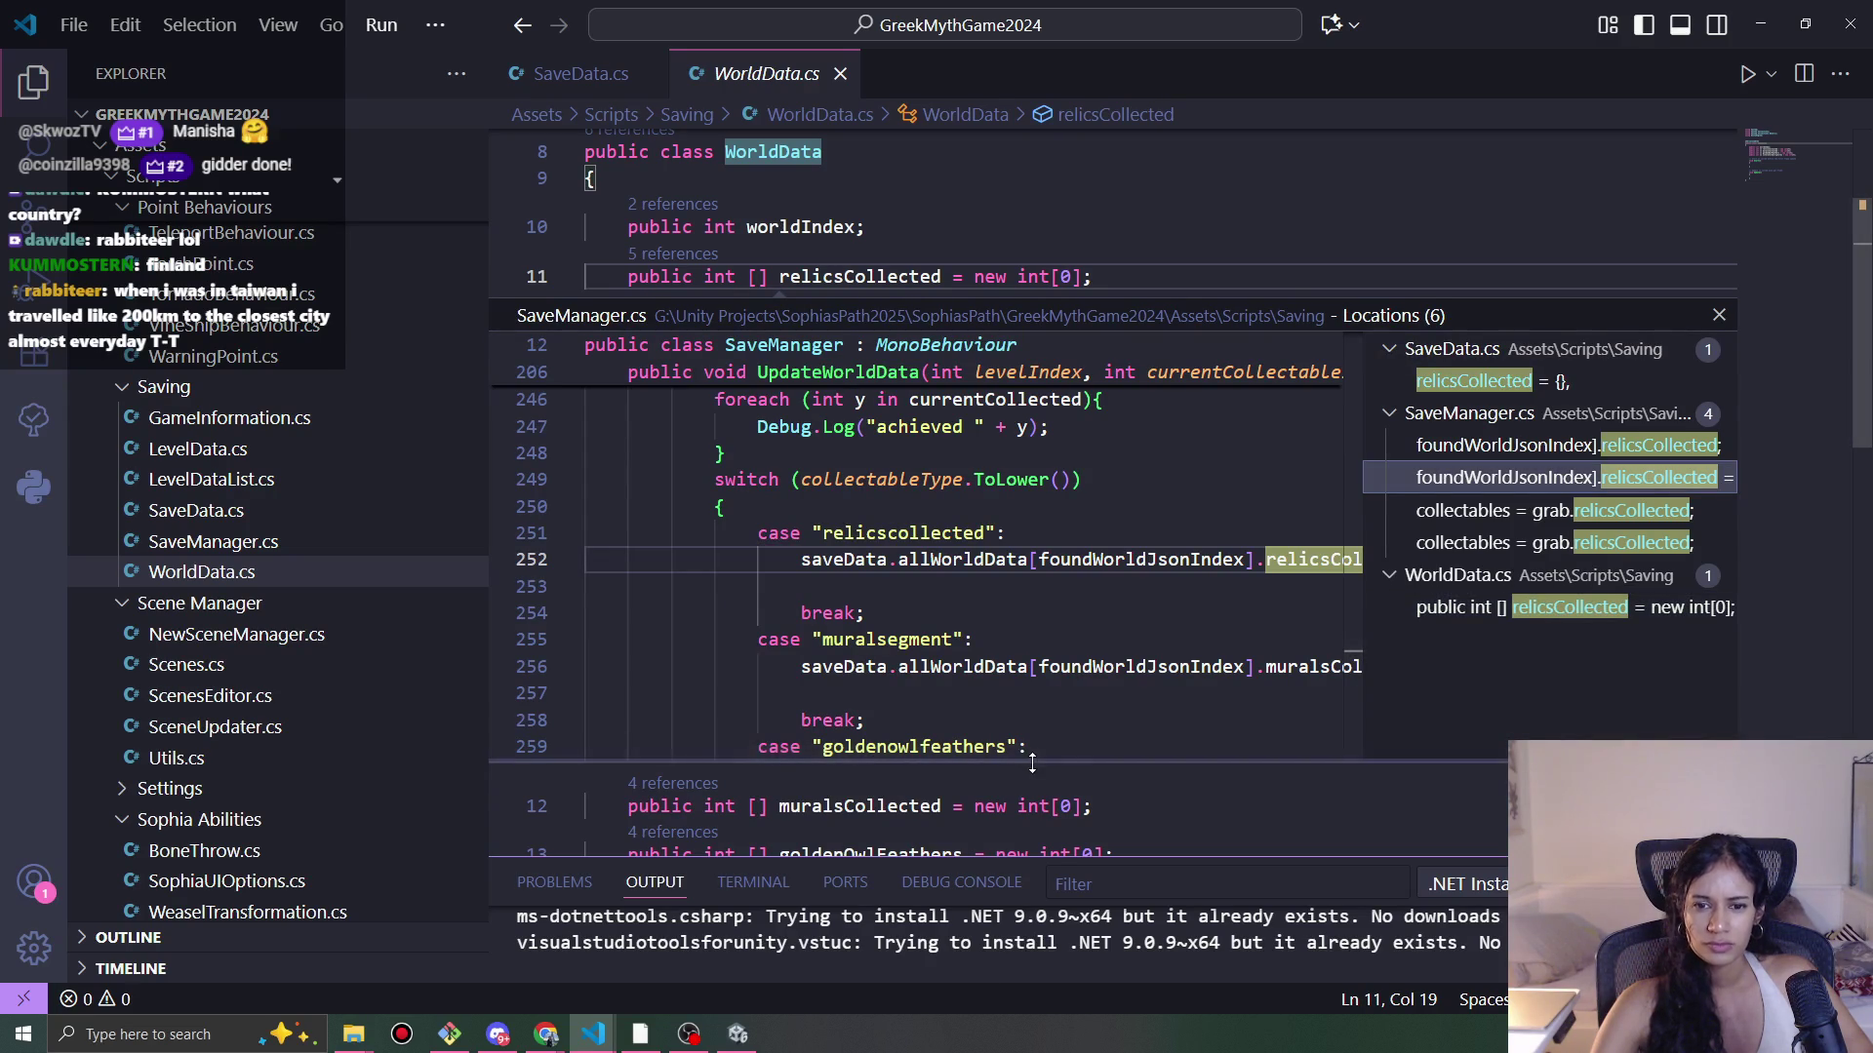
mouse_move(1036, 755)
mouse_down()
mouse_move(1355, 741)
mouse_move(1061, 730)
mouse_up()
scroll(976, 722, up, 7)
scroll(975, 721, up, 8)
scroll(1105, 680, down, 4)
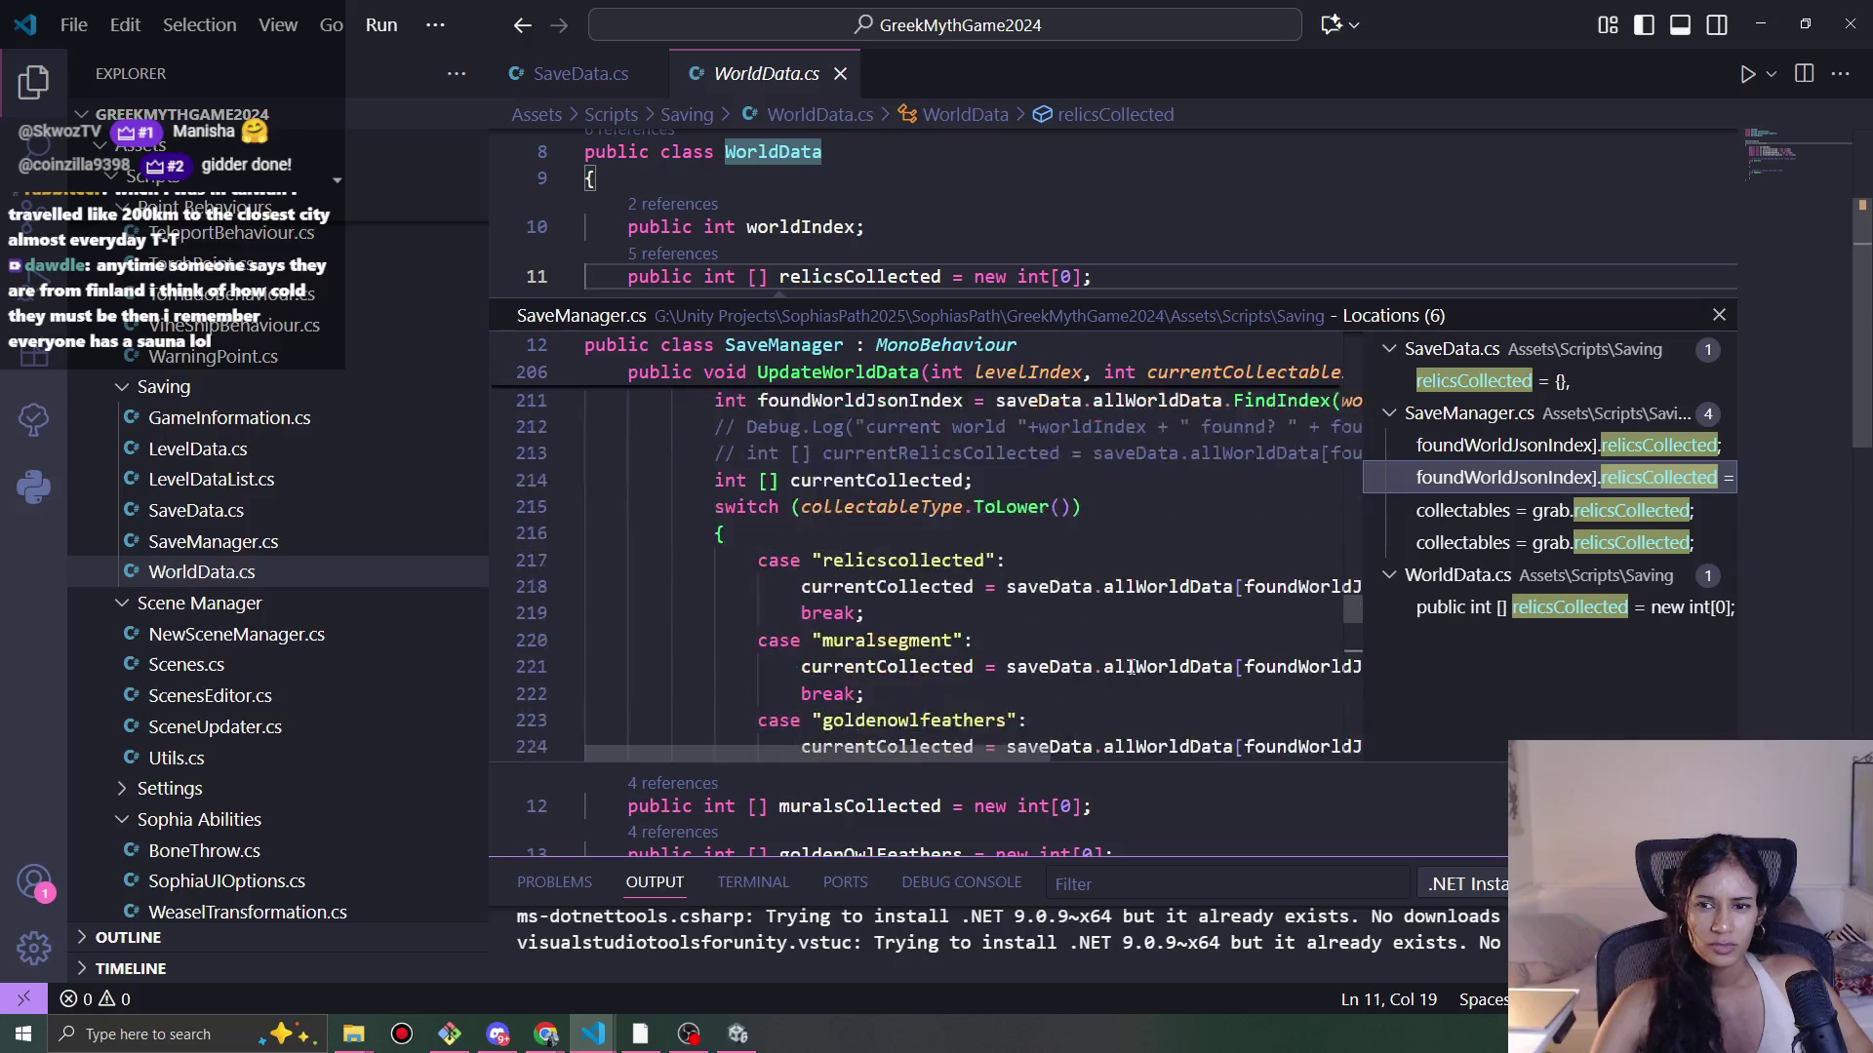
scroll(1105, 680, down, 2)
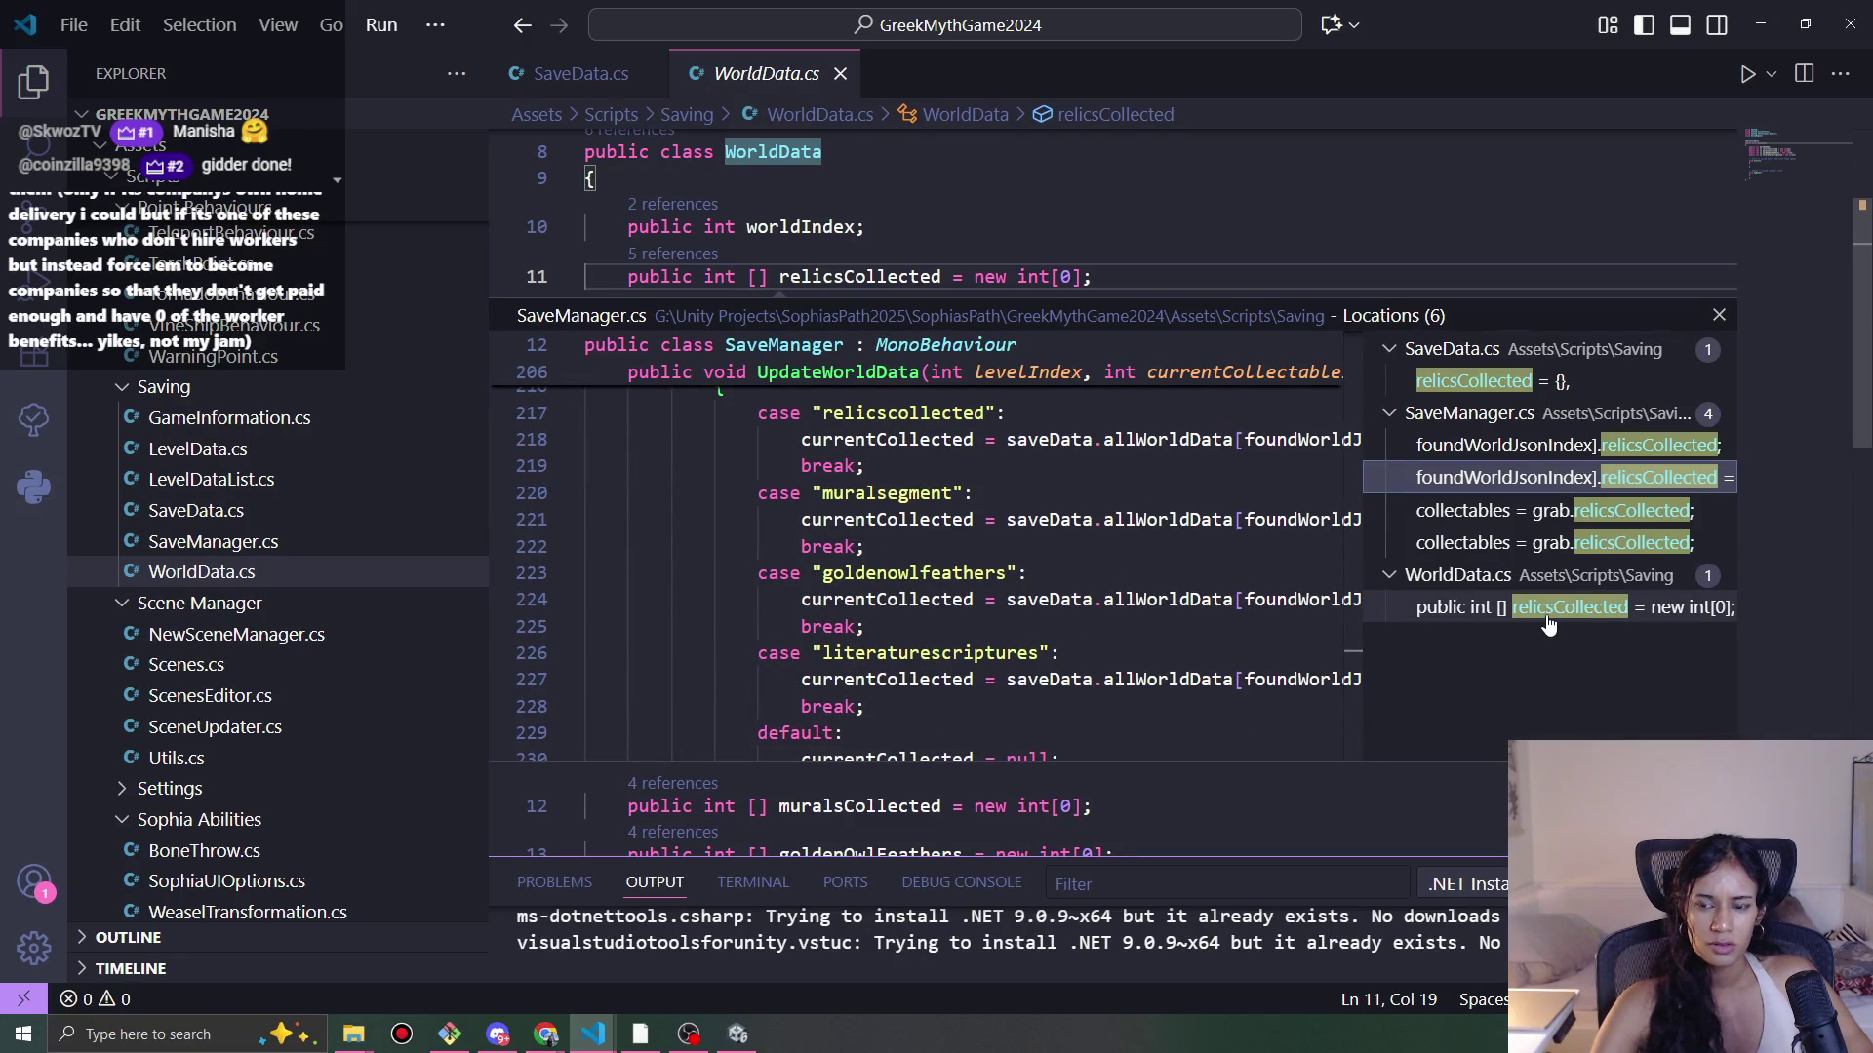
click(1577, 514)
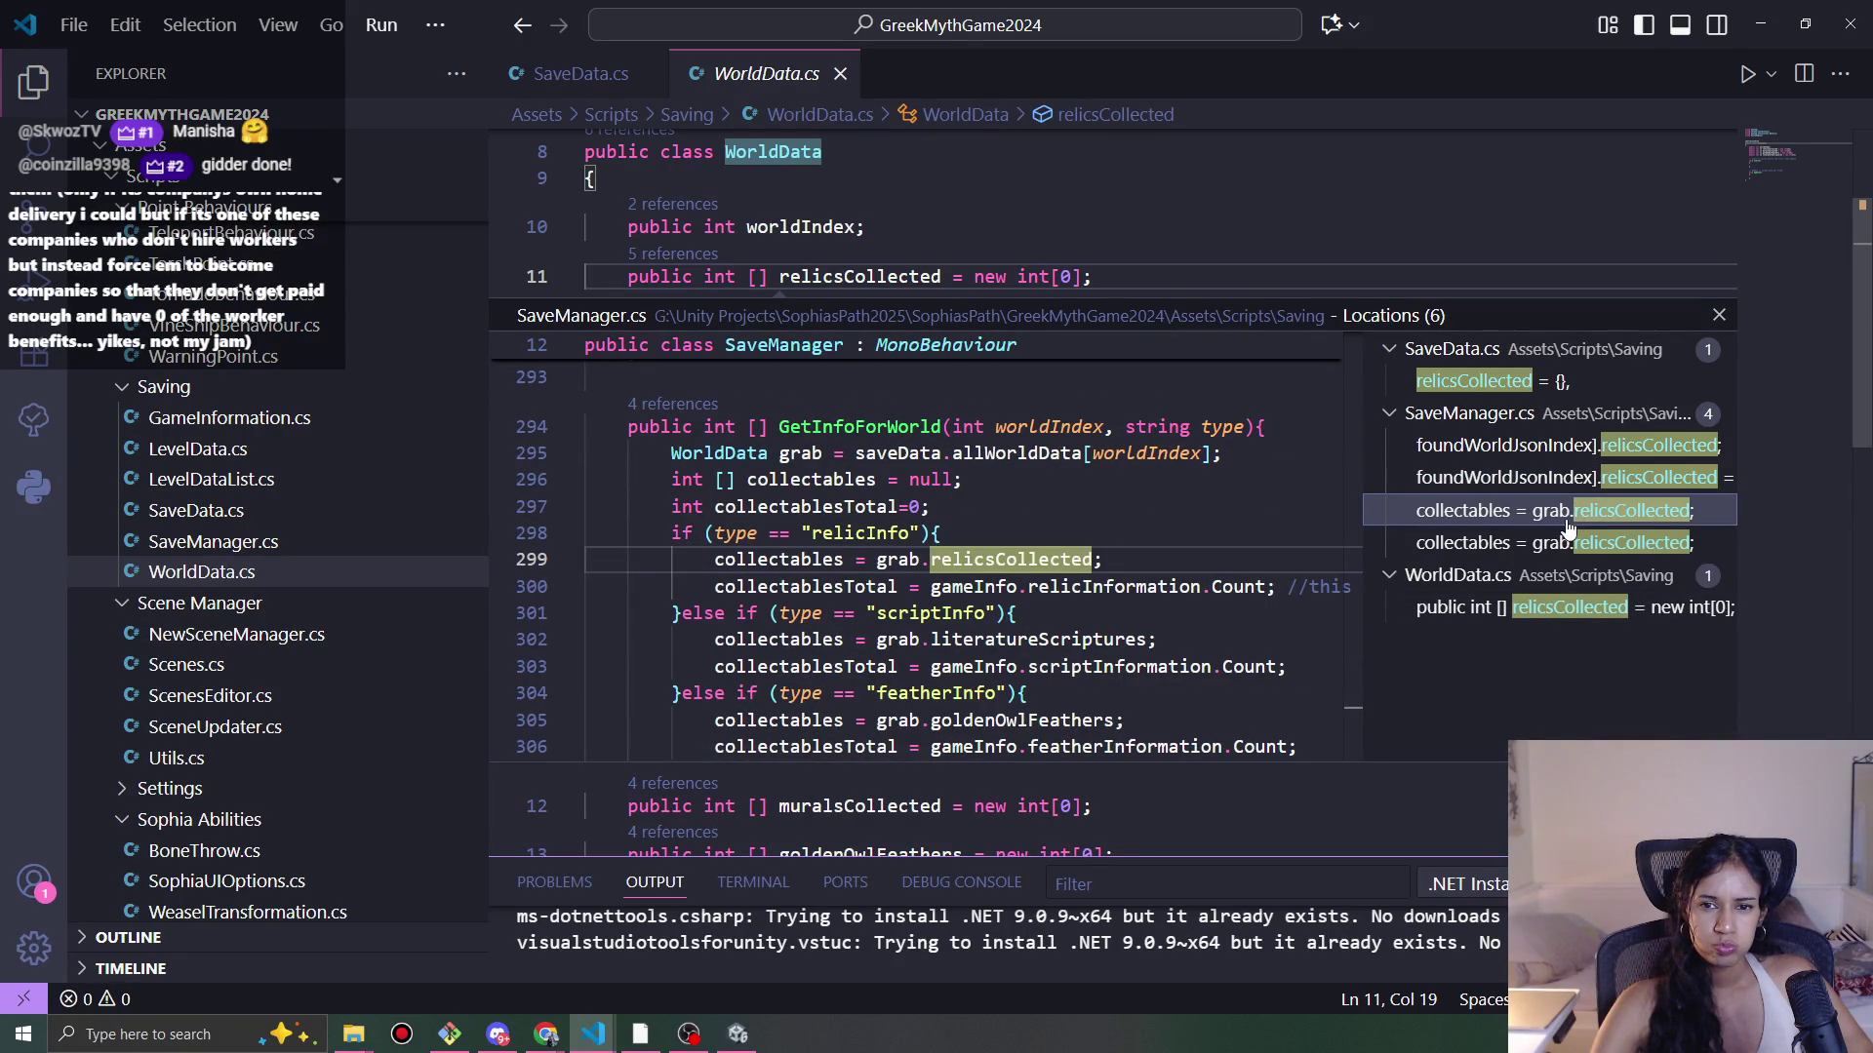
click(1568, 545)
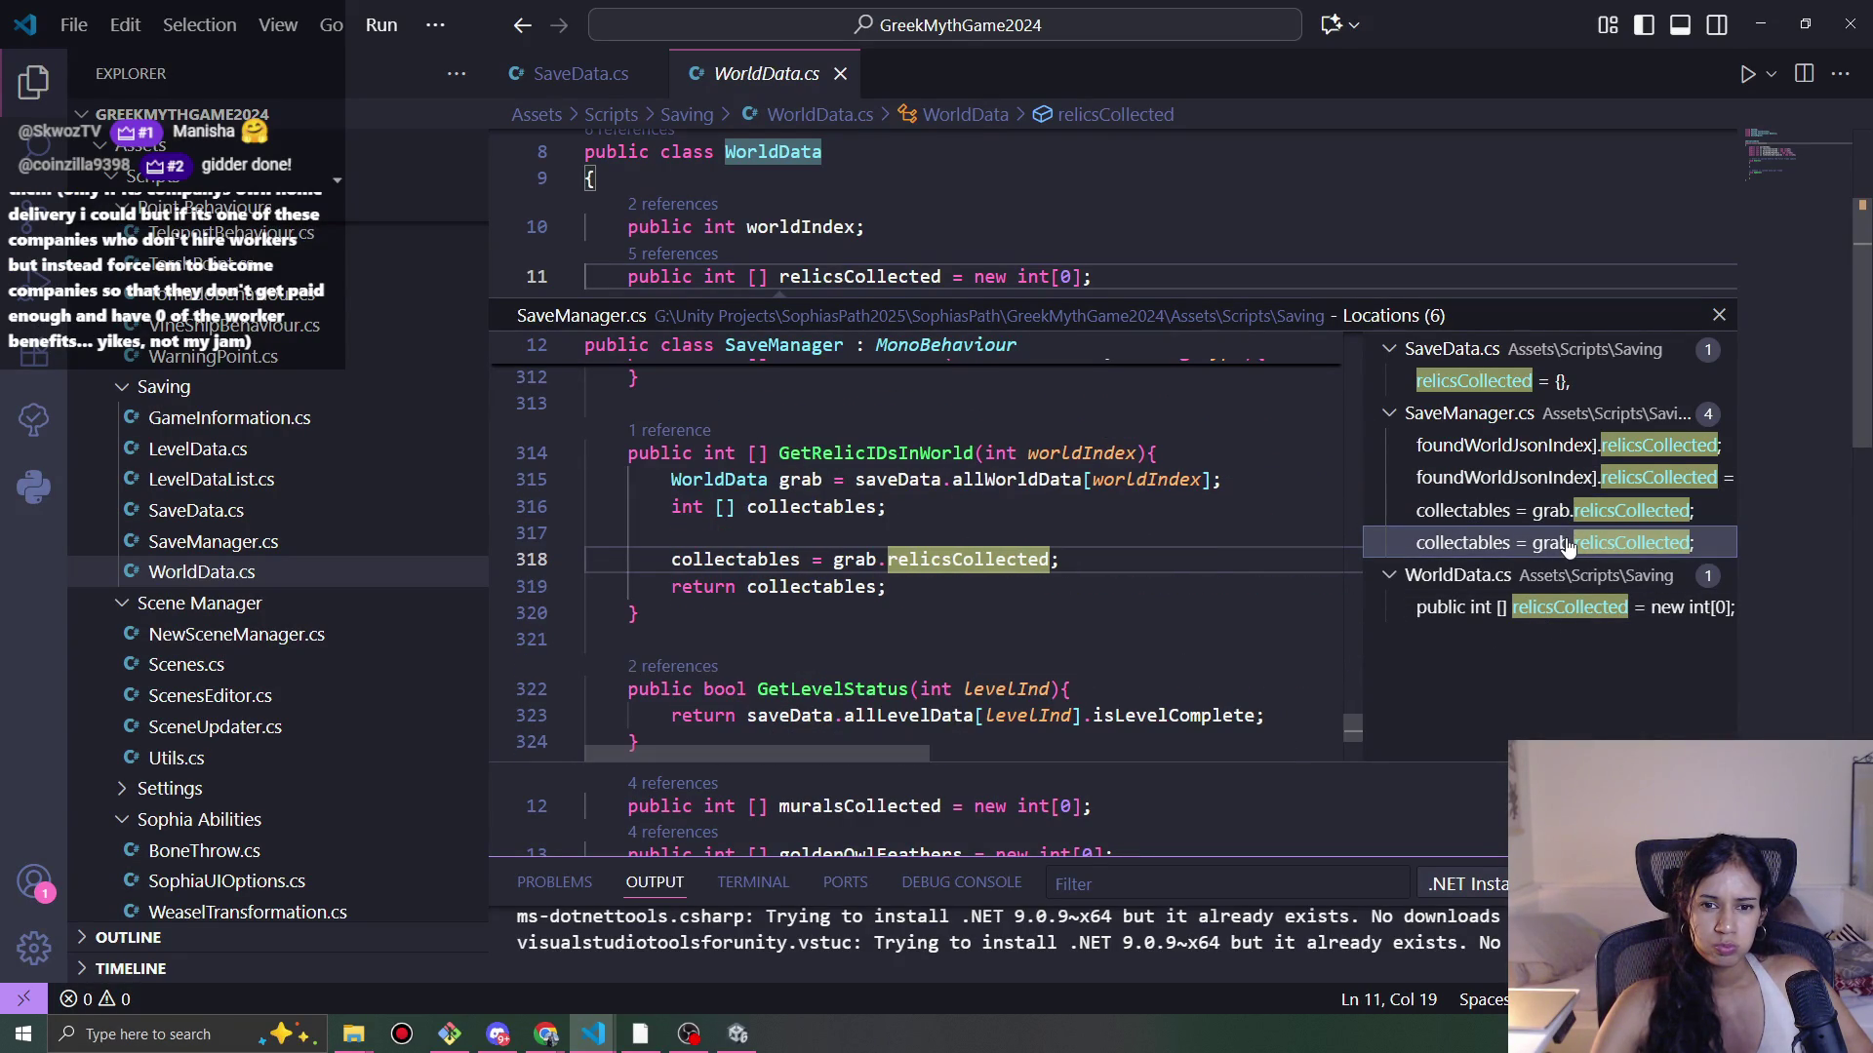
click(1719, 317)
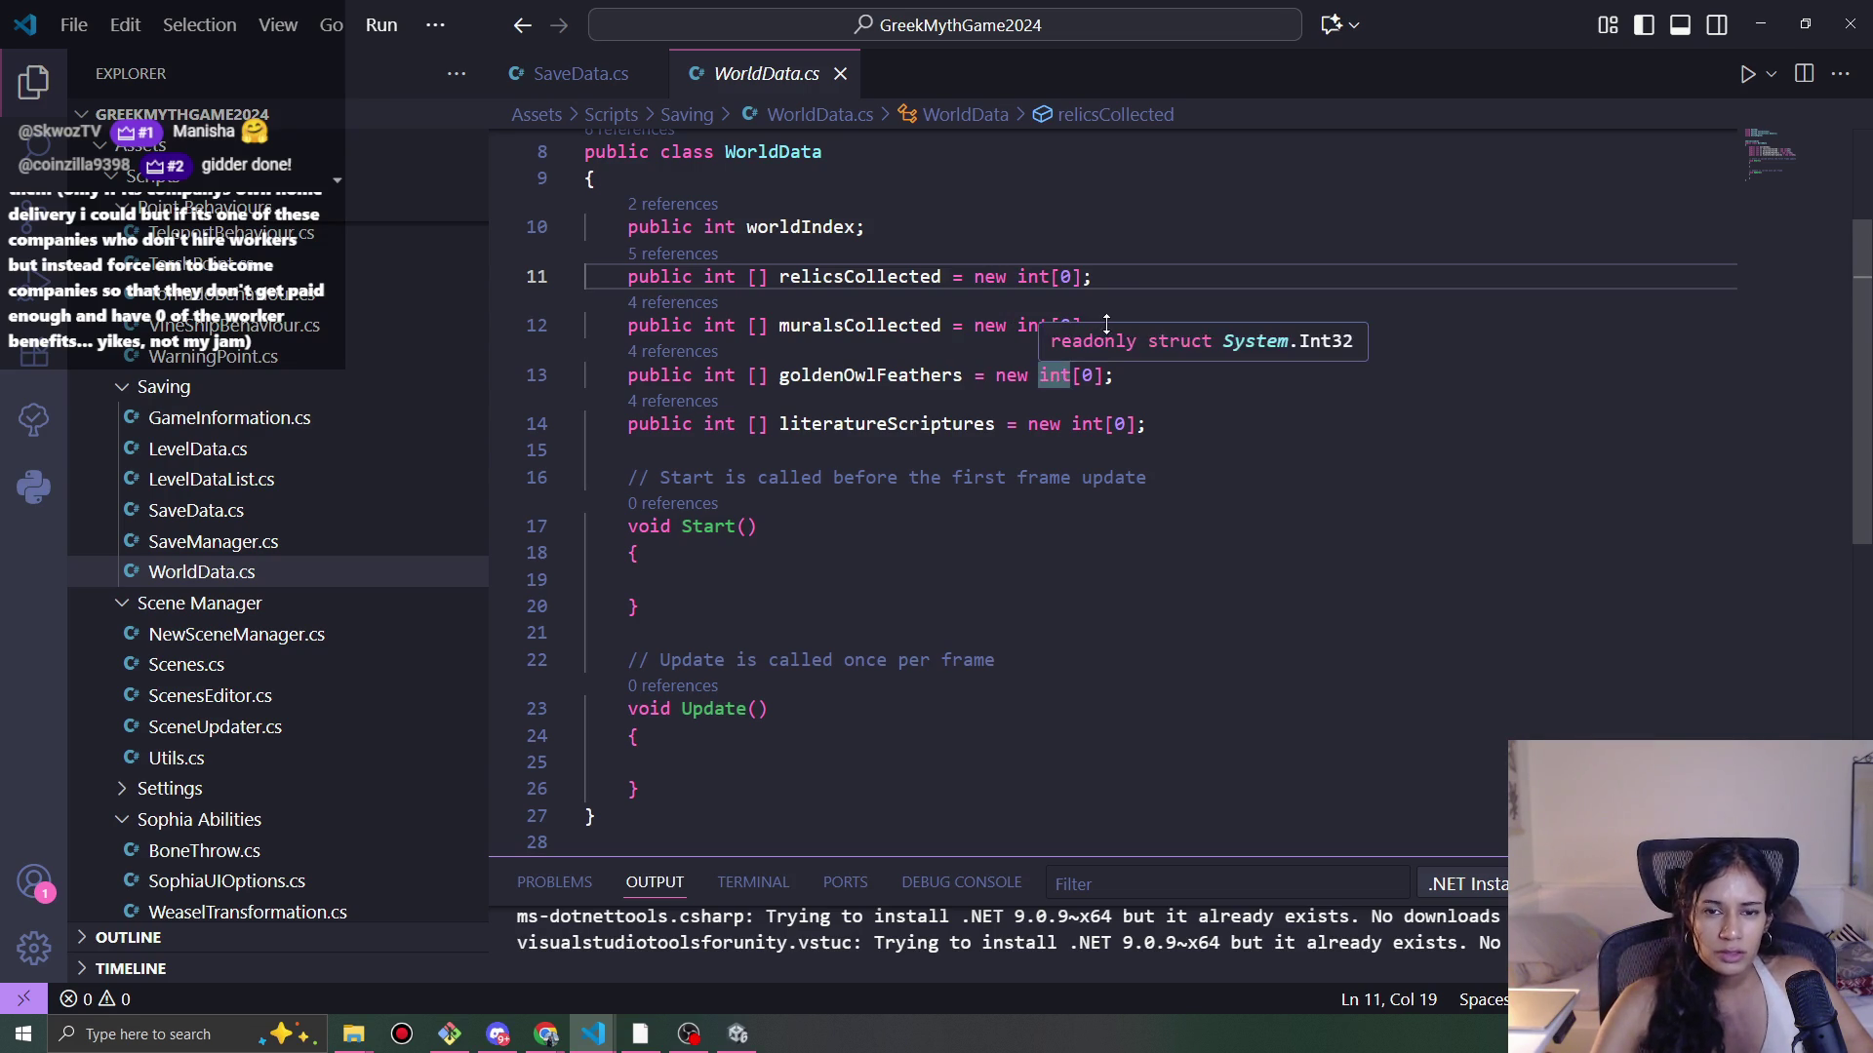
click(1114, 335)
click(1127, 381)
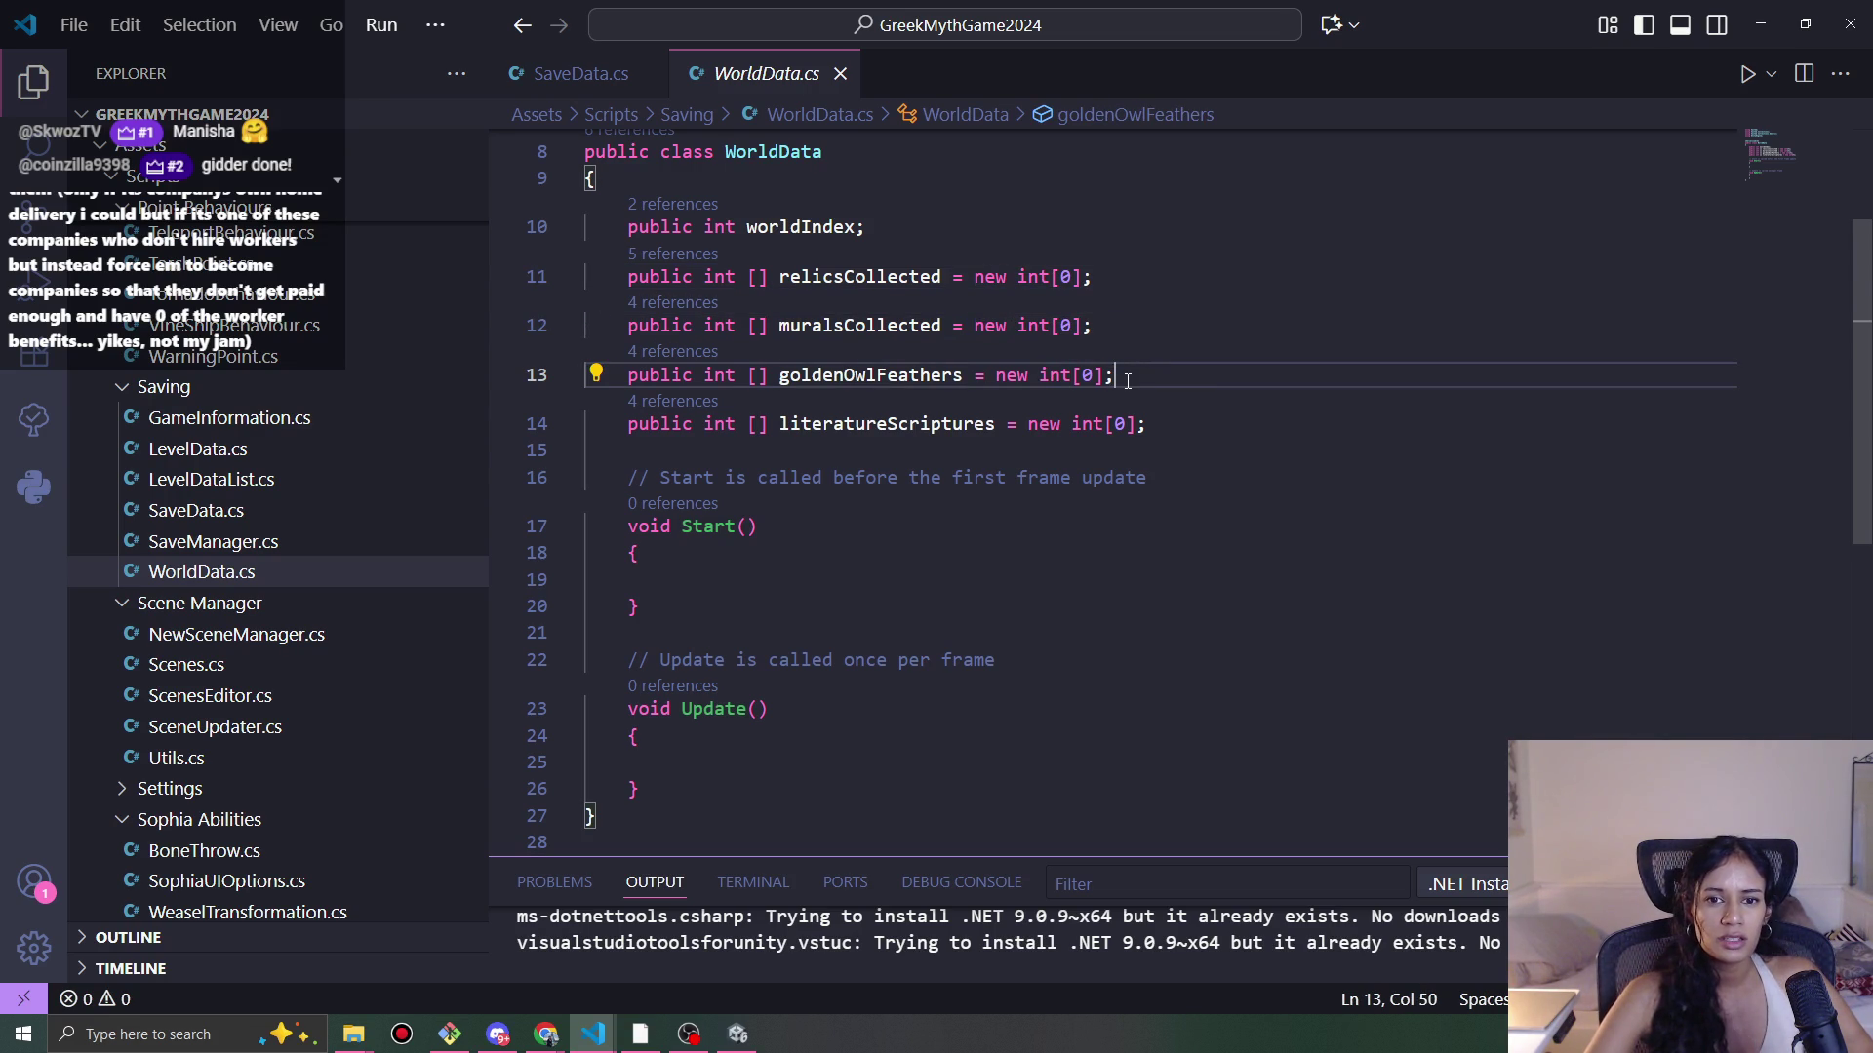
click(1149, 424)
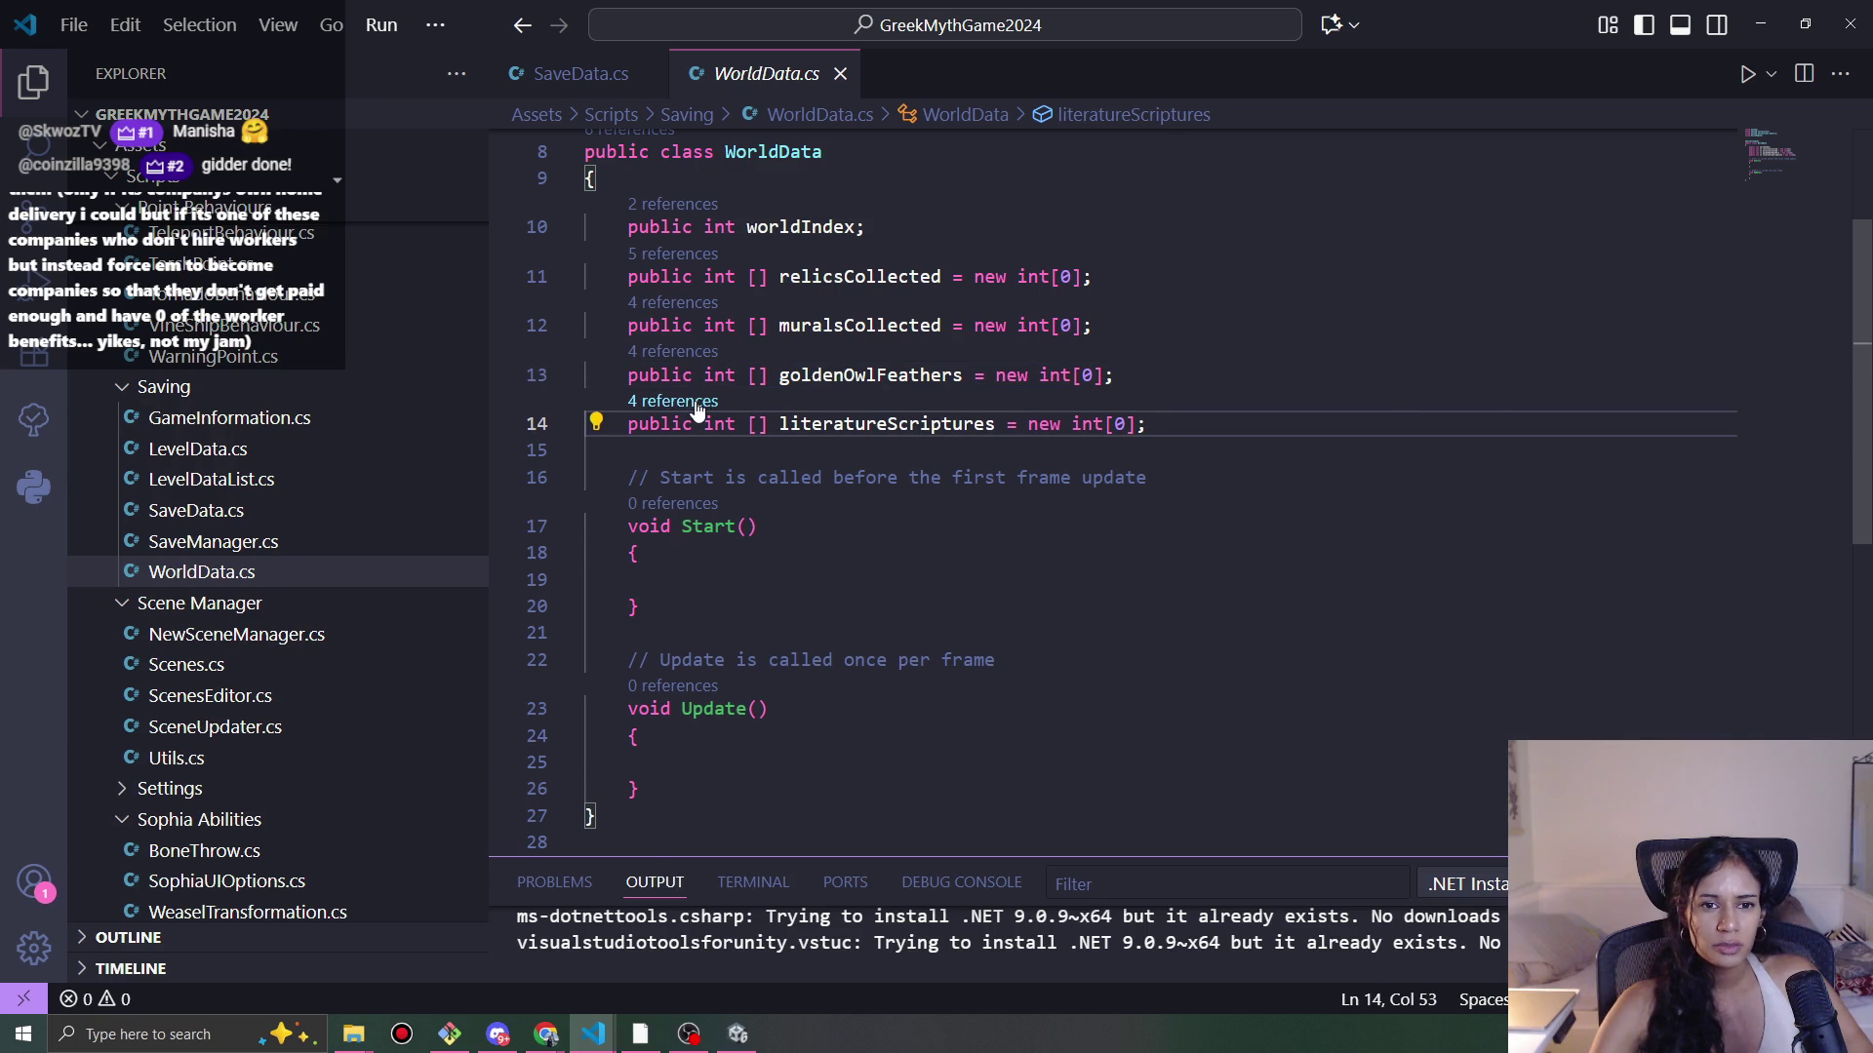
click(698, 401)
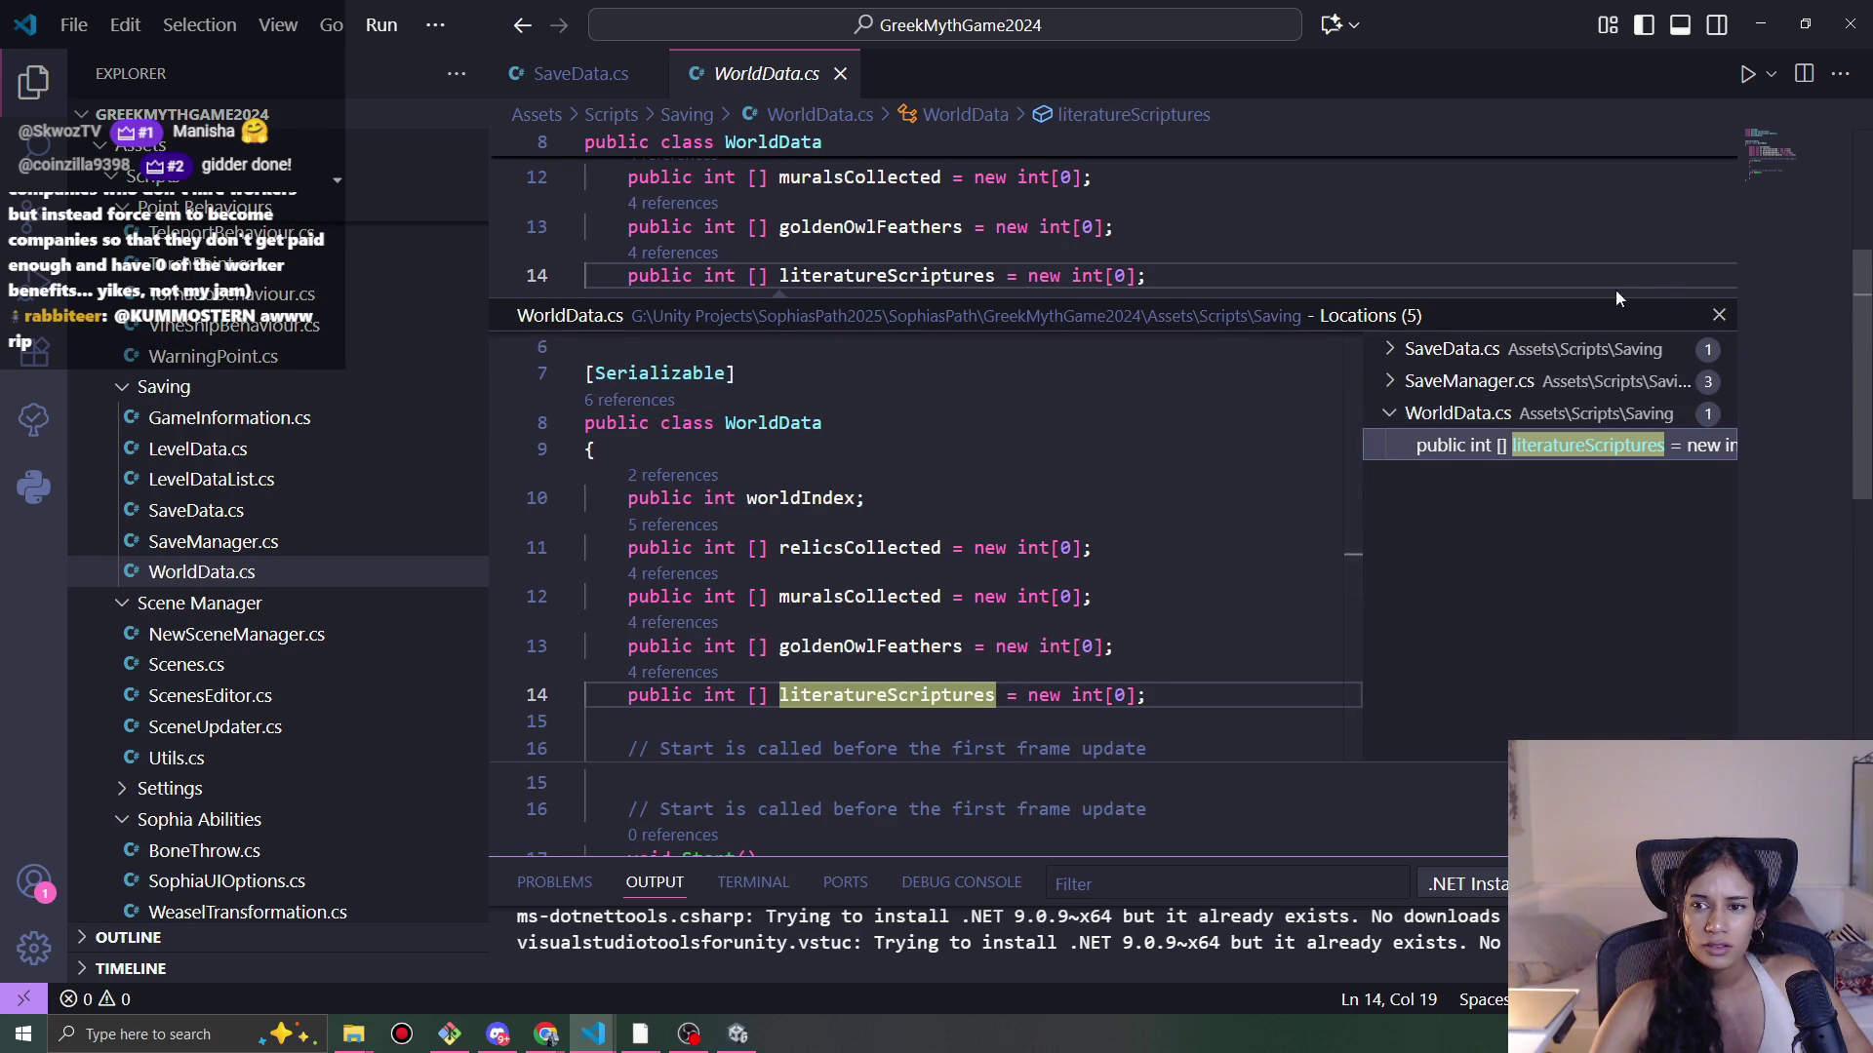
click(1719, 316)
scroll(1142, 380, up, 1)
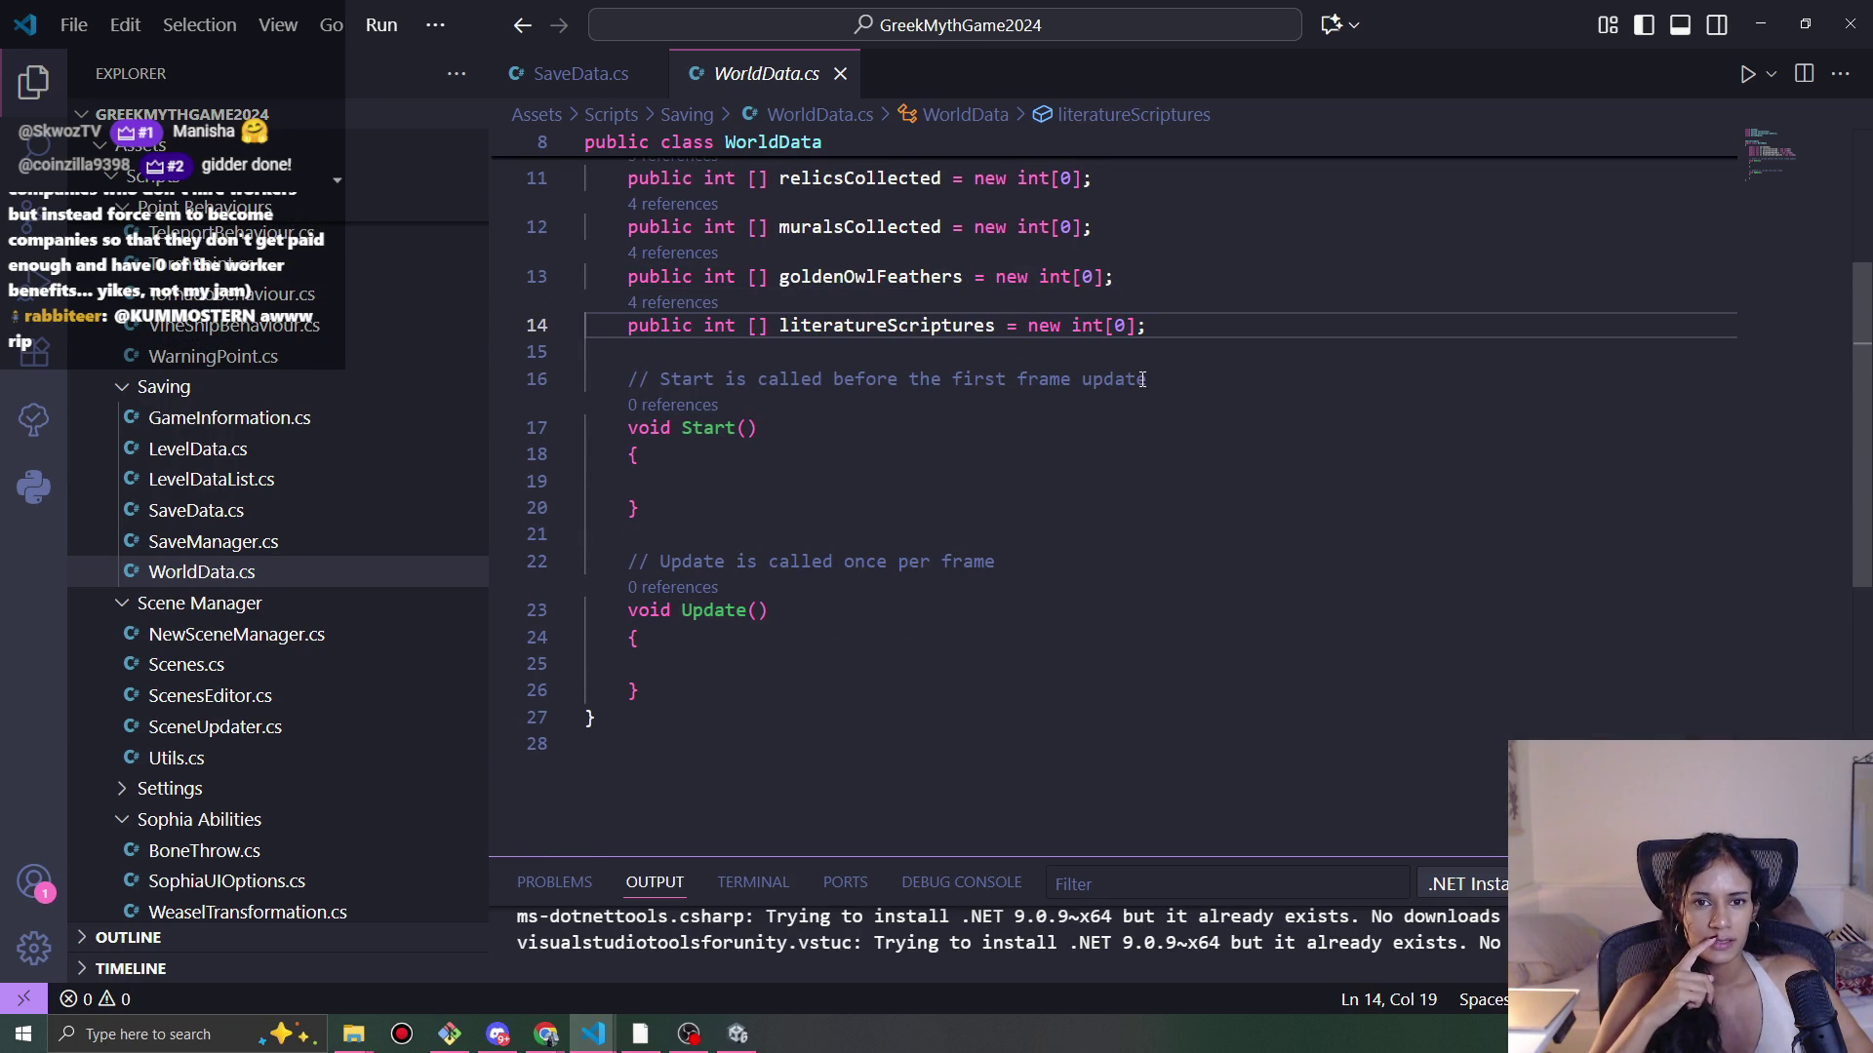
Step: Add a Pomofocus task 'WorldData and setup with overworld?'
mouse_move(546, 1034)
click(780, 958)
scroll(907, 682, down, 2)
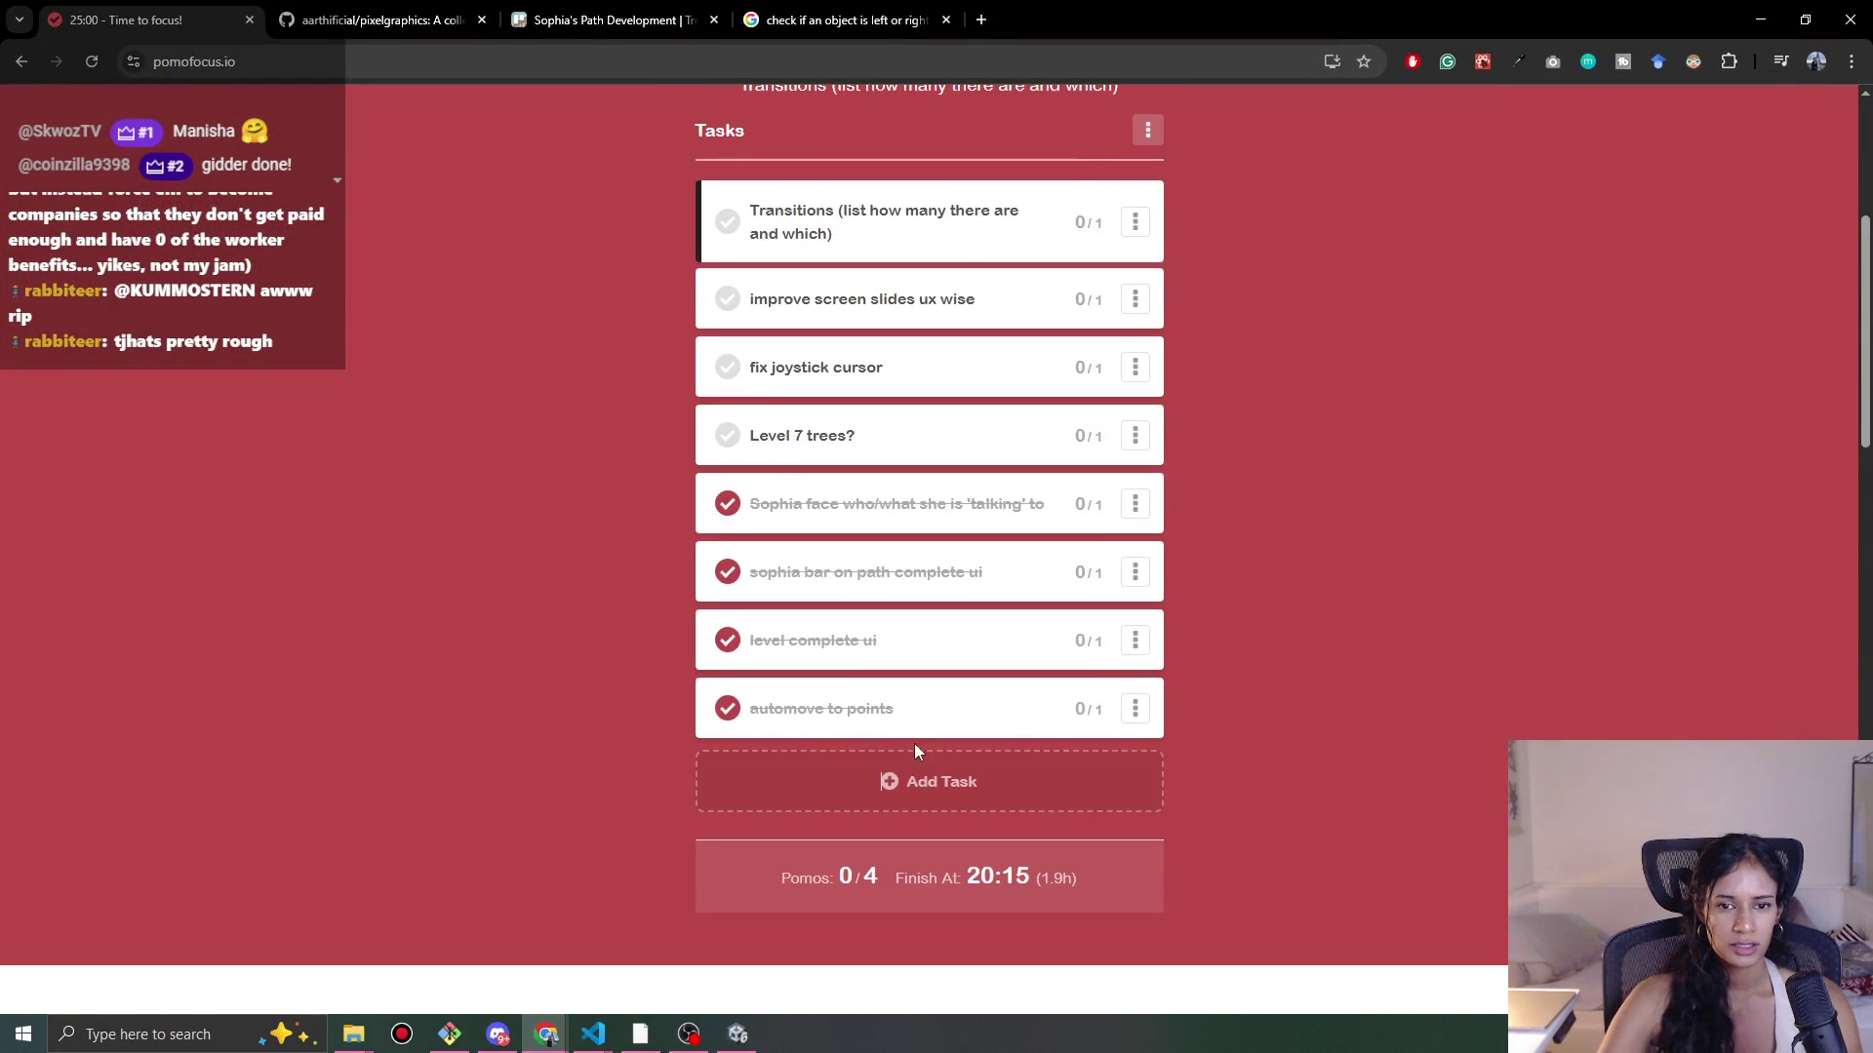
click(931, 773)
scroll(932, 774, down, 5)
text(WorldDate)
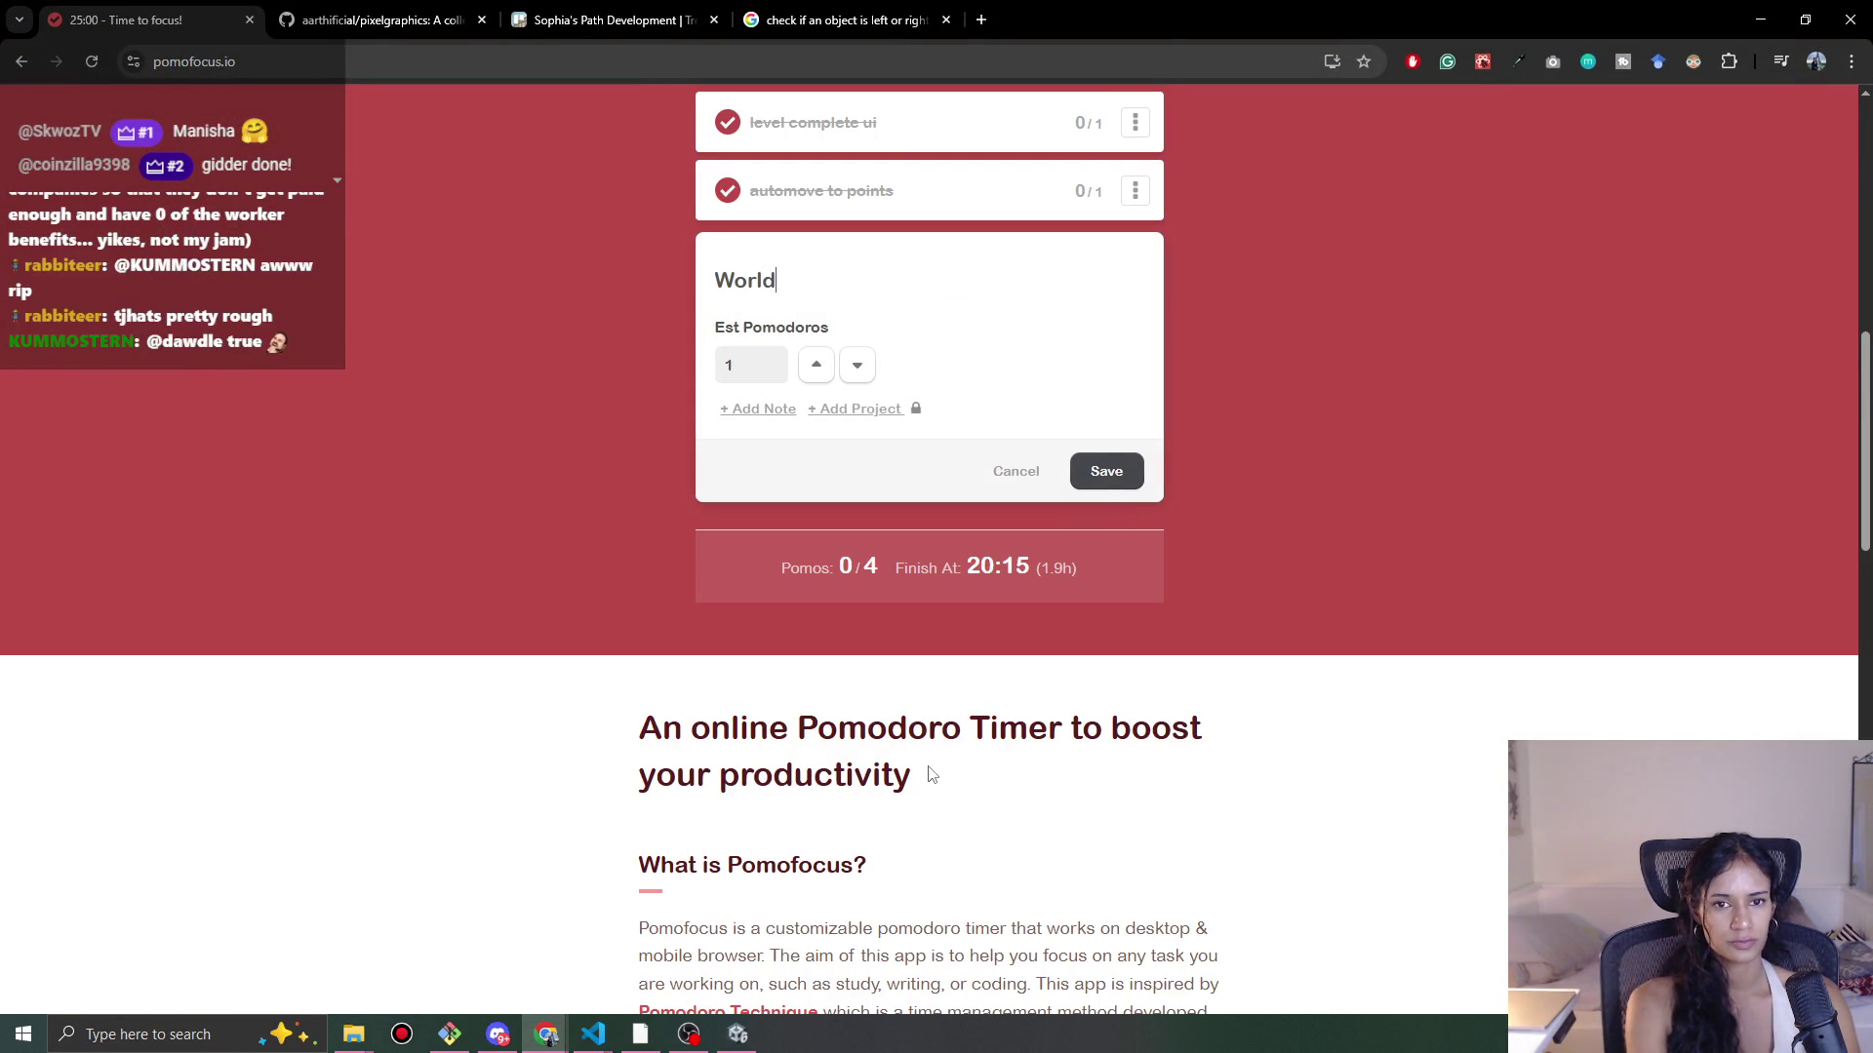
key(BackSpace)
key(BackSpace)
text(a and )
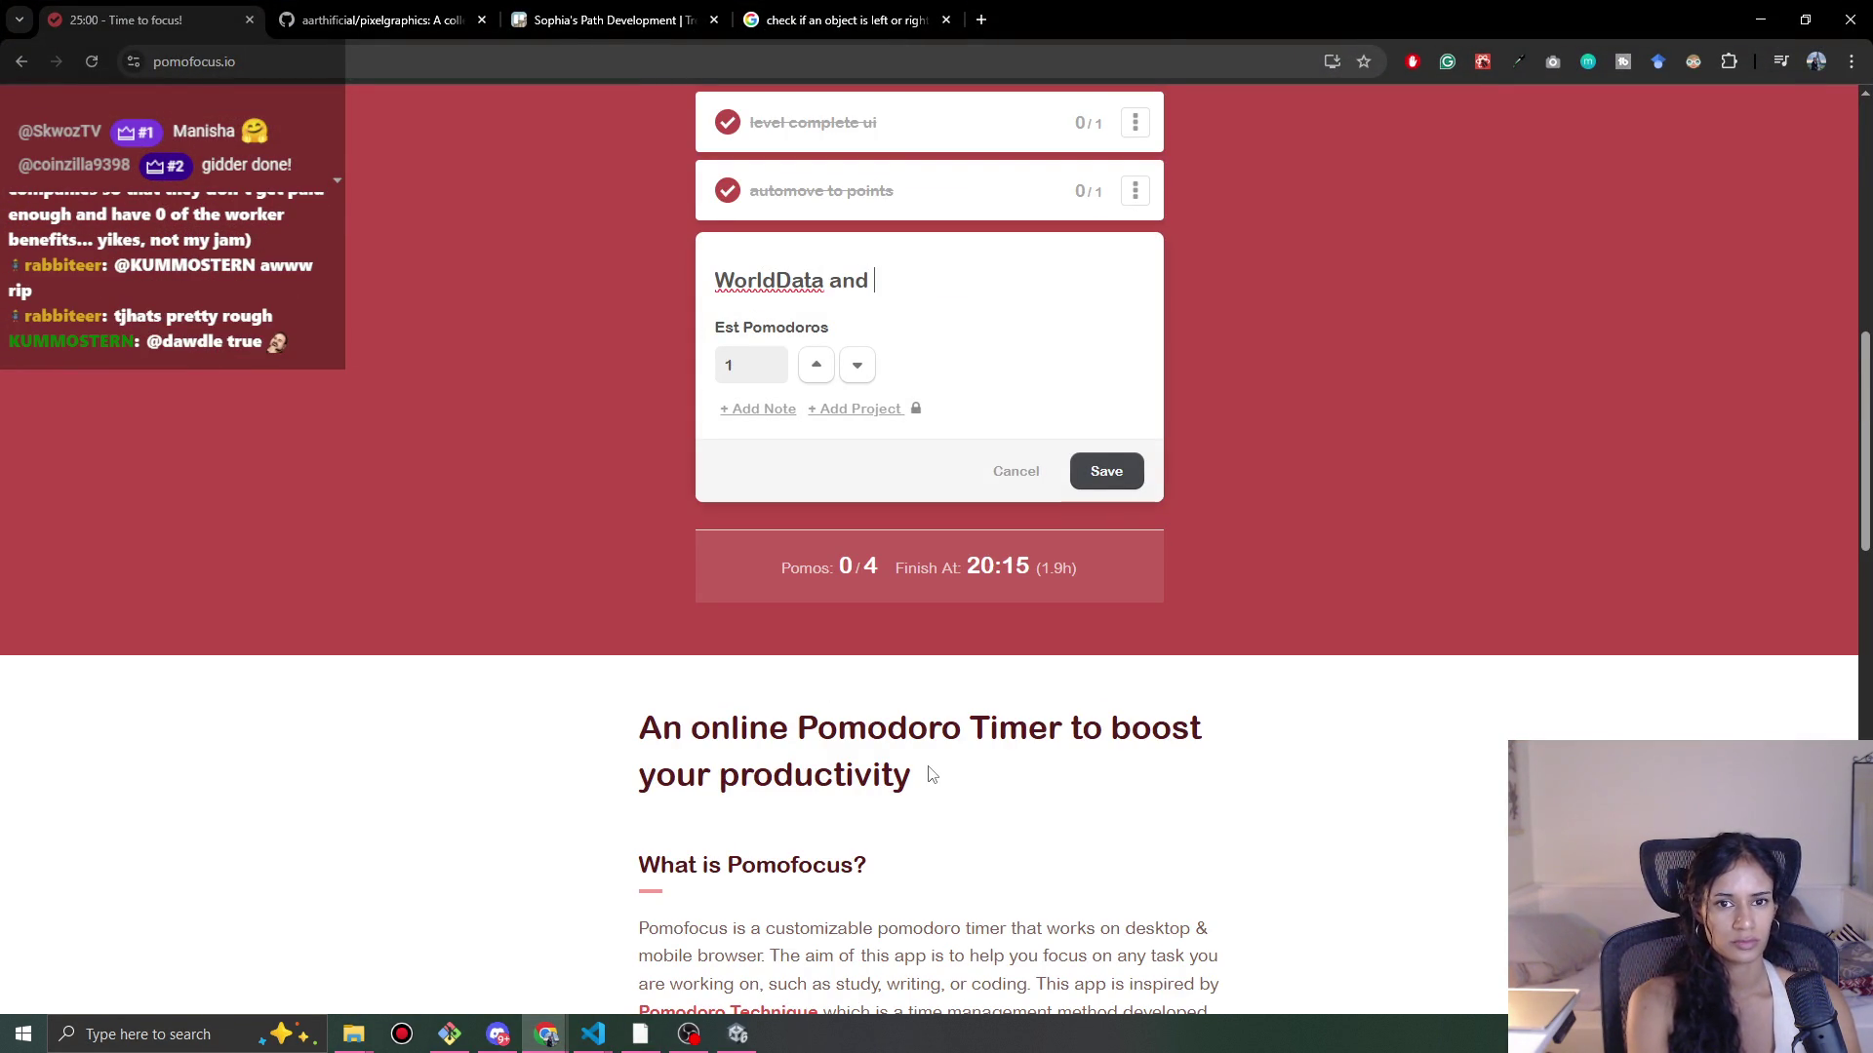
text(setup with wi)
key(BackSpace)
key(BackSpace)
text(overworld?)
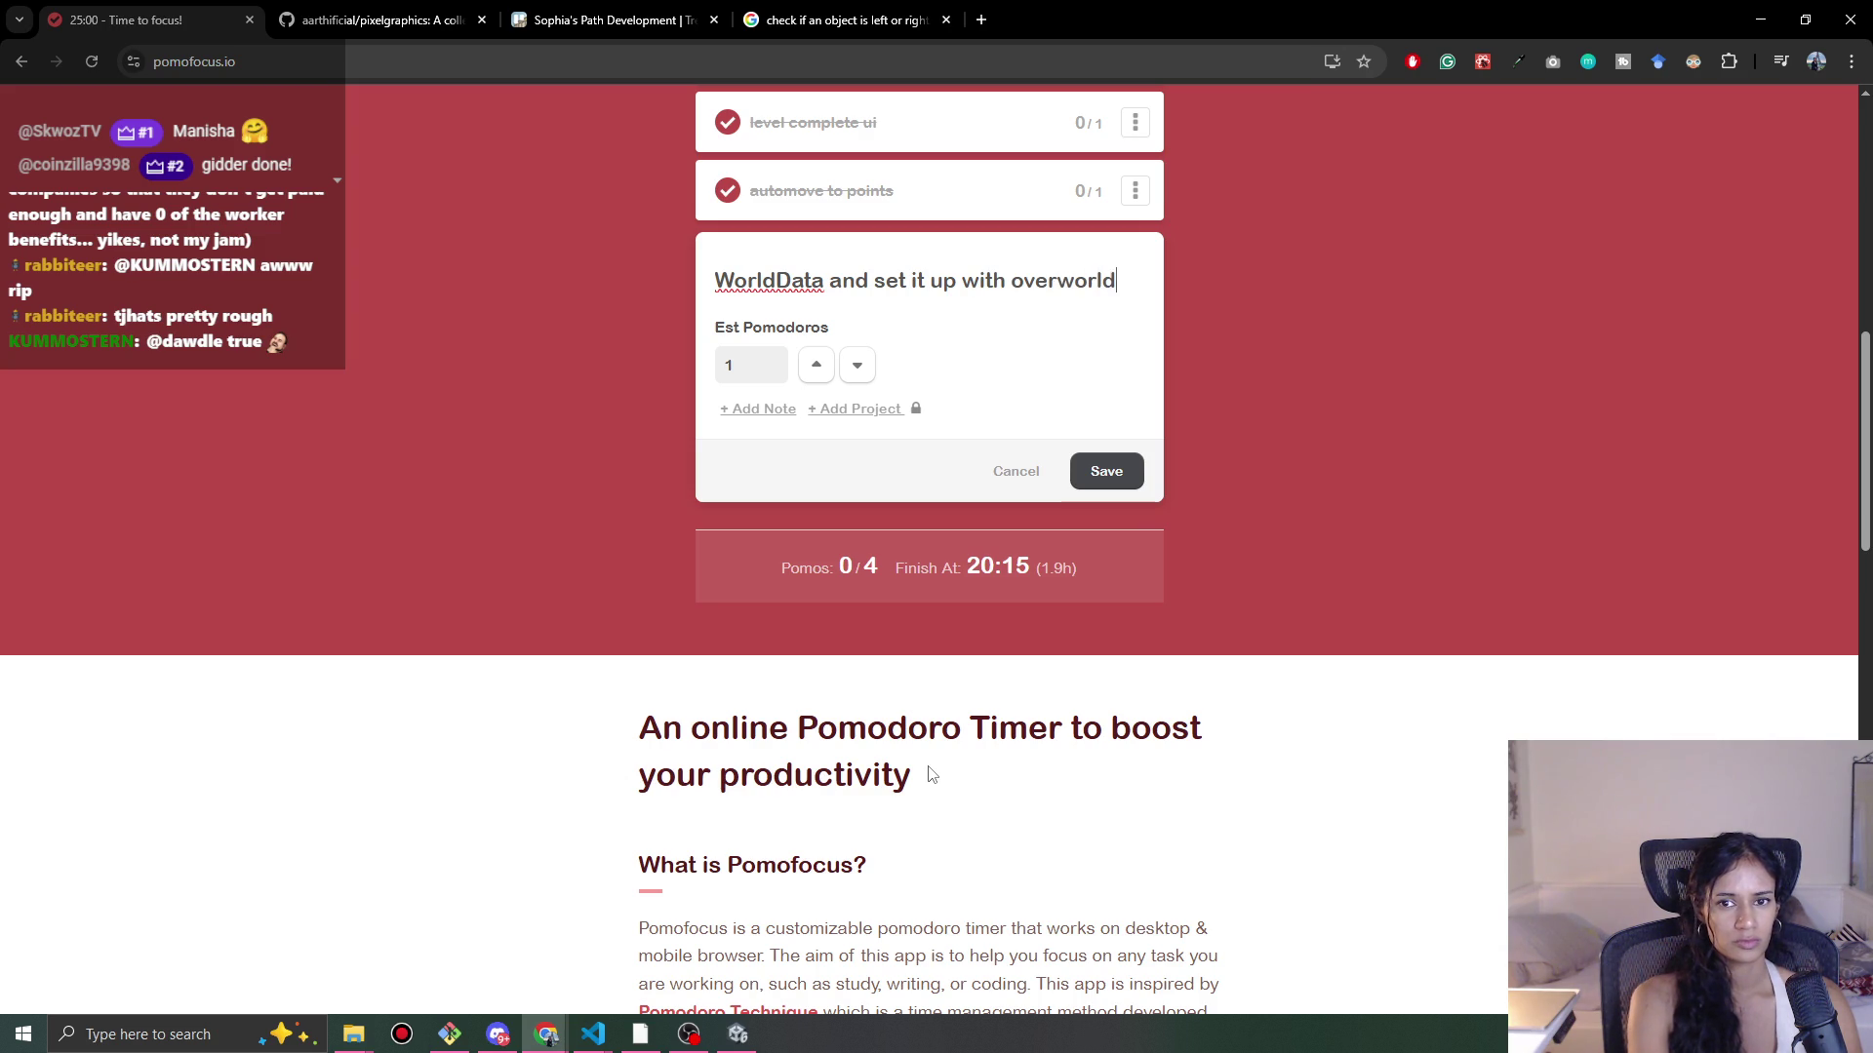
key(Return)
Step: Rename that task so it begins with 'Clean up'
scroll(946, 682, up, 3)
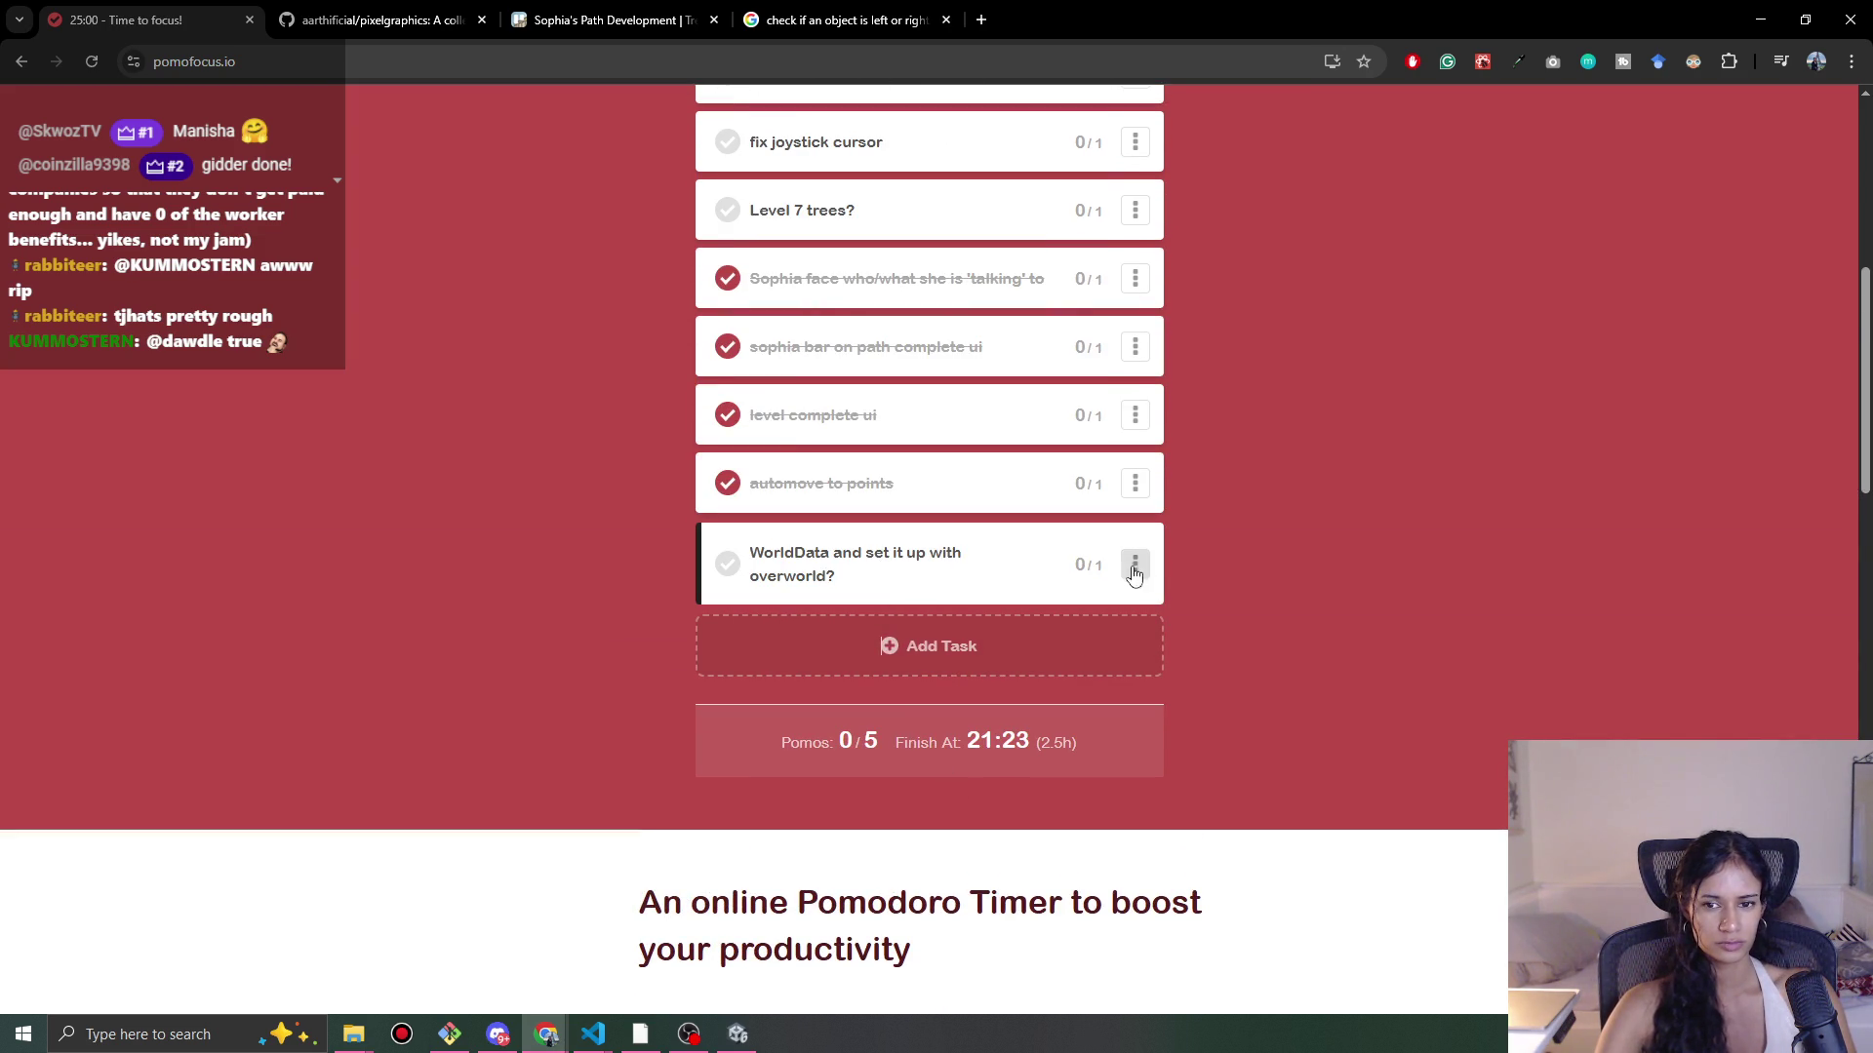
click(1135, 564)
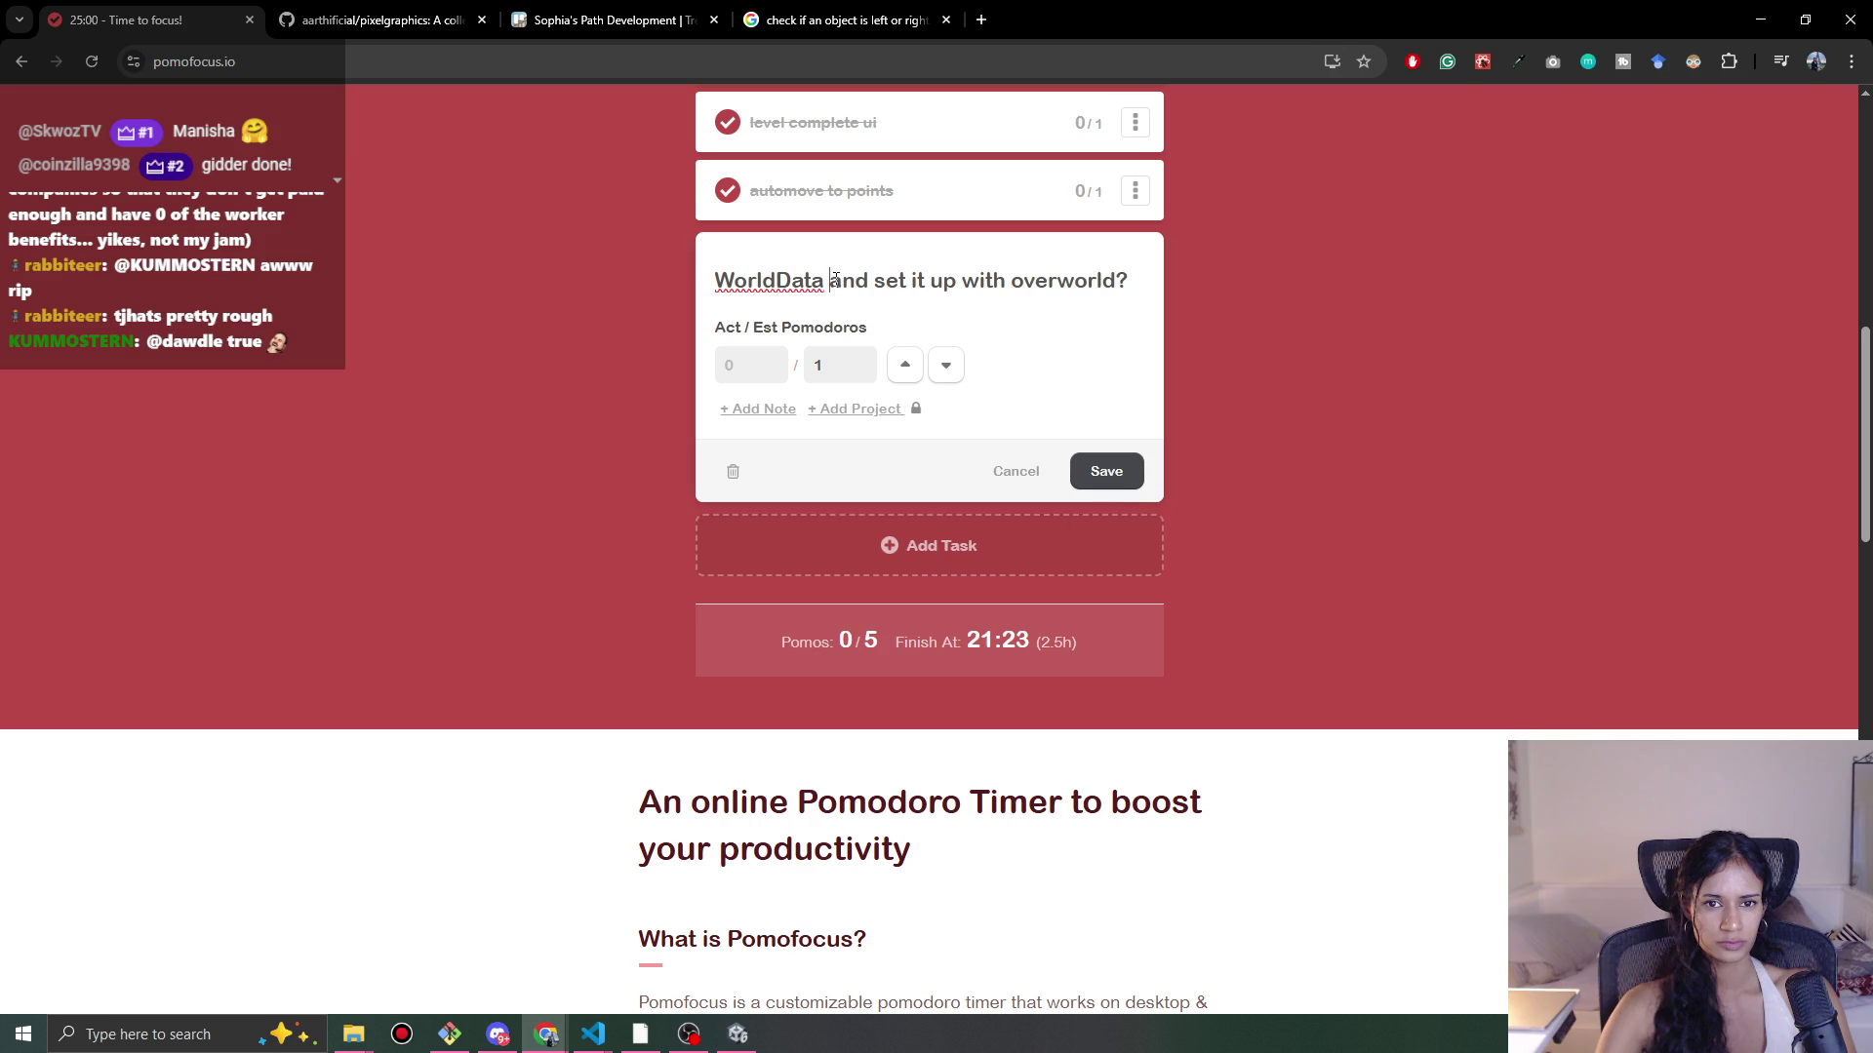
text(Clean up)
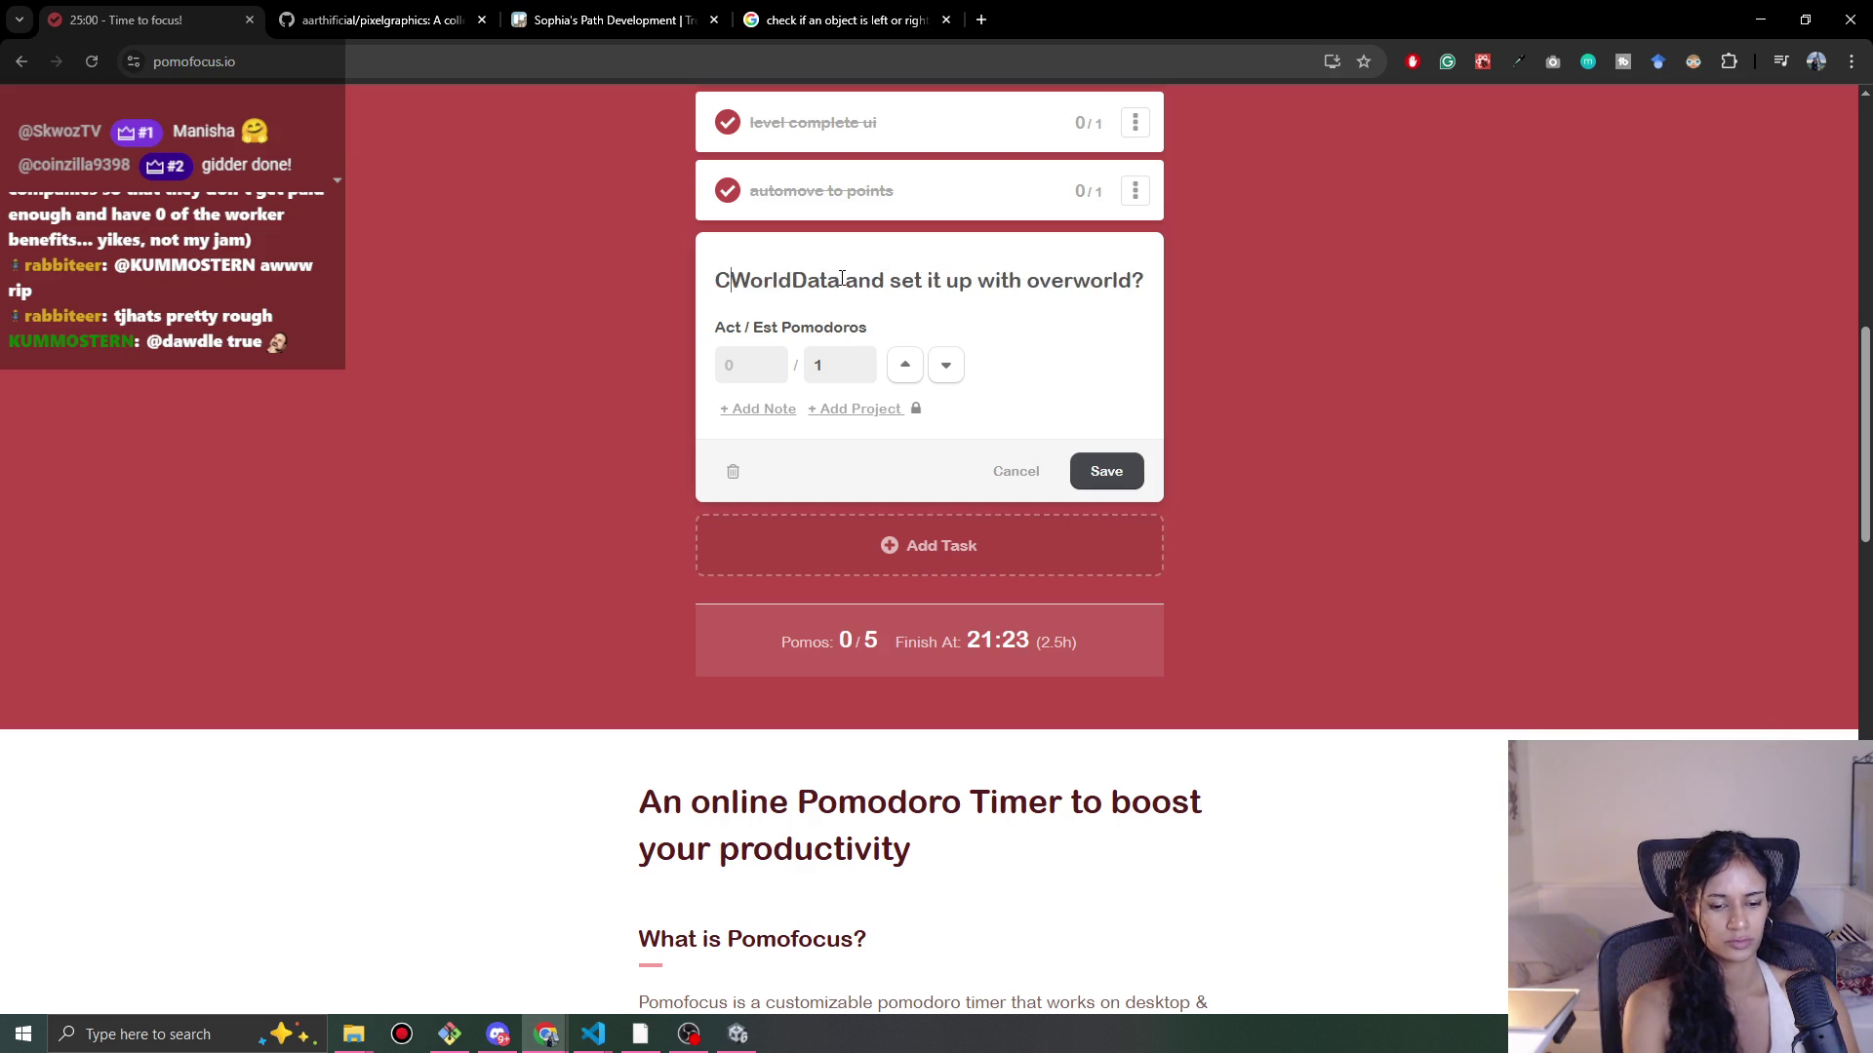
key(Return)
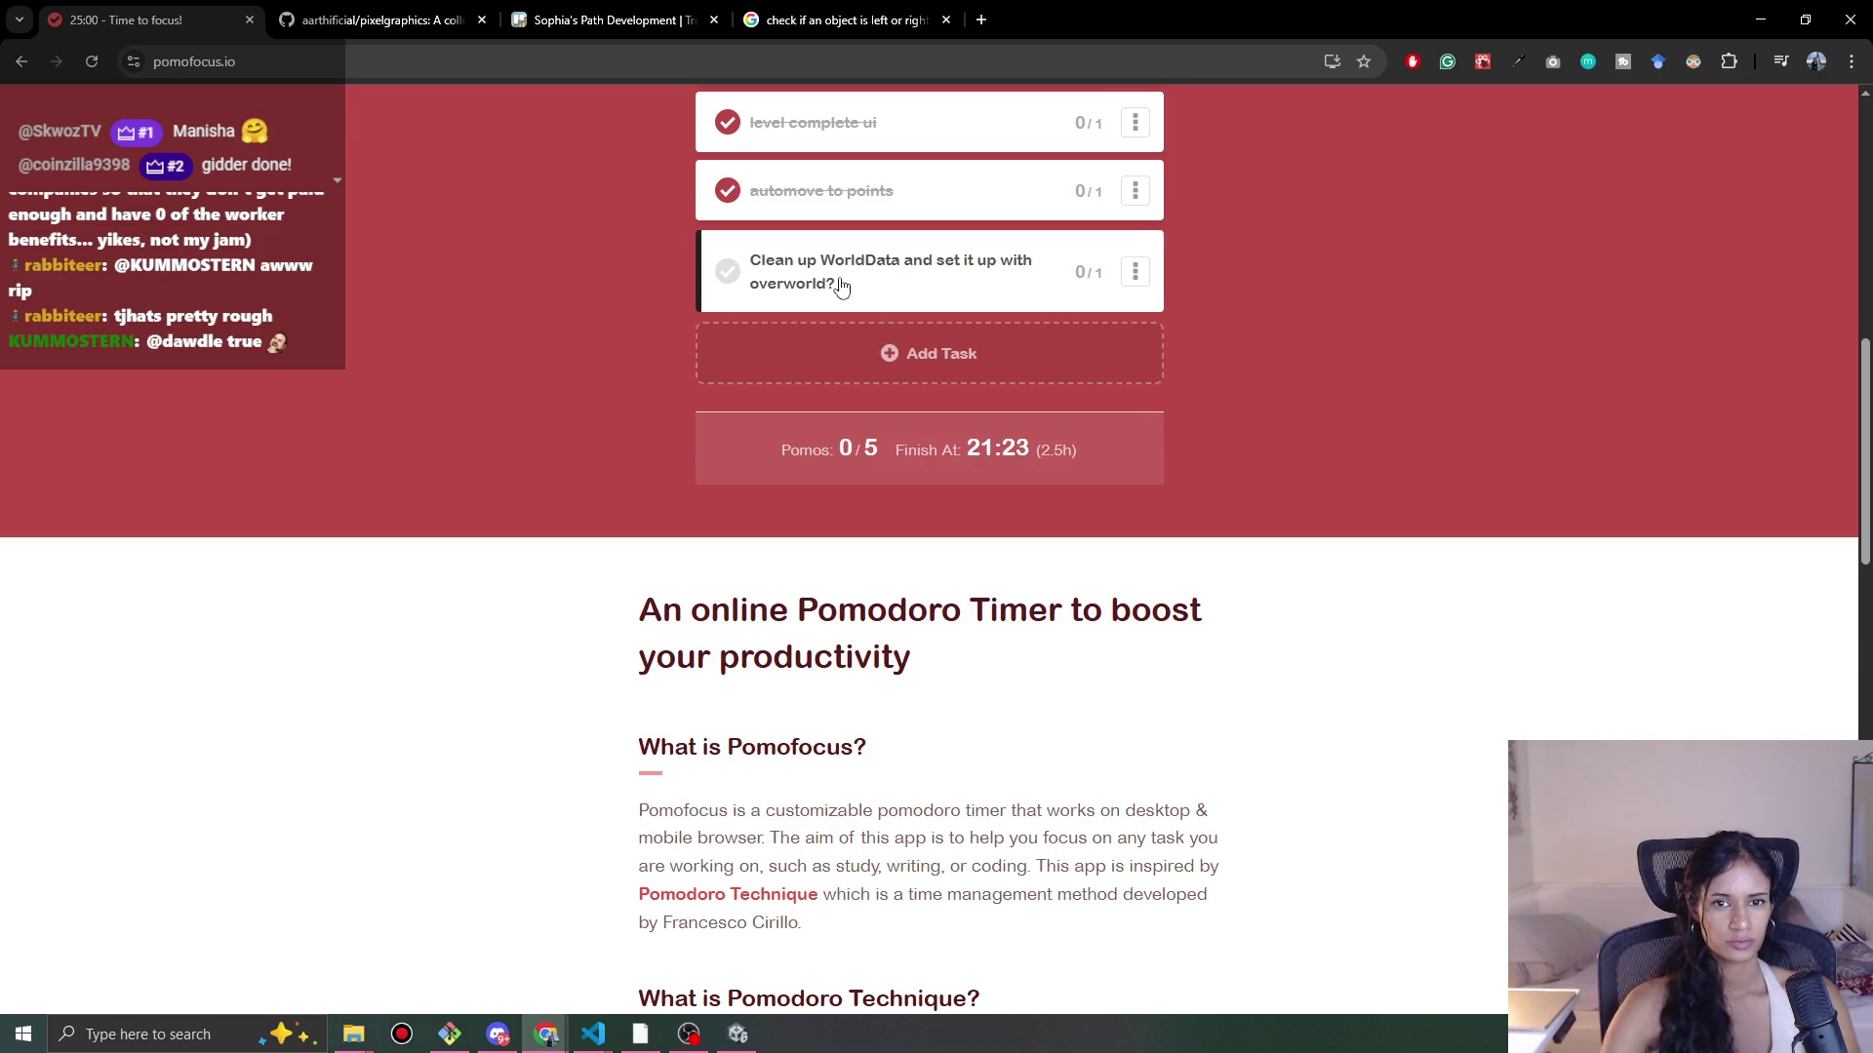
Step: Add an 'Order new mic' task
click(921, 359)
text(Order new mic)
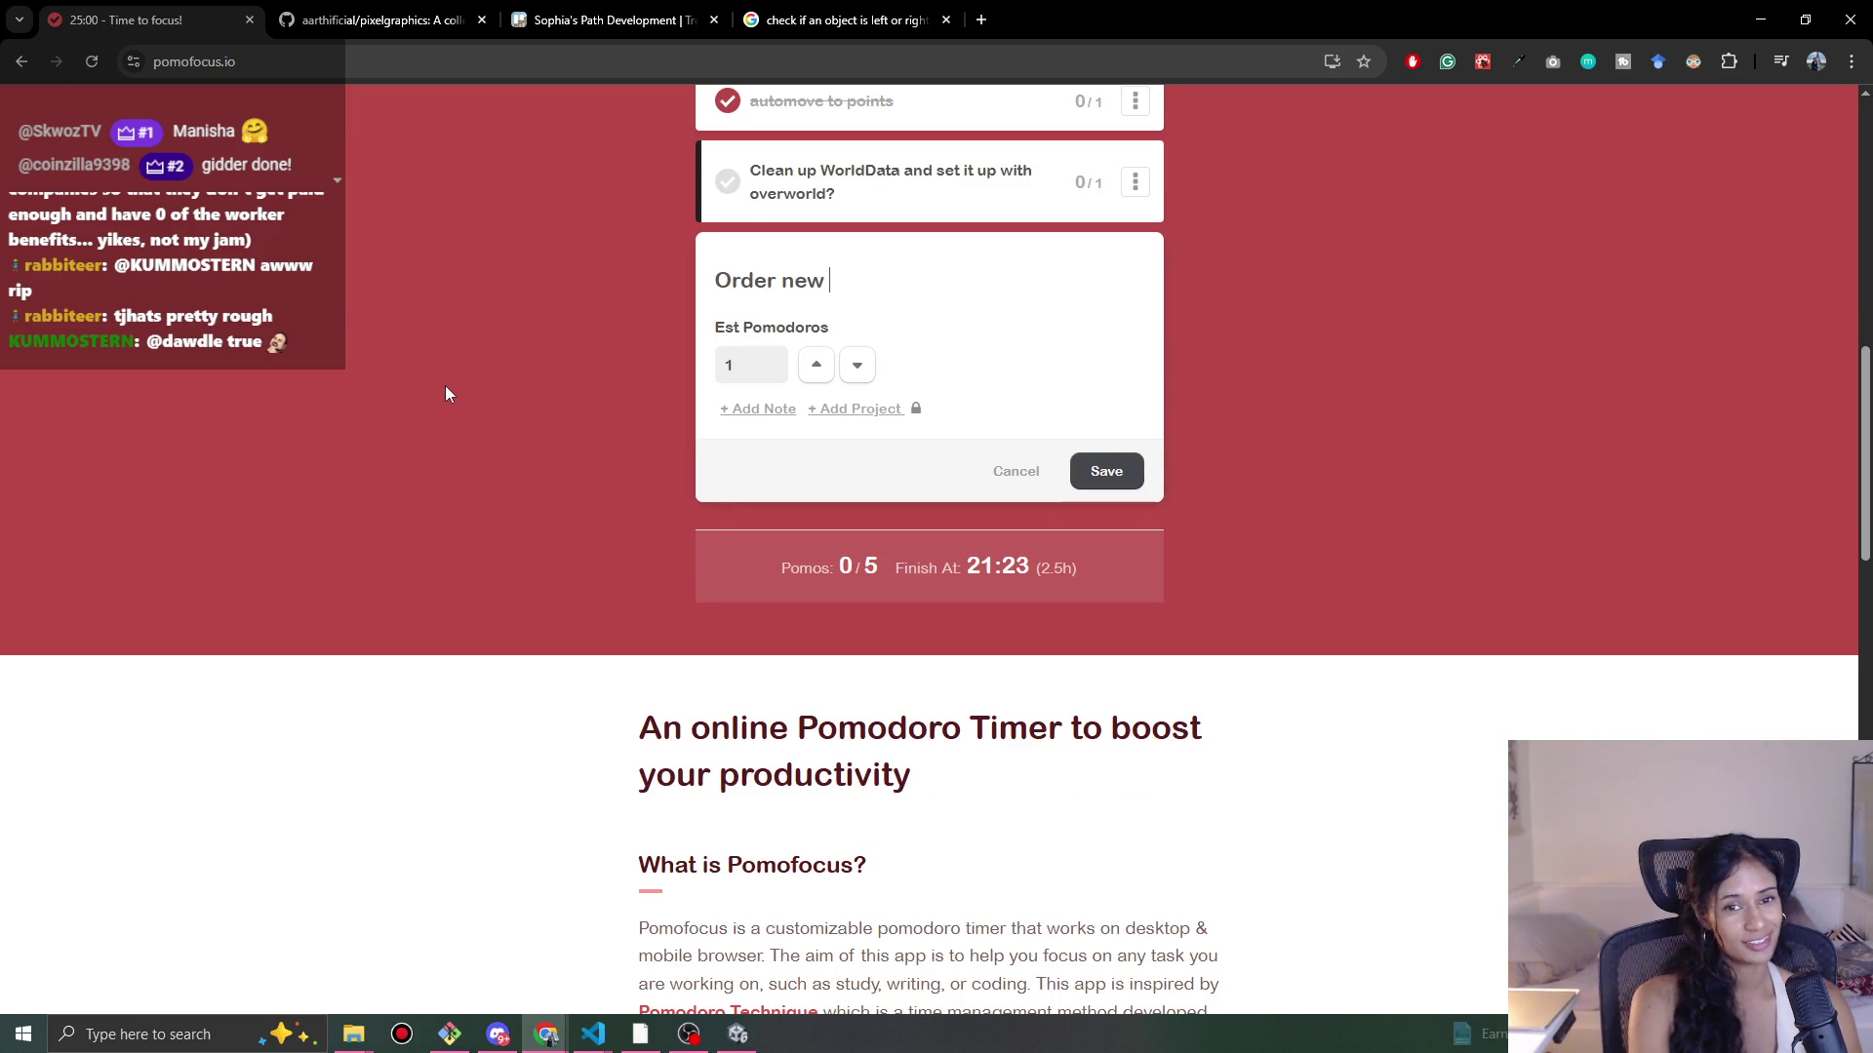
click(1124, 472)
Step: Mark the 'improve screen slides ux wise' task as done
scroll(488, 478, up, 8)
scroll(498, 454, up, 1)
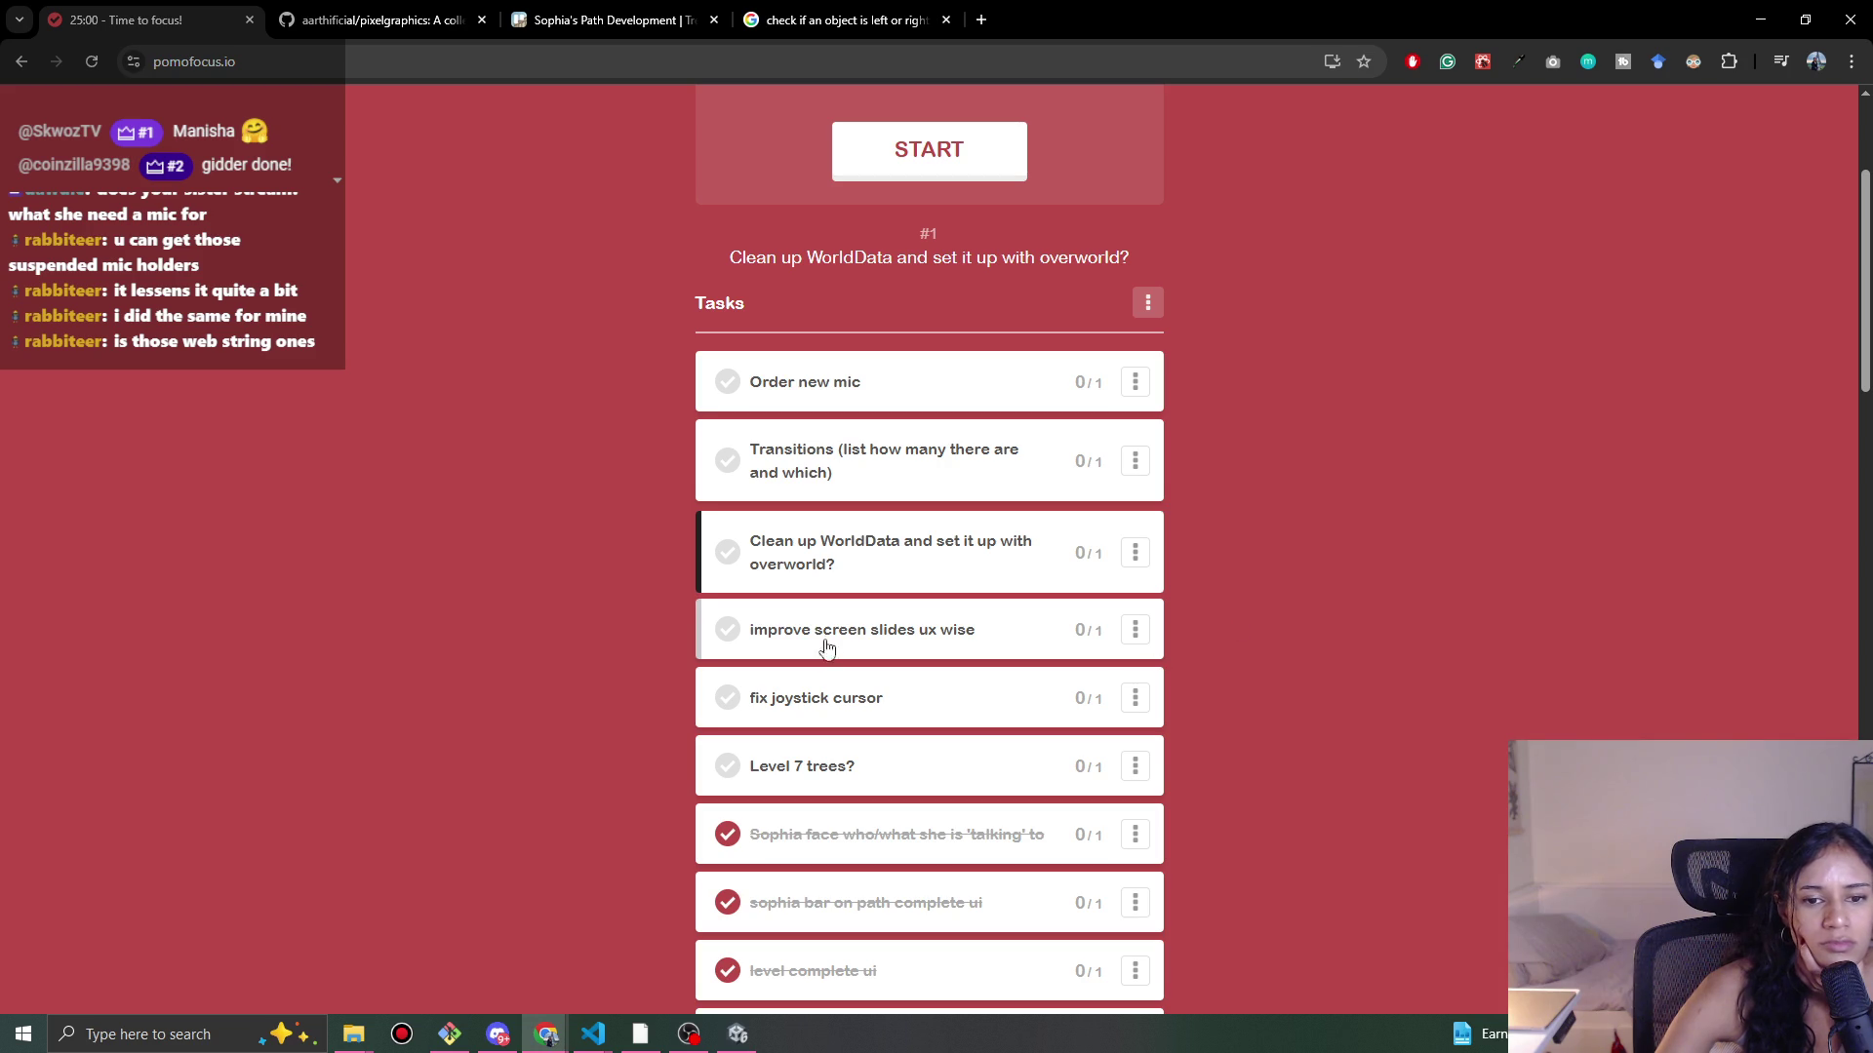
click(727, 632)
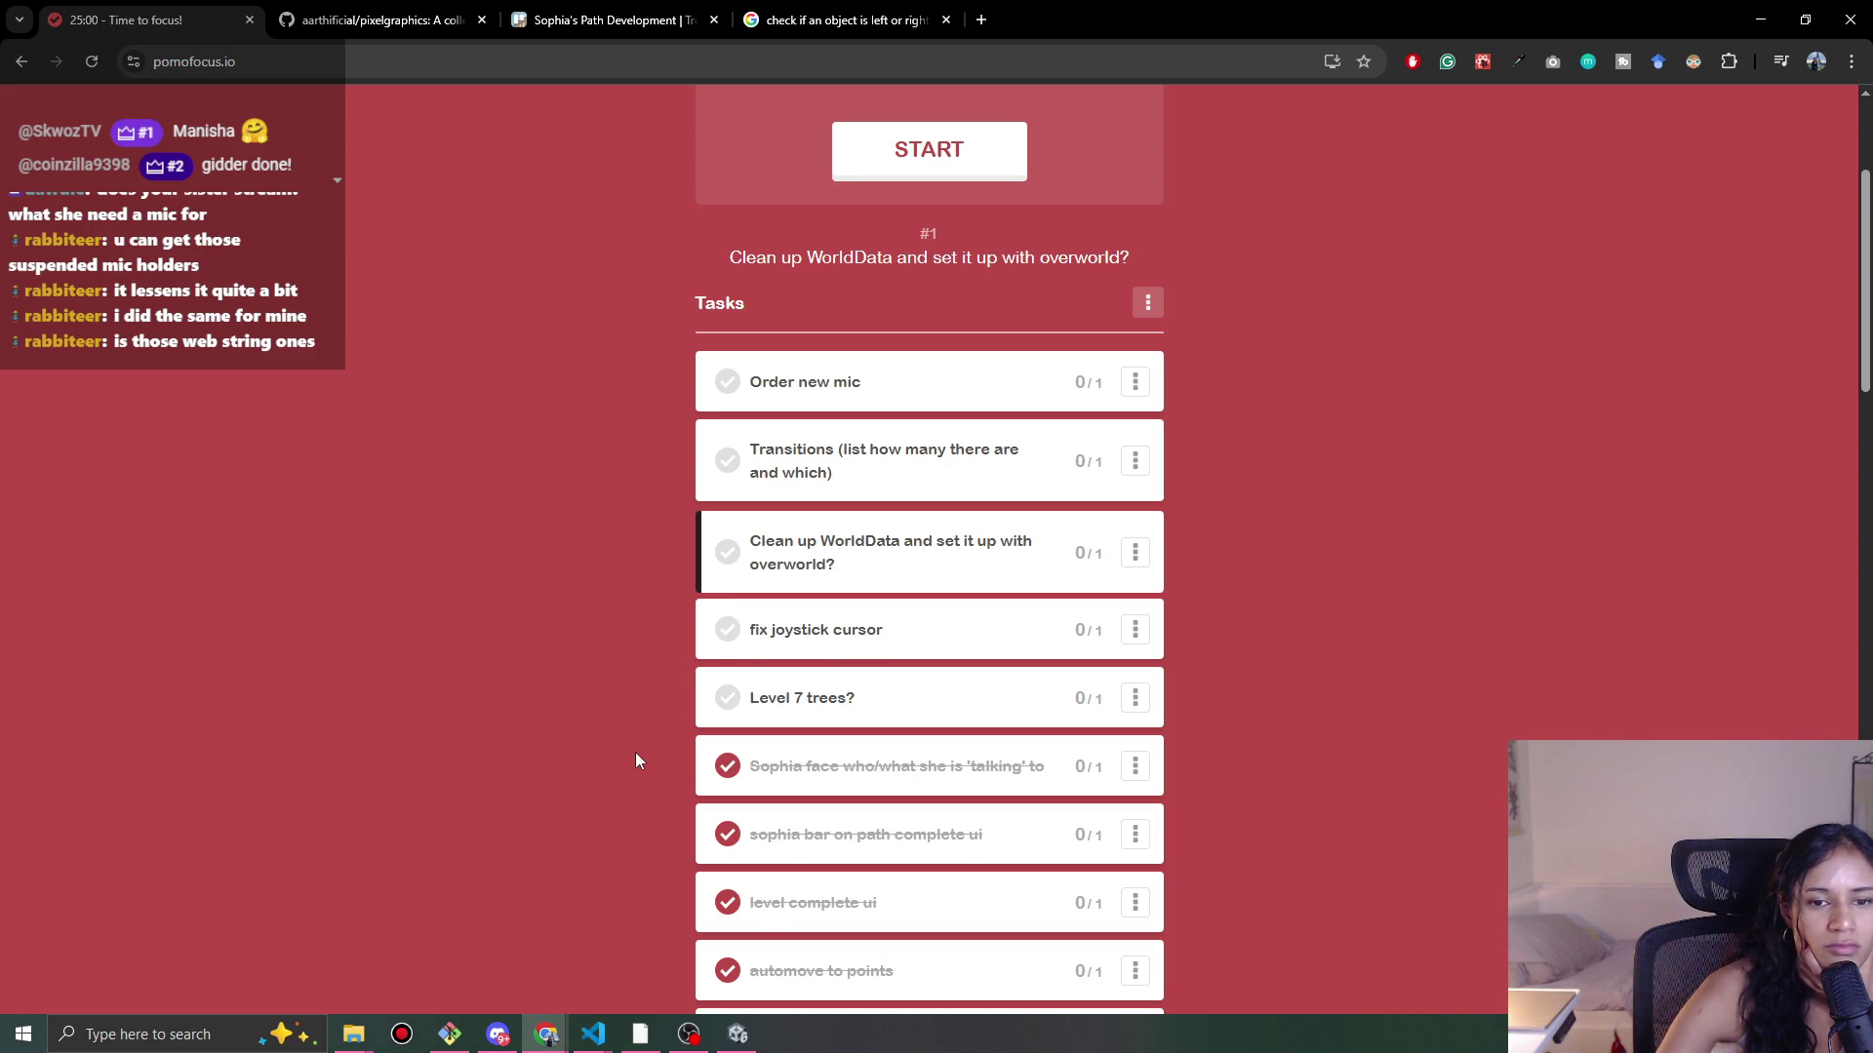
Step: Delete the literatureScriptures declaration line from WorldData.cs
click(1760, 20)
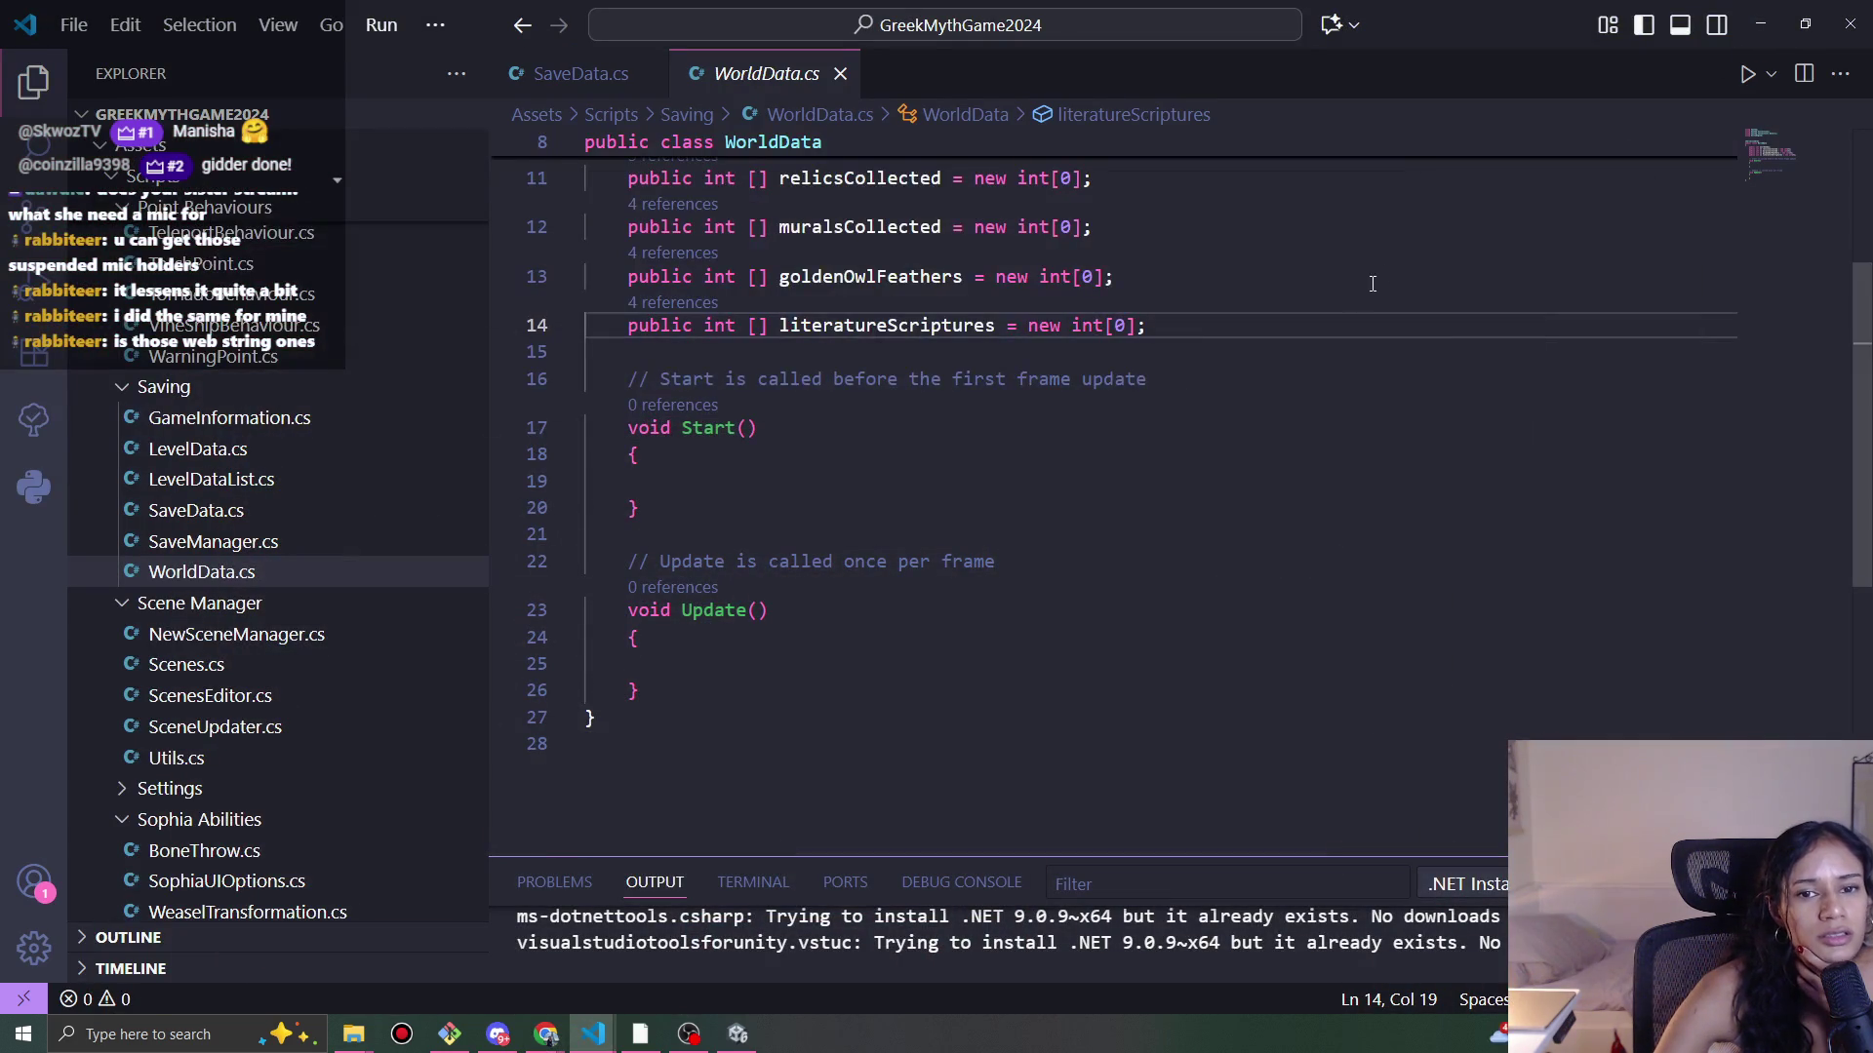
scroll(1021, 559, up, 3)
click(1200, 512)
key(shift+Up)
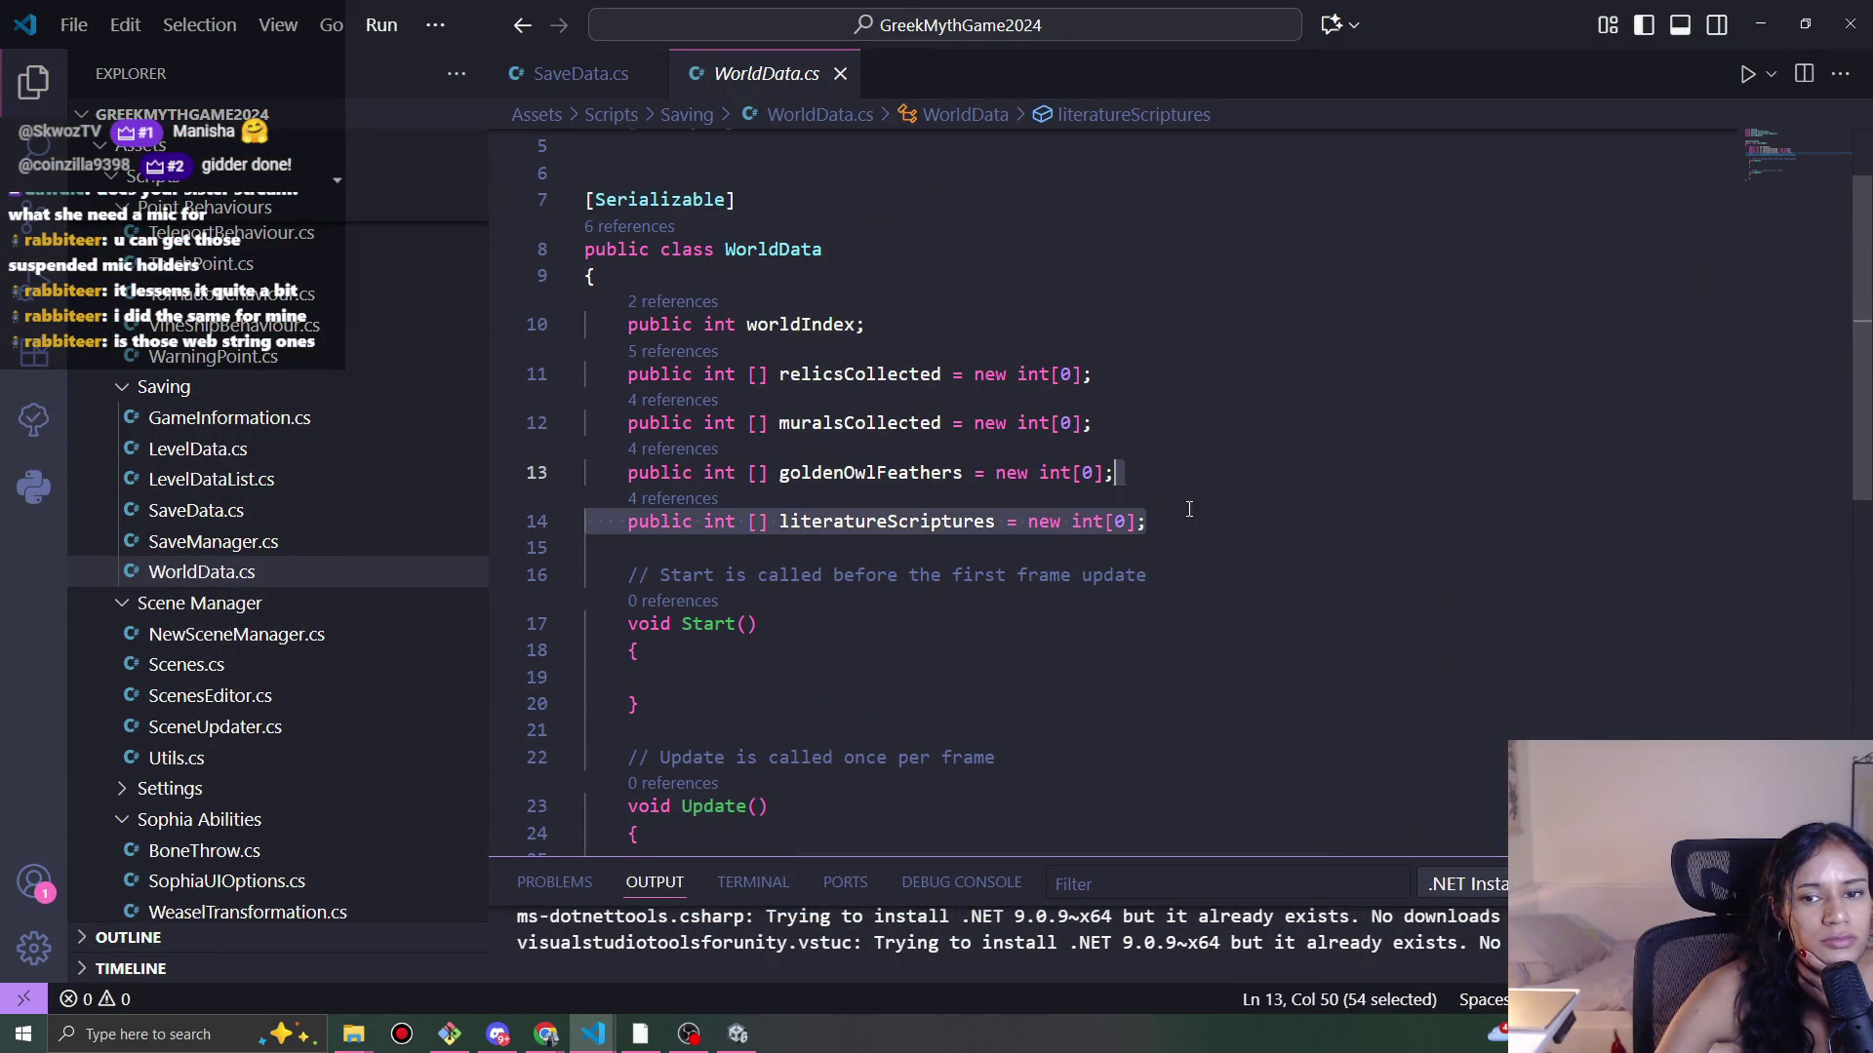
click(865, 521)
right_click(865, 520)
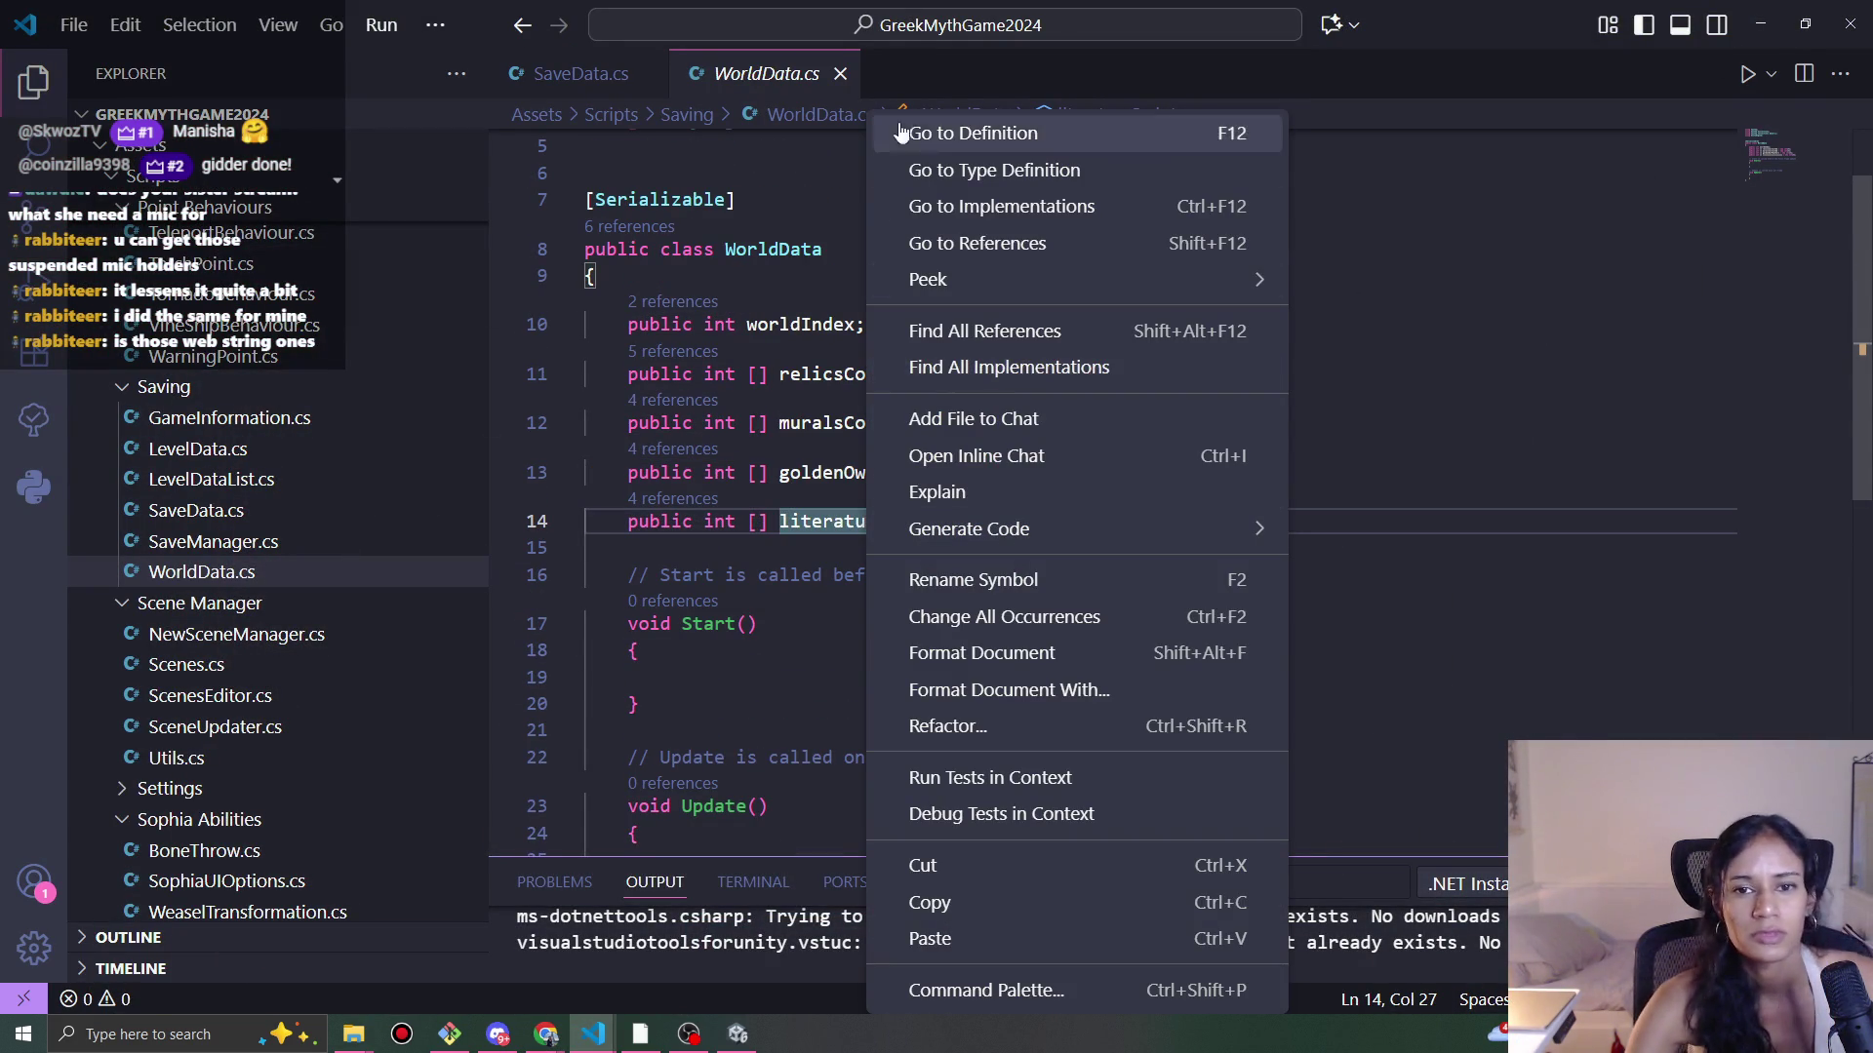
key(Escape)
key(ctrl+shift+k)
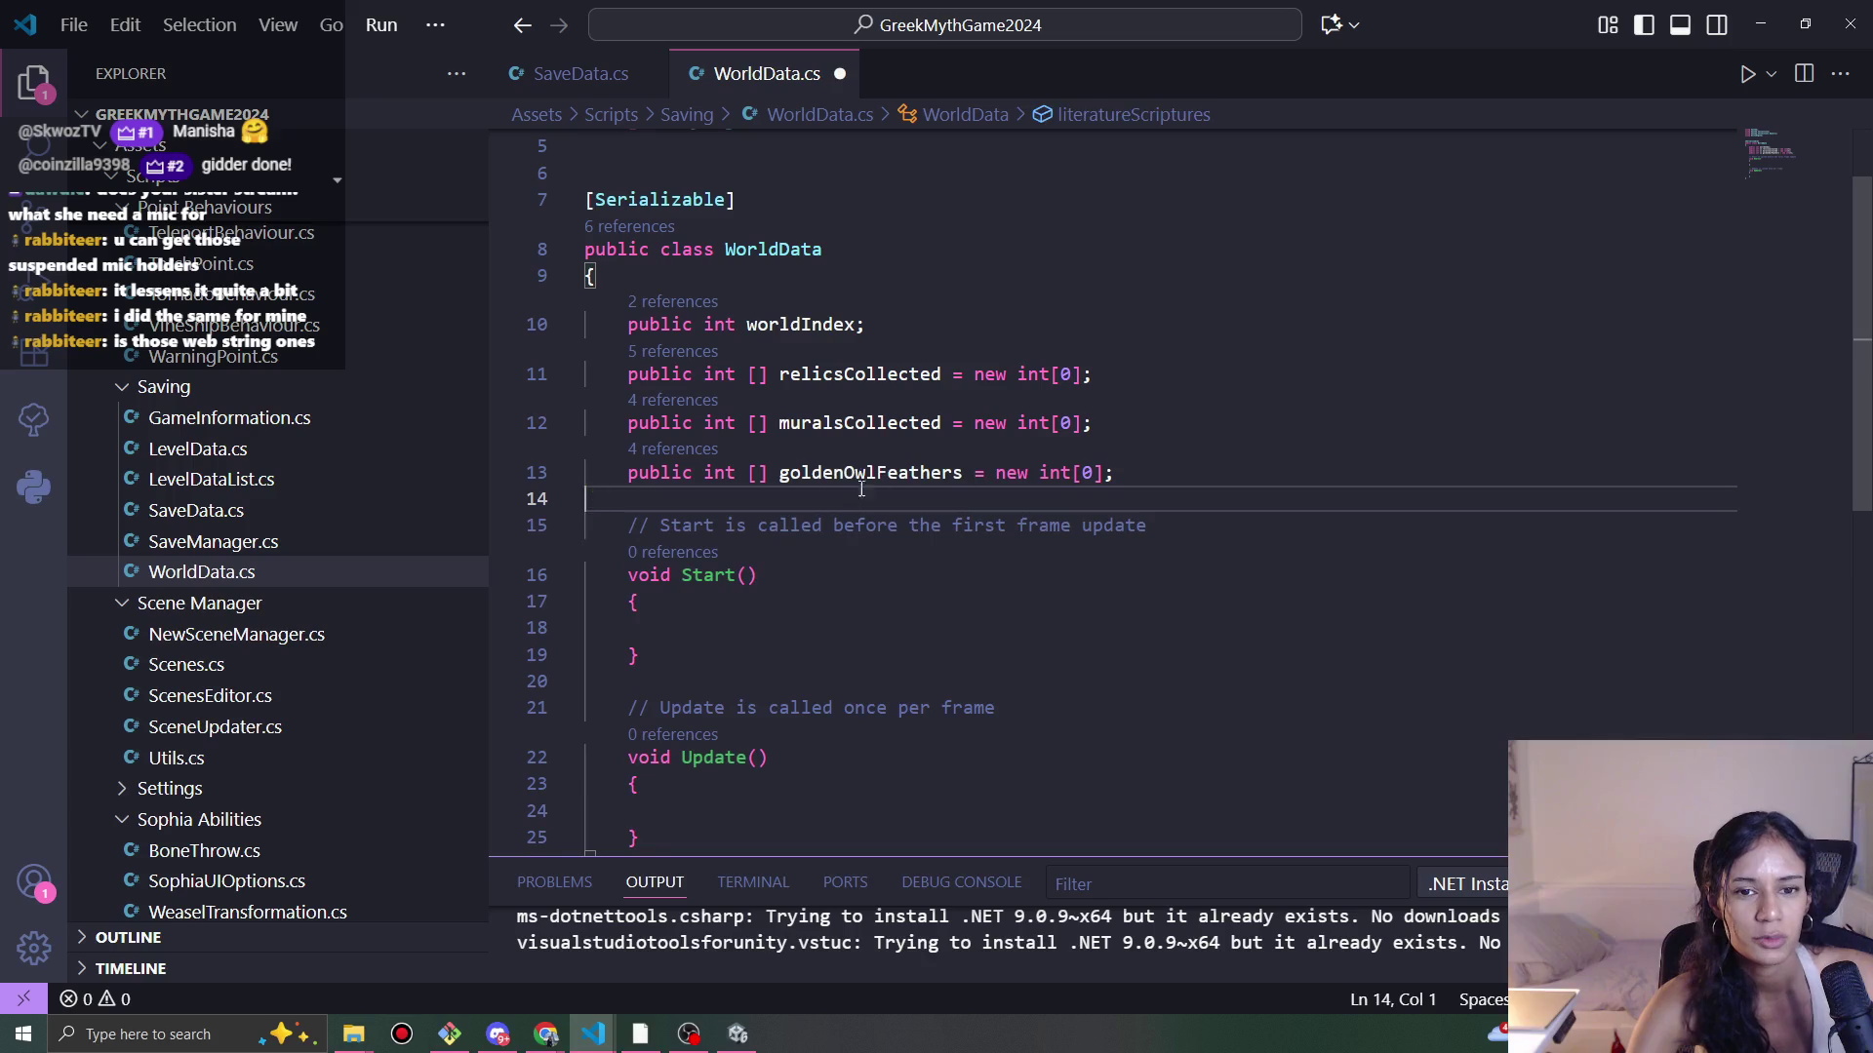
Step: Delete the literatureScriptures initialiser line from newSaveDataFile in SaveData.cs
click(224, 511)
scroll(675, 513, down, 10)
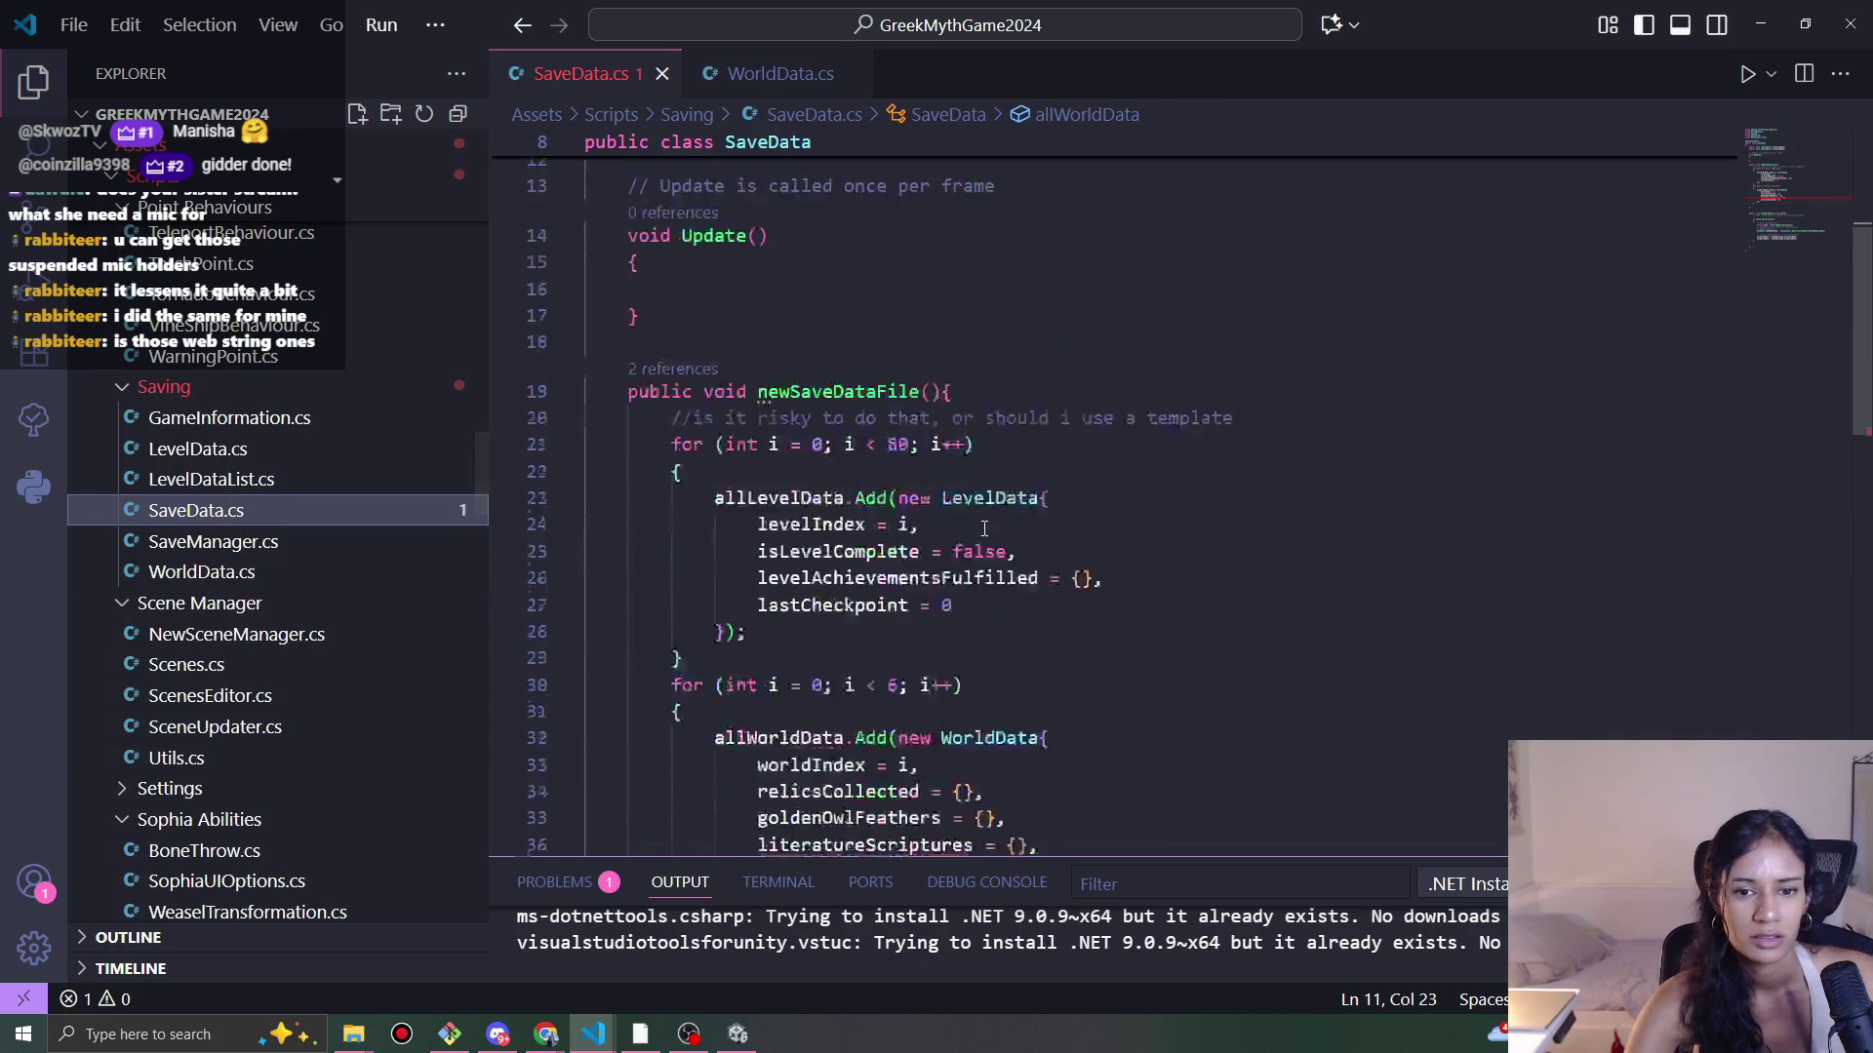
scroll(1077, 582, up, 6)
click(790, 501)
key(ctrl+shift+k)
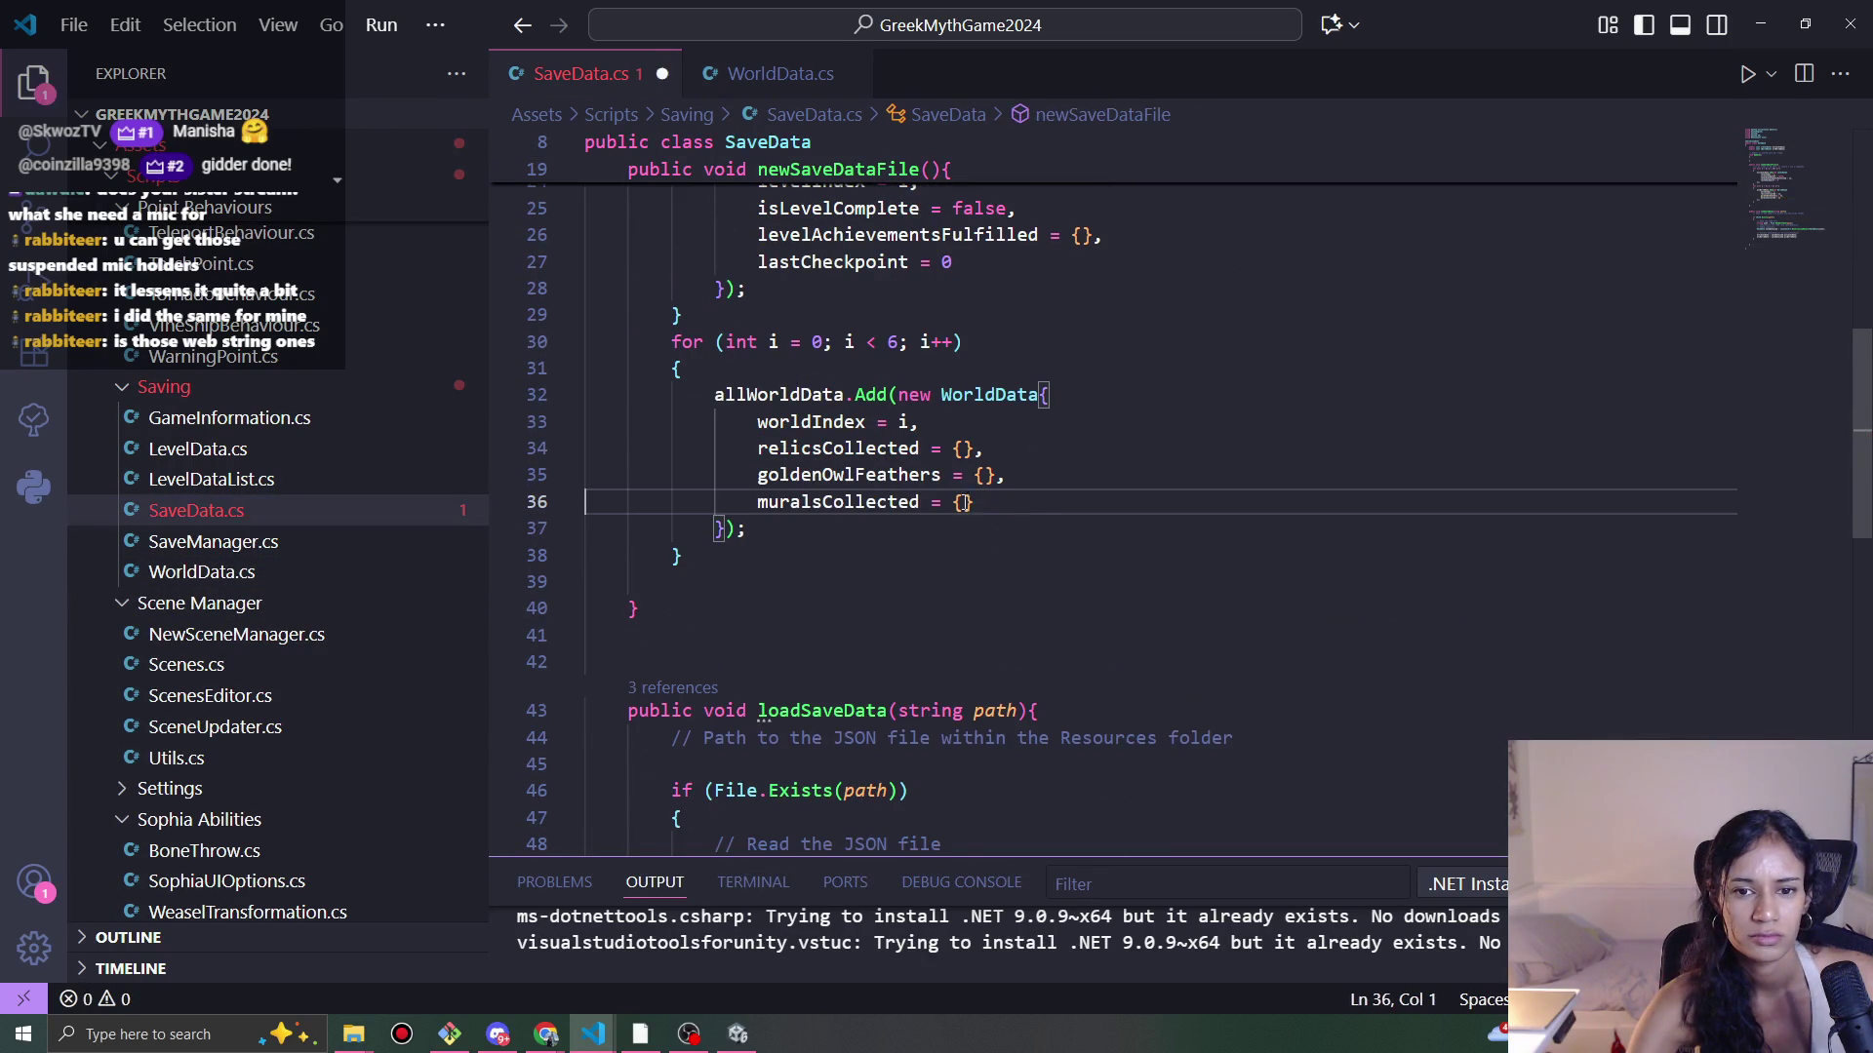
scroll(468, 655, down, 10)
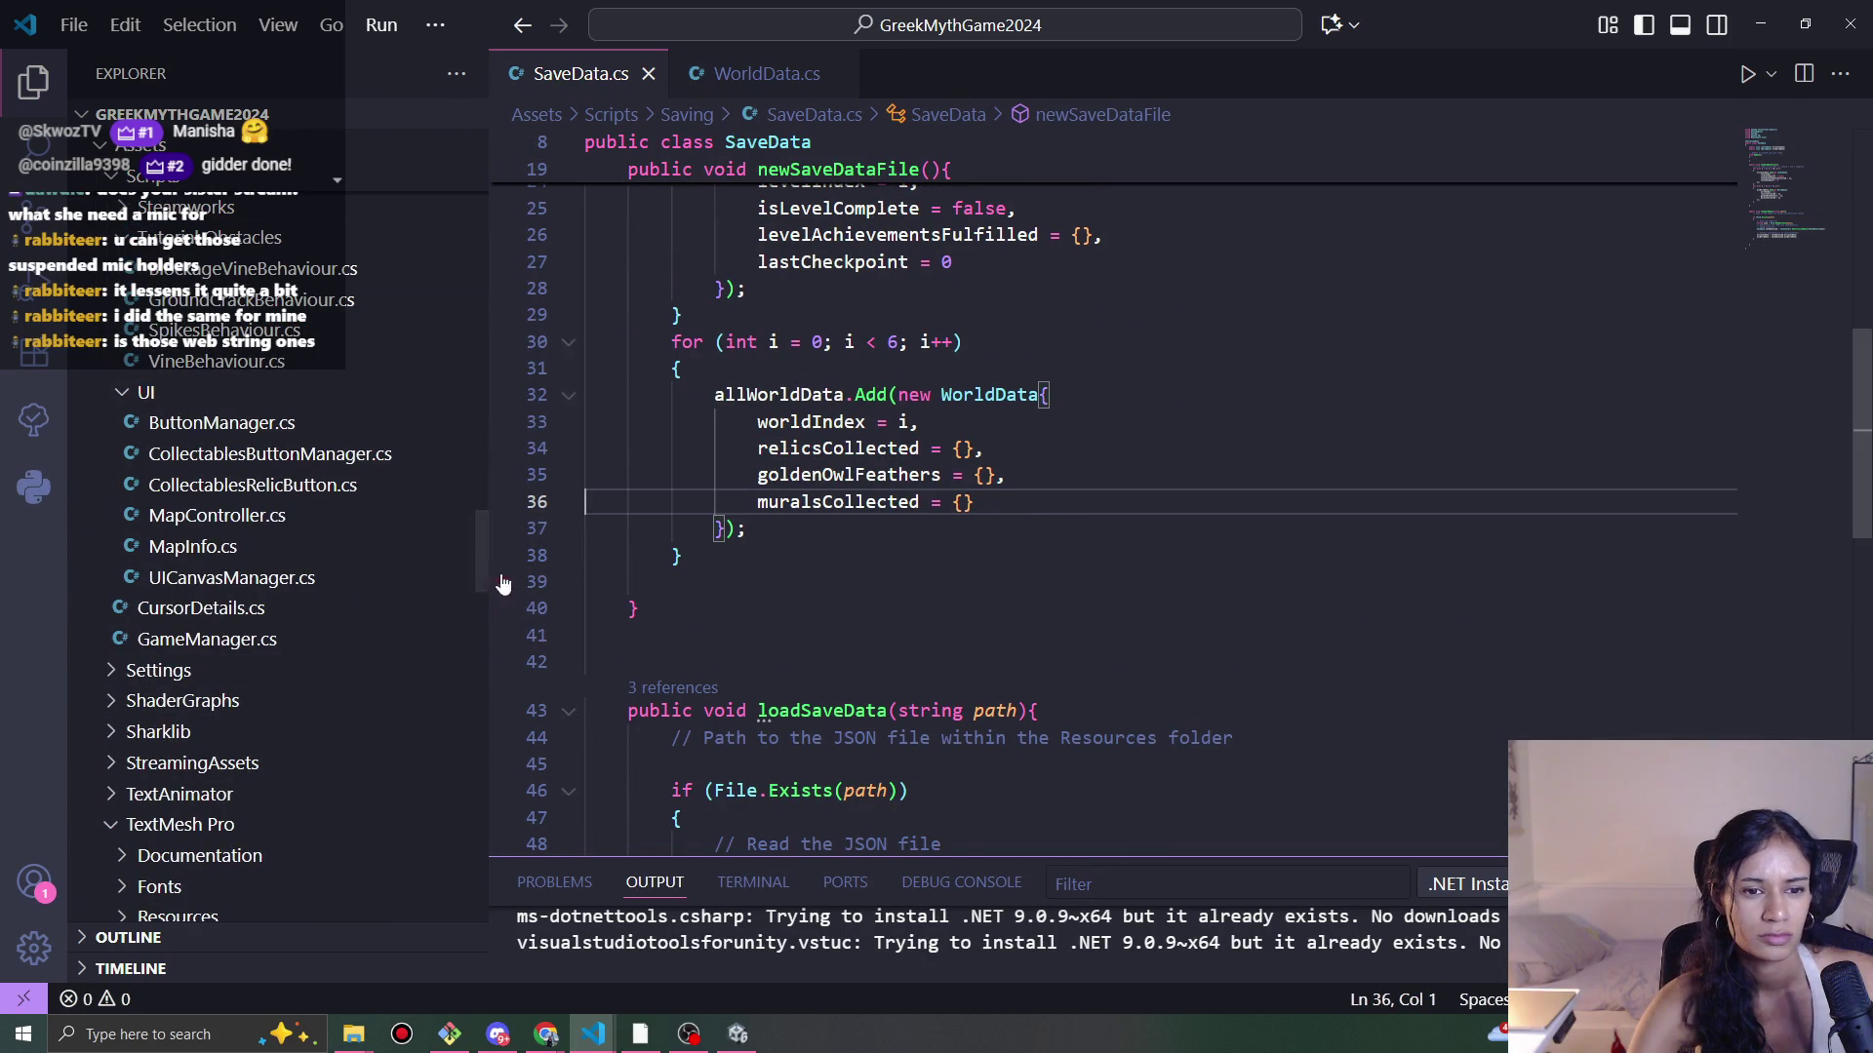
mouse_move(482, 582)
mouse_down()
mouse_move(483, 695)
mouse_move(503, 129)
mouse_move(495, 530)
mouse_move(531, 385)
mouse_move(507, 244)
mouse_move(504, 505)
mouse_up()
click(771, 66)
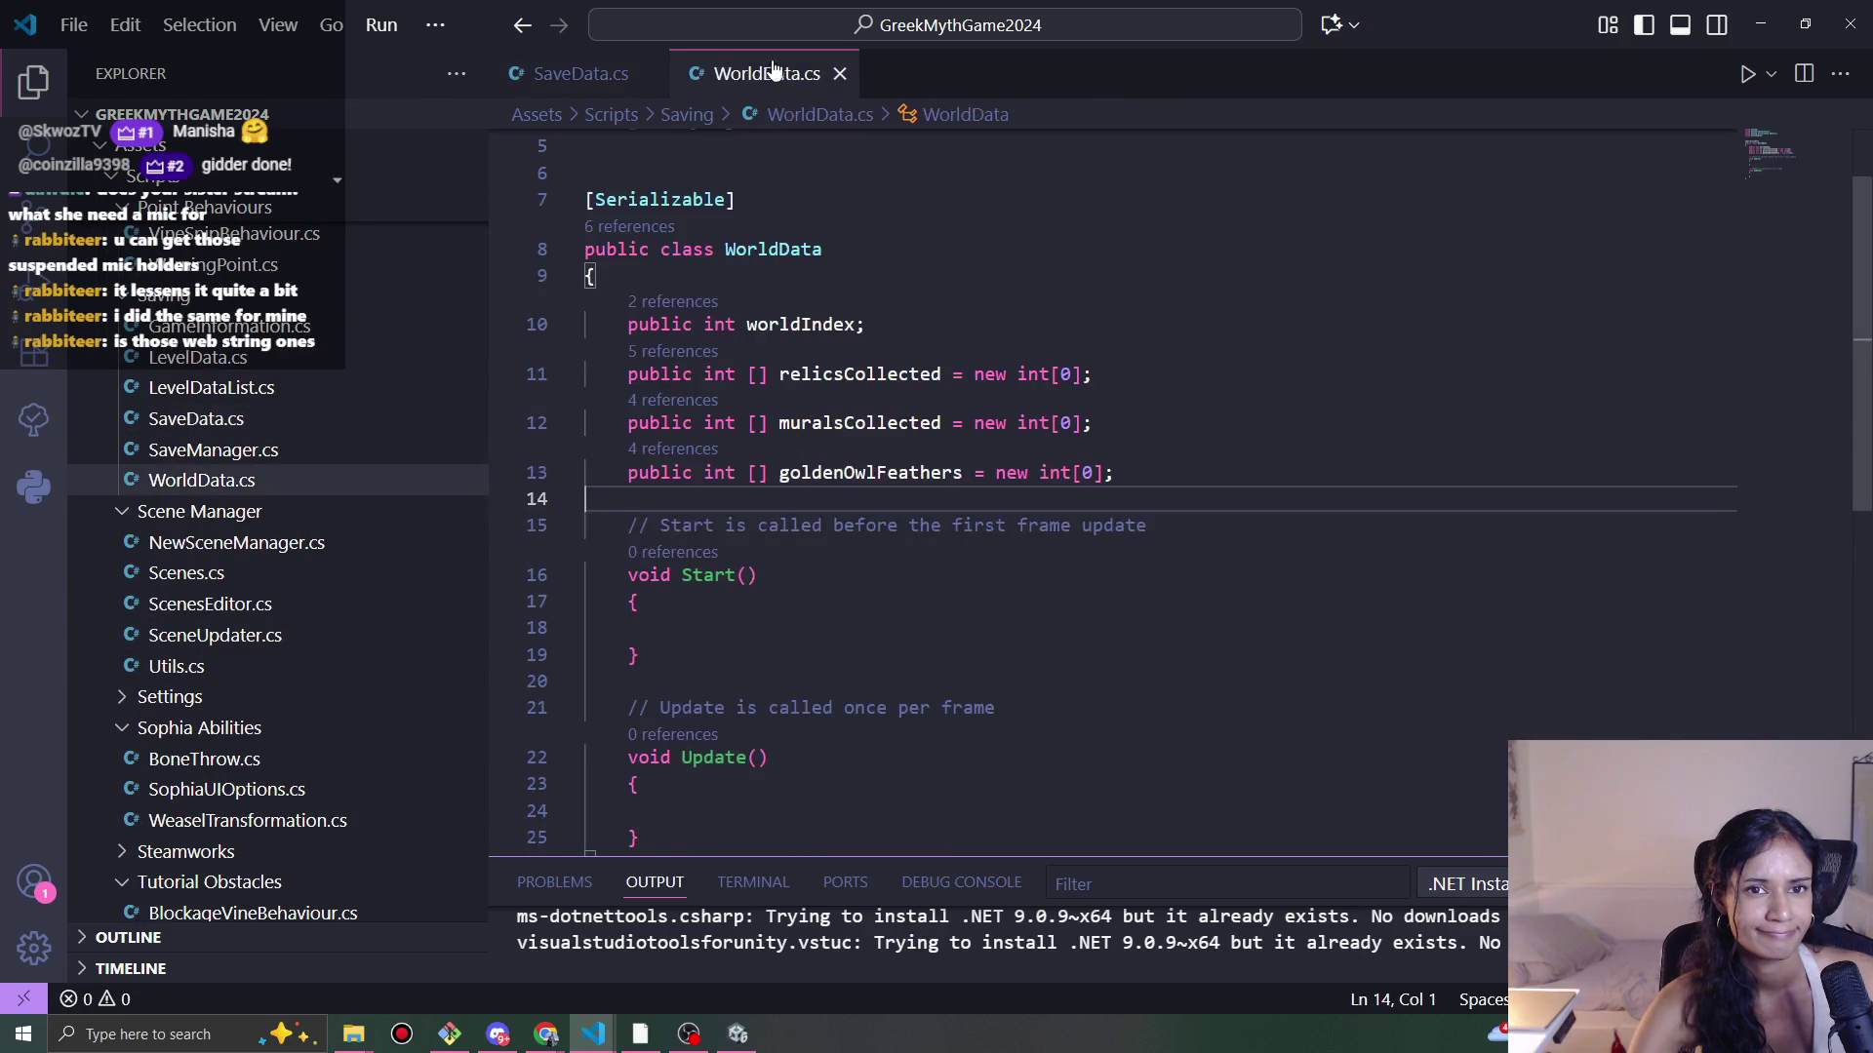
Step: Restore the declaration, list its references, and delete the first literaturescriptures case in SaveManager.cs
key(ctrl+z)
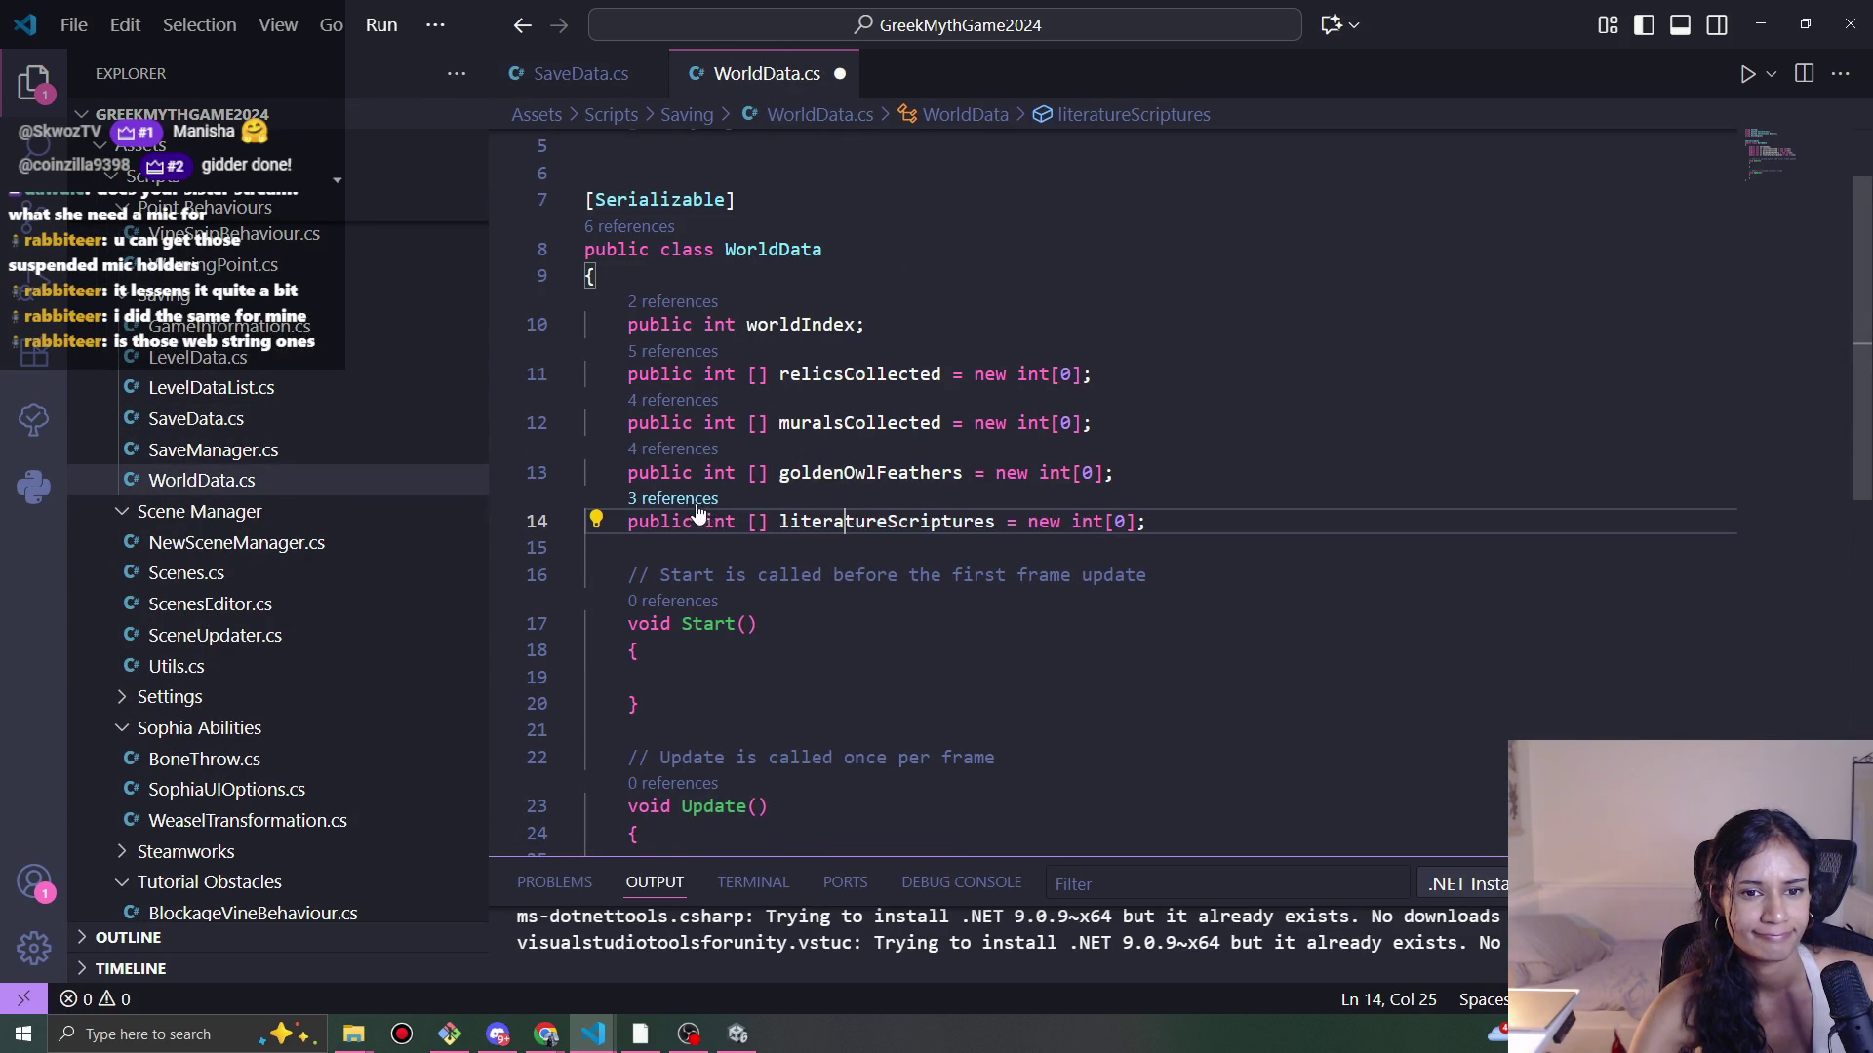
click(683, 498)
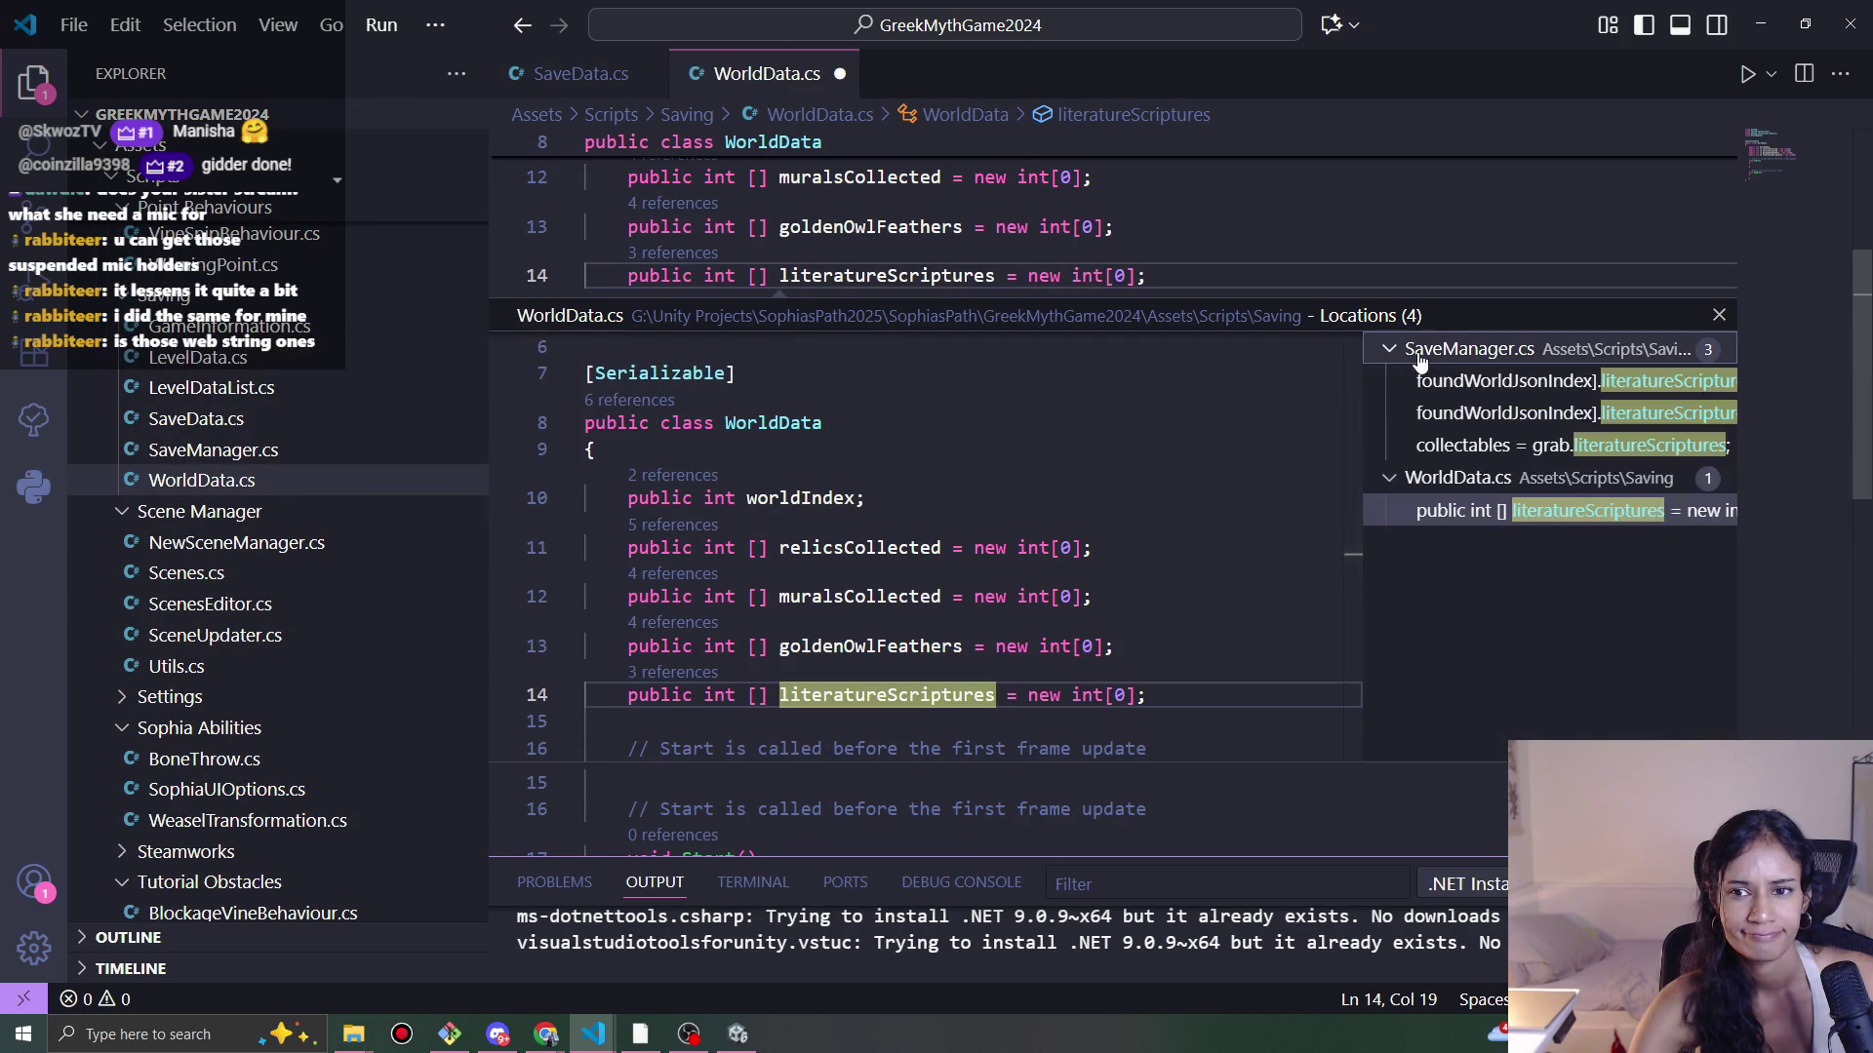
double_click(1555, 392)
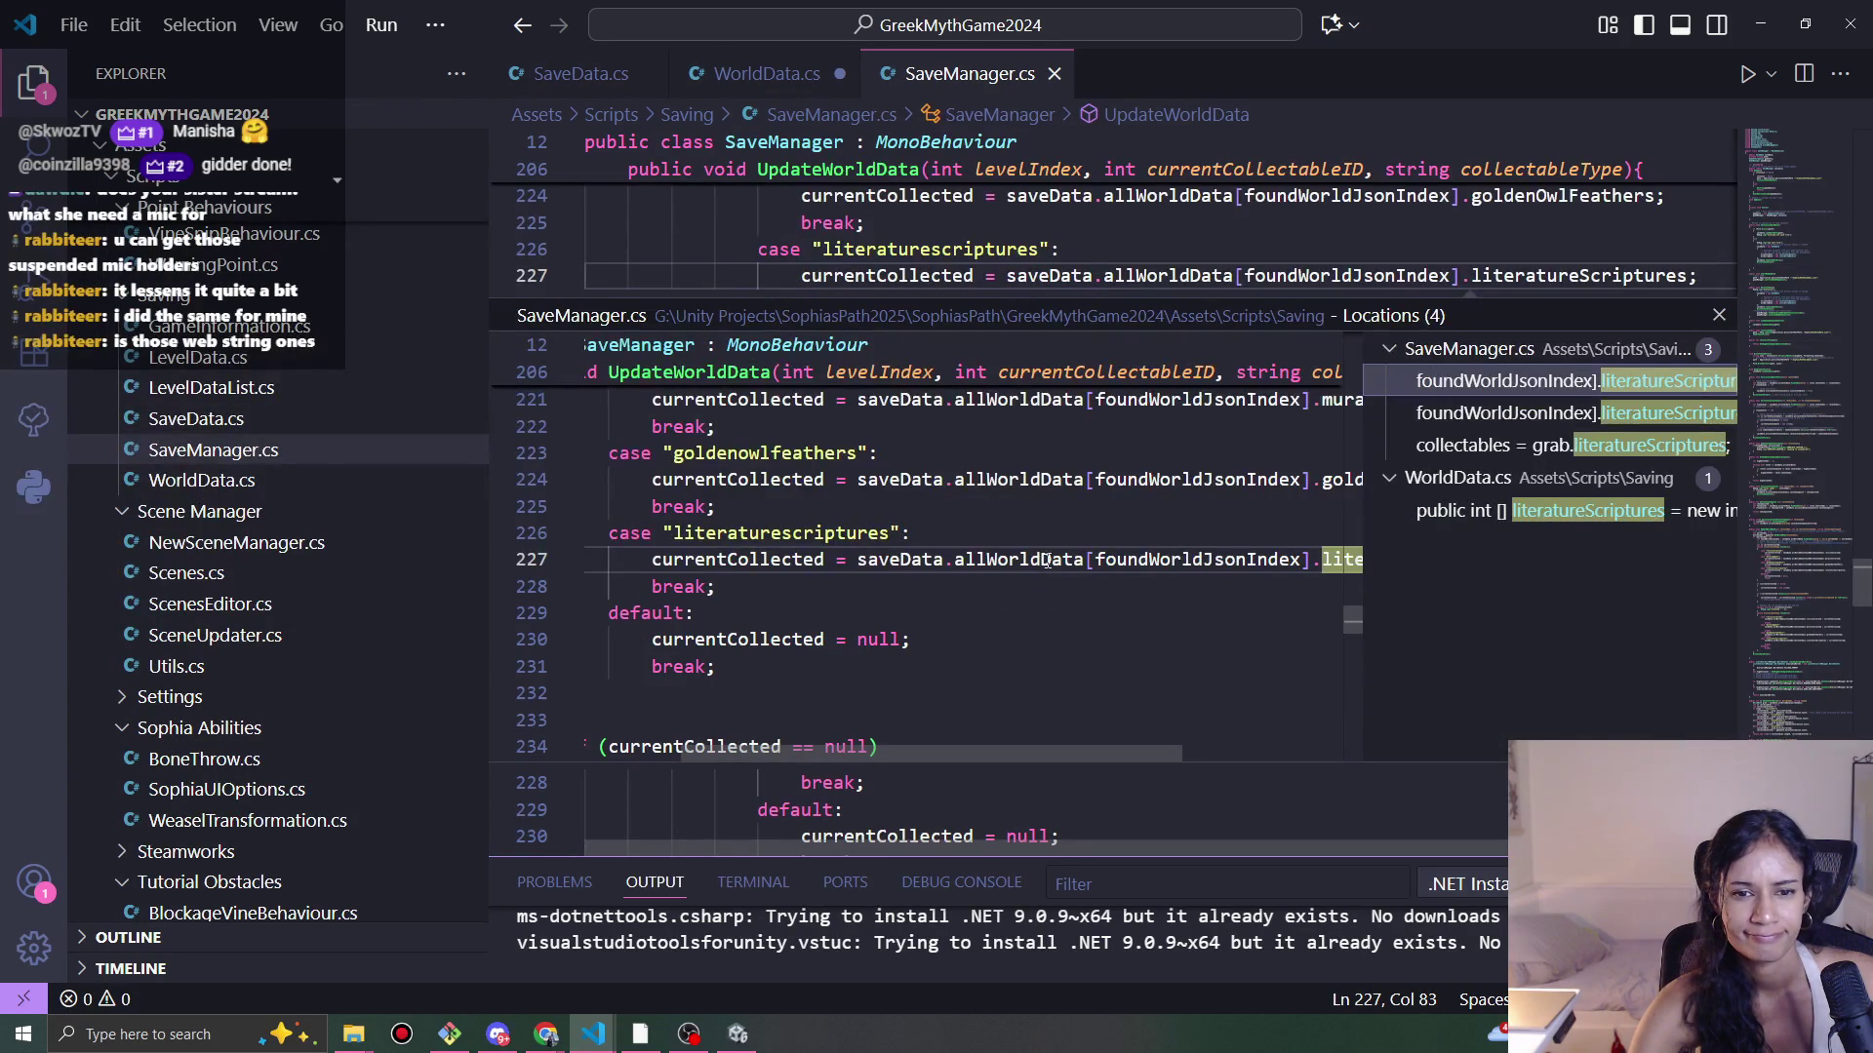
mouse_move(741, 586)
mouse_down()
mouse_move(683, 584)
mouse_move(599, 532)
mouse_up()
key(BackSpace)
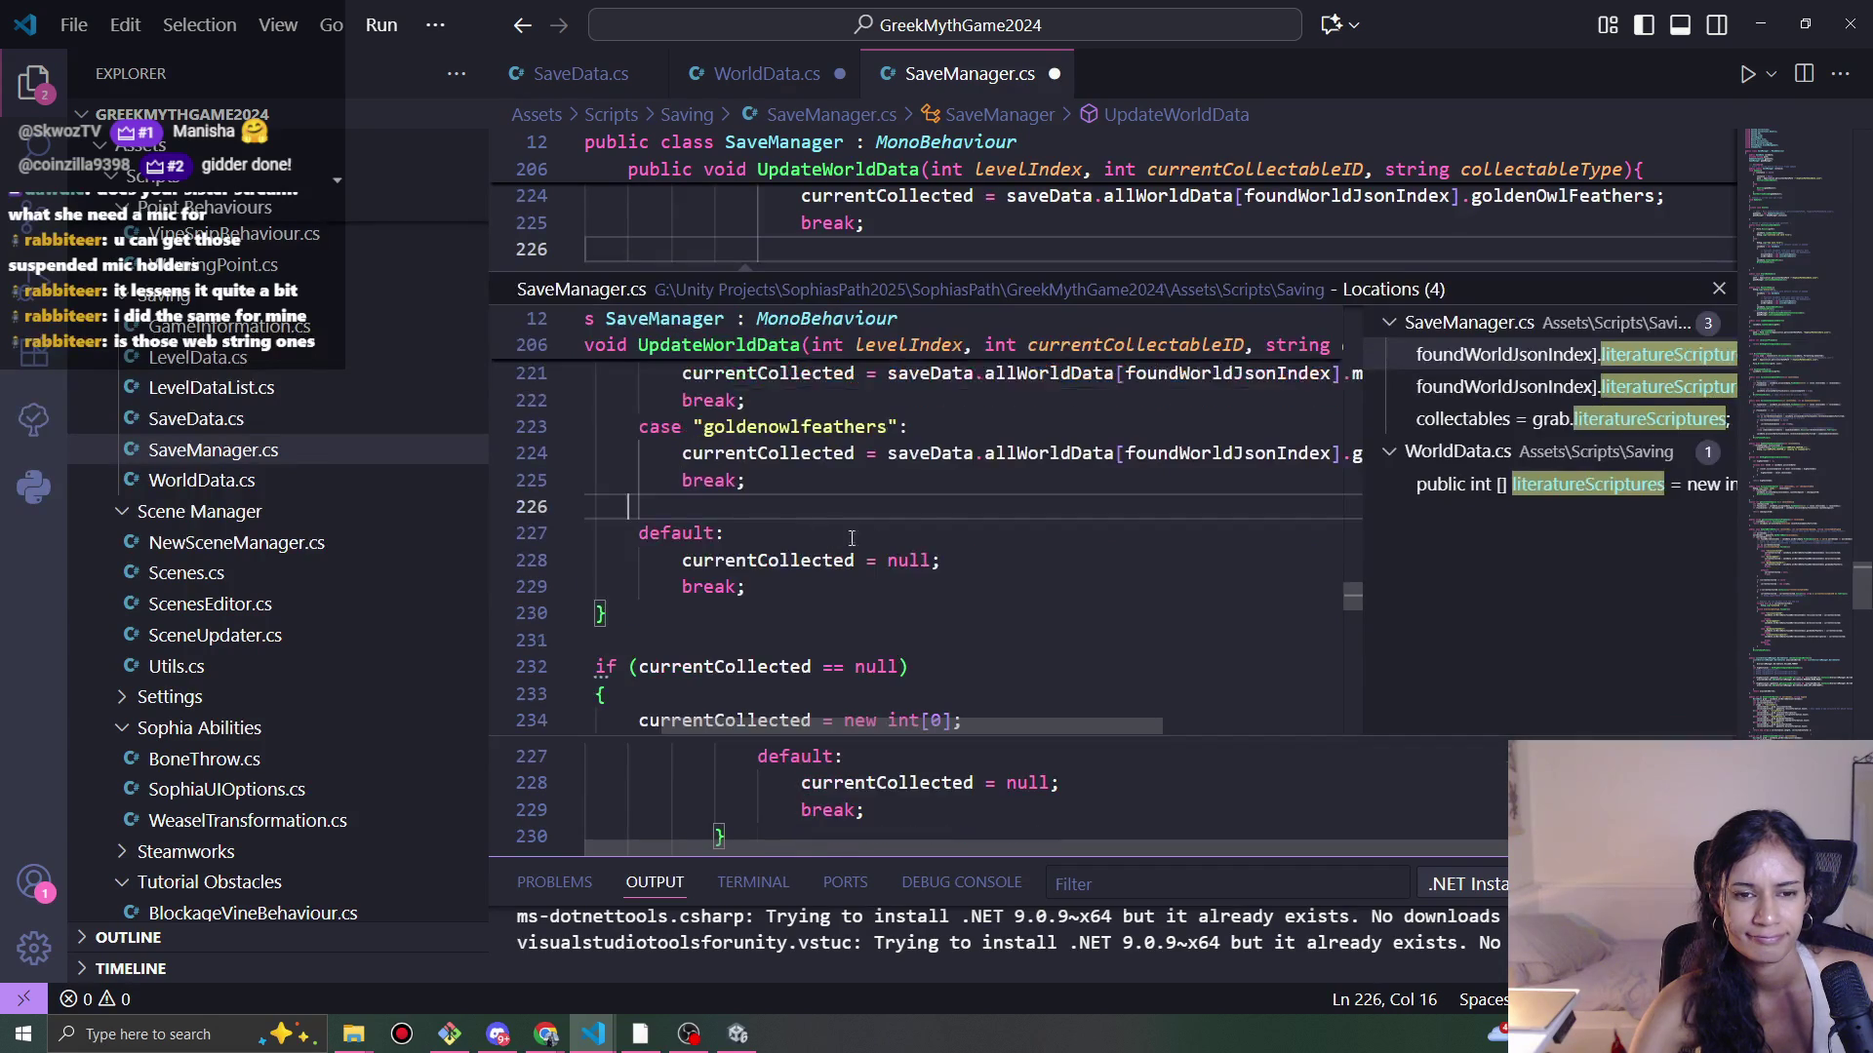
Step: Delete the second literaturescriptures case and save SaveManager.cs
click(1565, 387)
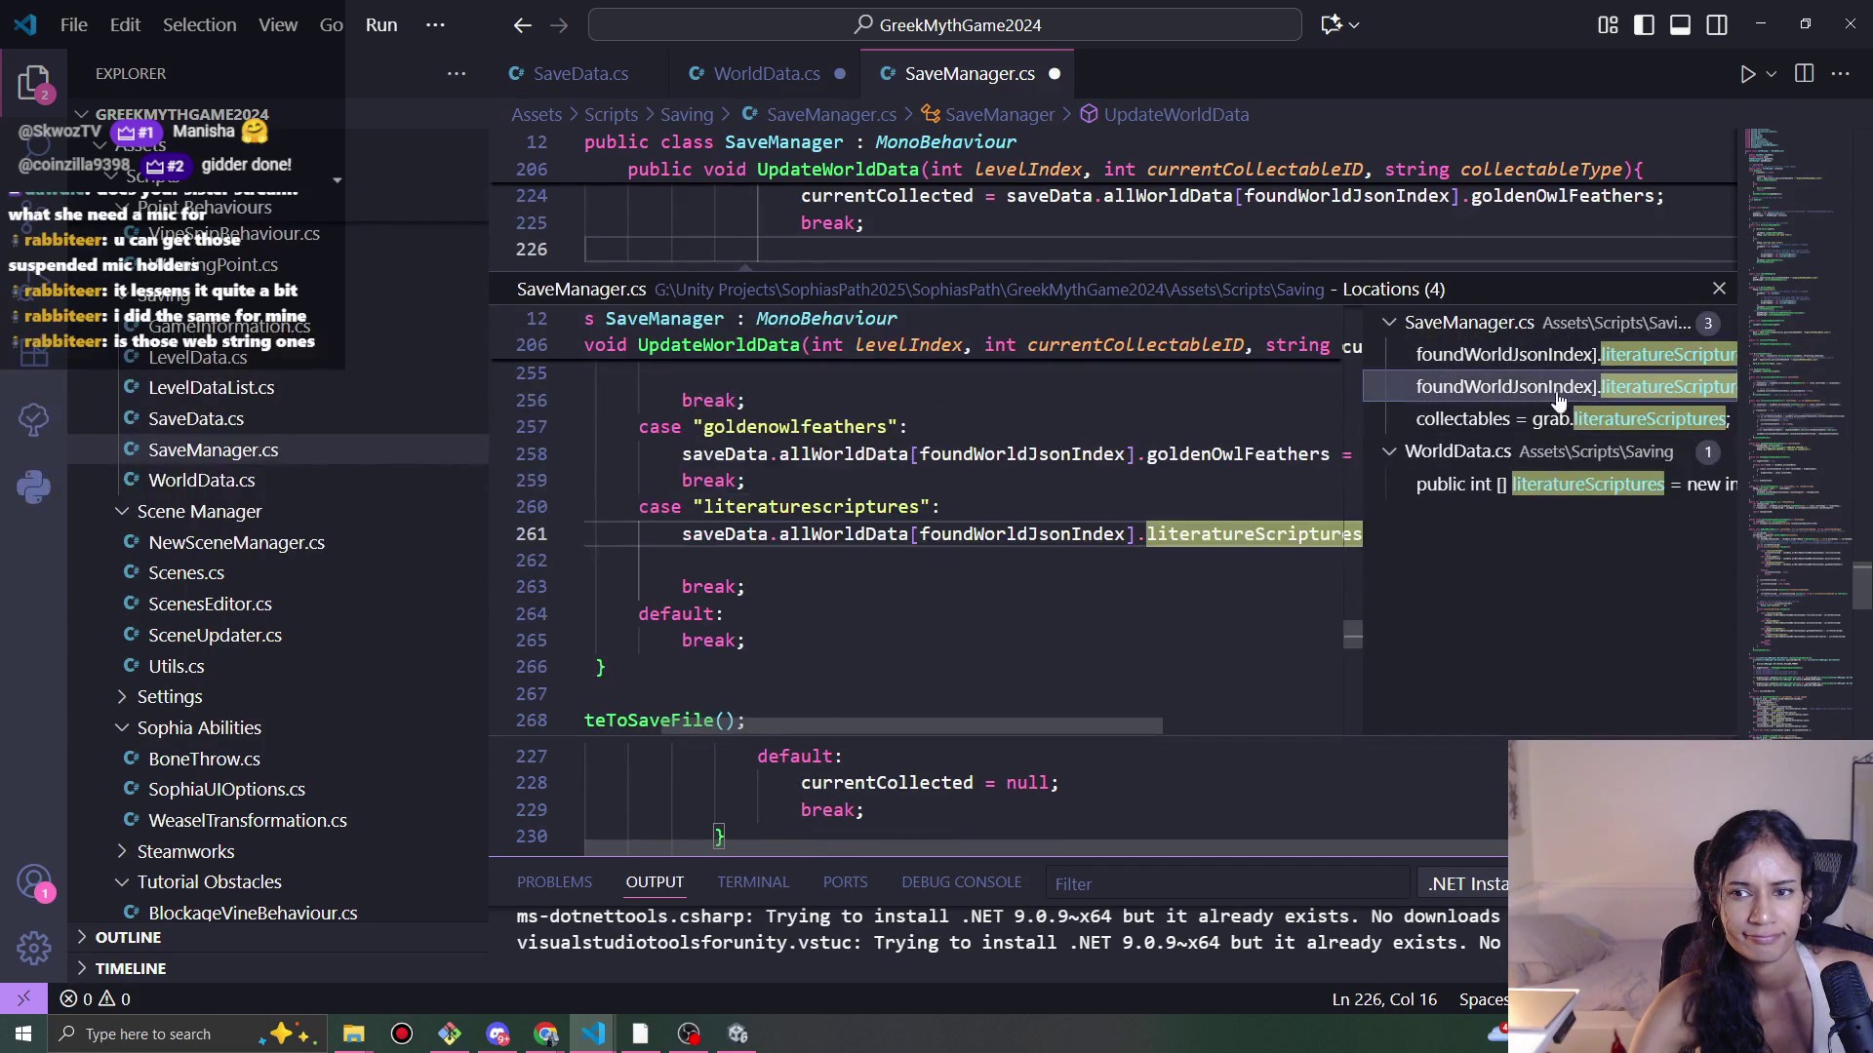
scroll(913, 551, left, 2)
click(699, 531)
drag(880, 579, 750, 506)
key(BackSpace)
key(ctrl+s)
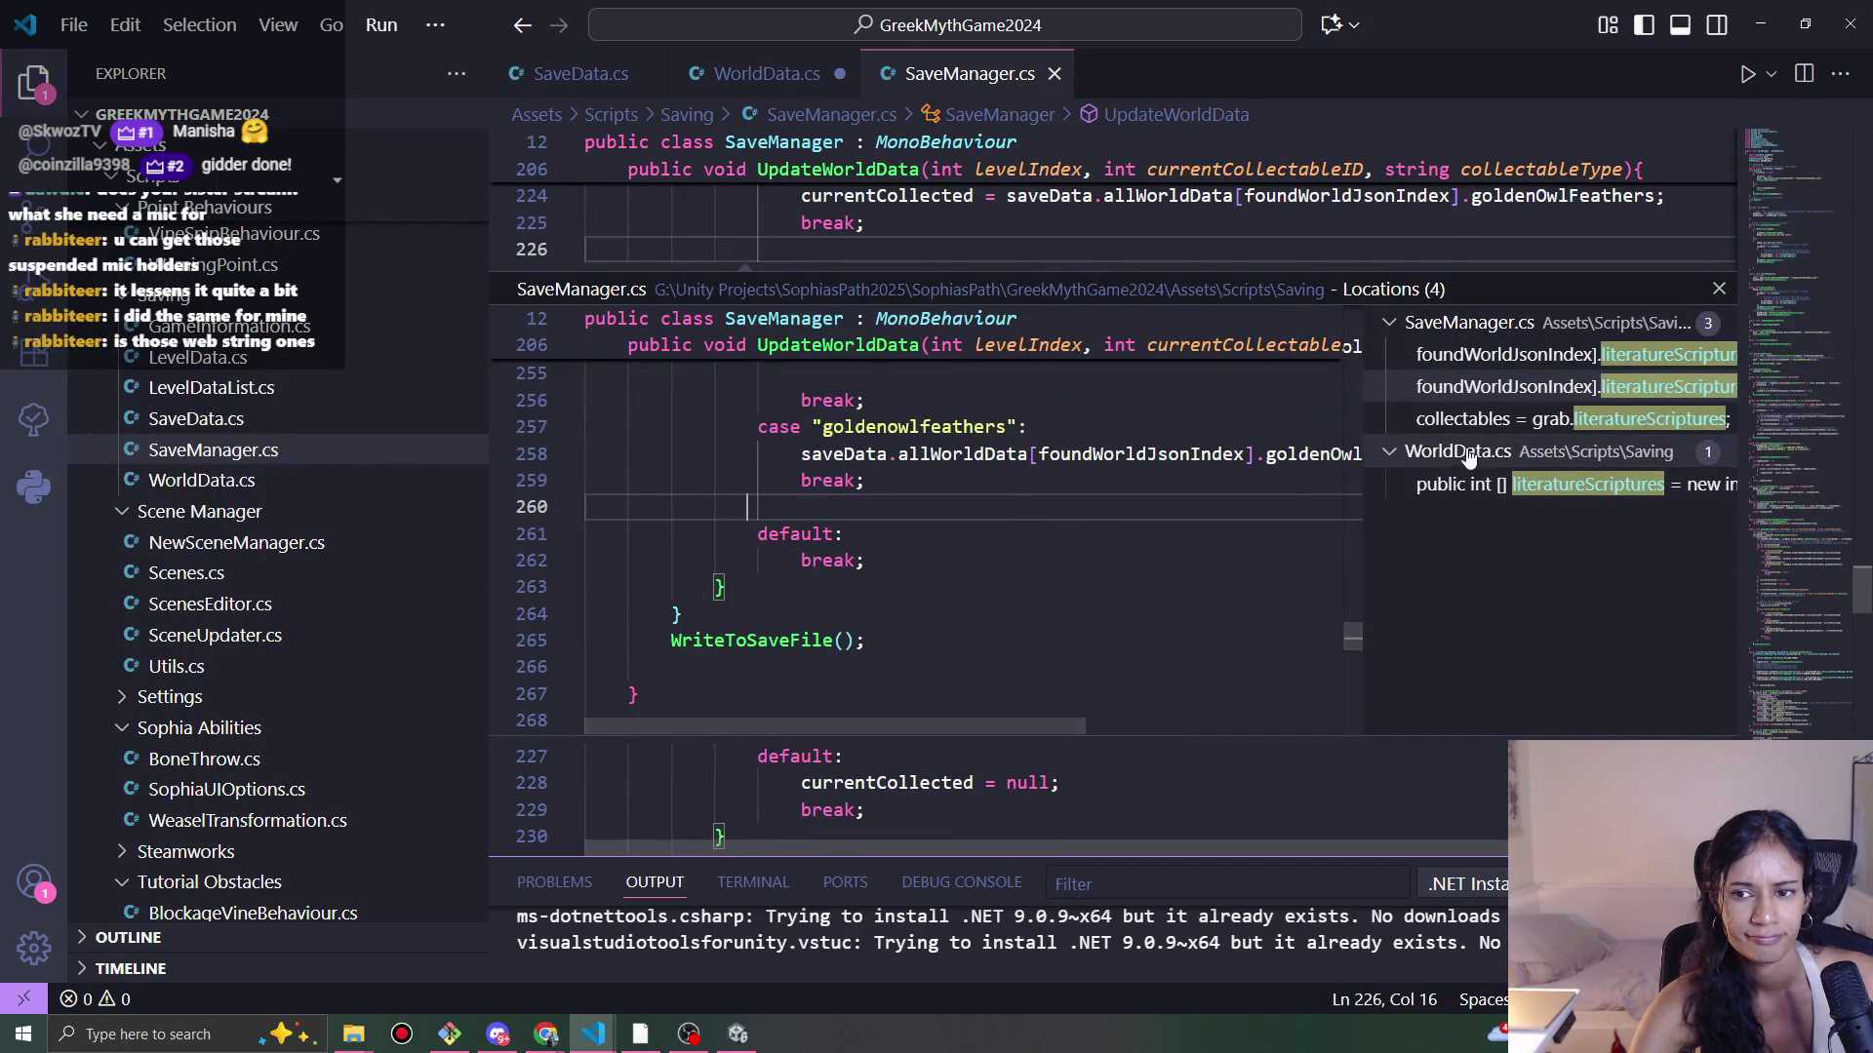
Step: Delete the scriptInfo branch reading grab.literatureScriptures and save SaveManager.cs
click(1494, 418)
click(1171, 533)
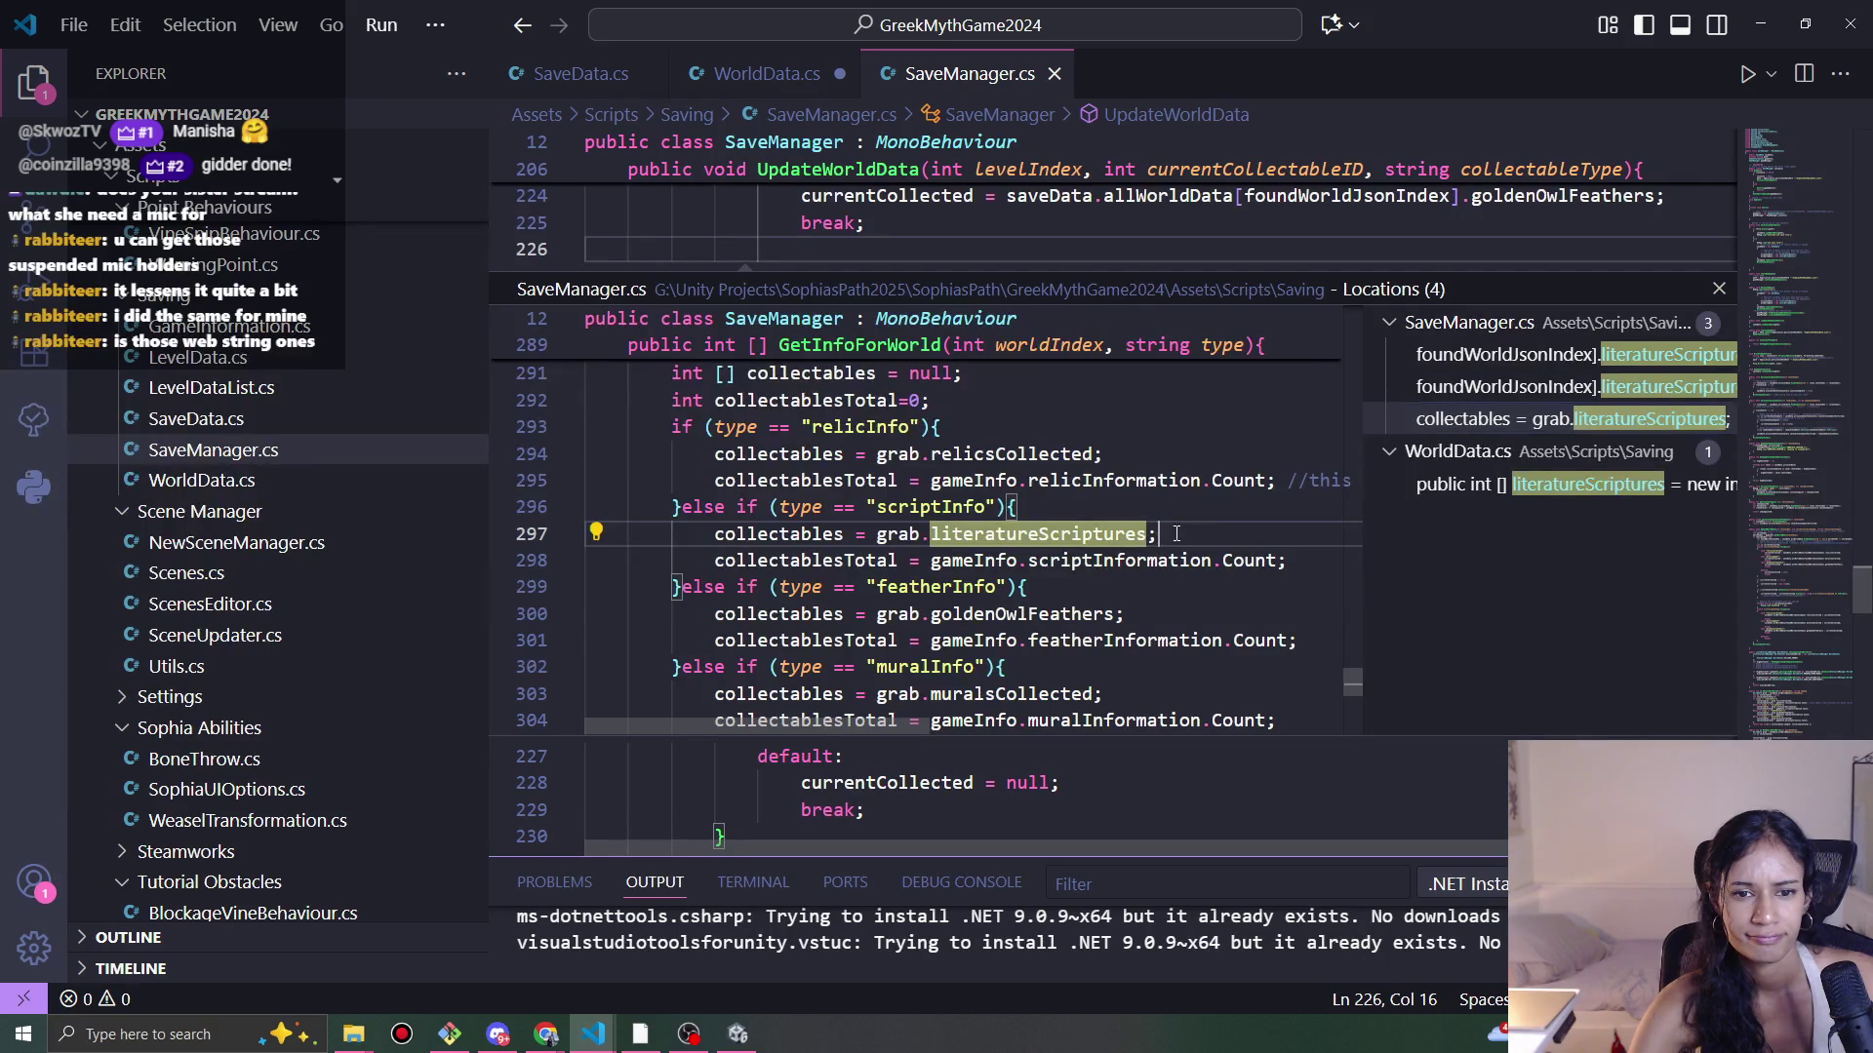
click(1307, 563)
drag(673, 587, 673, 508)
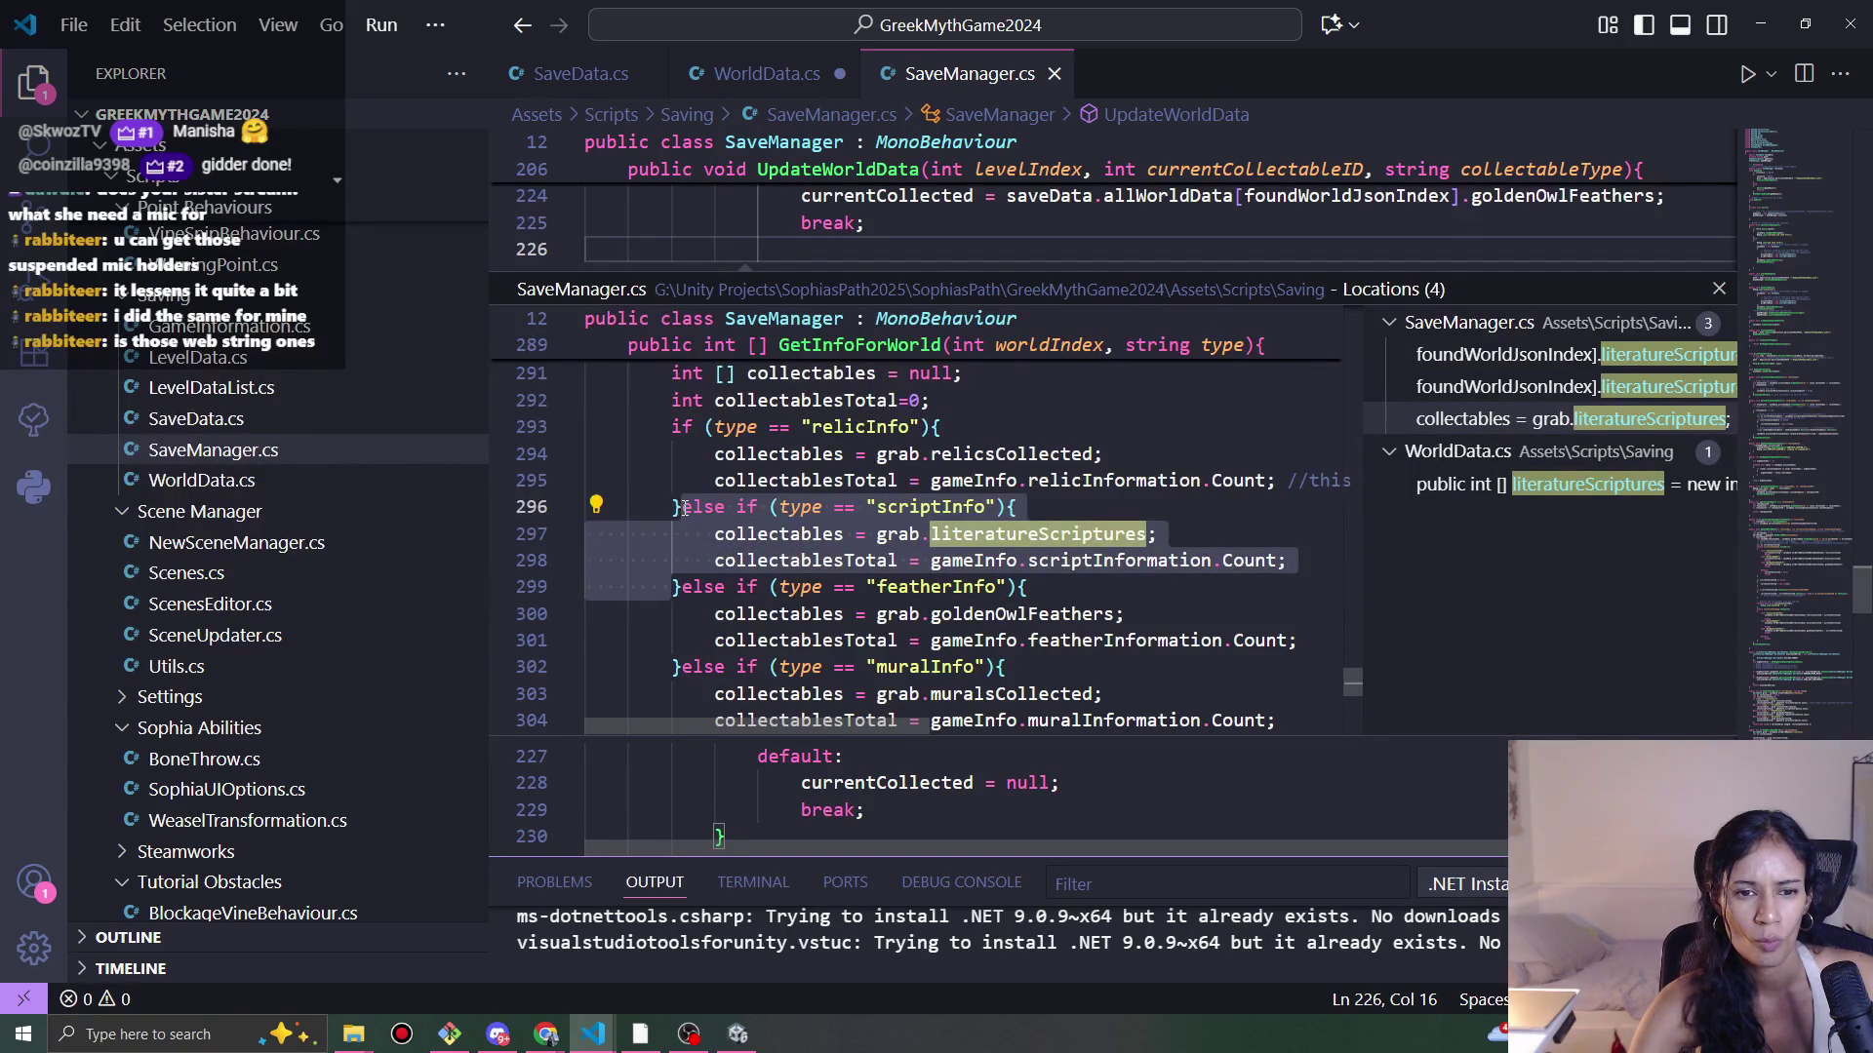
key(BackSpace)
key(ctrl+s)
Step: Delete the literatureScriptures declaration line in WorldData.cs and close the references list
click(1587, 484)
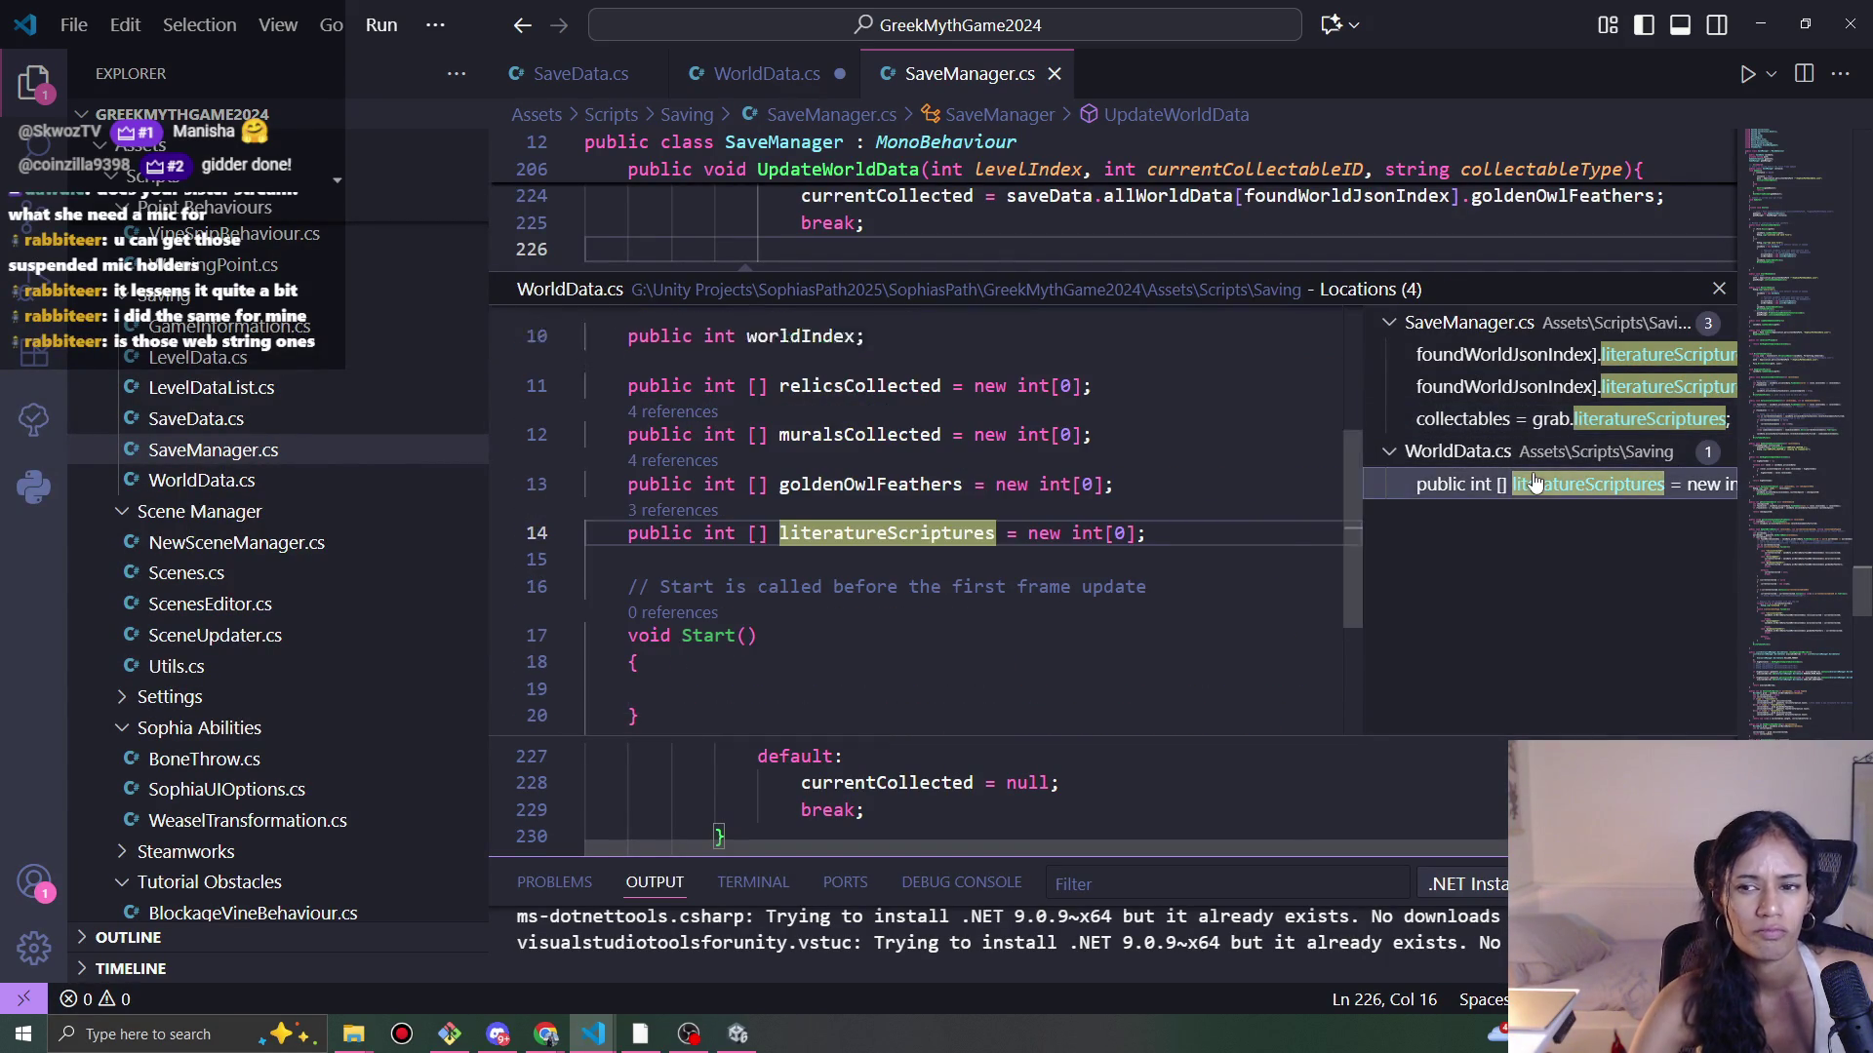
triple_click(936, 533)
key(BackSpace)
click(1717, 290)
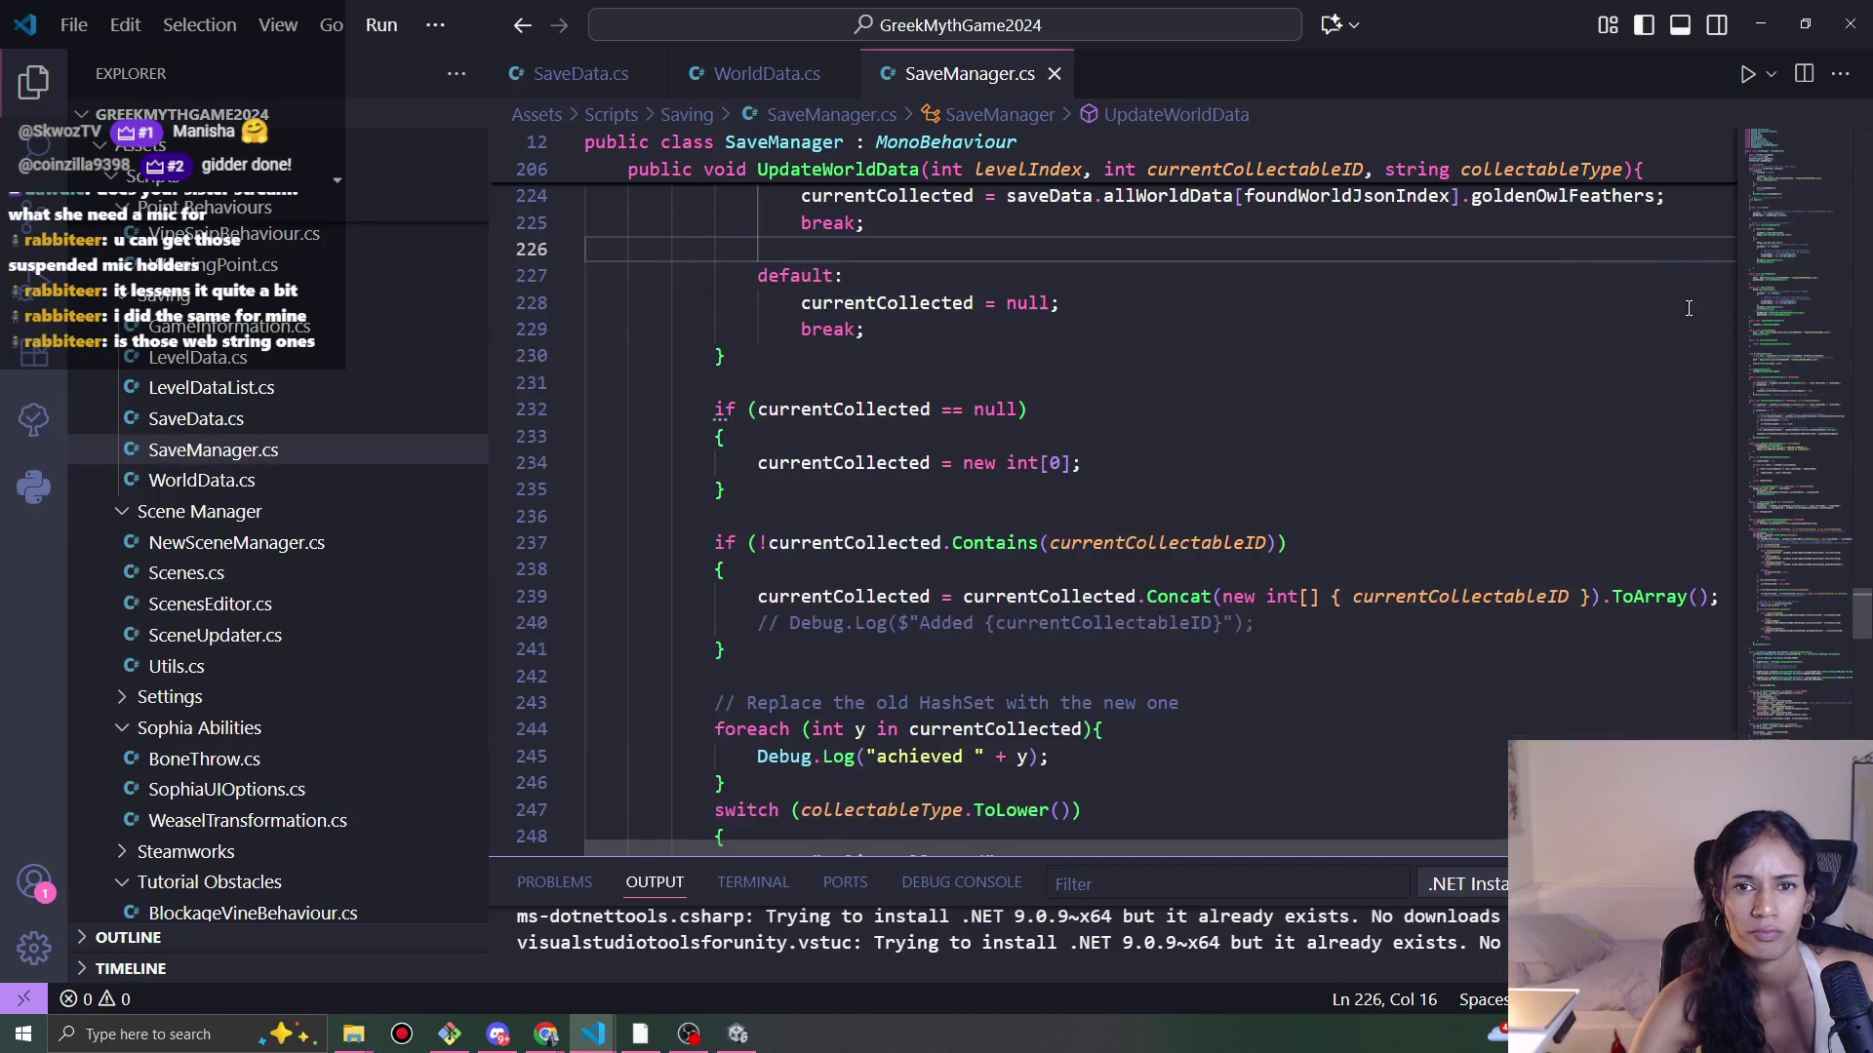
Step: Return to Unity and clear the console's error messages
click(1761, 24)
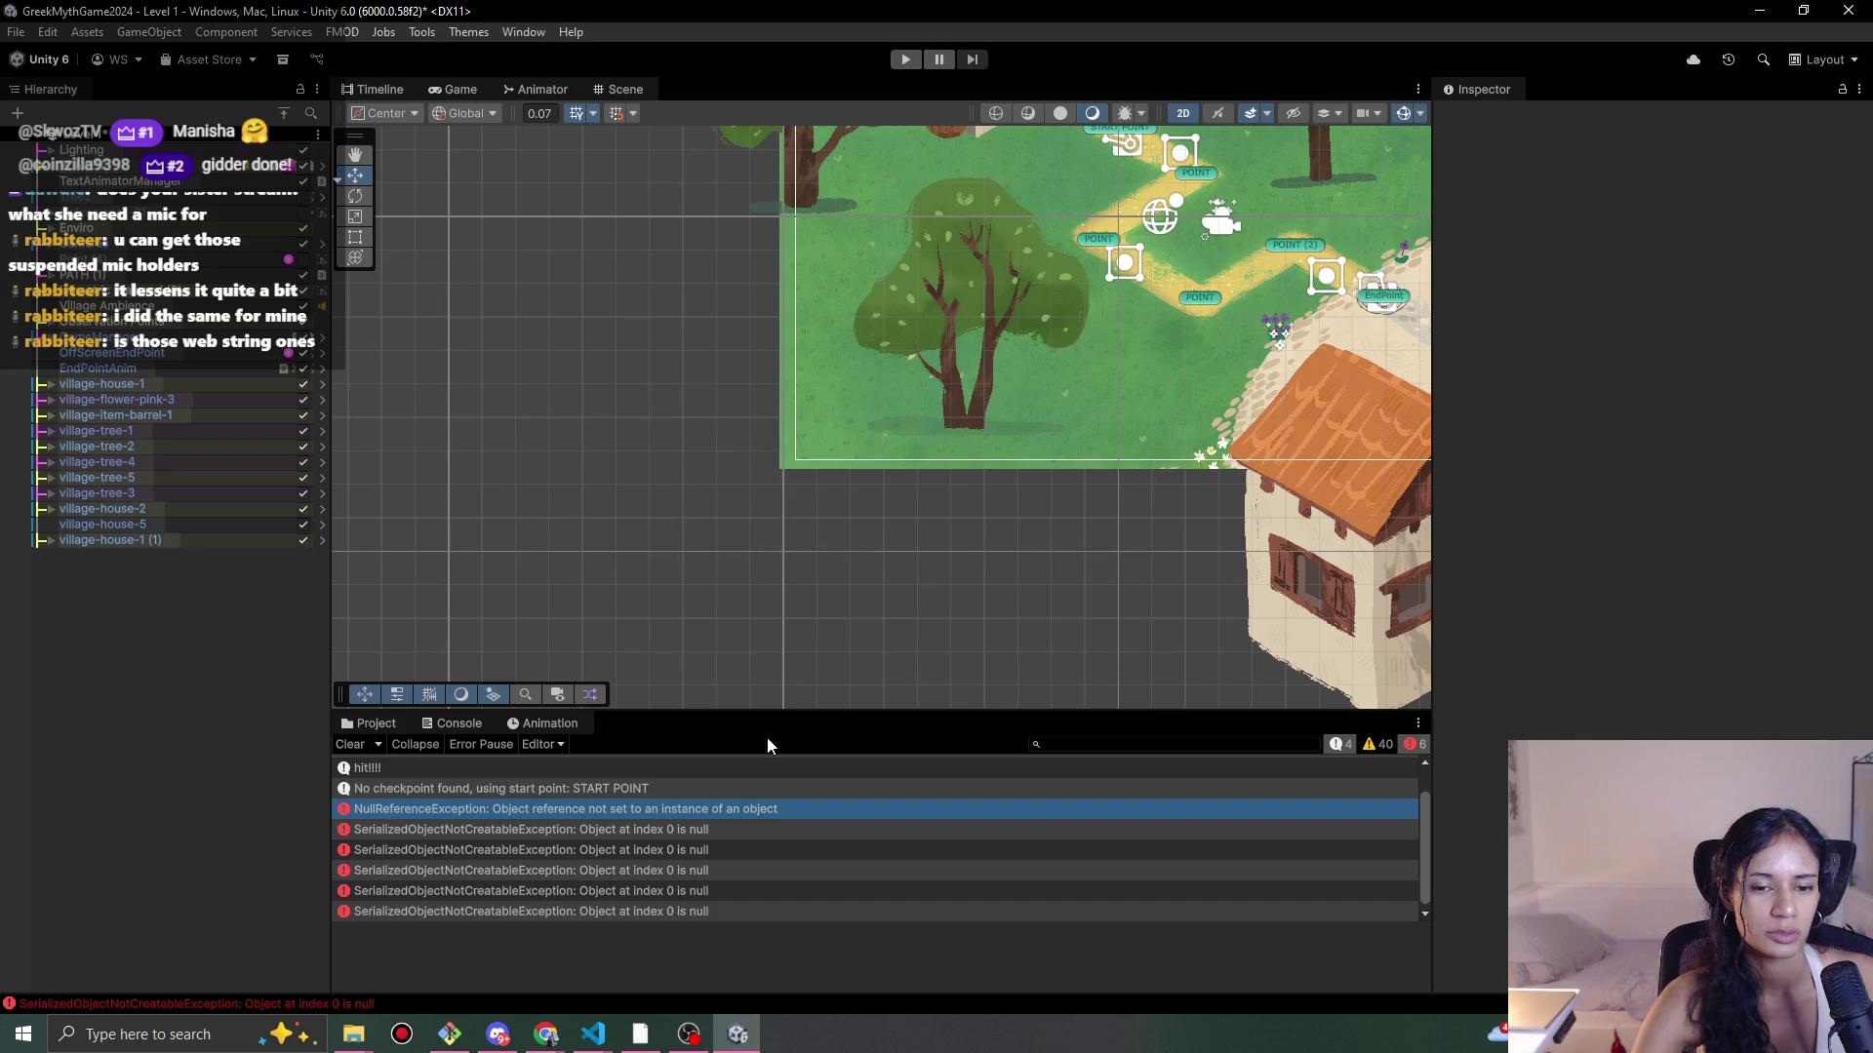
click(449, 1034)
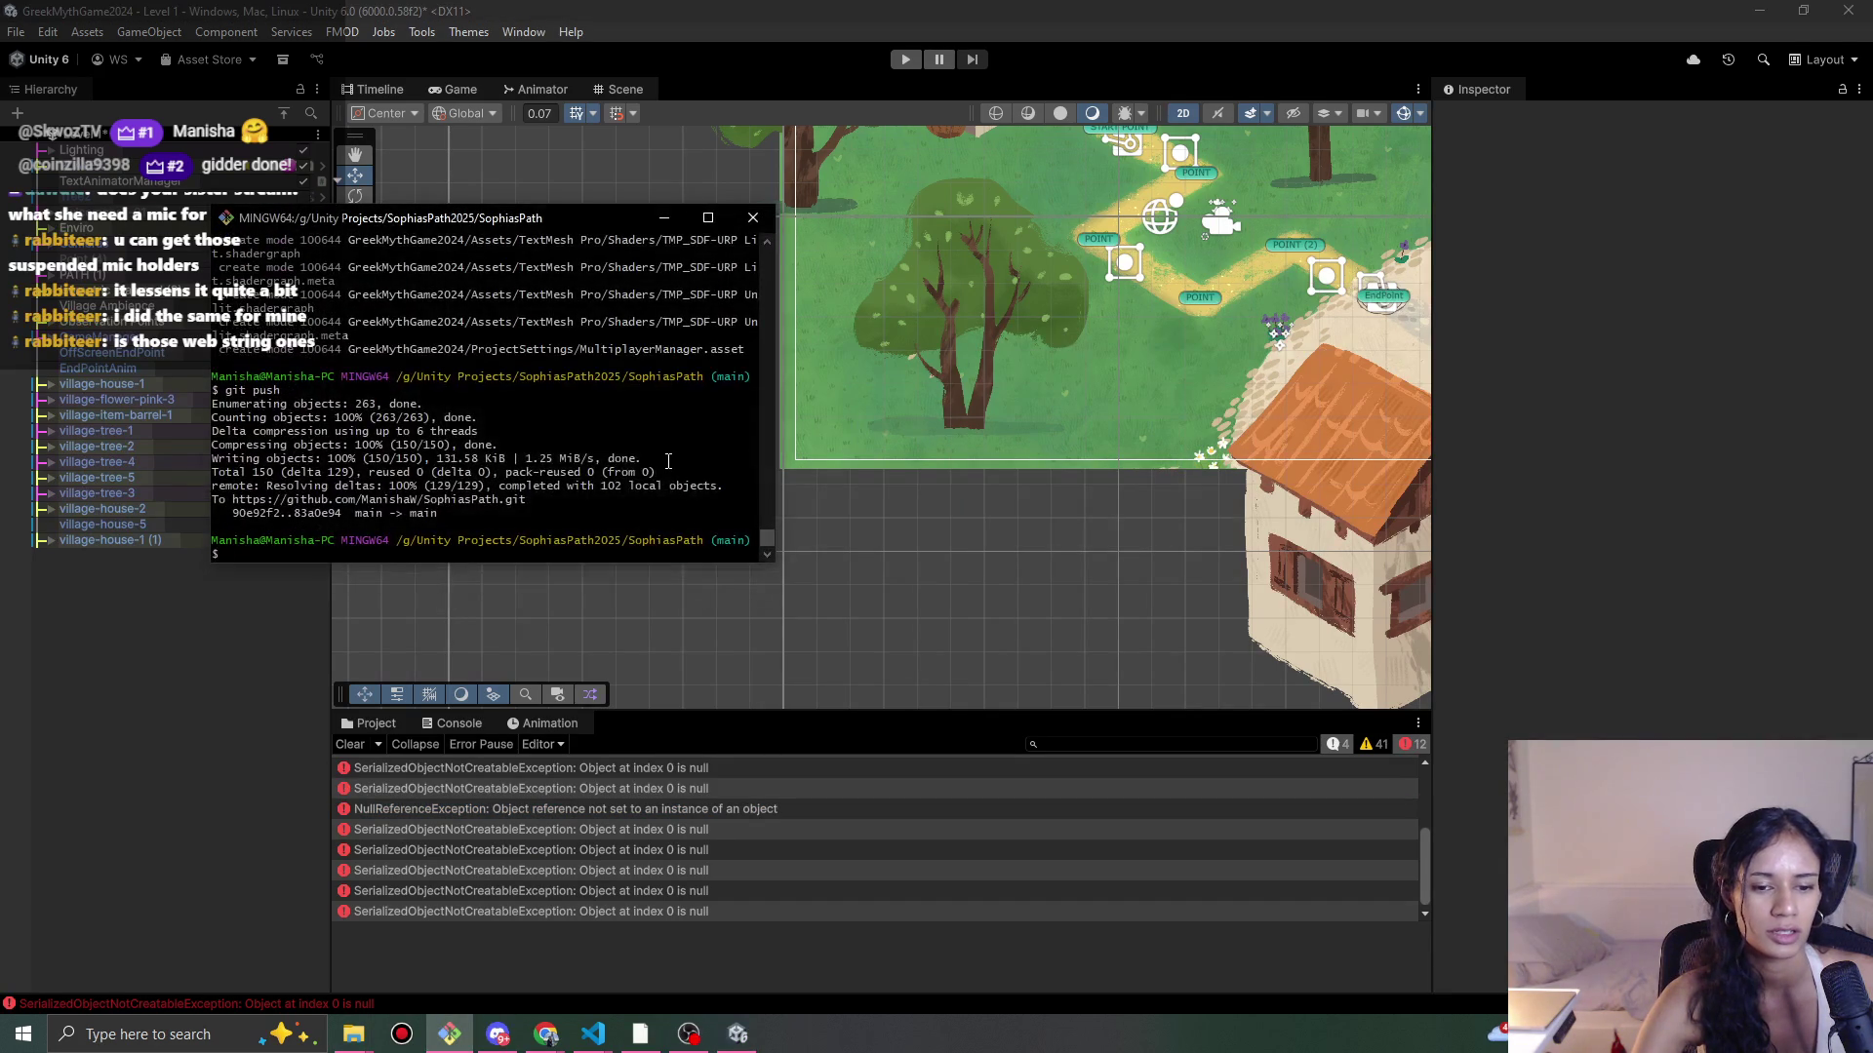
click(354, 745)
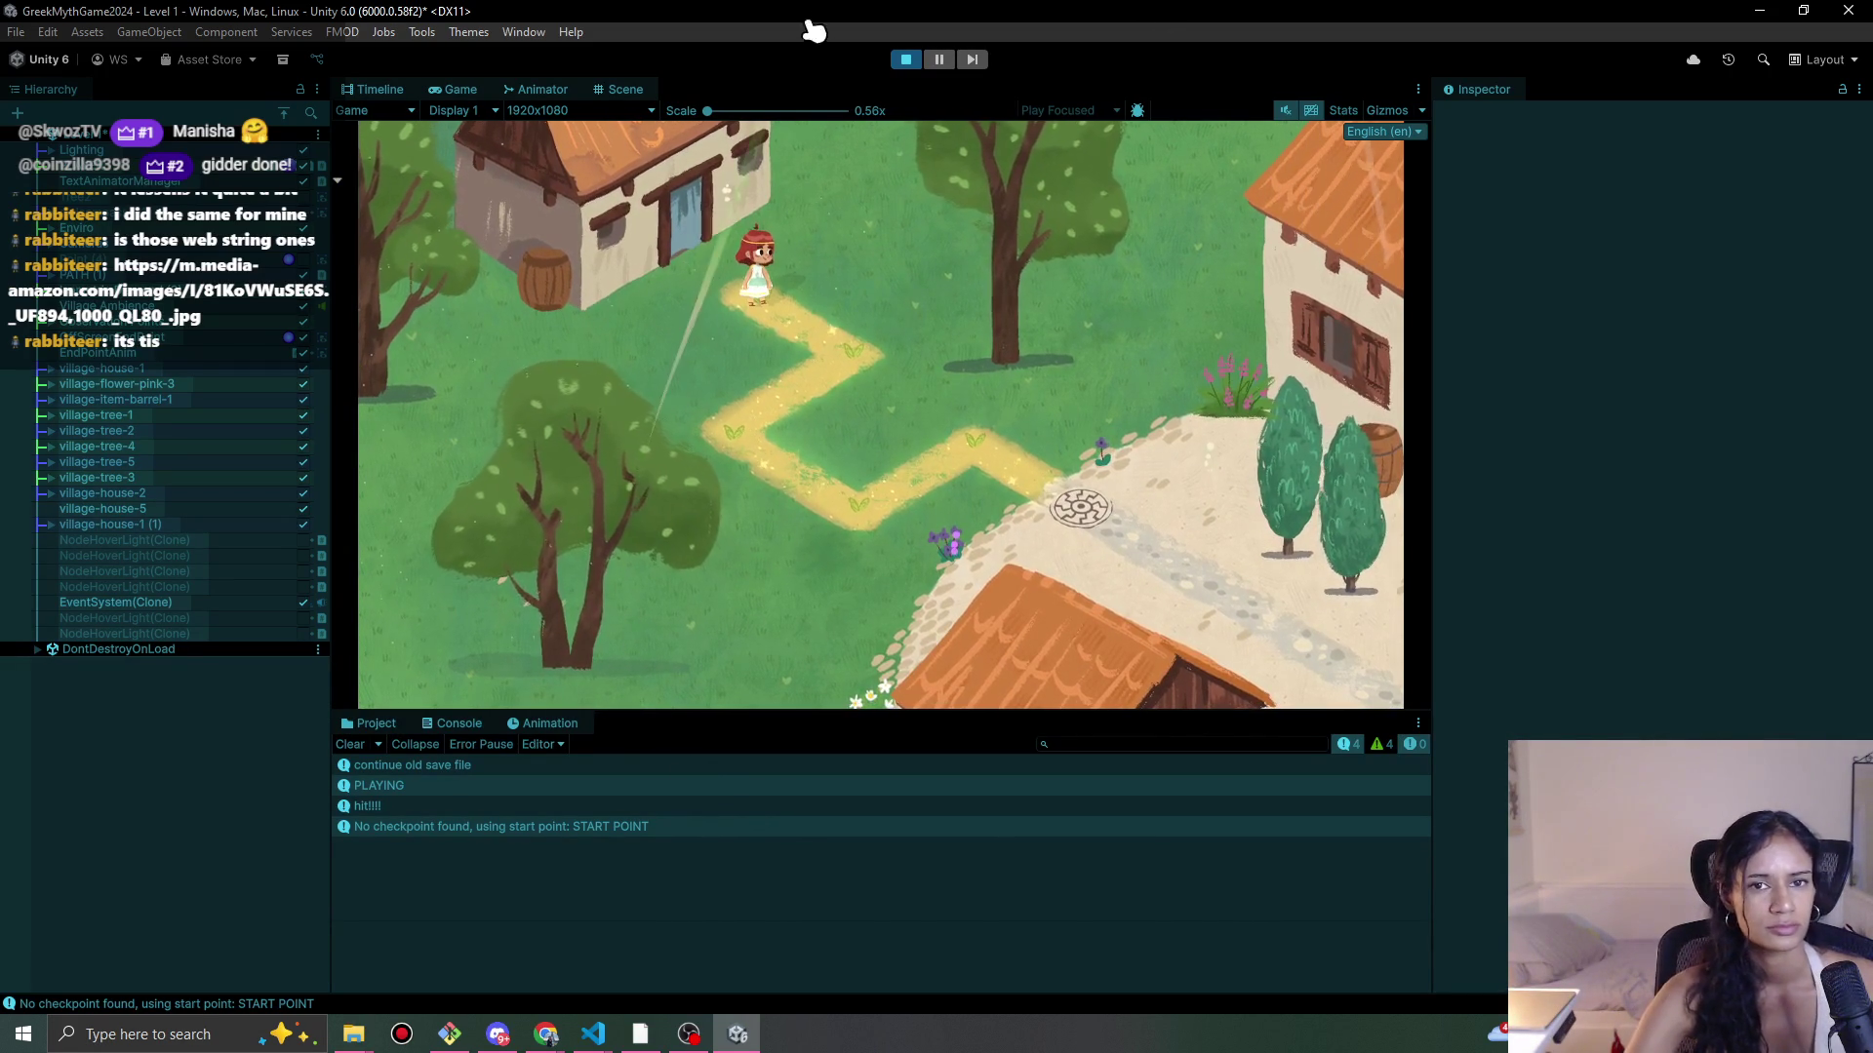
Step: Walk Sophia along the path to the lower corner, then stop the play-test
click(824, 363)
click(672, 404)
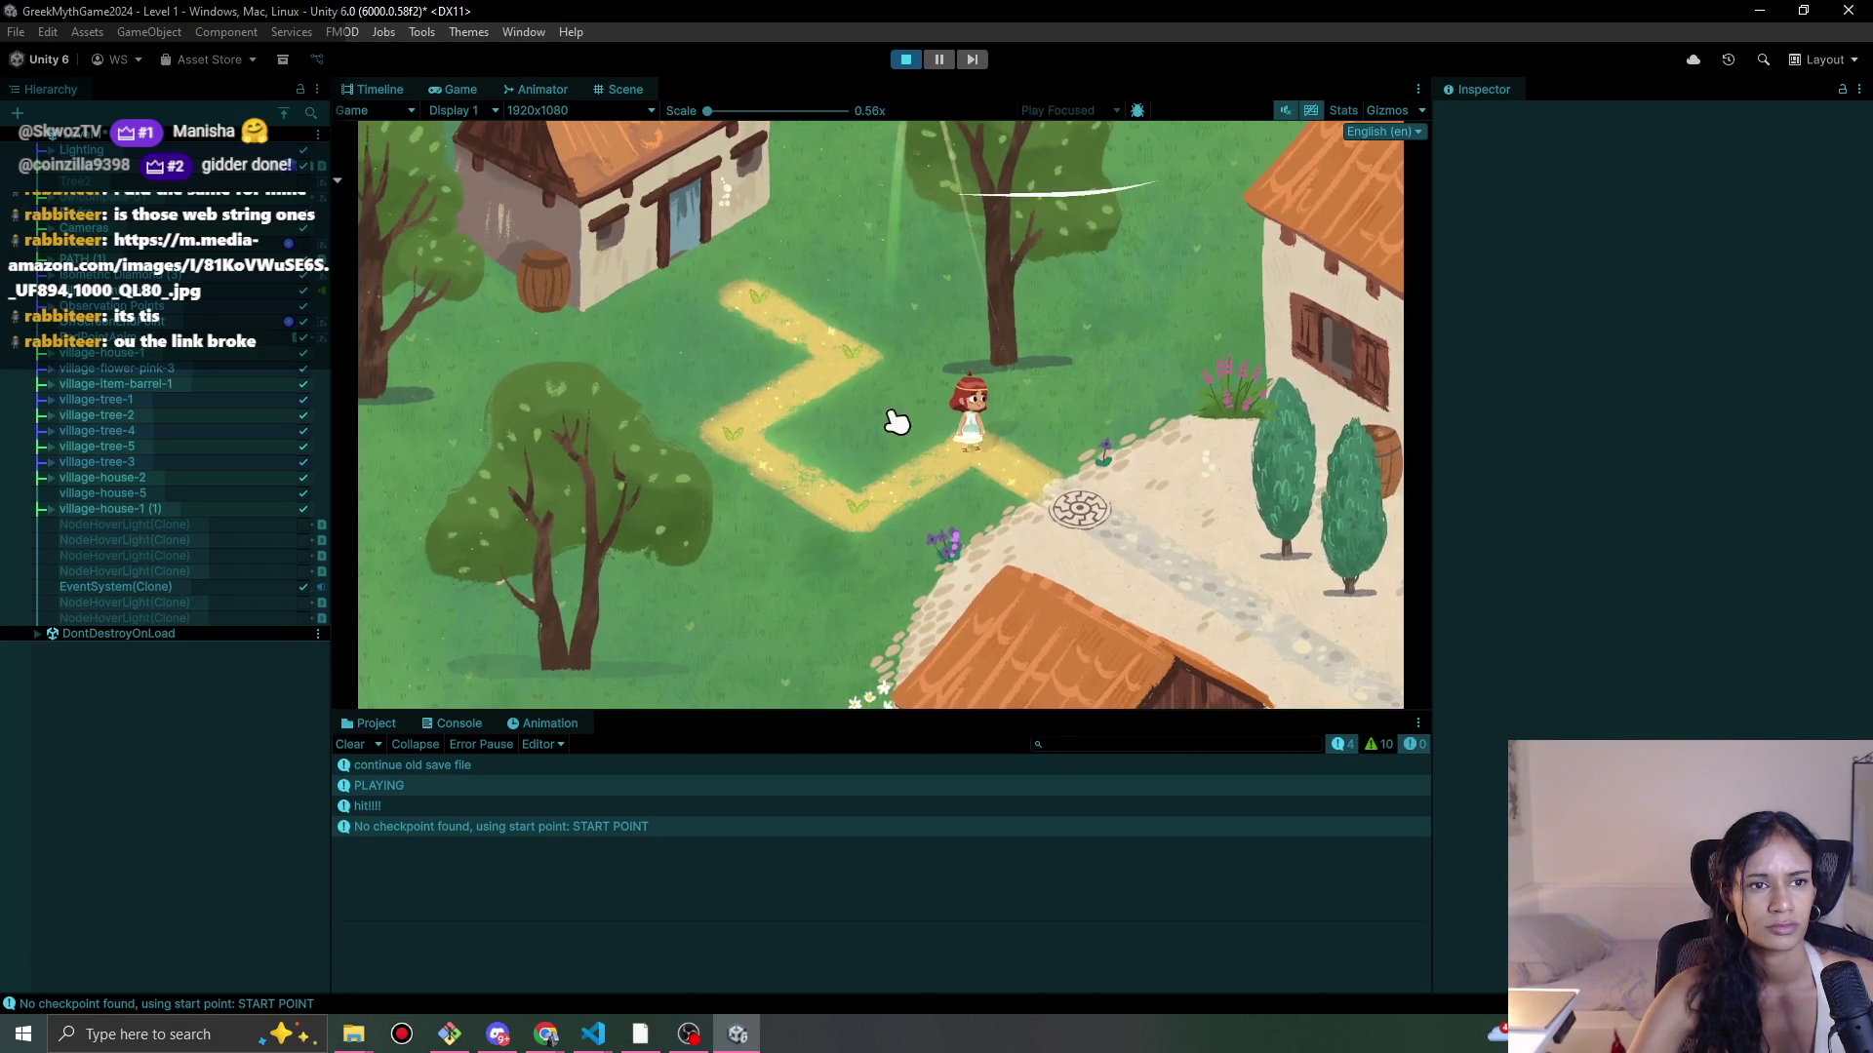
click(905, 59)
click(454, 1035)
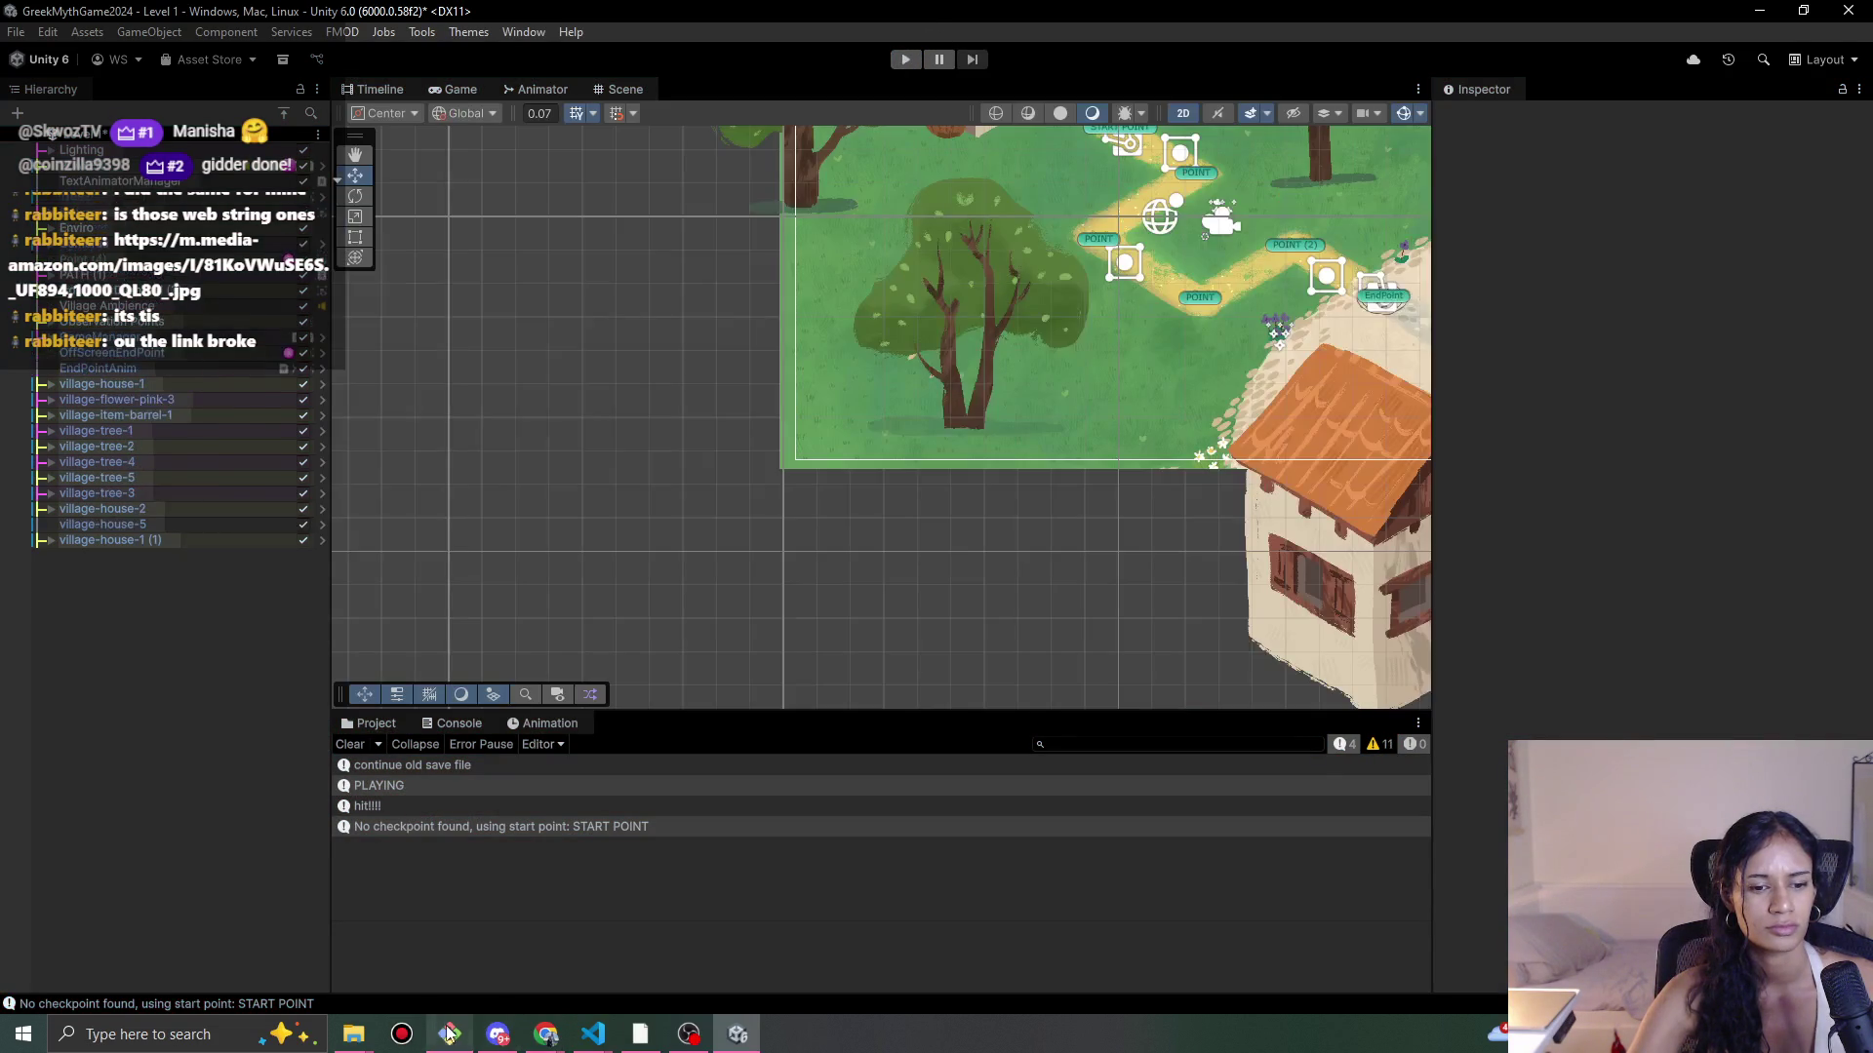
Step: Stage all changes with git add . and begin a git commit -m command
text(git ad .)
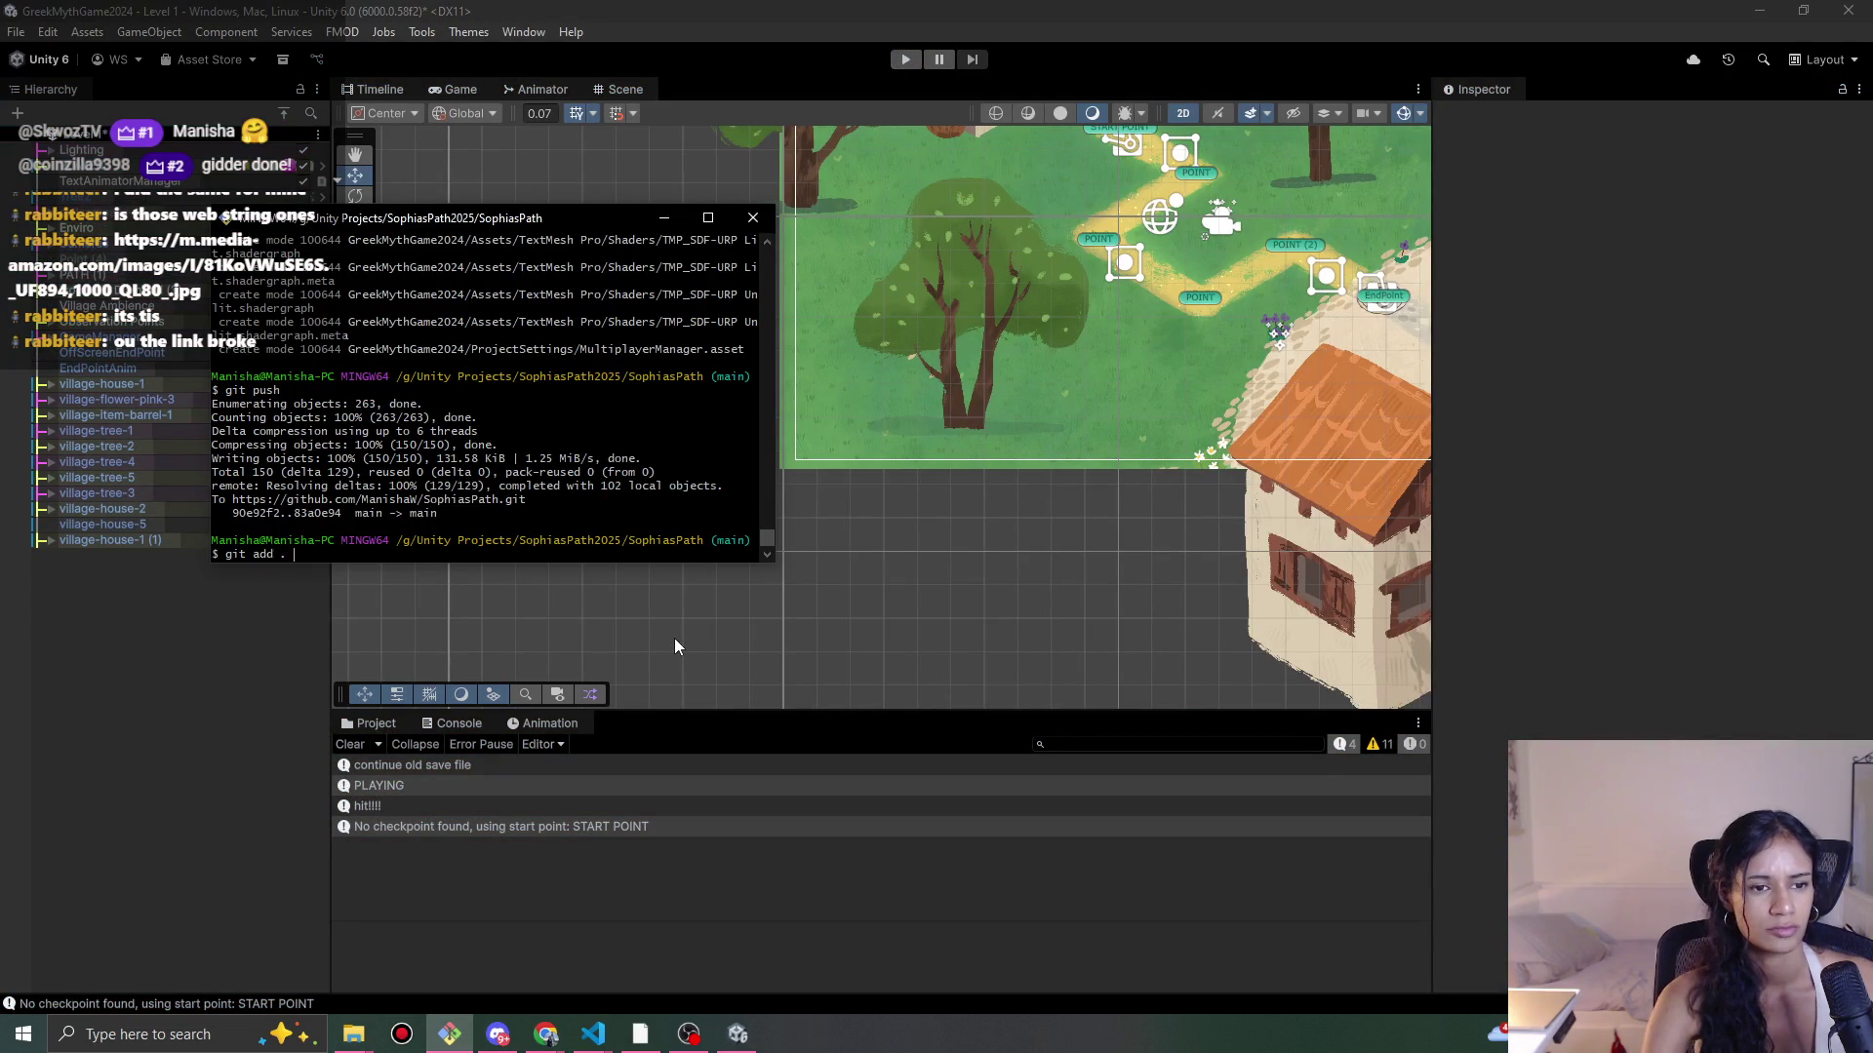
key(Return)
text(git commit)
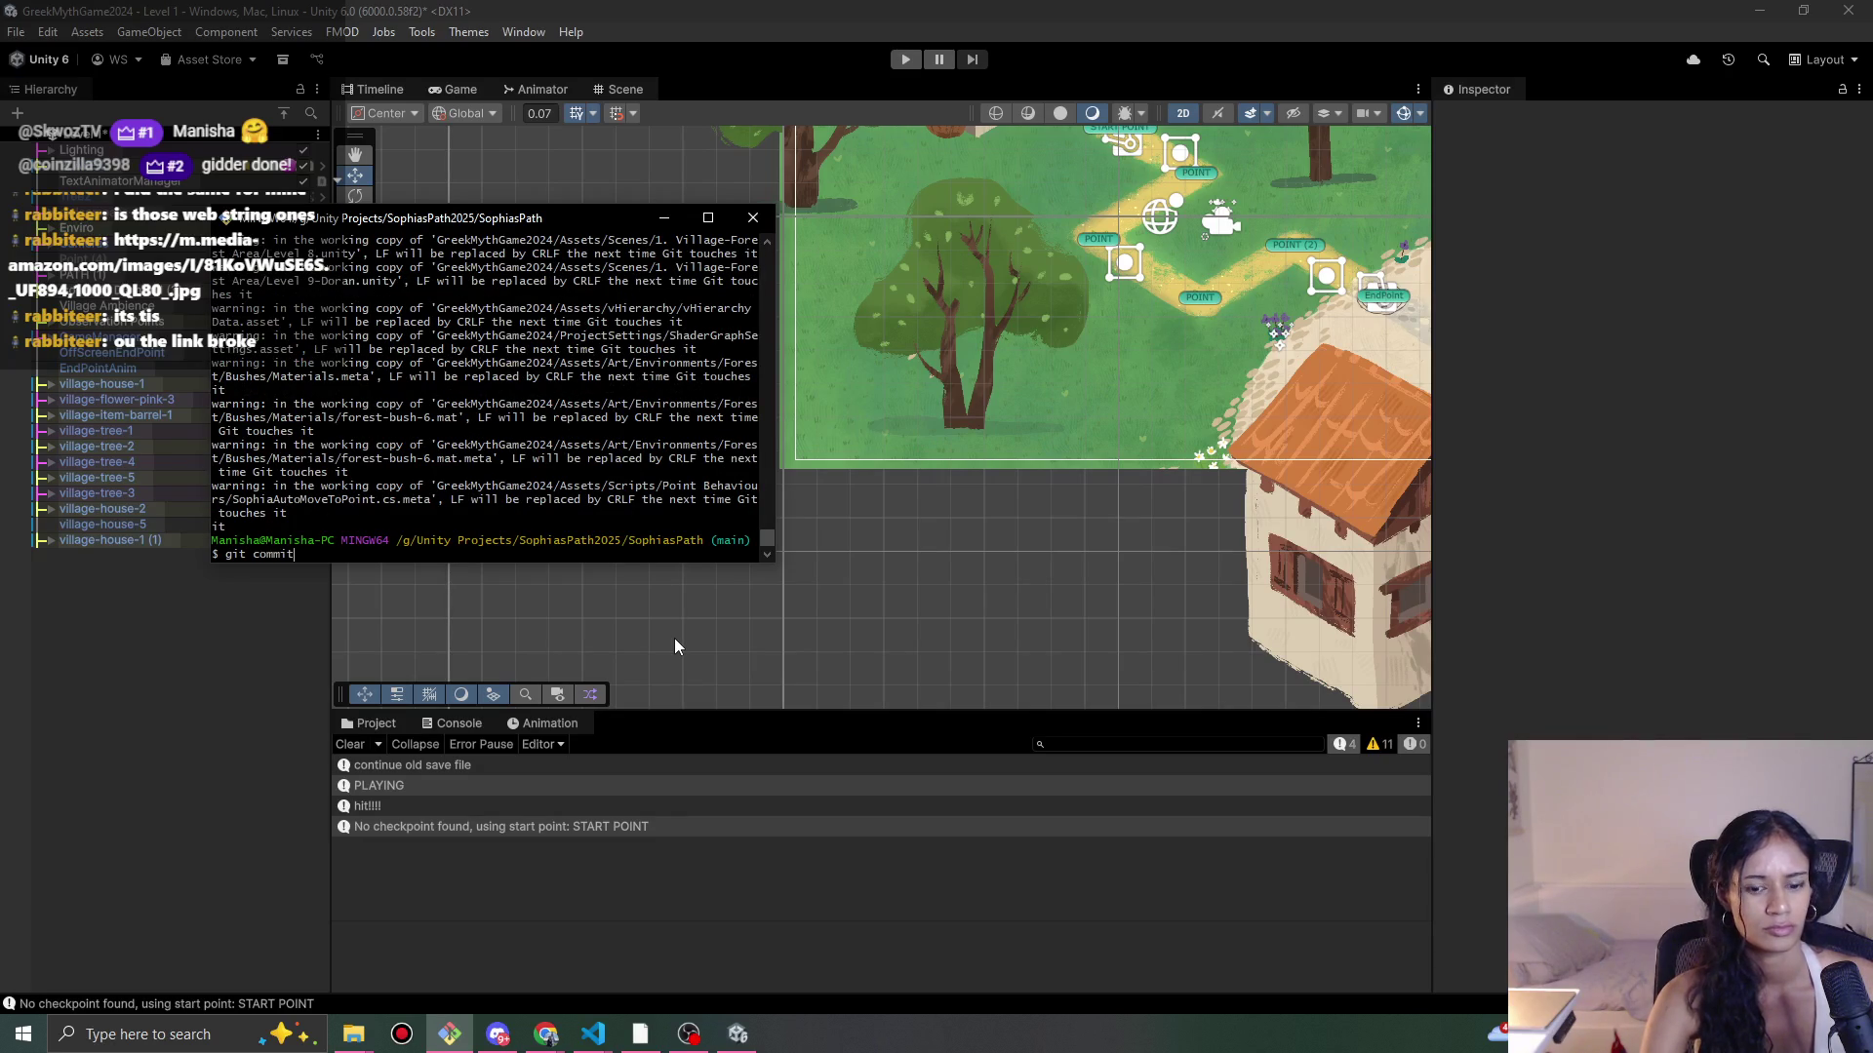
text( -m)
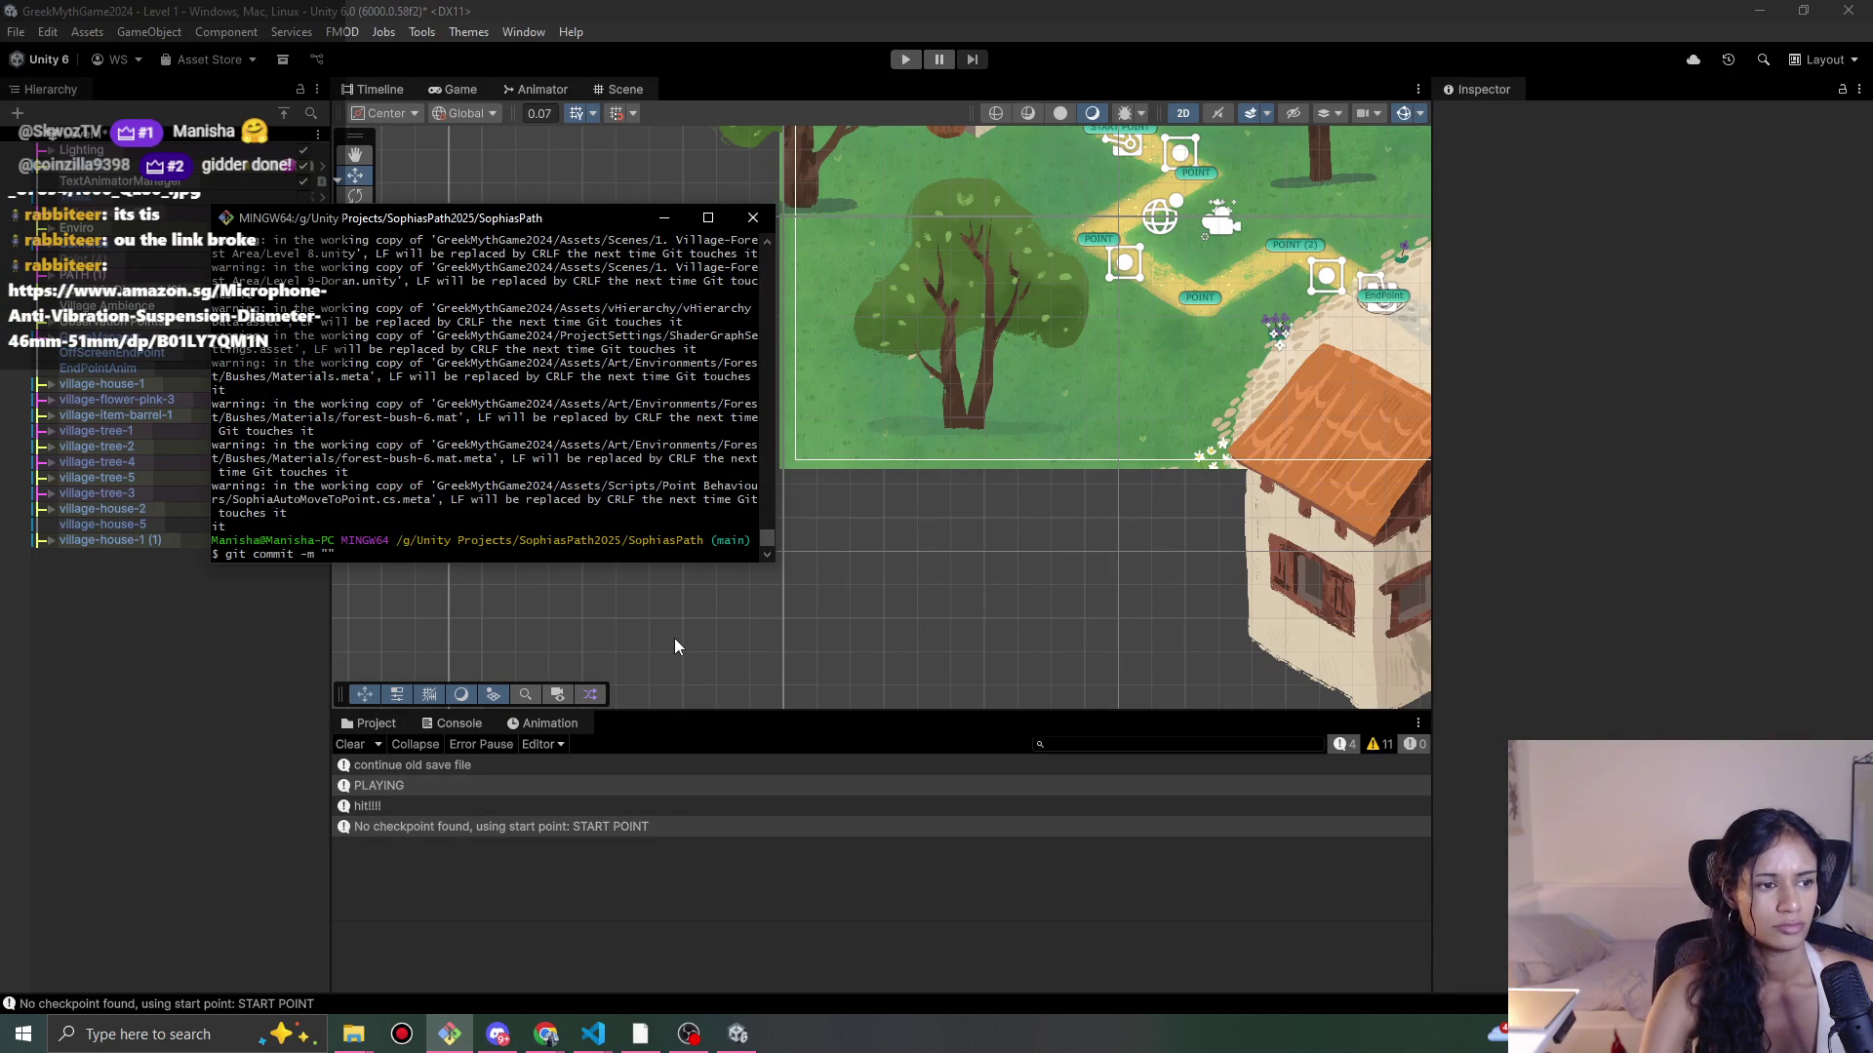
text(")
Step: Load the pasted Amazon microphone product link in the browser
key(alt+Tab)
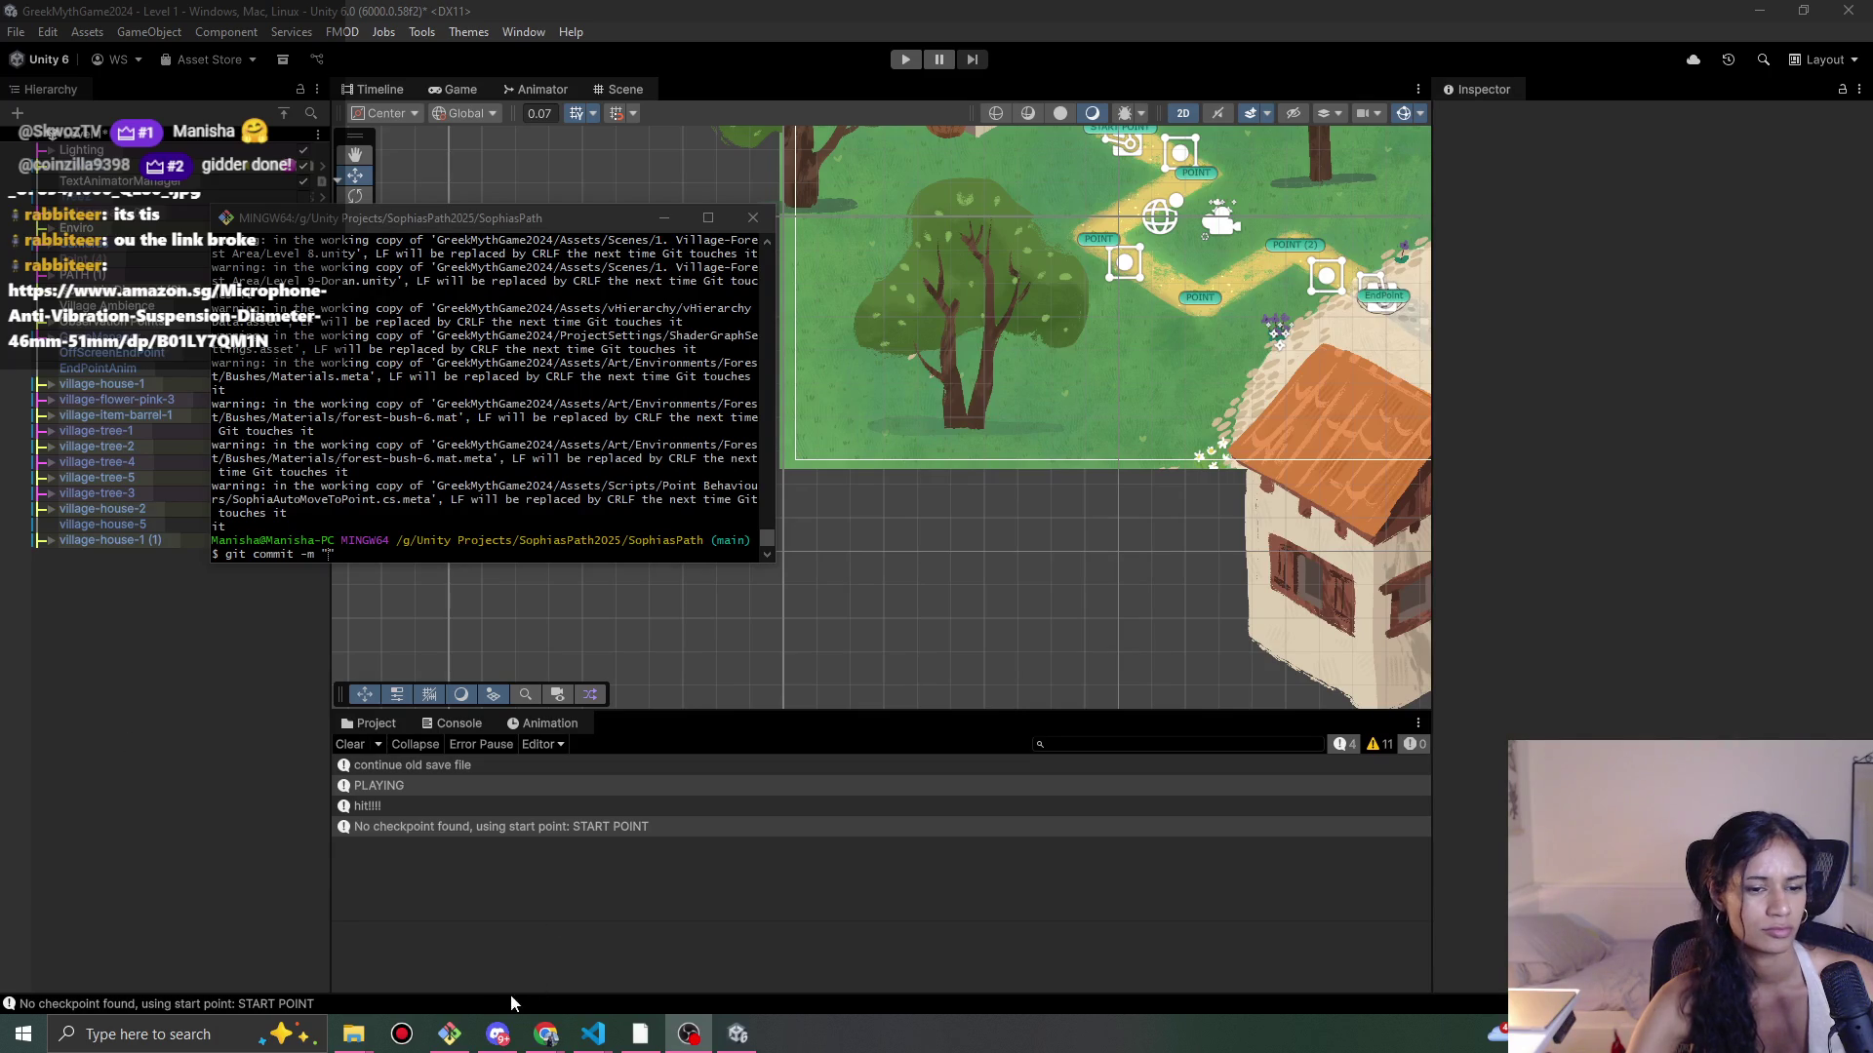
mouse_move(546, 1036)
click(739, 948)
text(https://www.amazon.sg/Microphone-Anti-Vibration-Suspension-Diameter-46mm-51mm/dp/B01LY7QM1N)
key(Return)
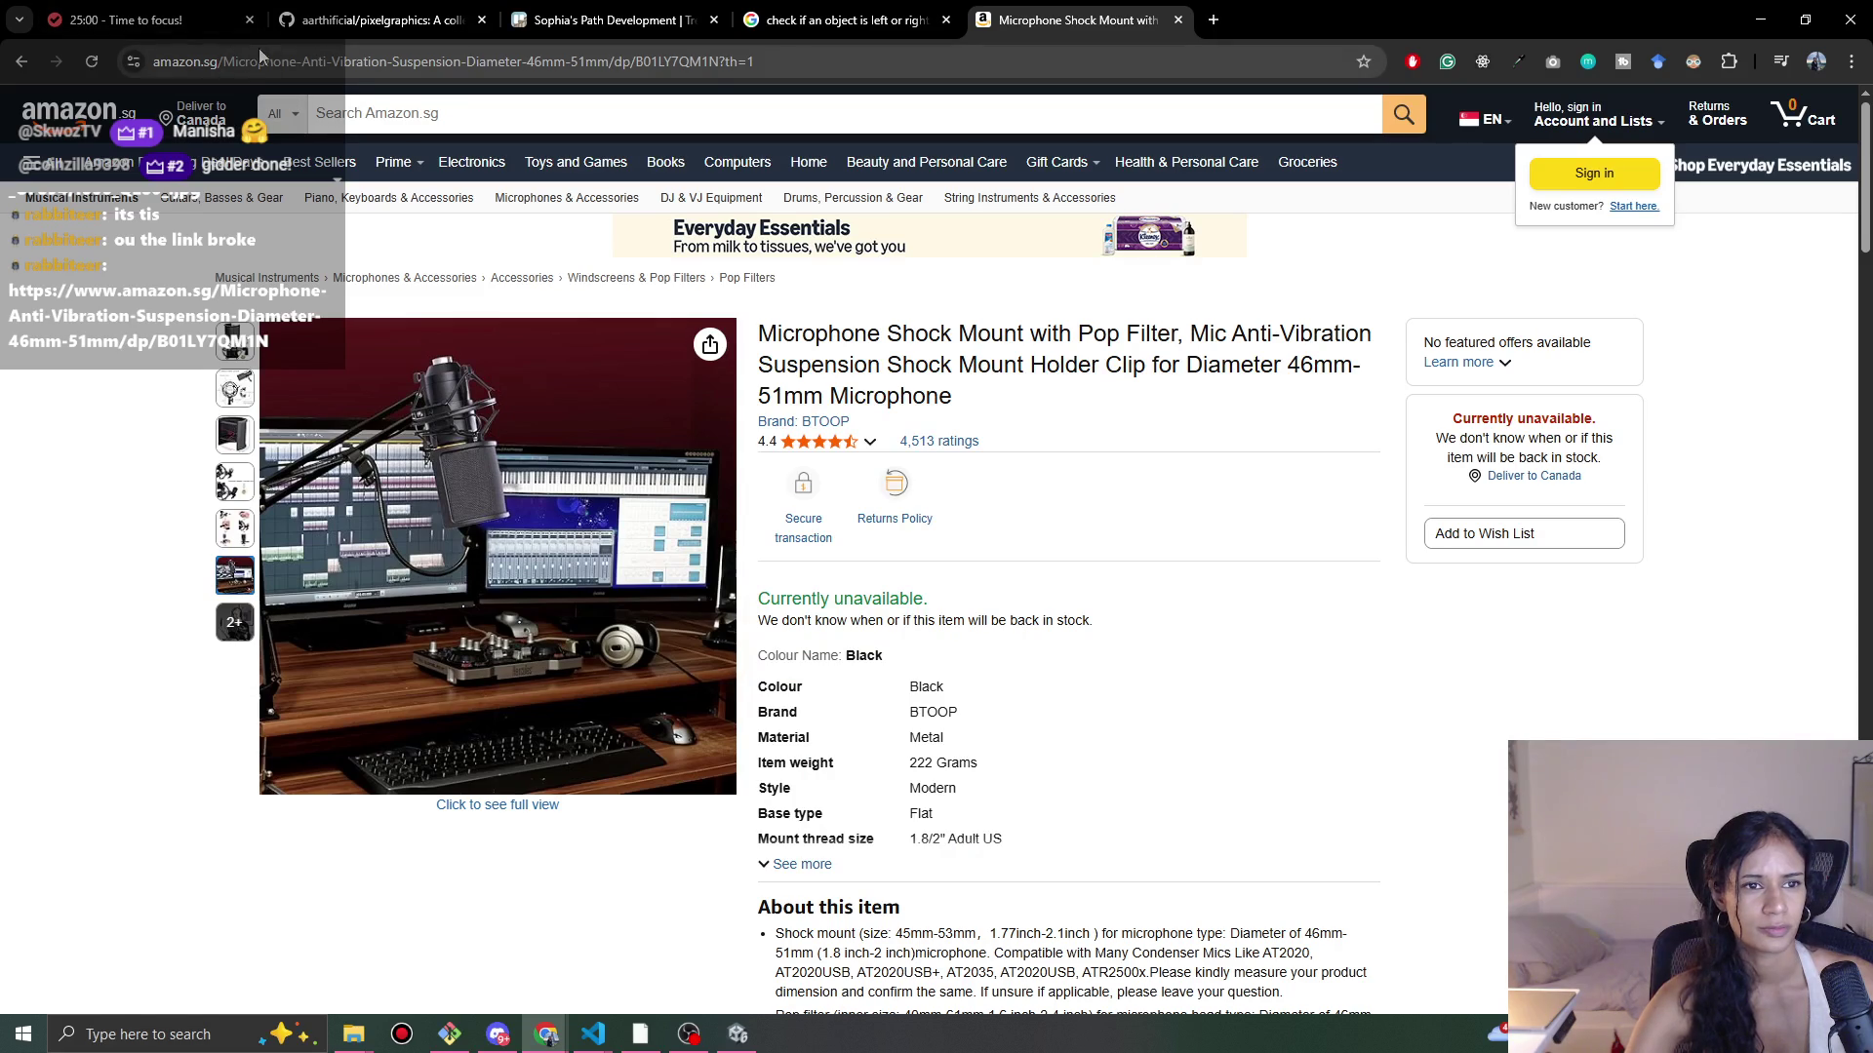
Step: View the microphone listing on amazon.ca, then close the tab and minimise the browser
double_click(186, 62)
text(ca)
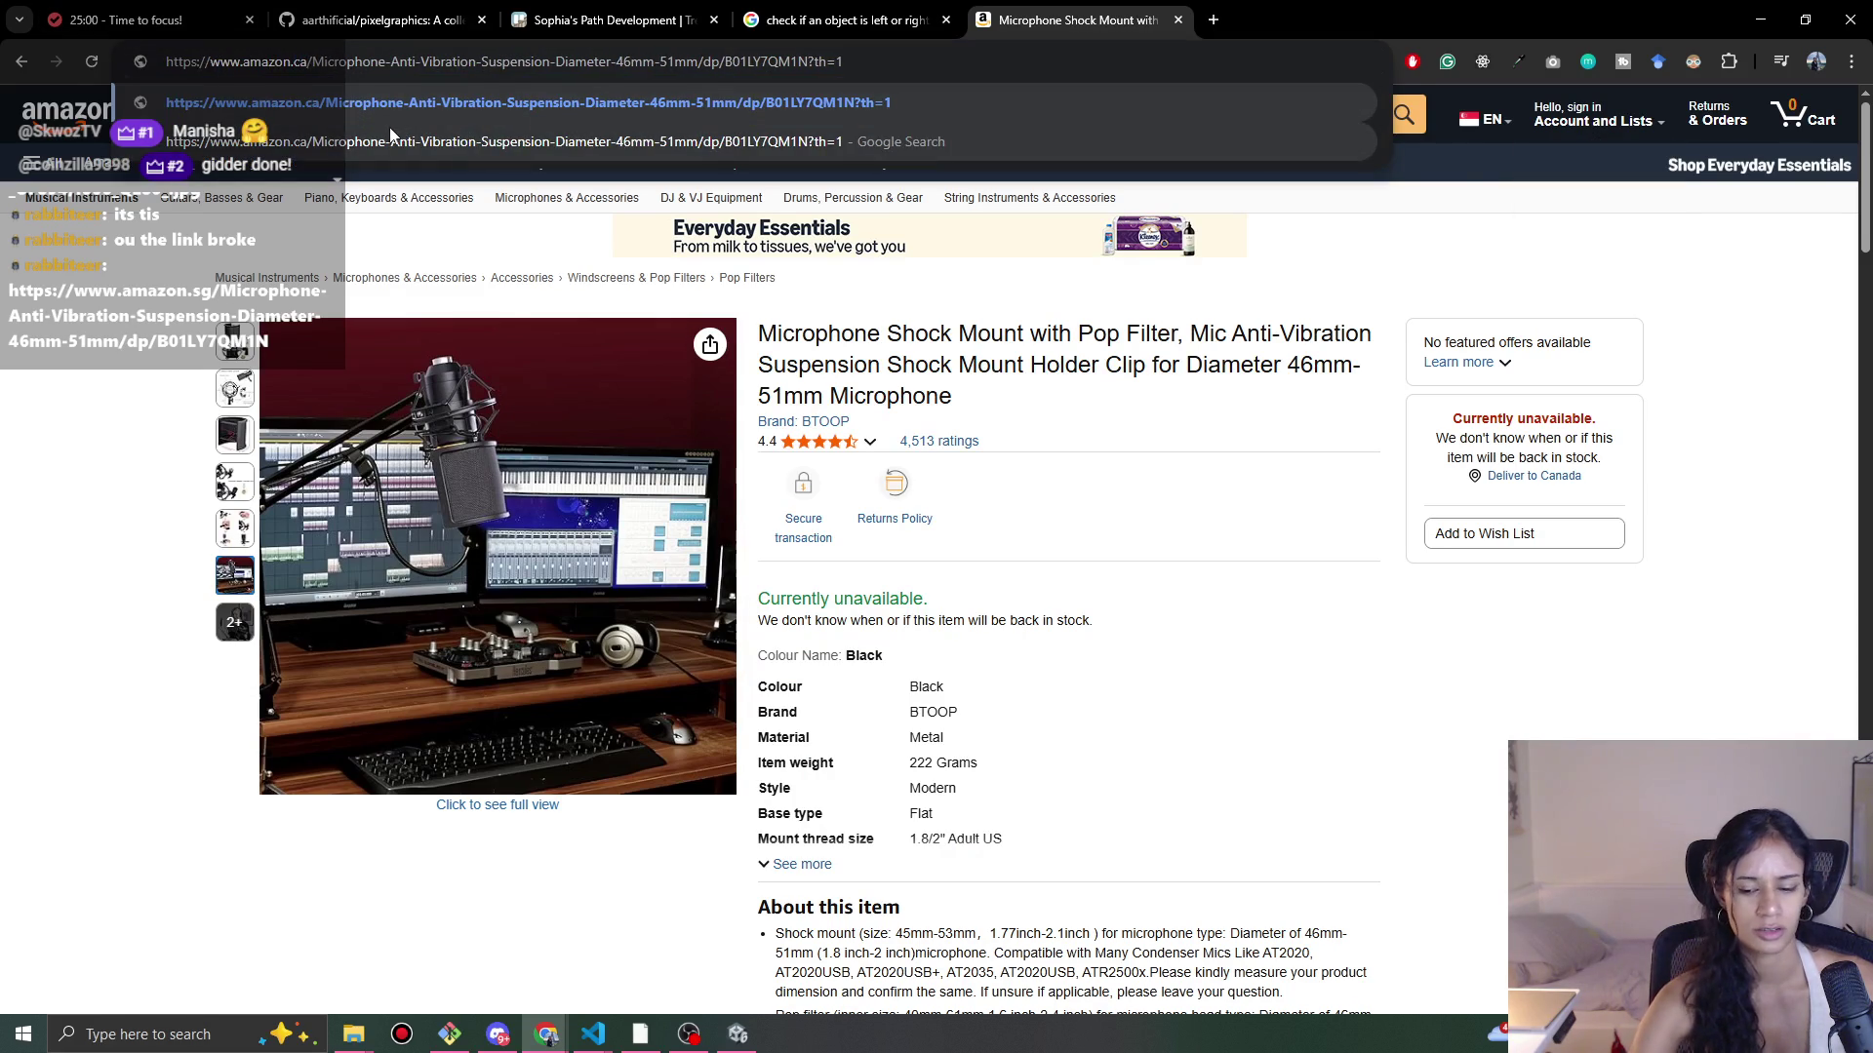
key(Return)
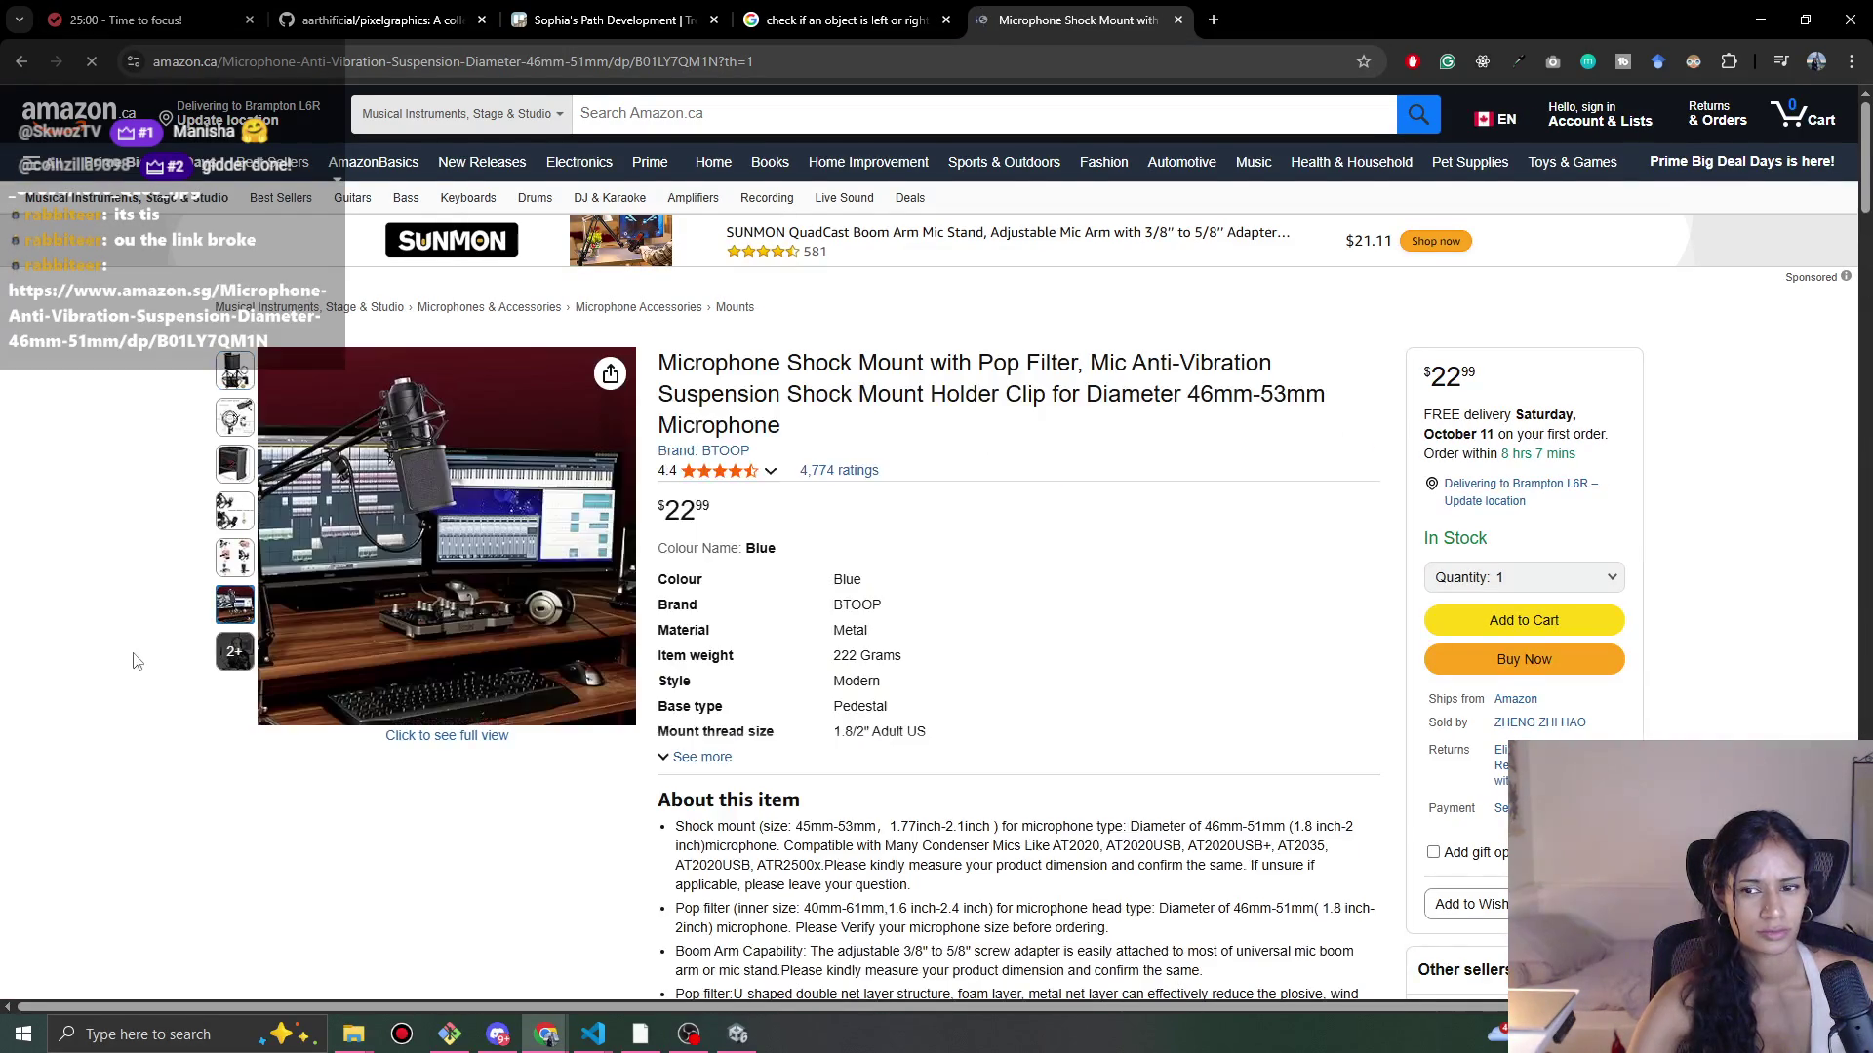
scroll(137, 669, down, 2)
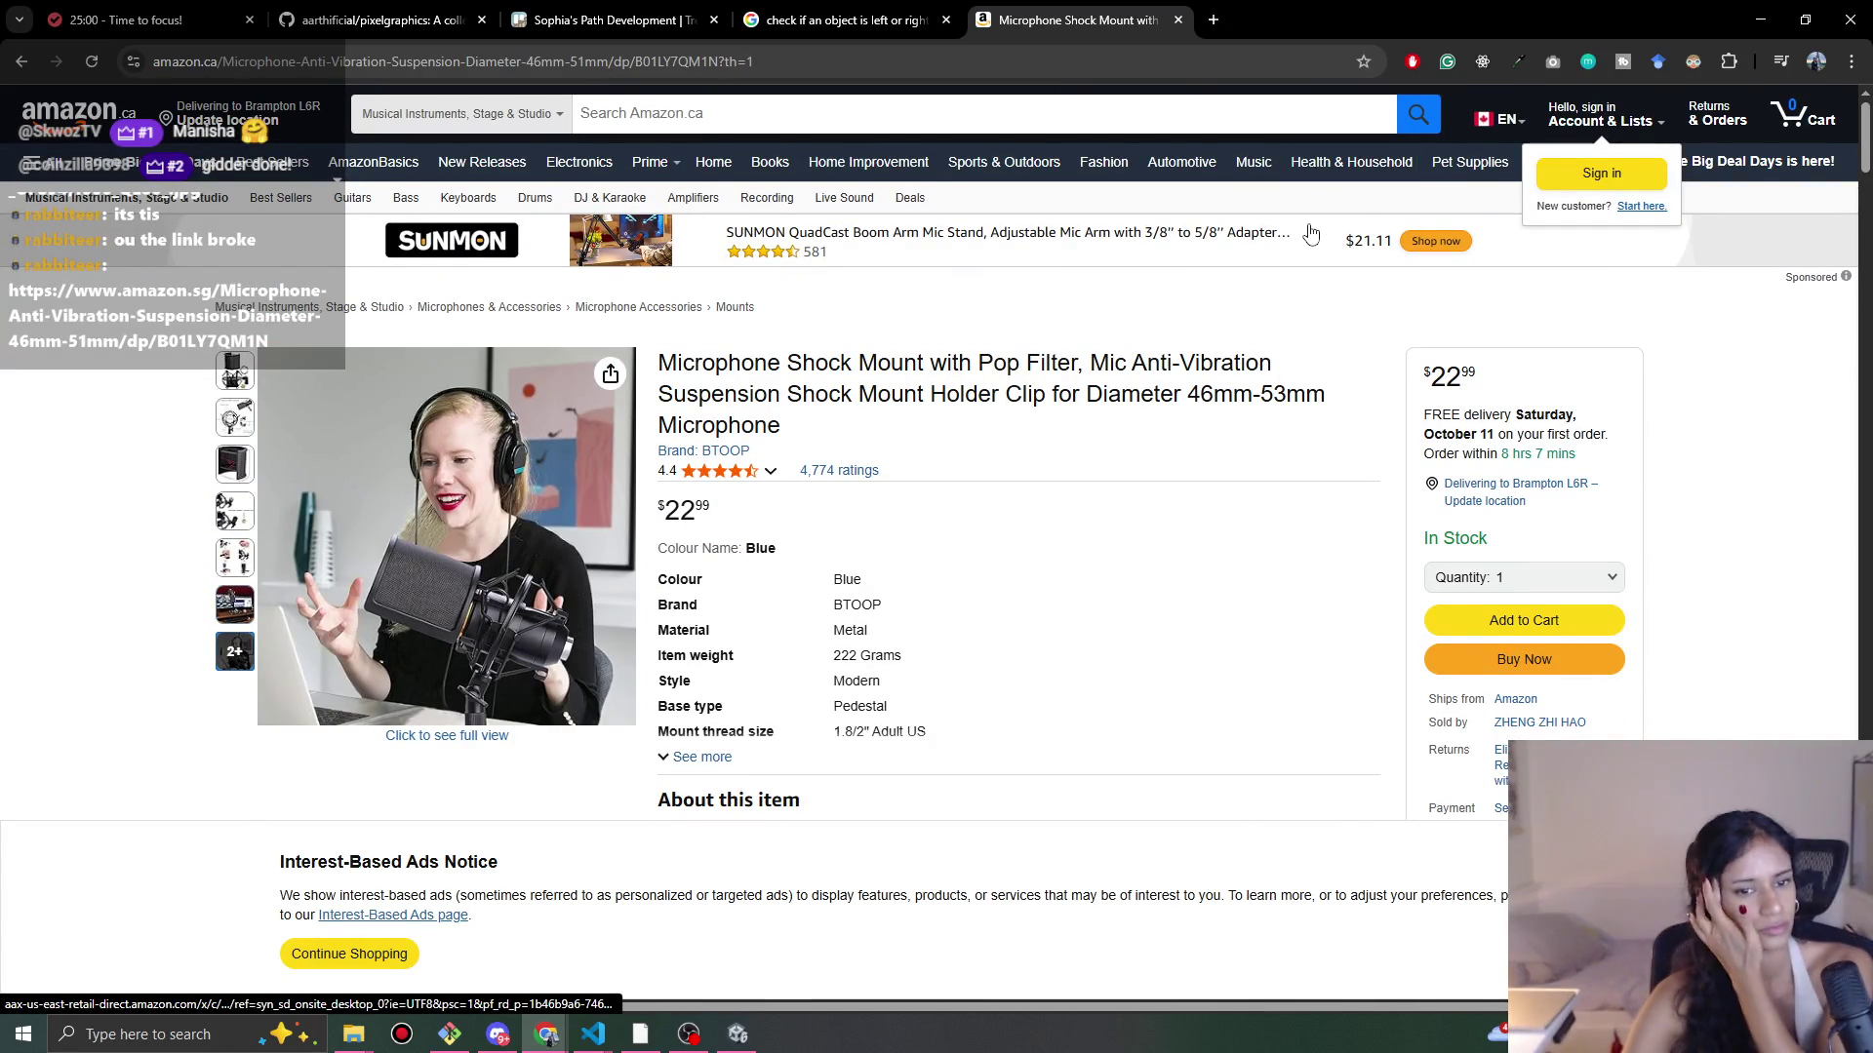
click(1178, 19)
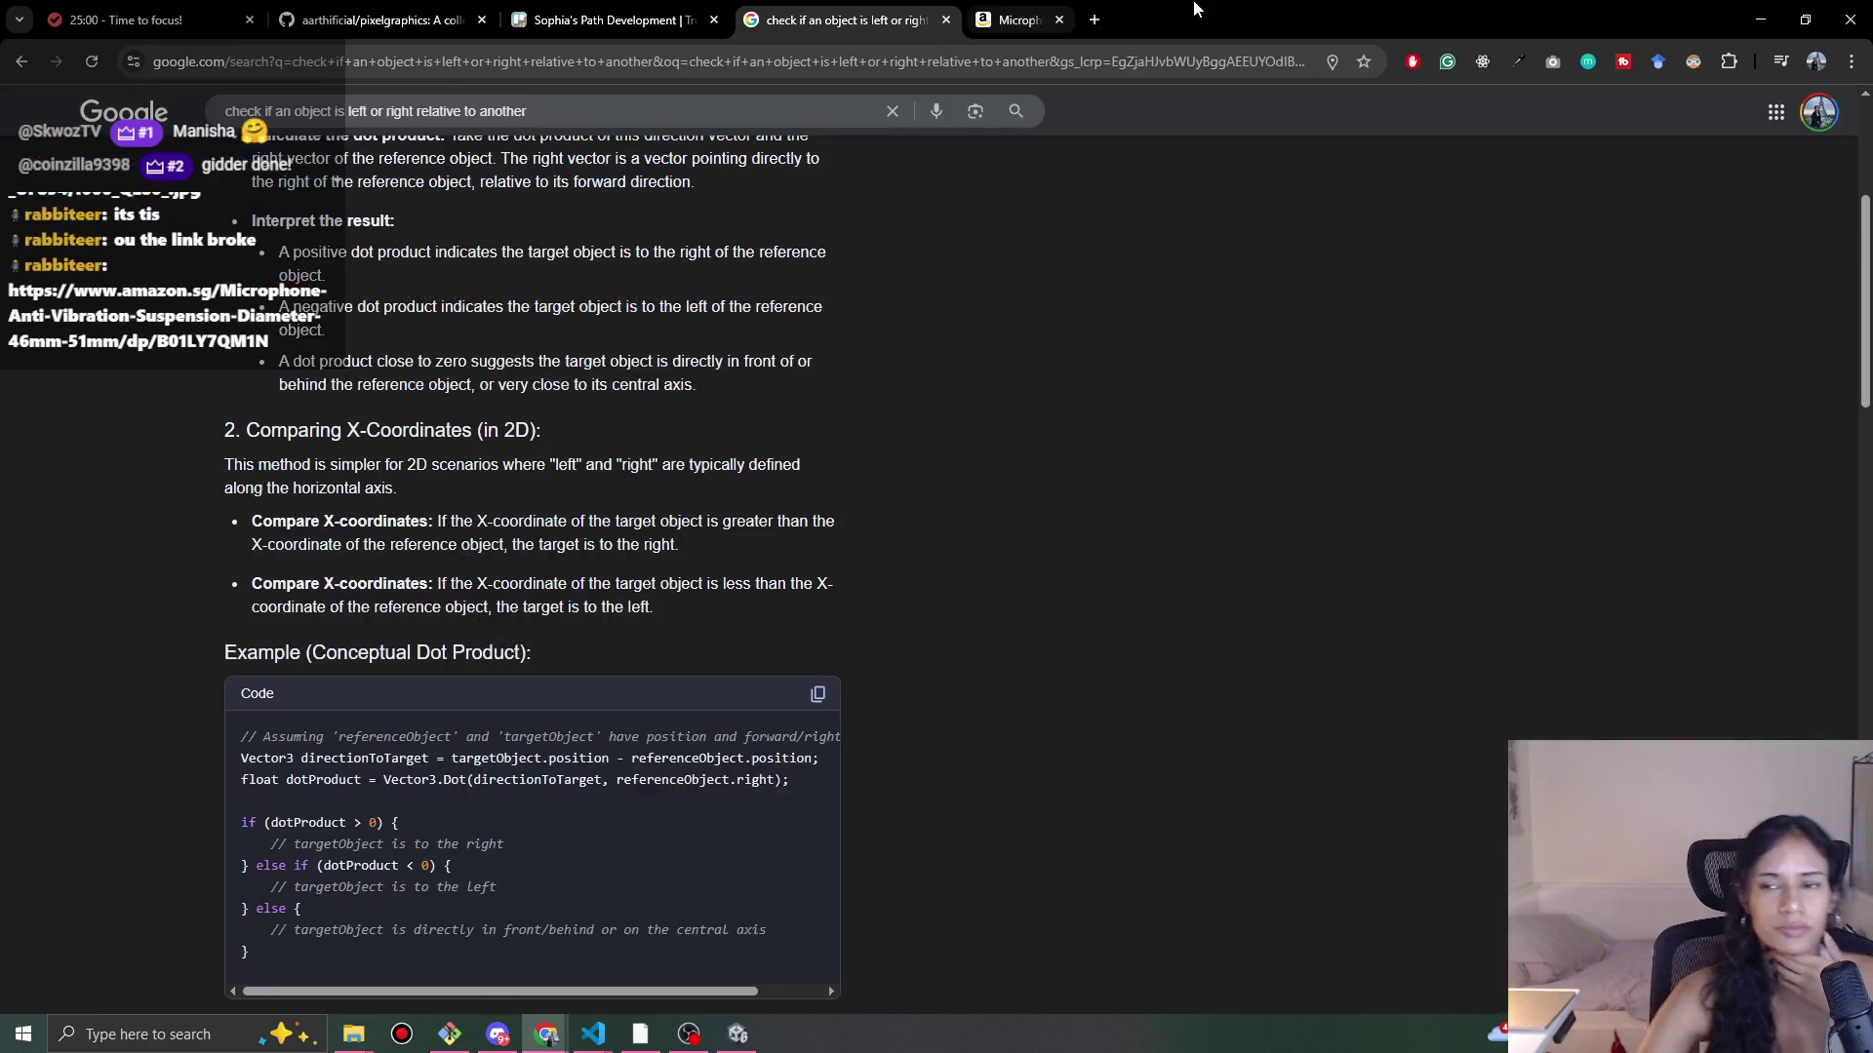
click(1761, 19)
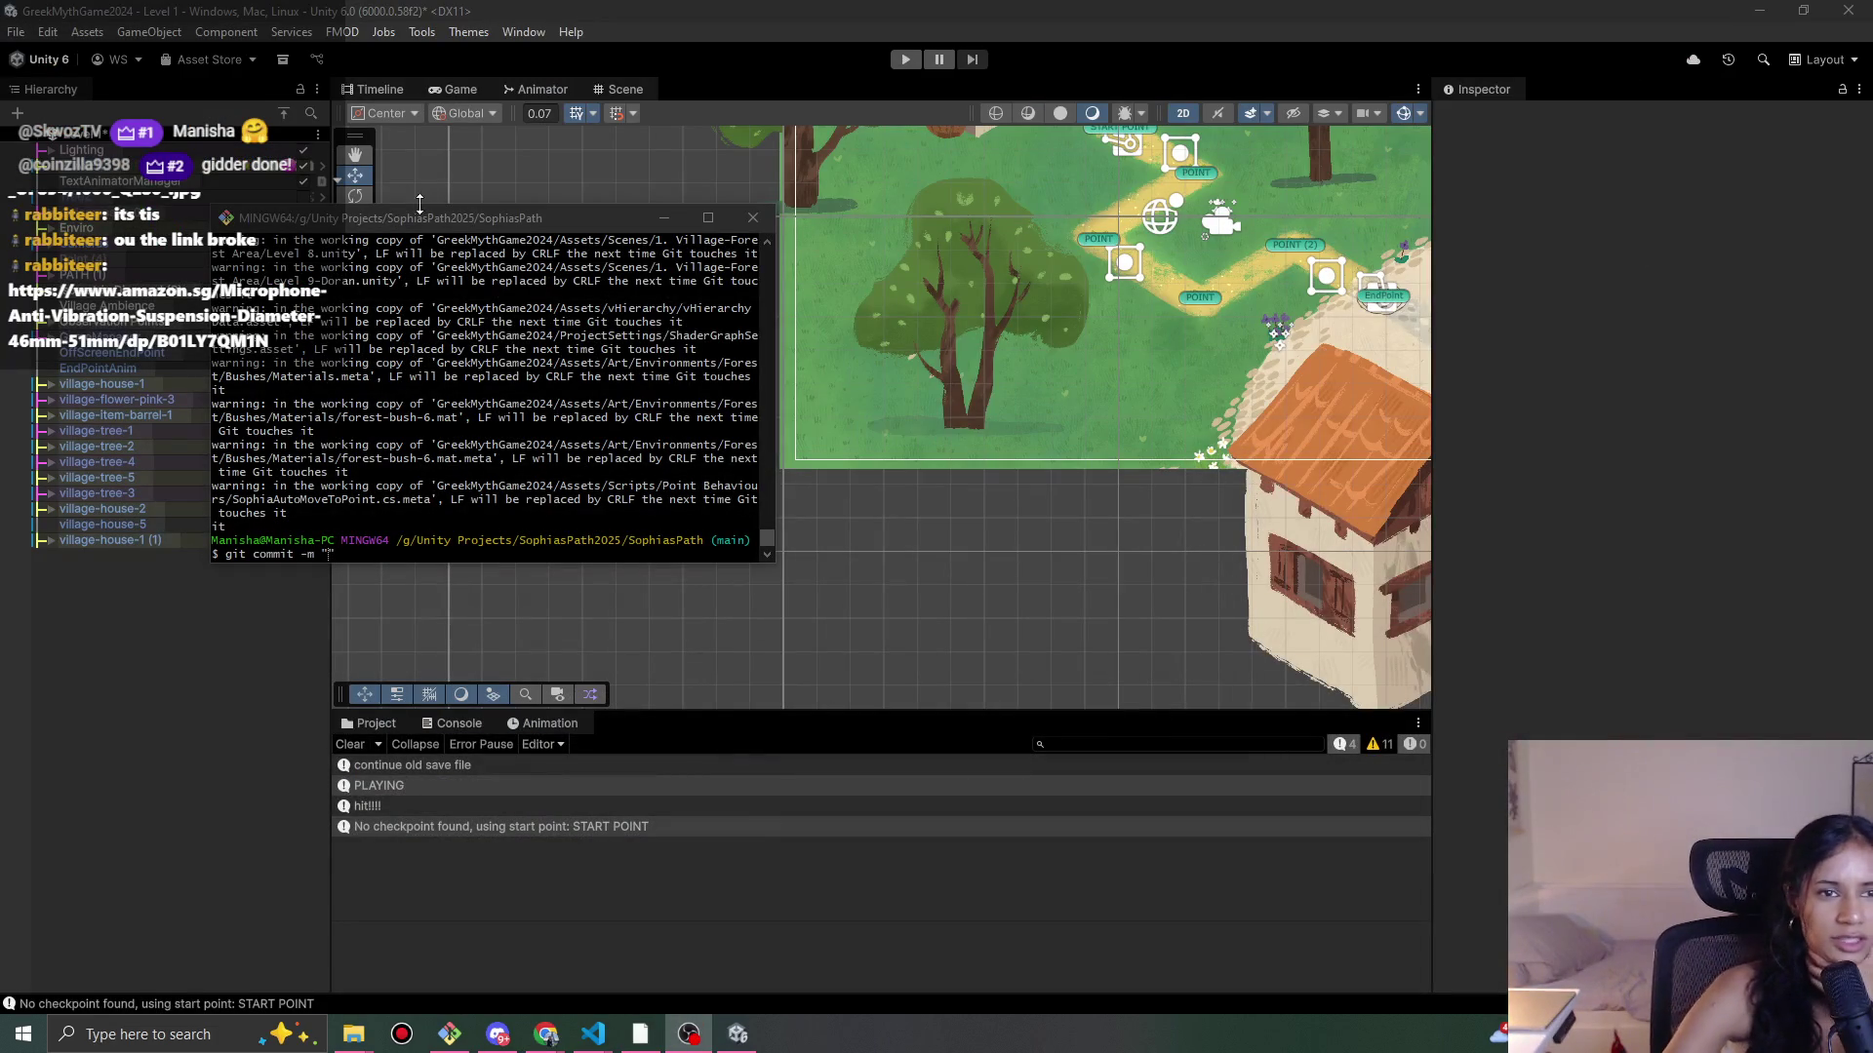
Step: Commit with message 'screen slide sophia smoother' and push it to main with git push
mouse_move(410, 224)
mouse_down()
mouse_move(693, 488)
mouse_move(342, 453)
mouse_up()
text(screen trans)
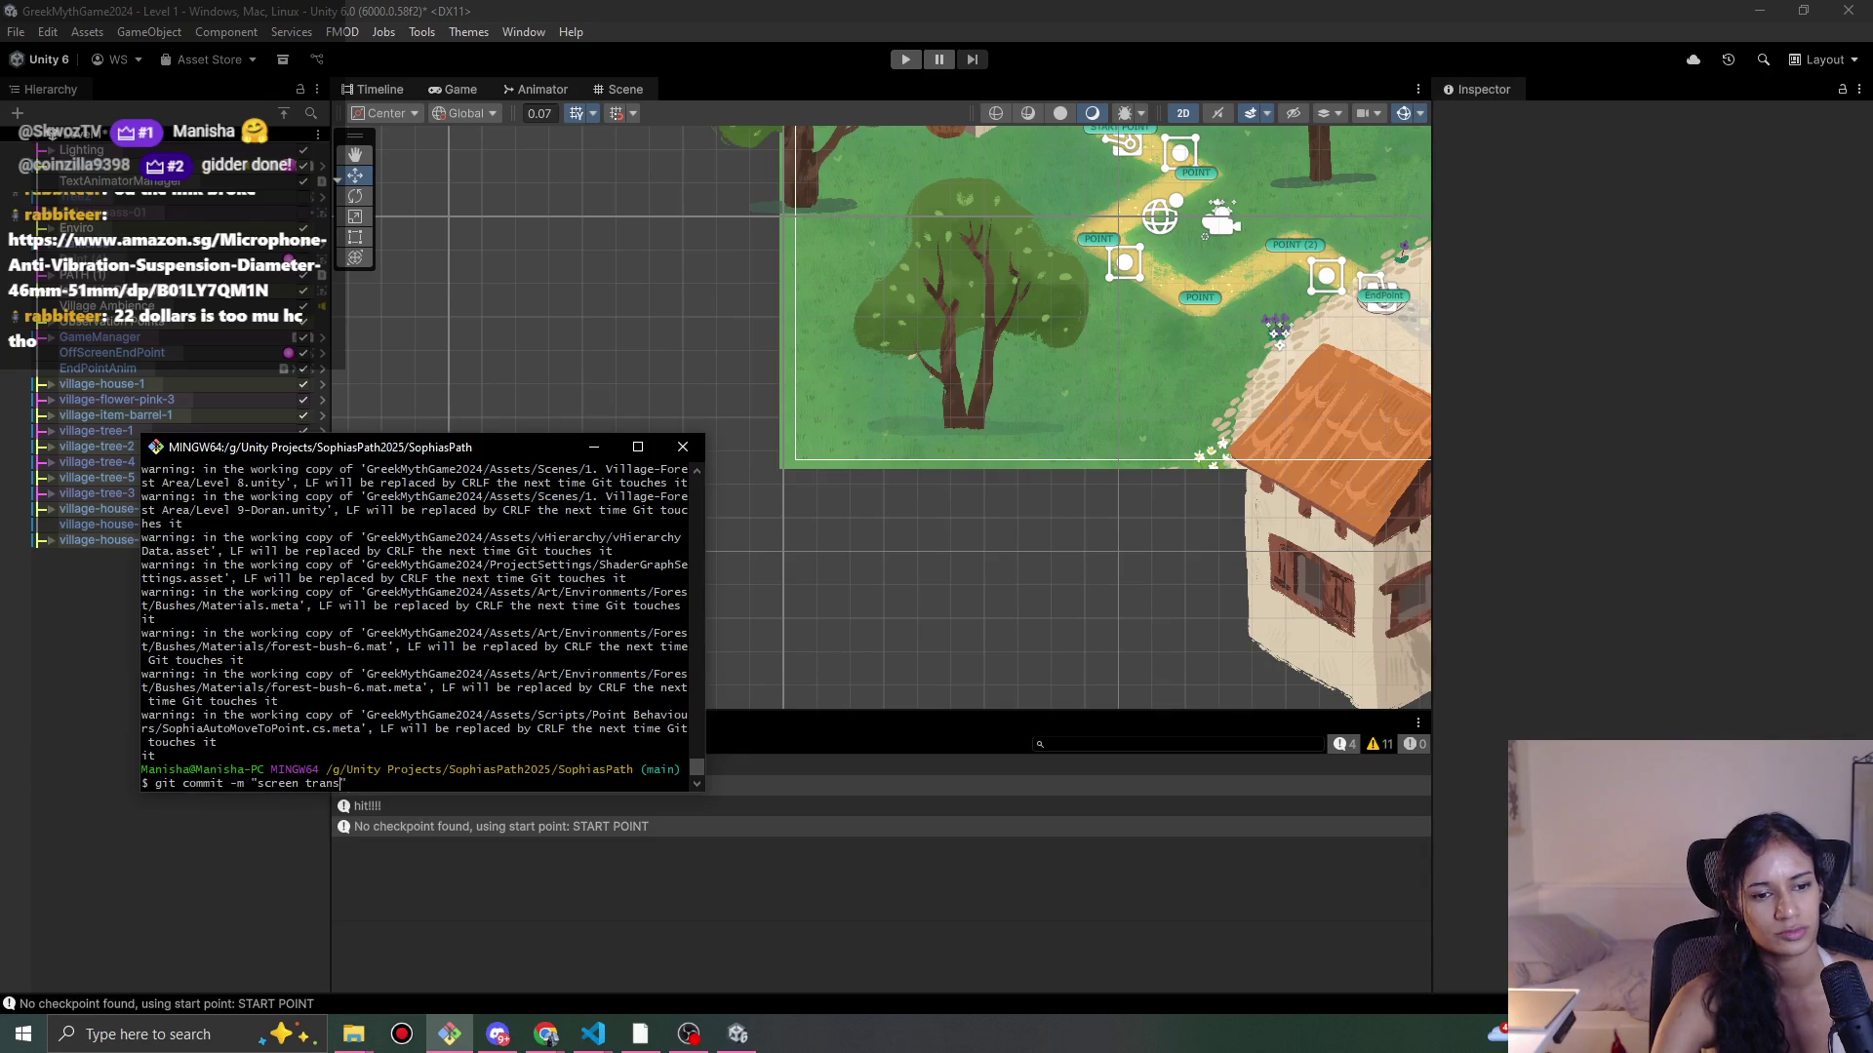
key(BackSpace)
key(BackSpace)
key(BackSpace)
text(slide sophia smoothe)
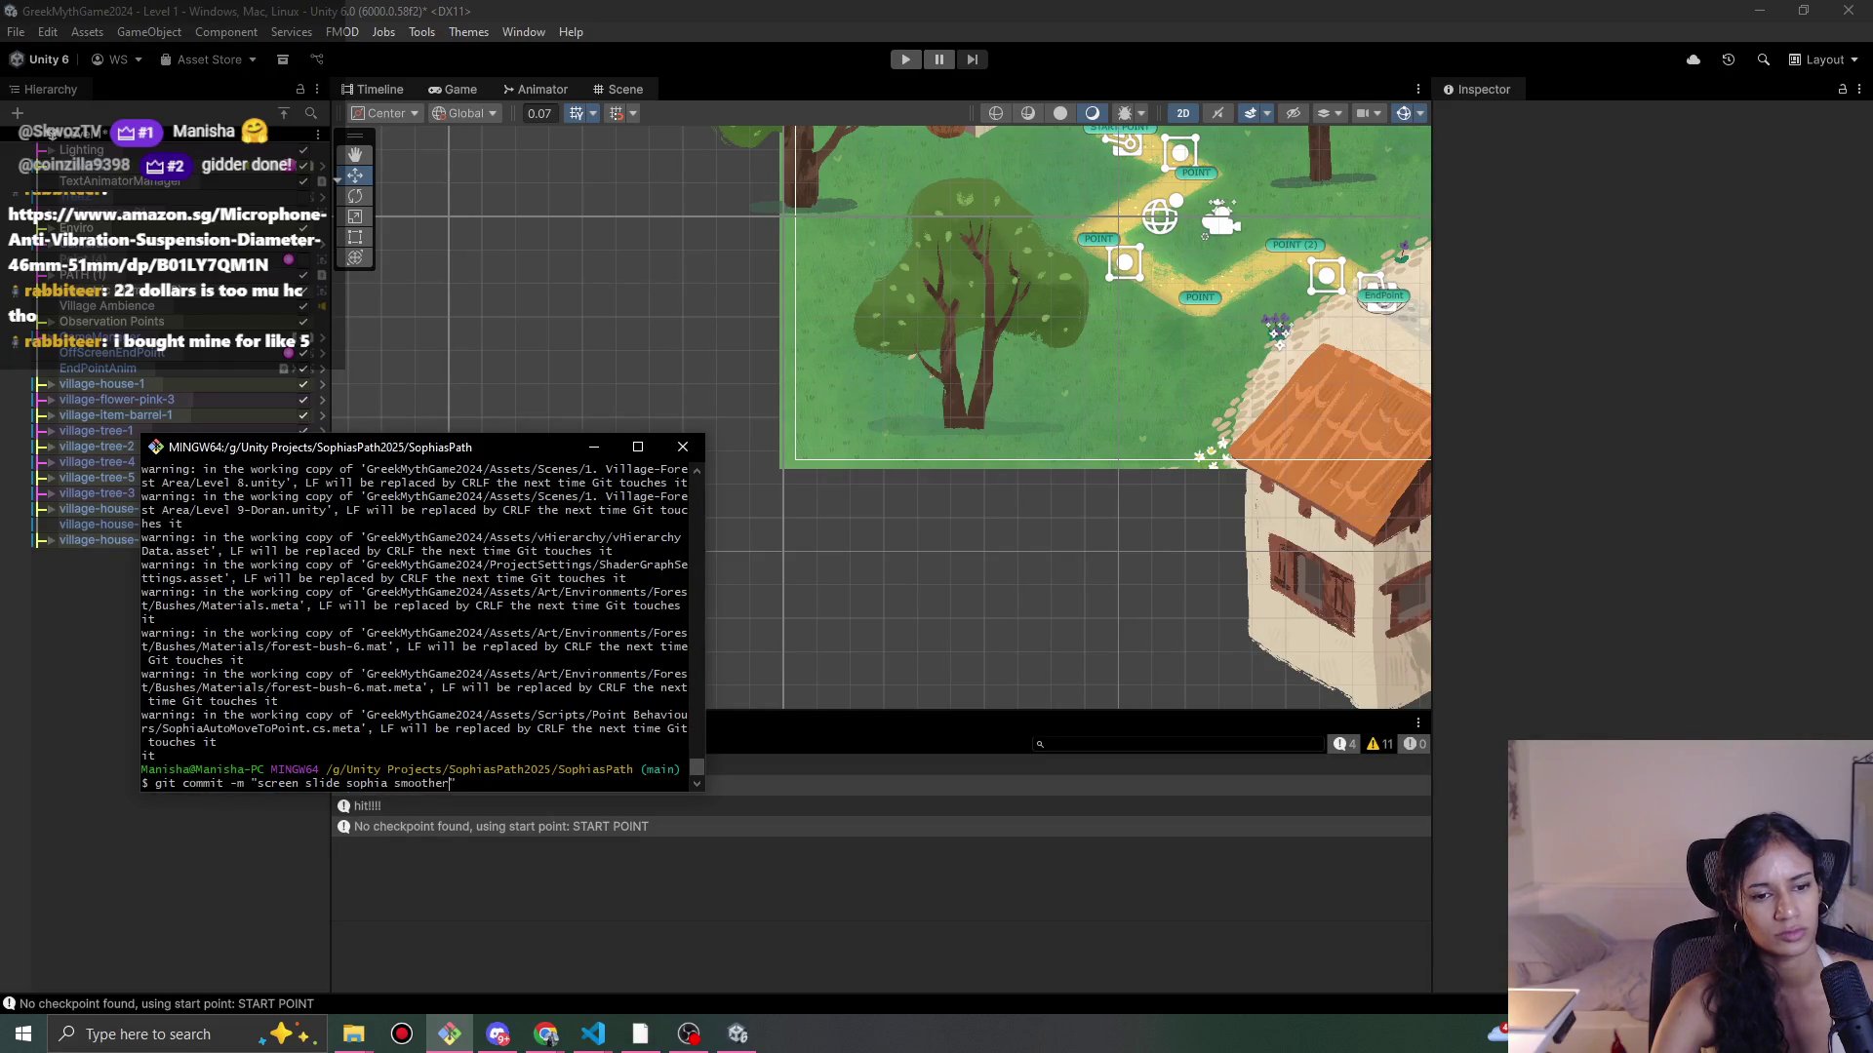
text(r)
key(Return)
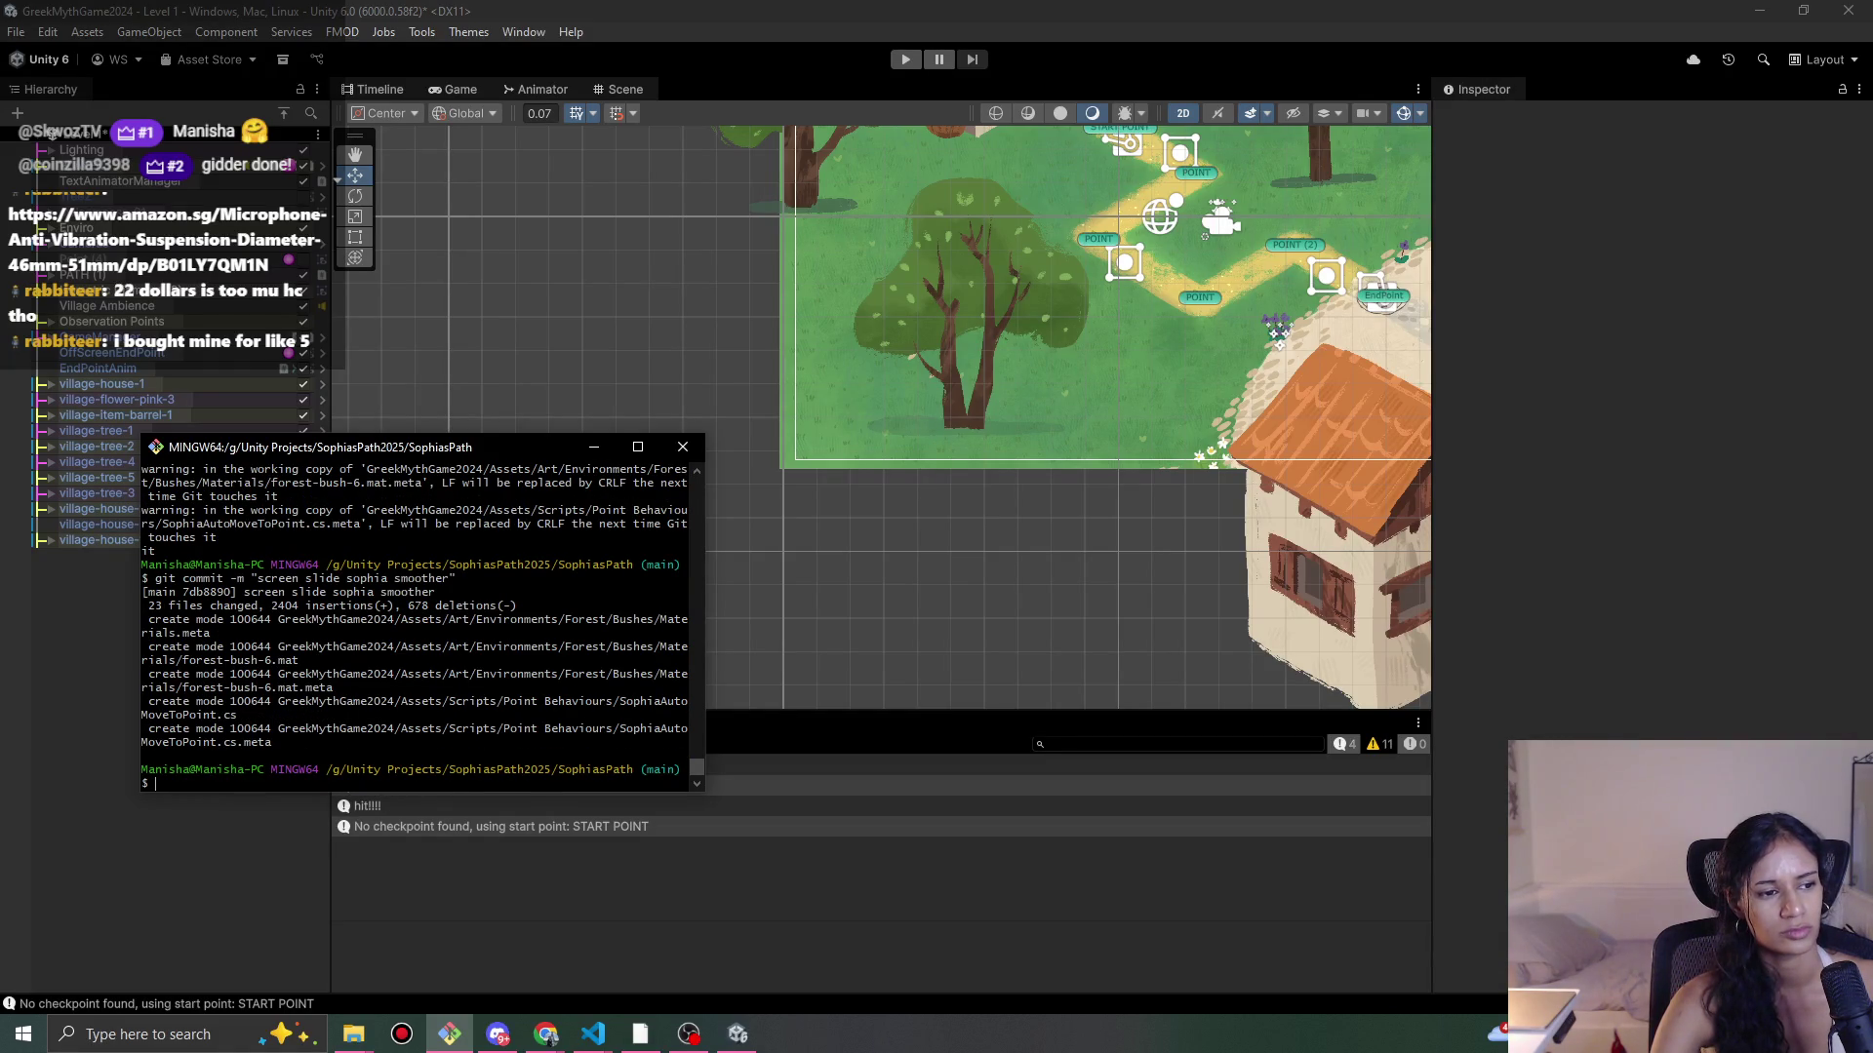
text(git push)
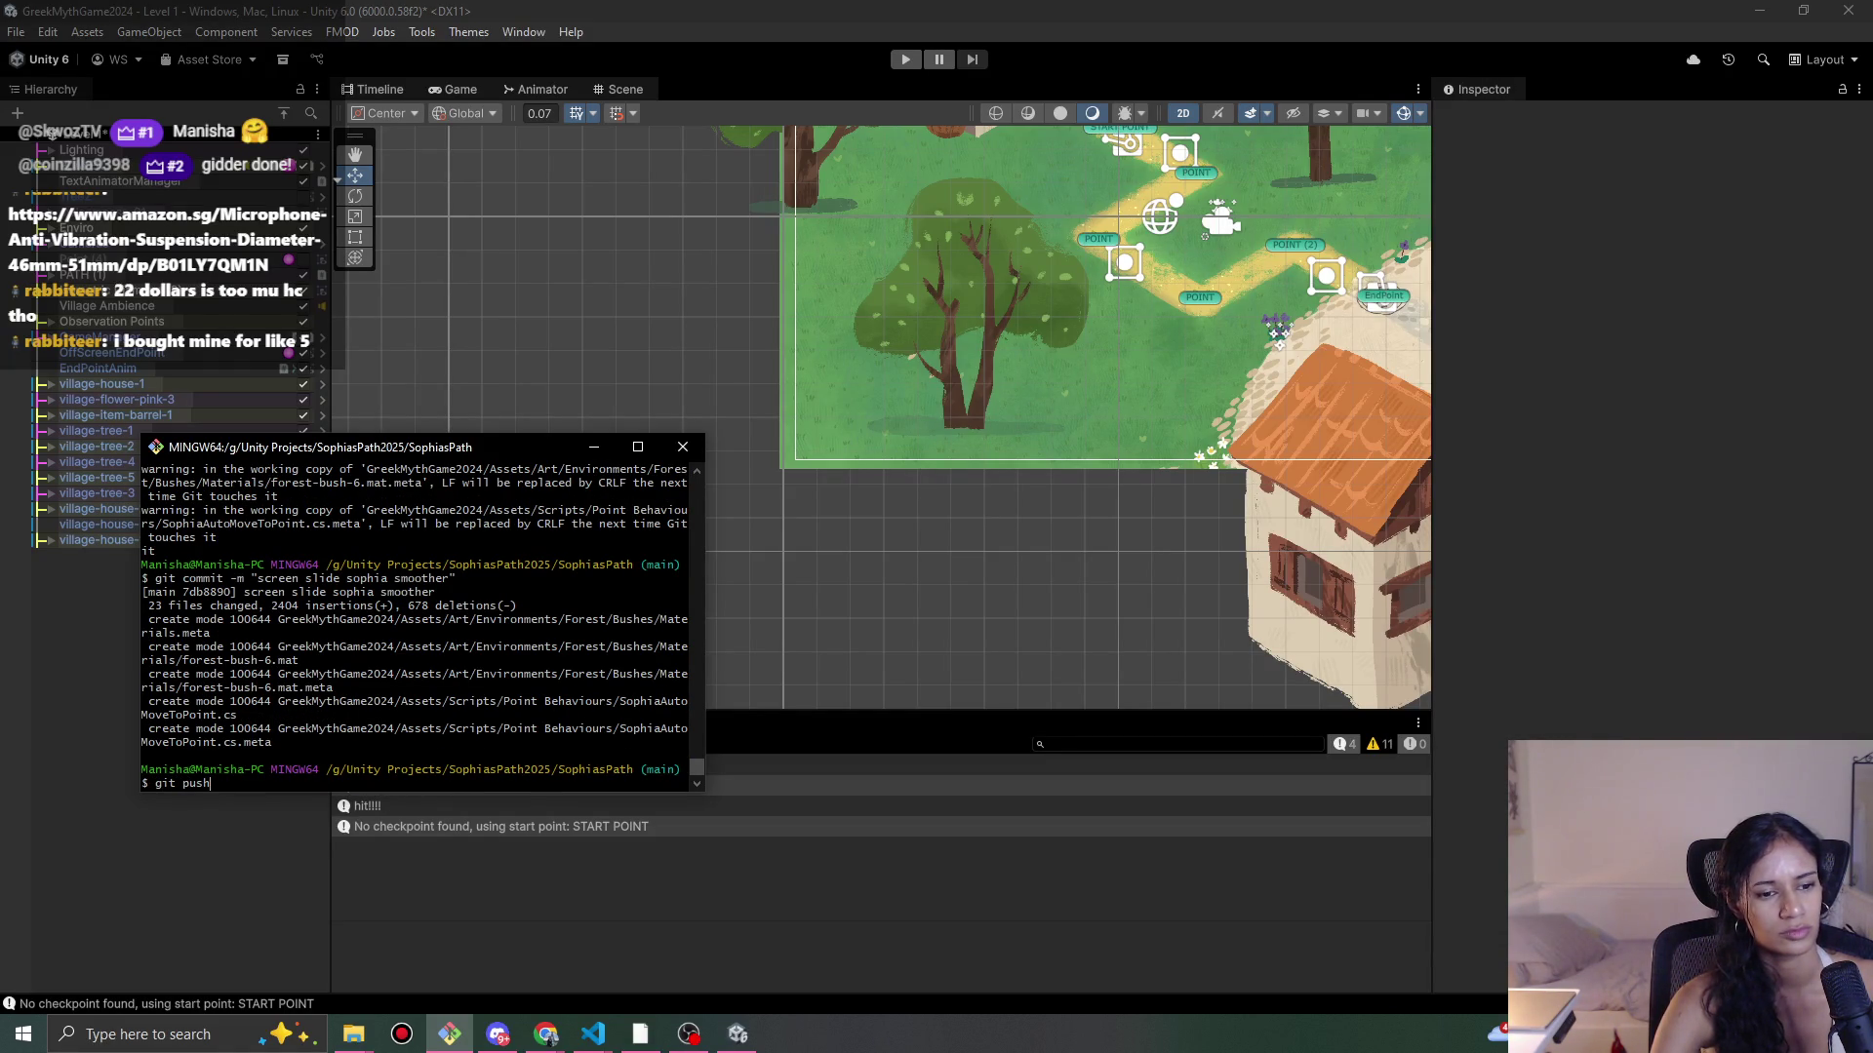
key(Return)
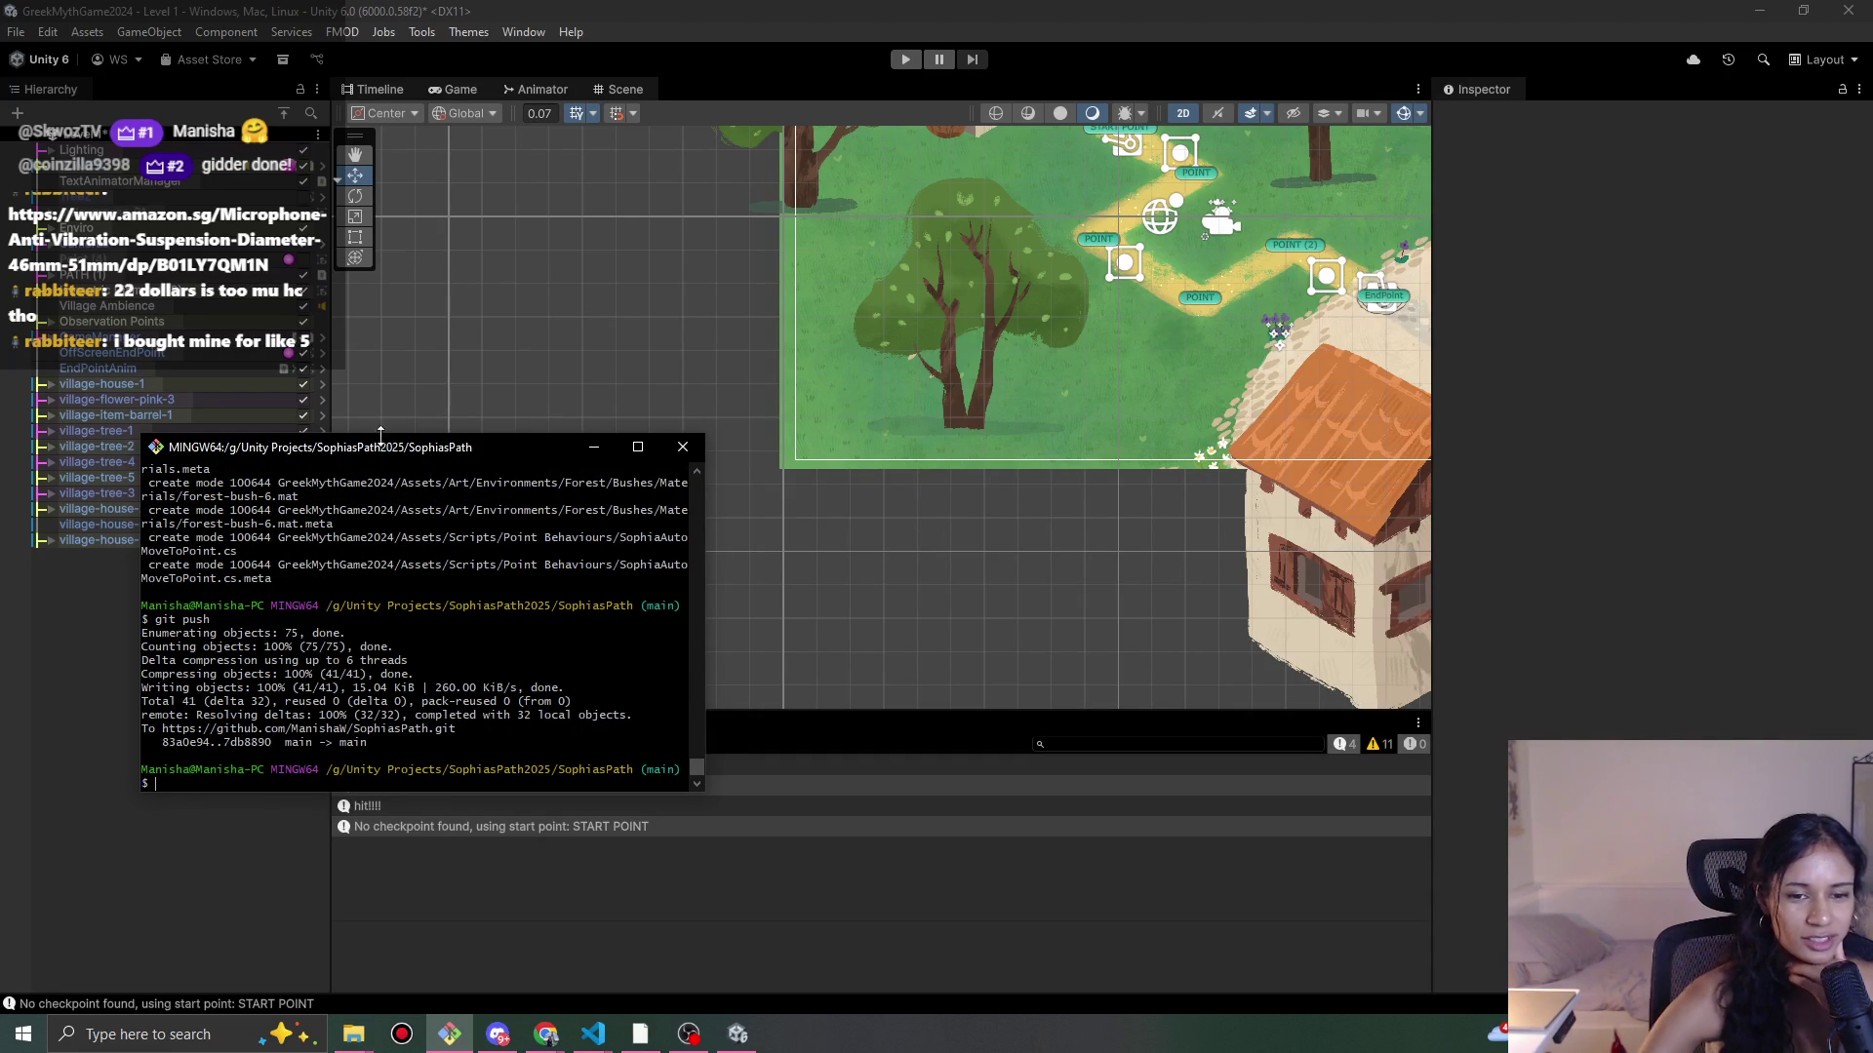
Step: Play-test the Unity level twice, walking the character toward the circular marker and stopping each run
click(559, 7)
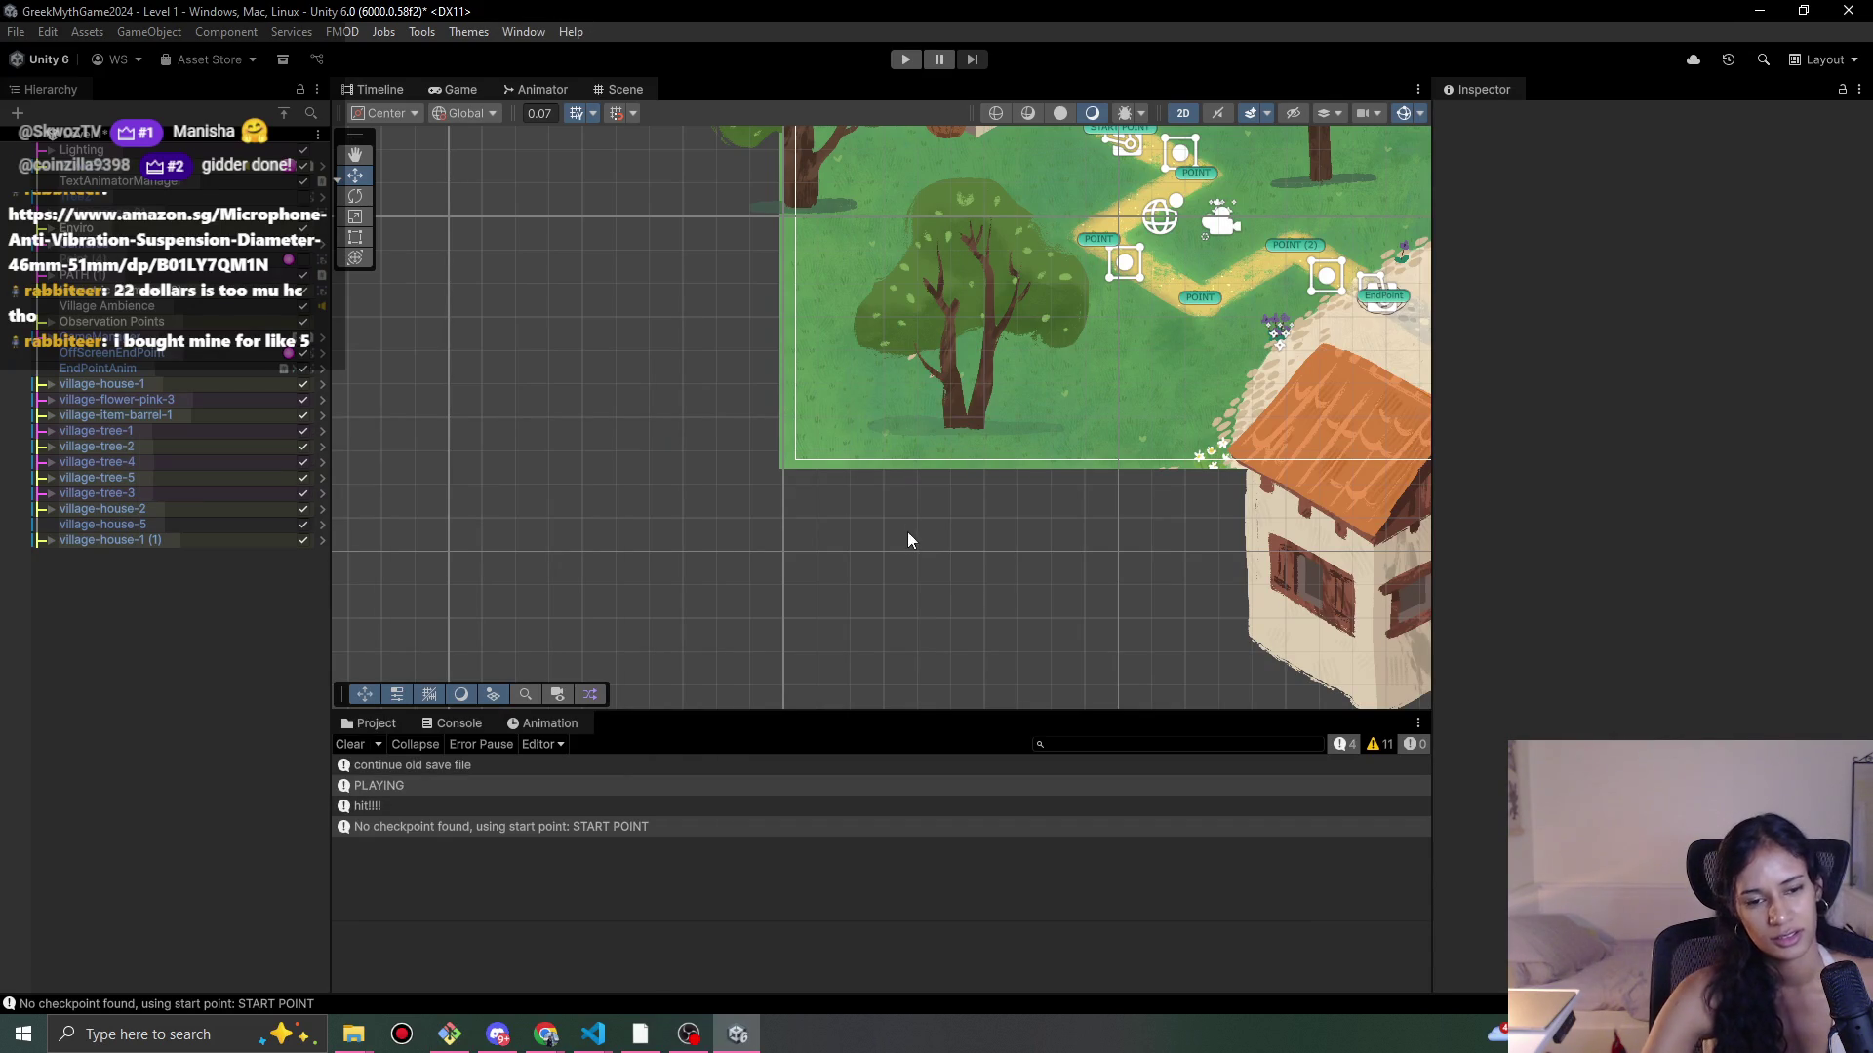
click(916, 60)
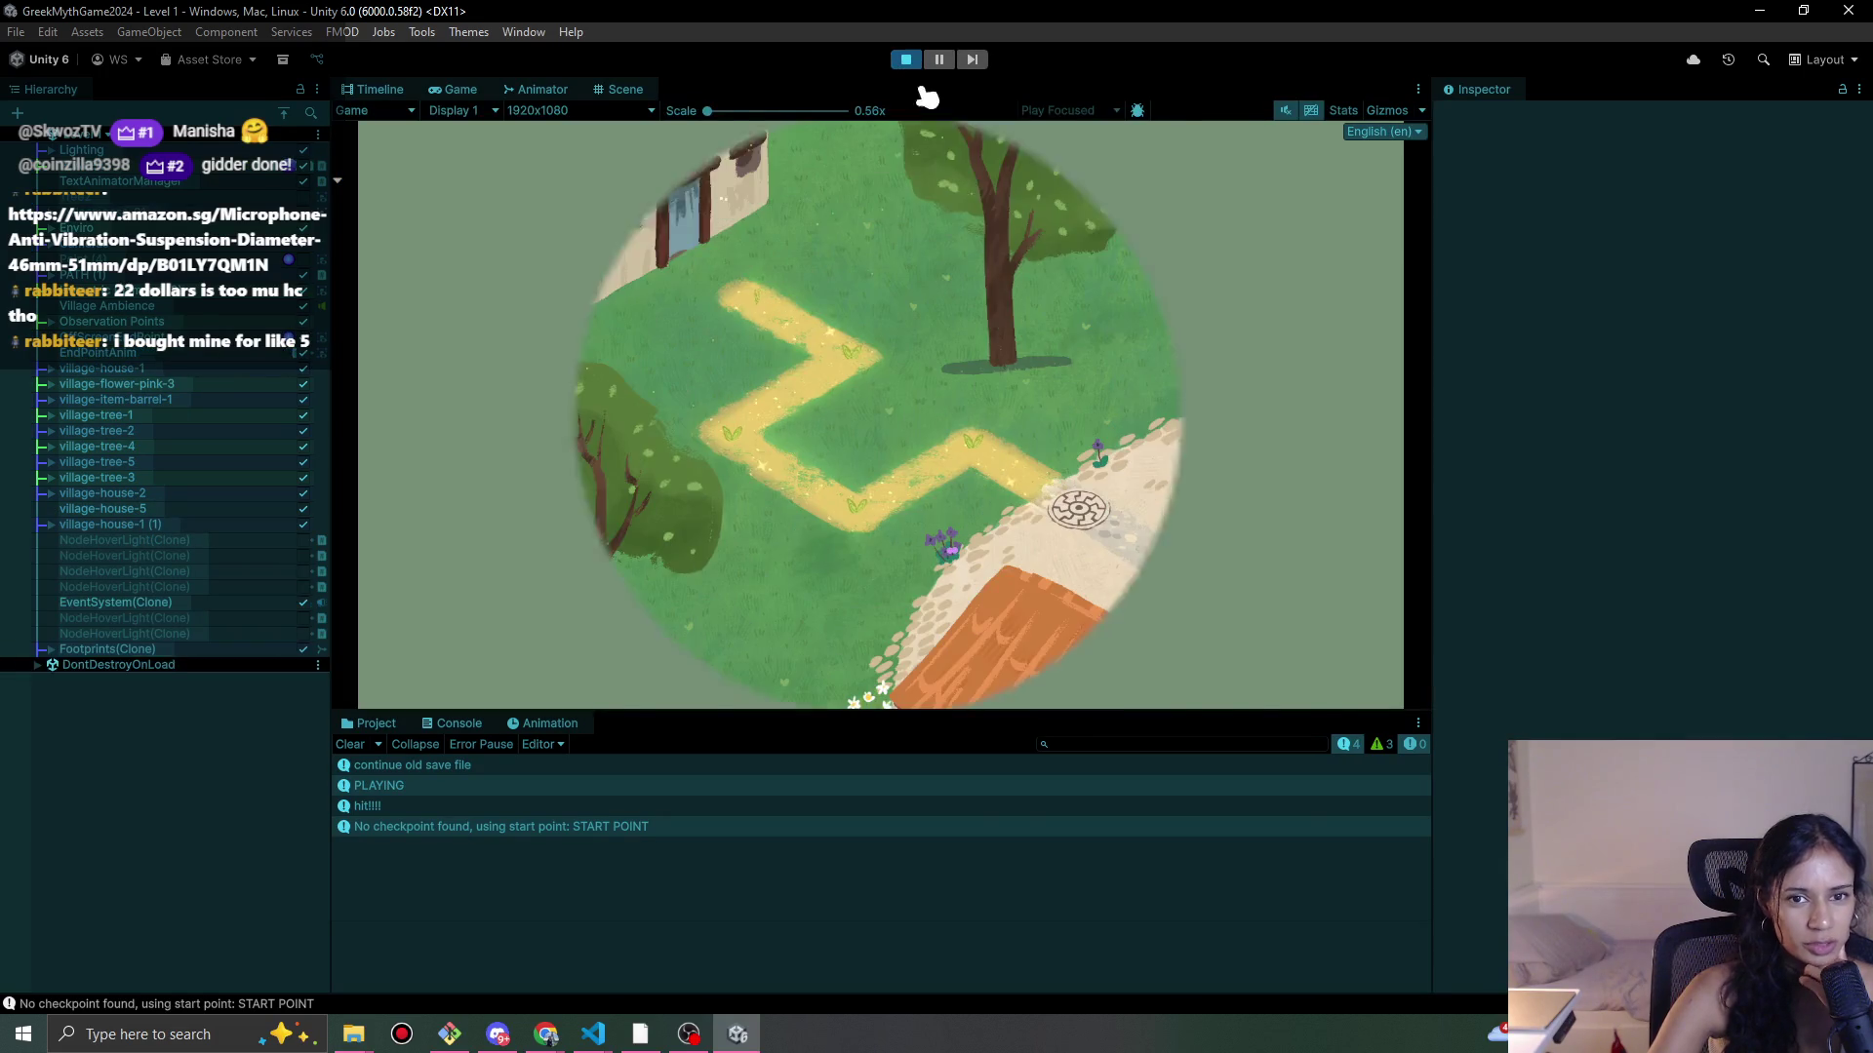
click(853, 502)
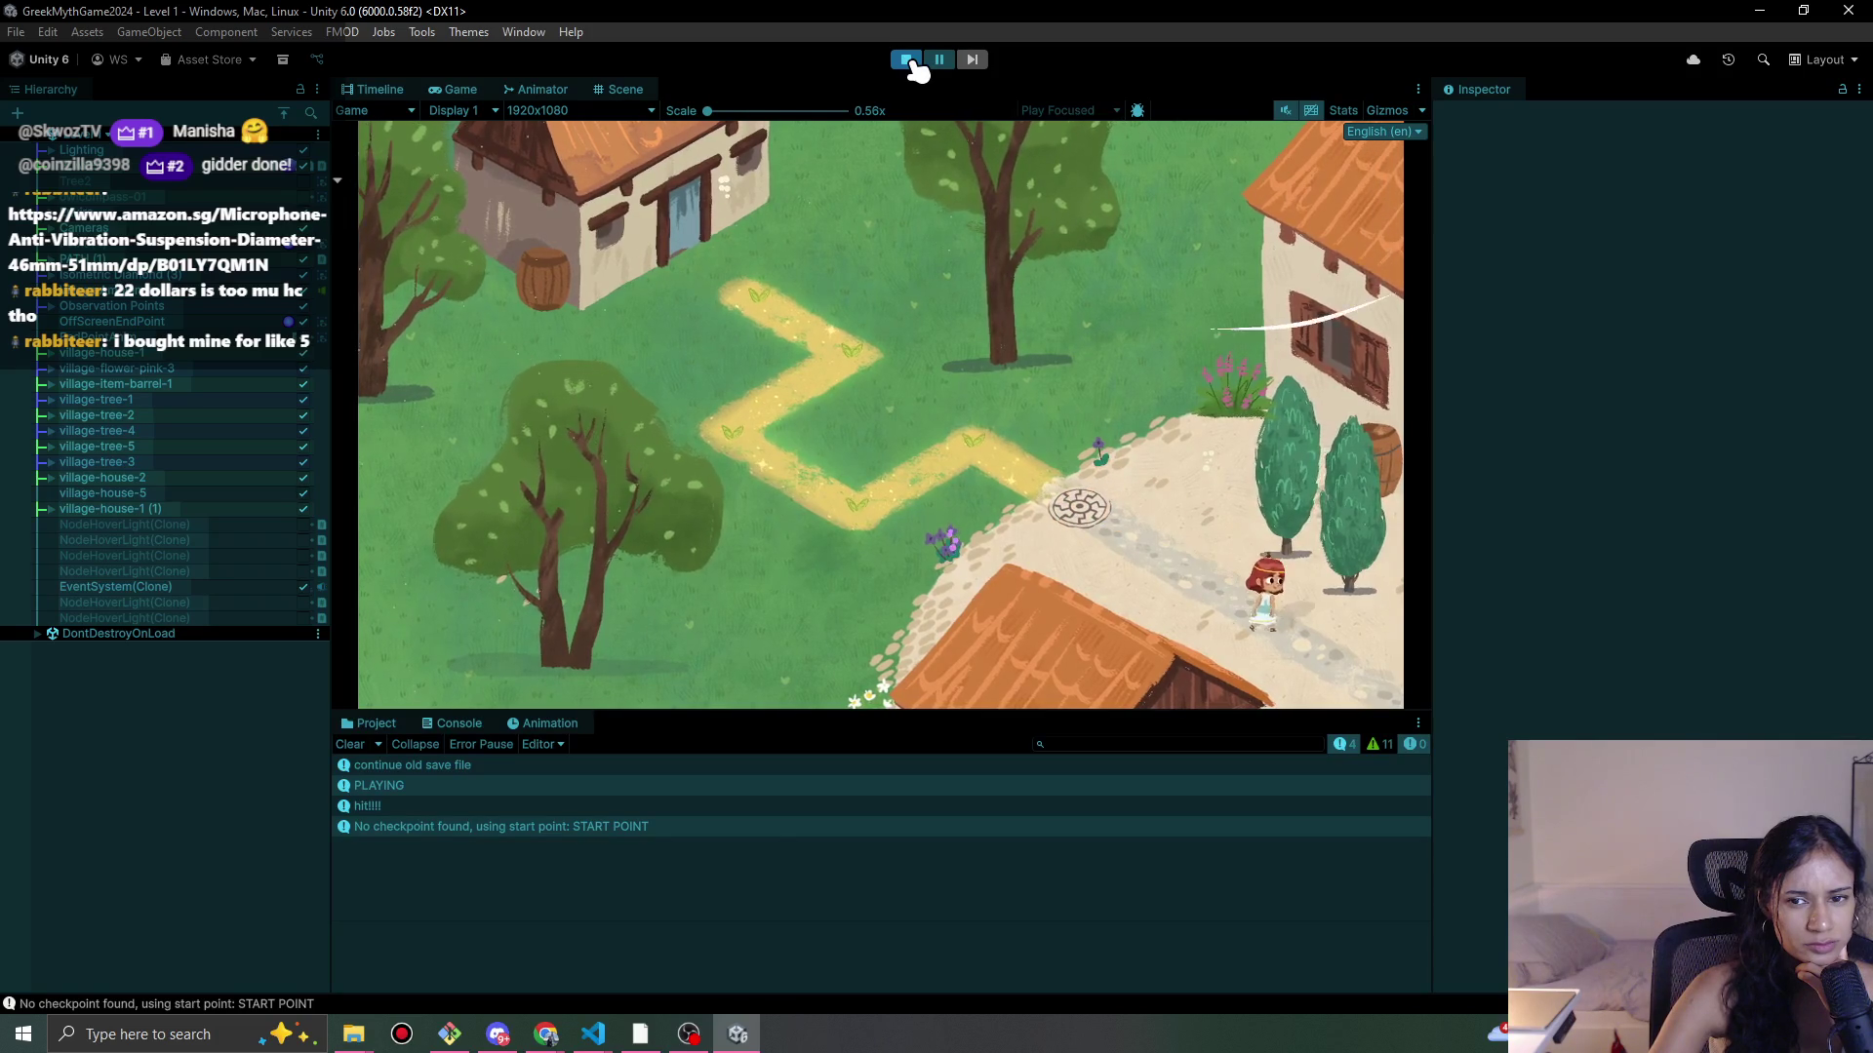
click(907, 59)
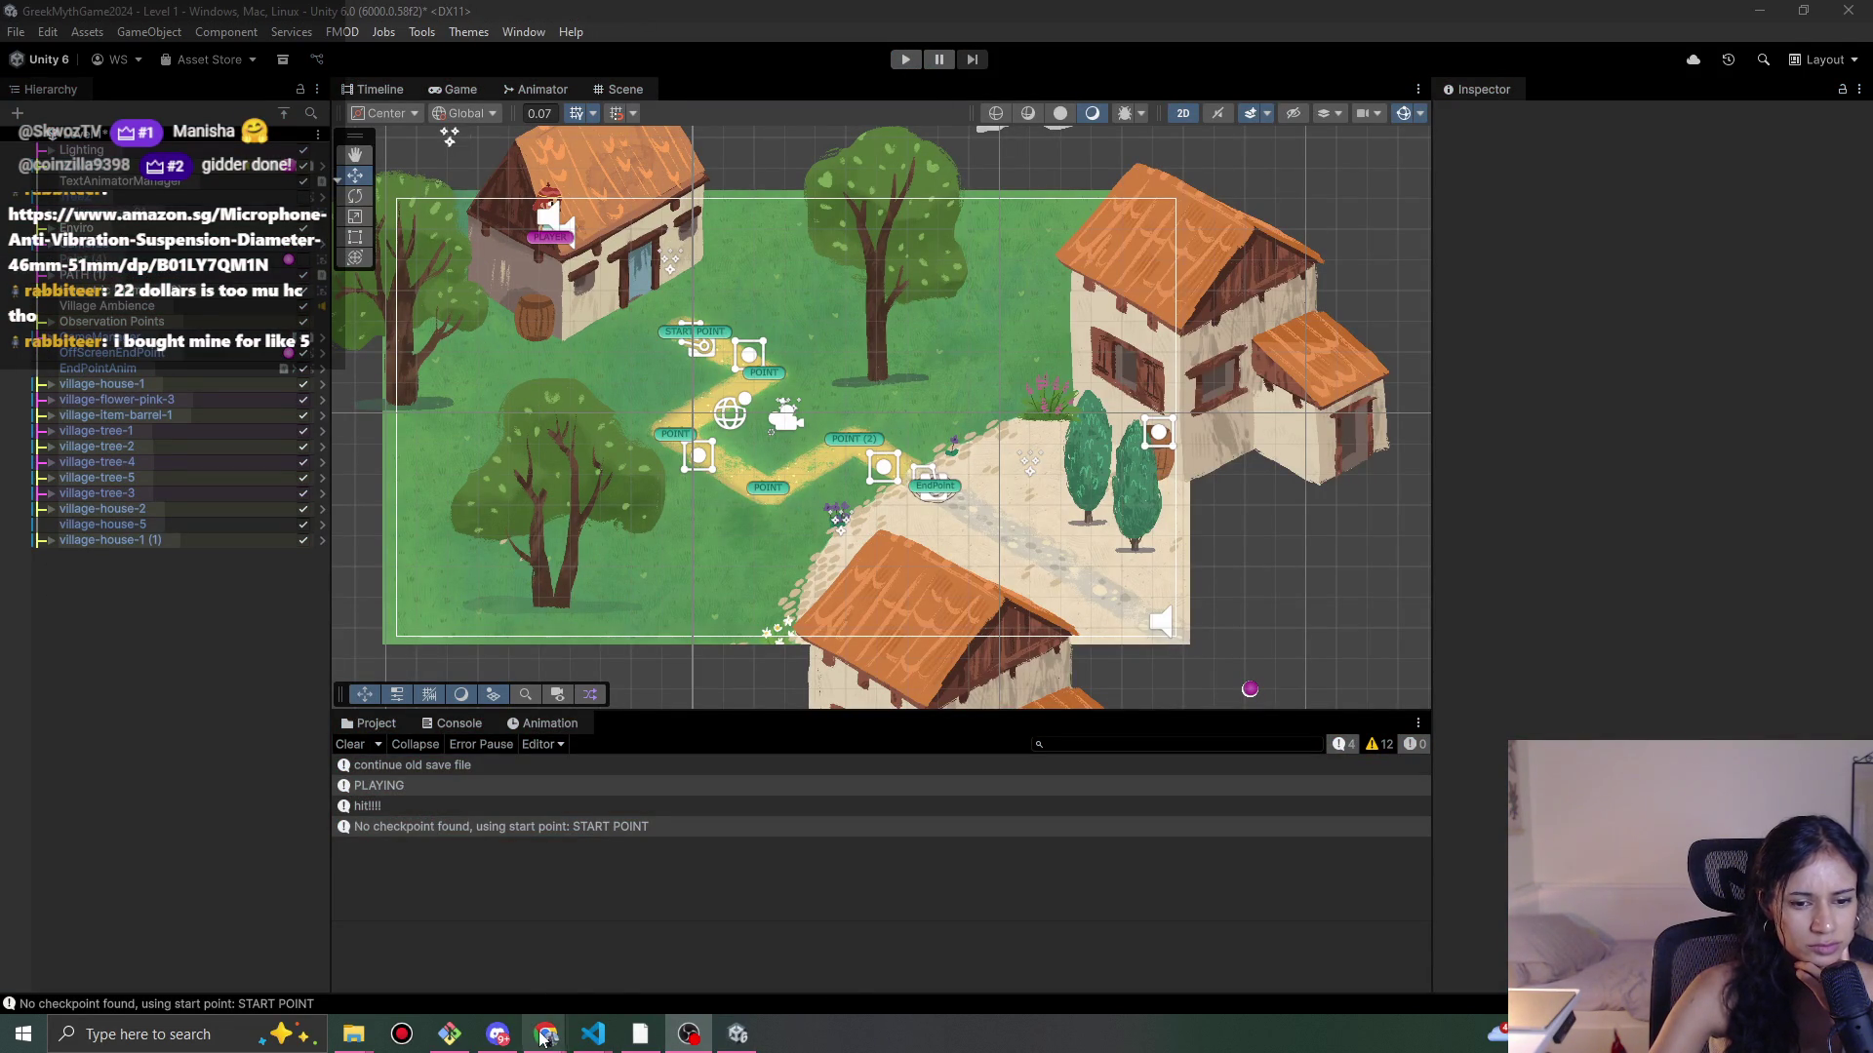
click(909, 62)
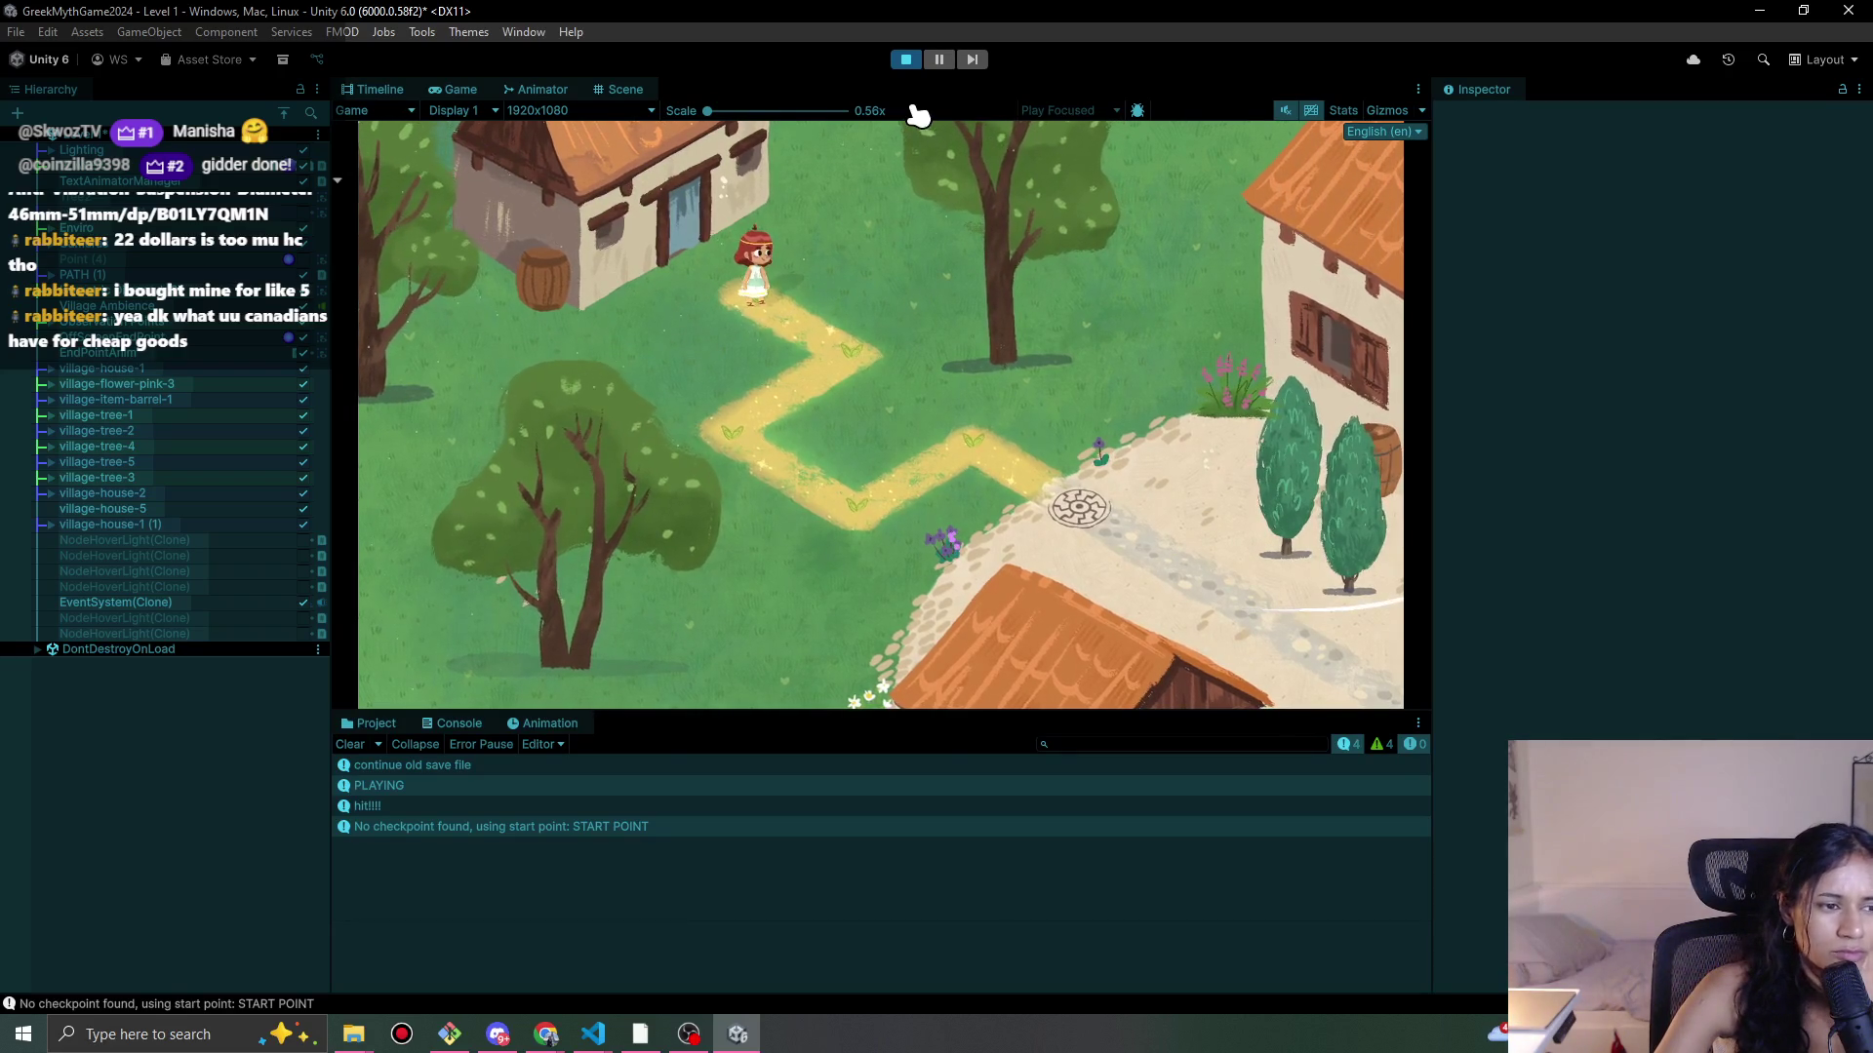
click(909, 59)
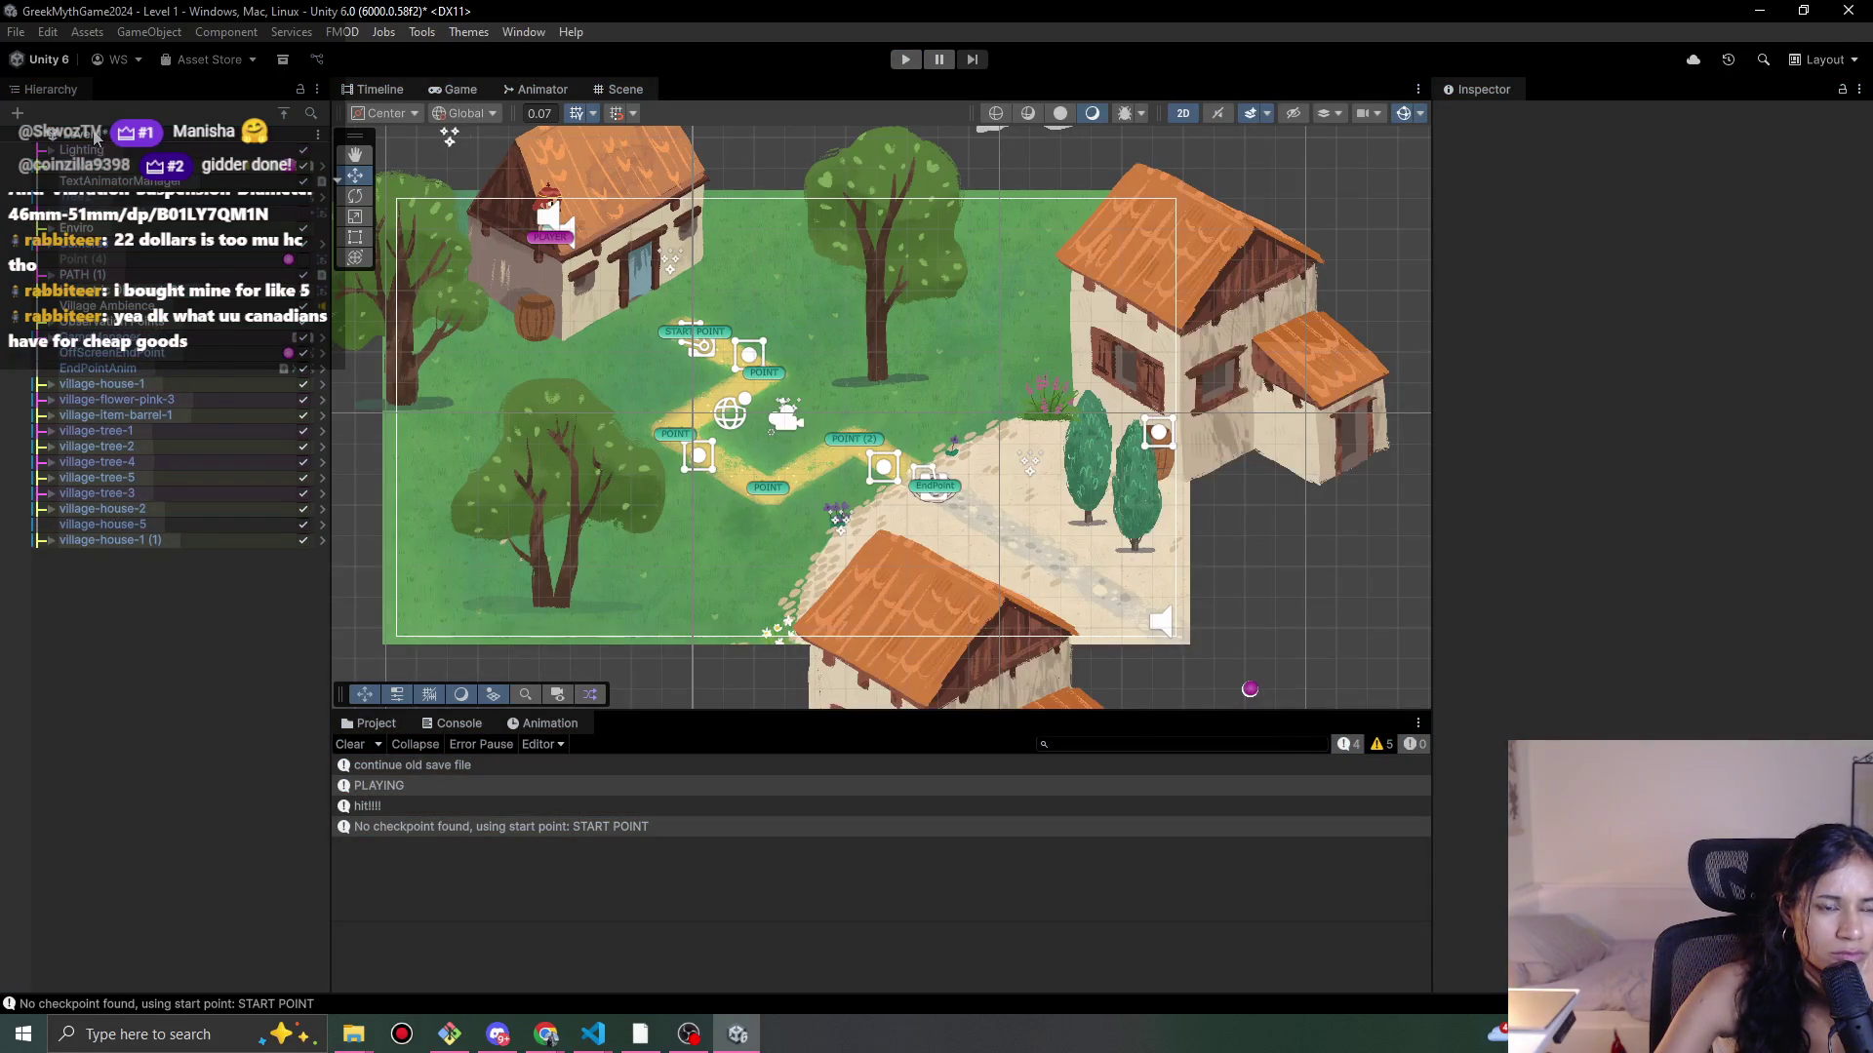
Step: Dismiss the scene list without switching scenes and return to the Google results in the browser
click(94, 136)
click(167, 785)
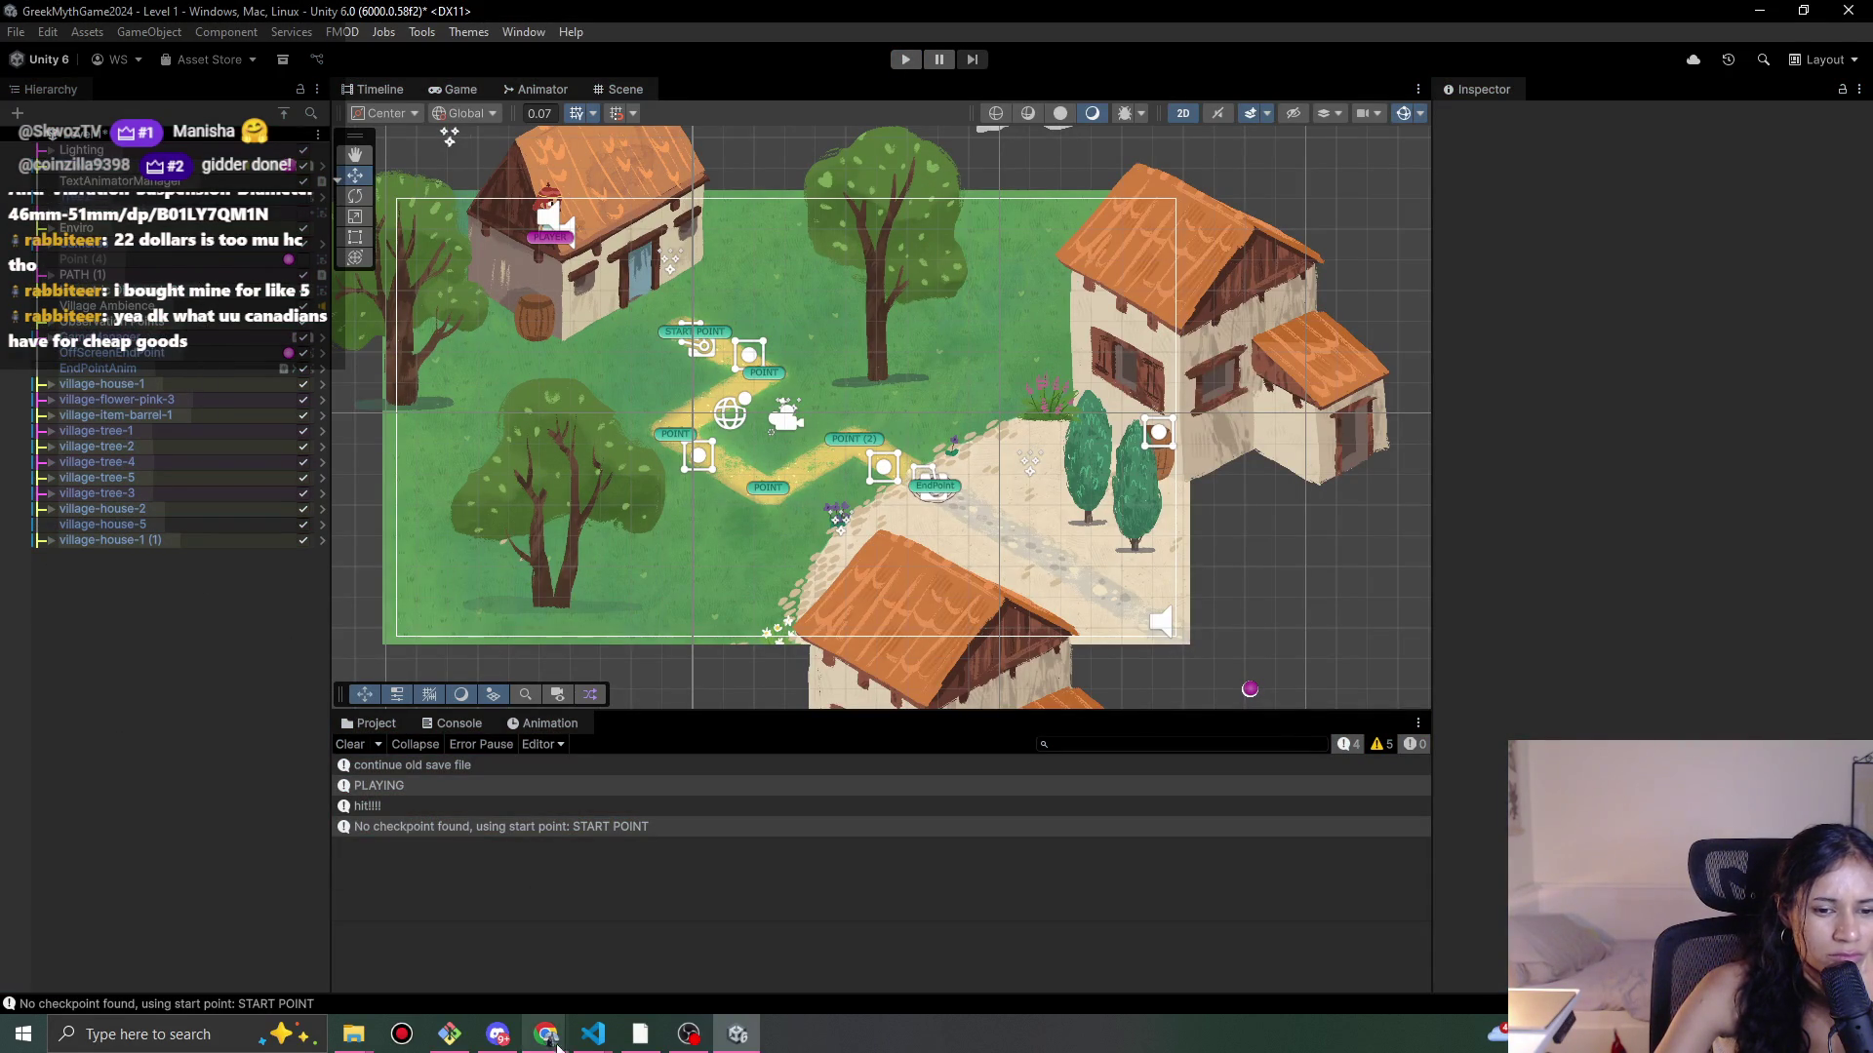
mouse_move(553, 1040)
click(756, 936)
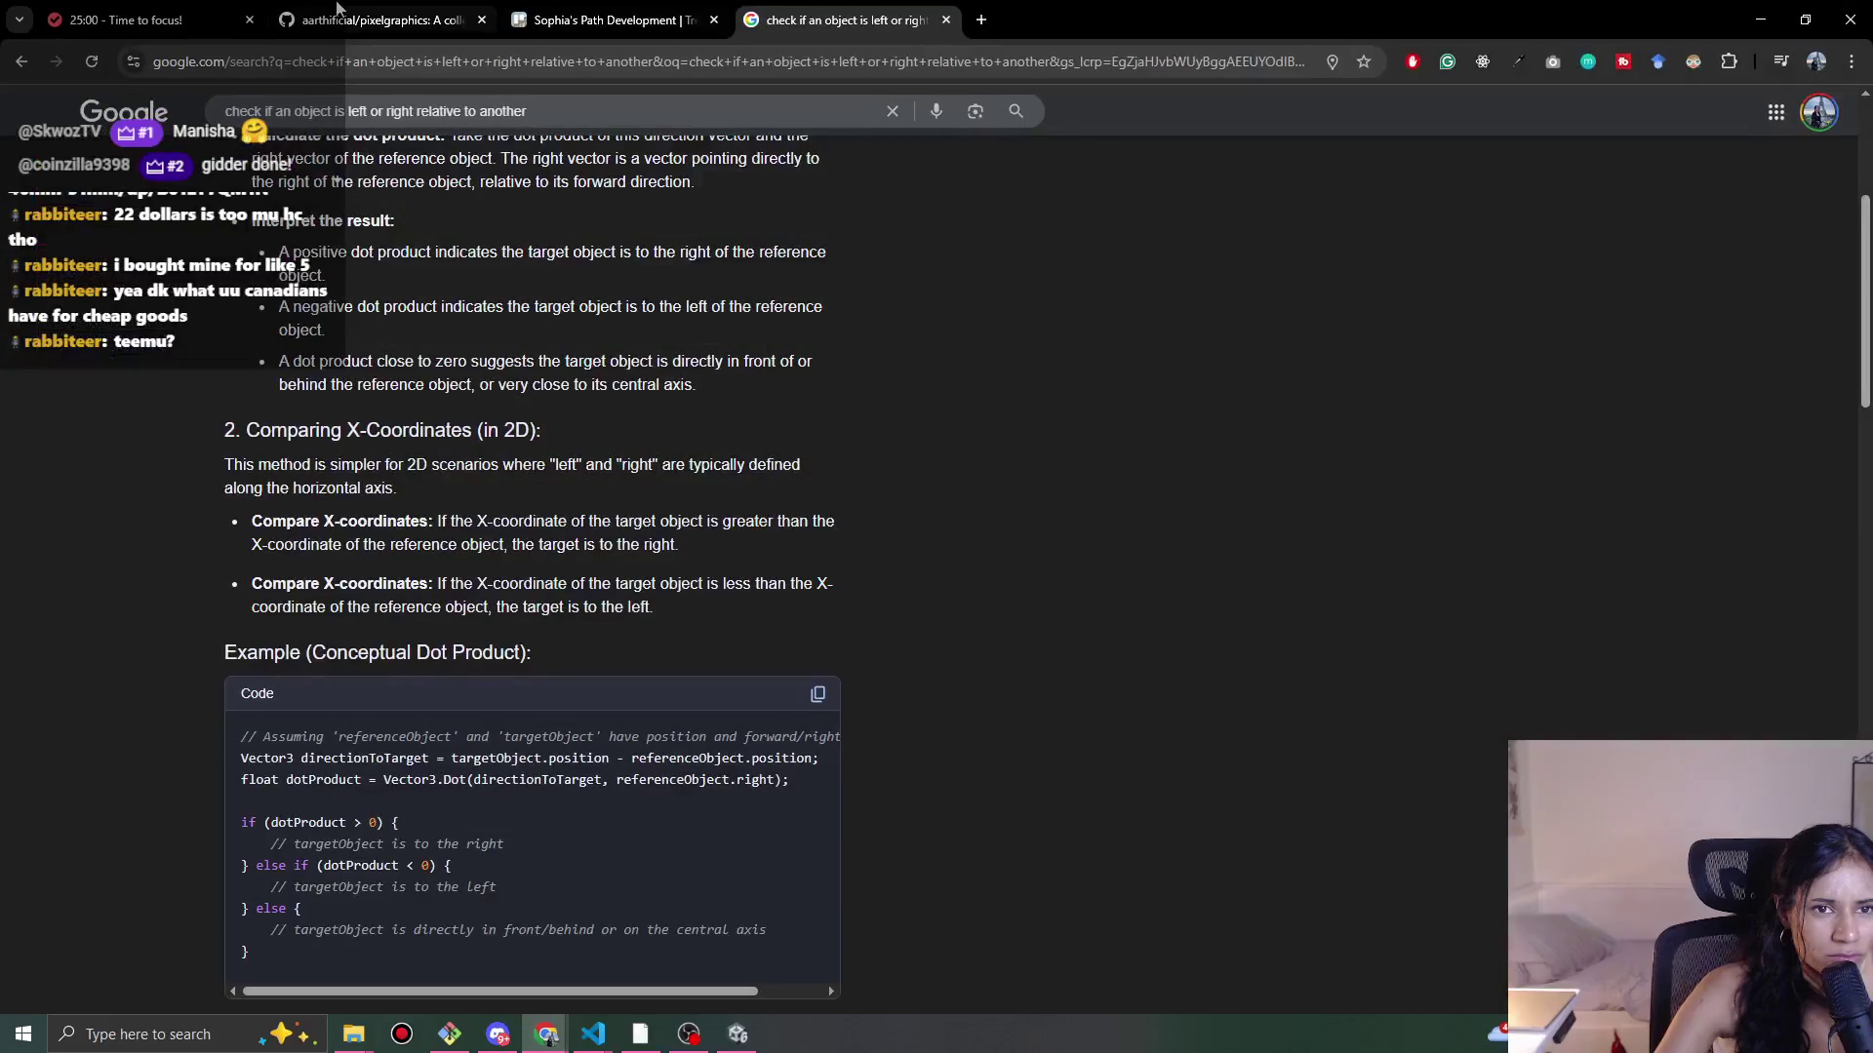
Step: Scan the Pomofocus Tasks list up and down, then return to Unity's Level 1 scene
click(218, 8)
scroll(646, 624, down, 7)
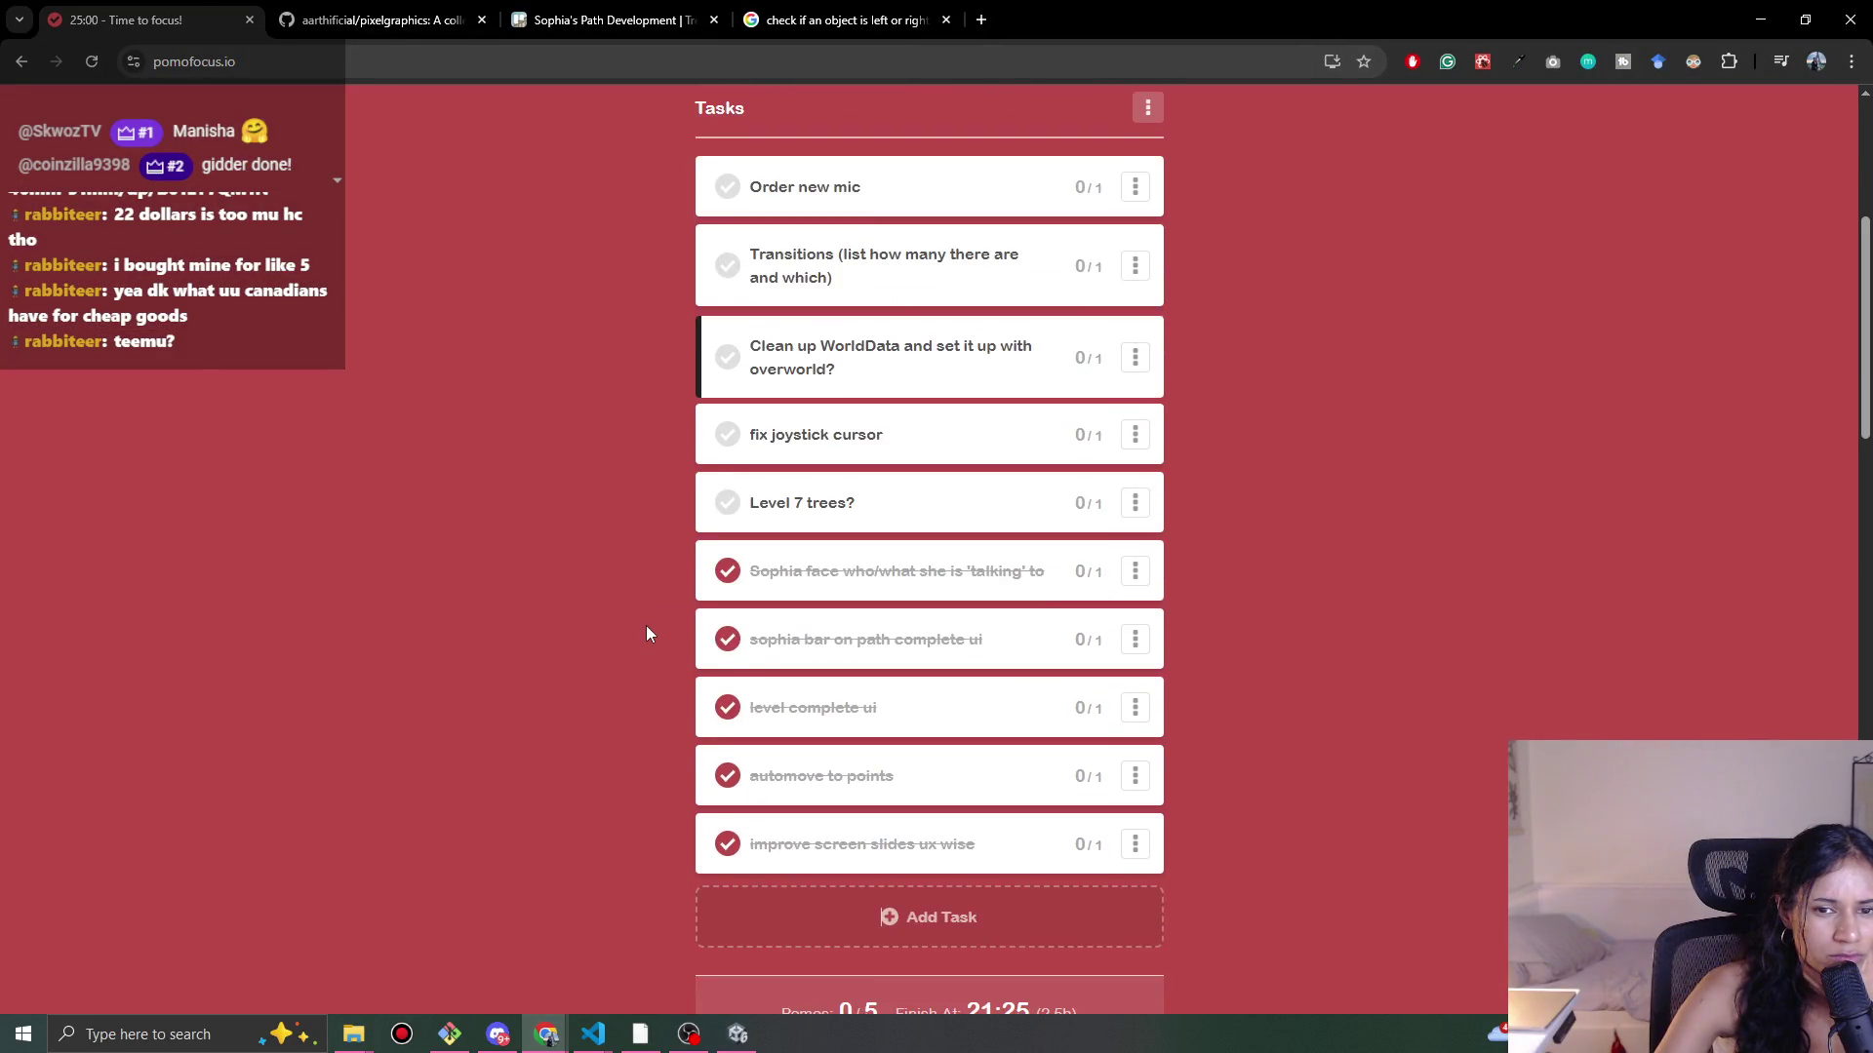
scroll(646, 624, up, 7)
scroll(646, 632, down, 3)
scroll(646, 632, up, 2)
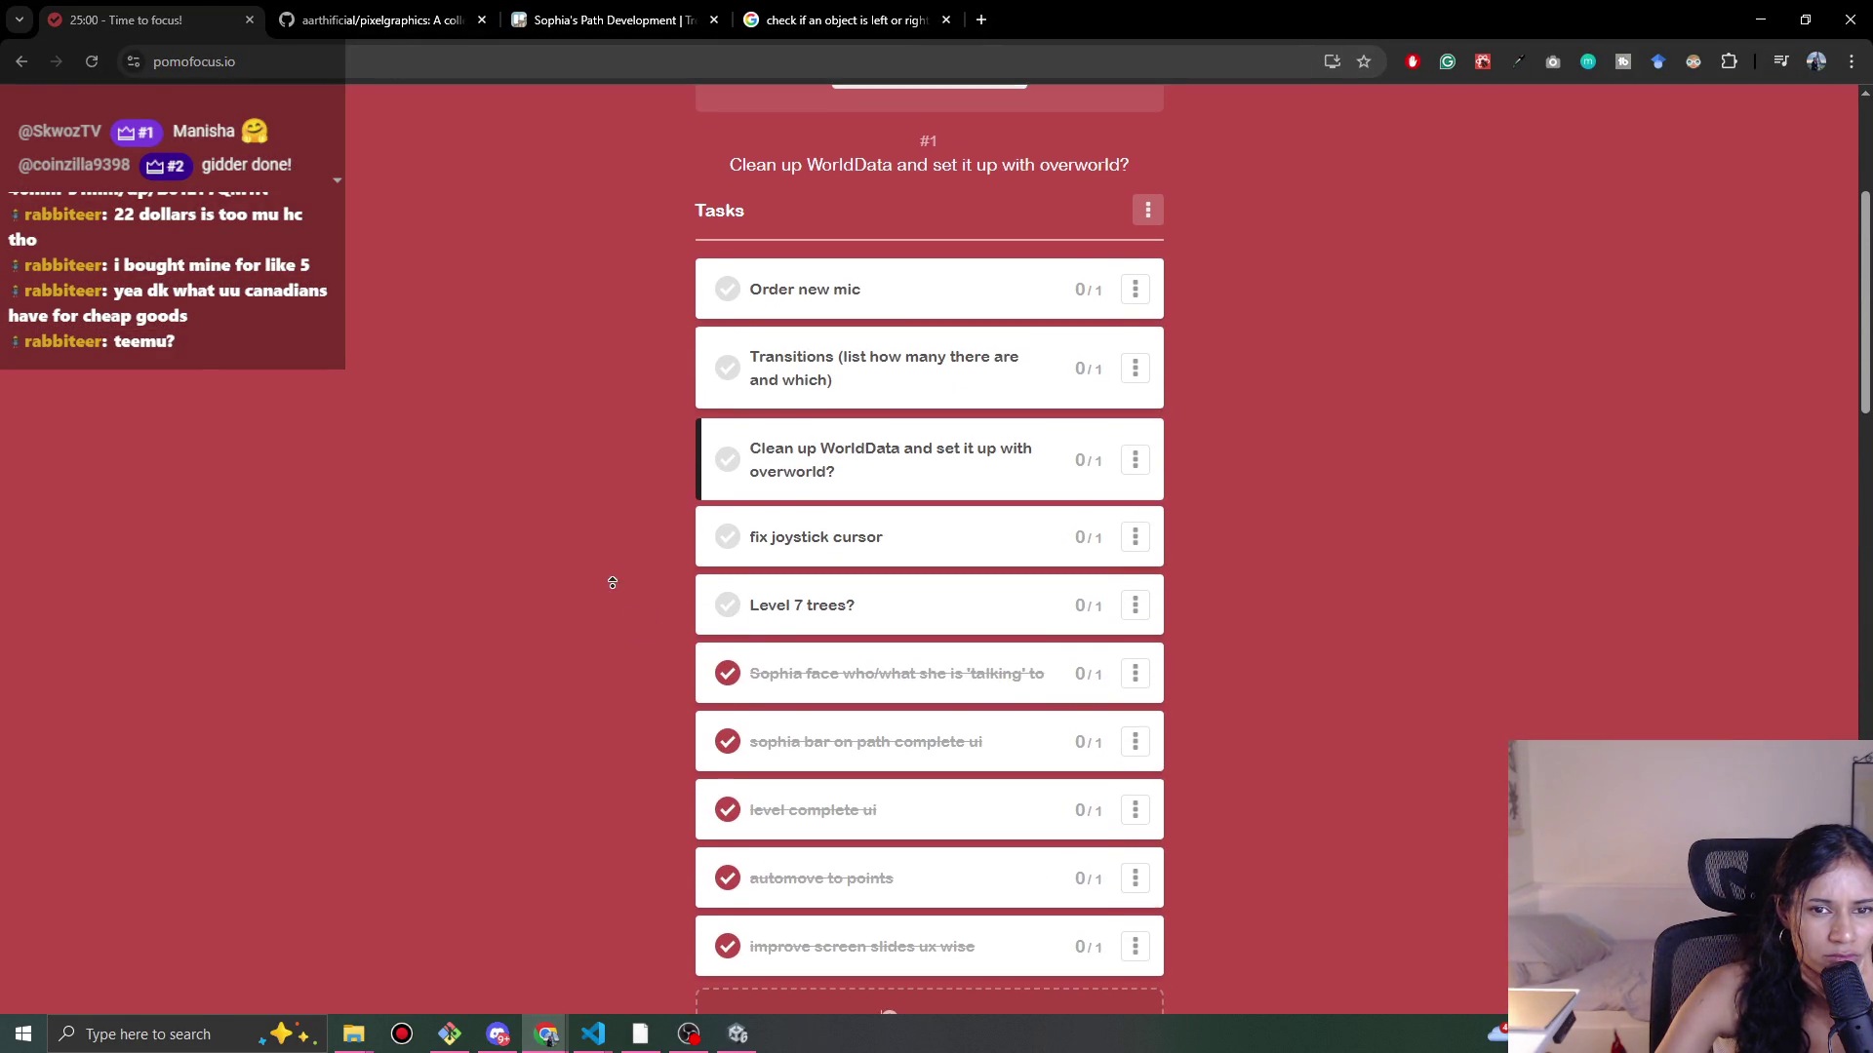
scroll(625, 609, up, 1)
scroll(608, 591, down, 1)
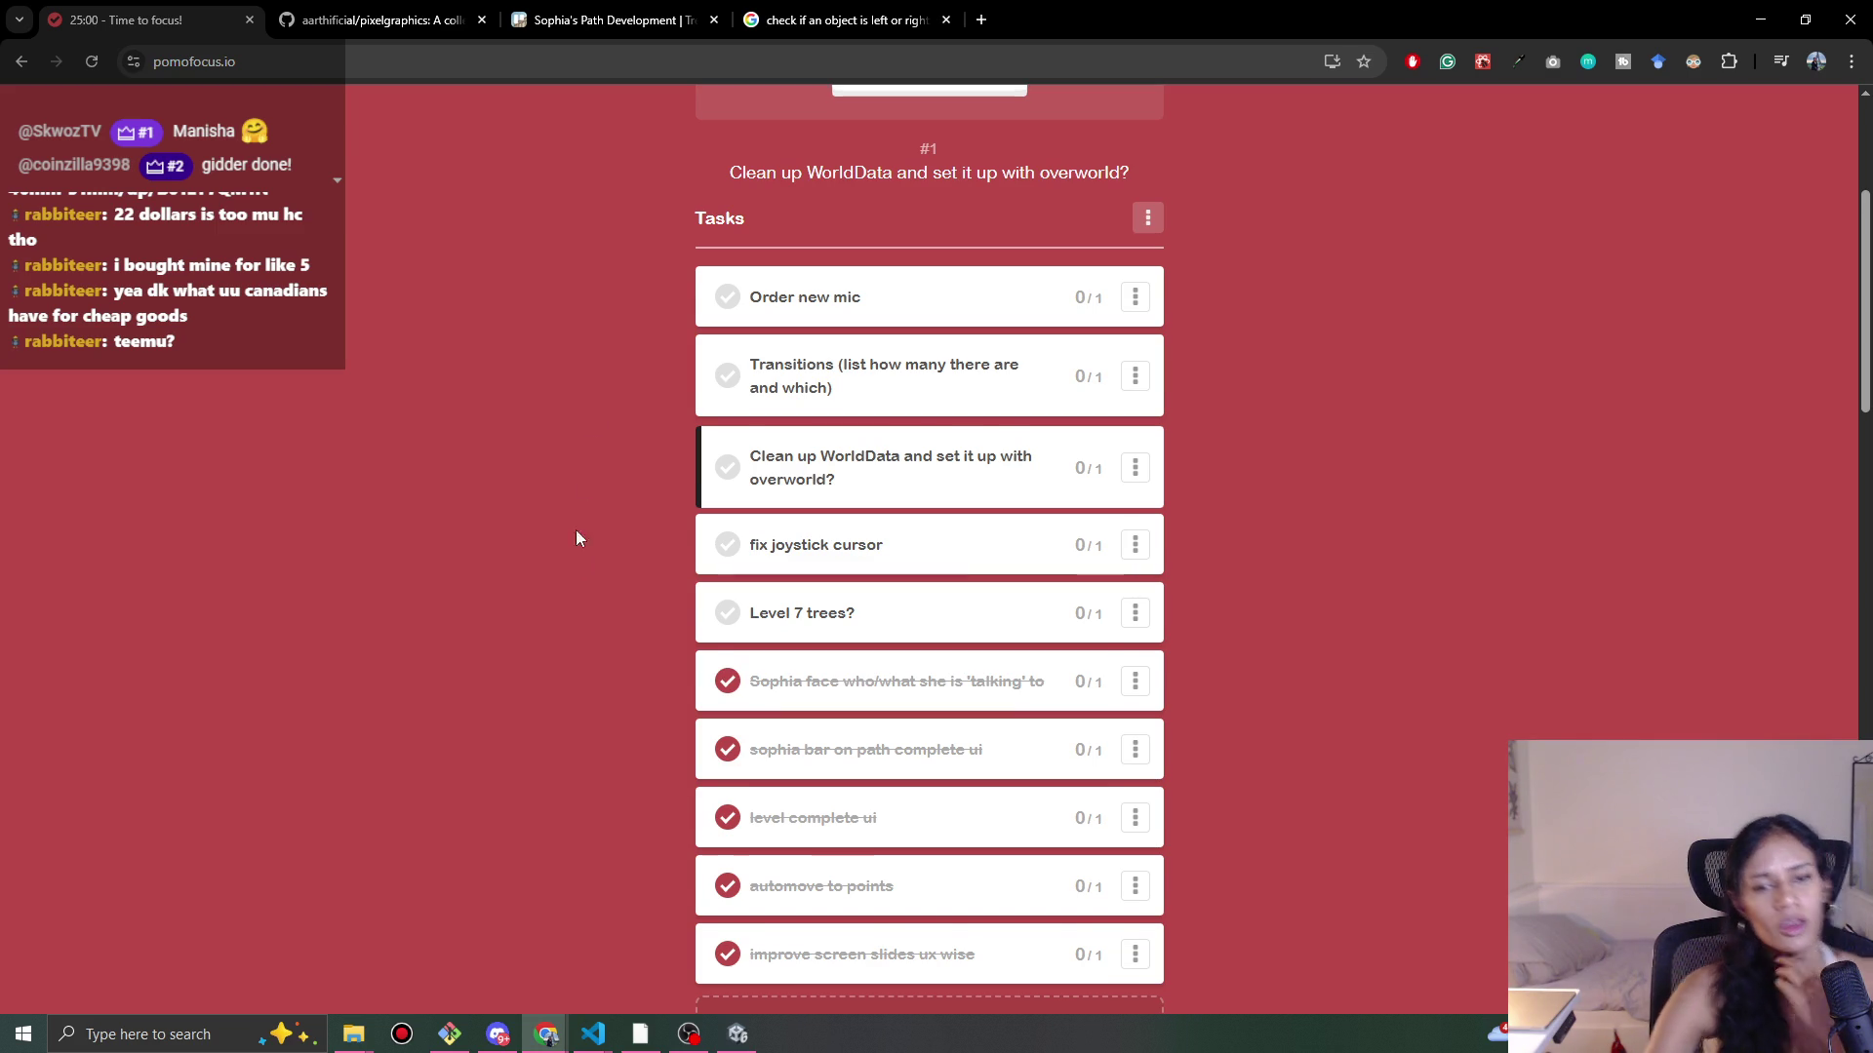
scroll(575, 460, up, 1)
scroll(582, 479, down, 2)
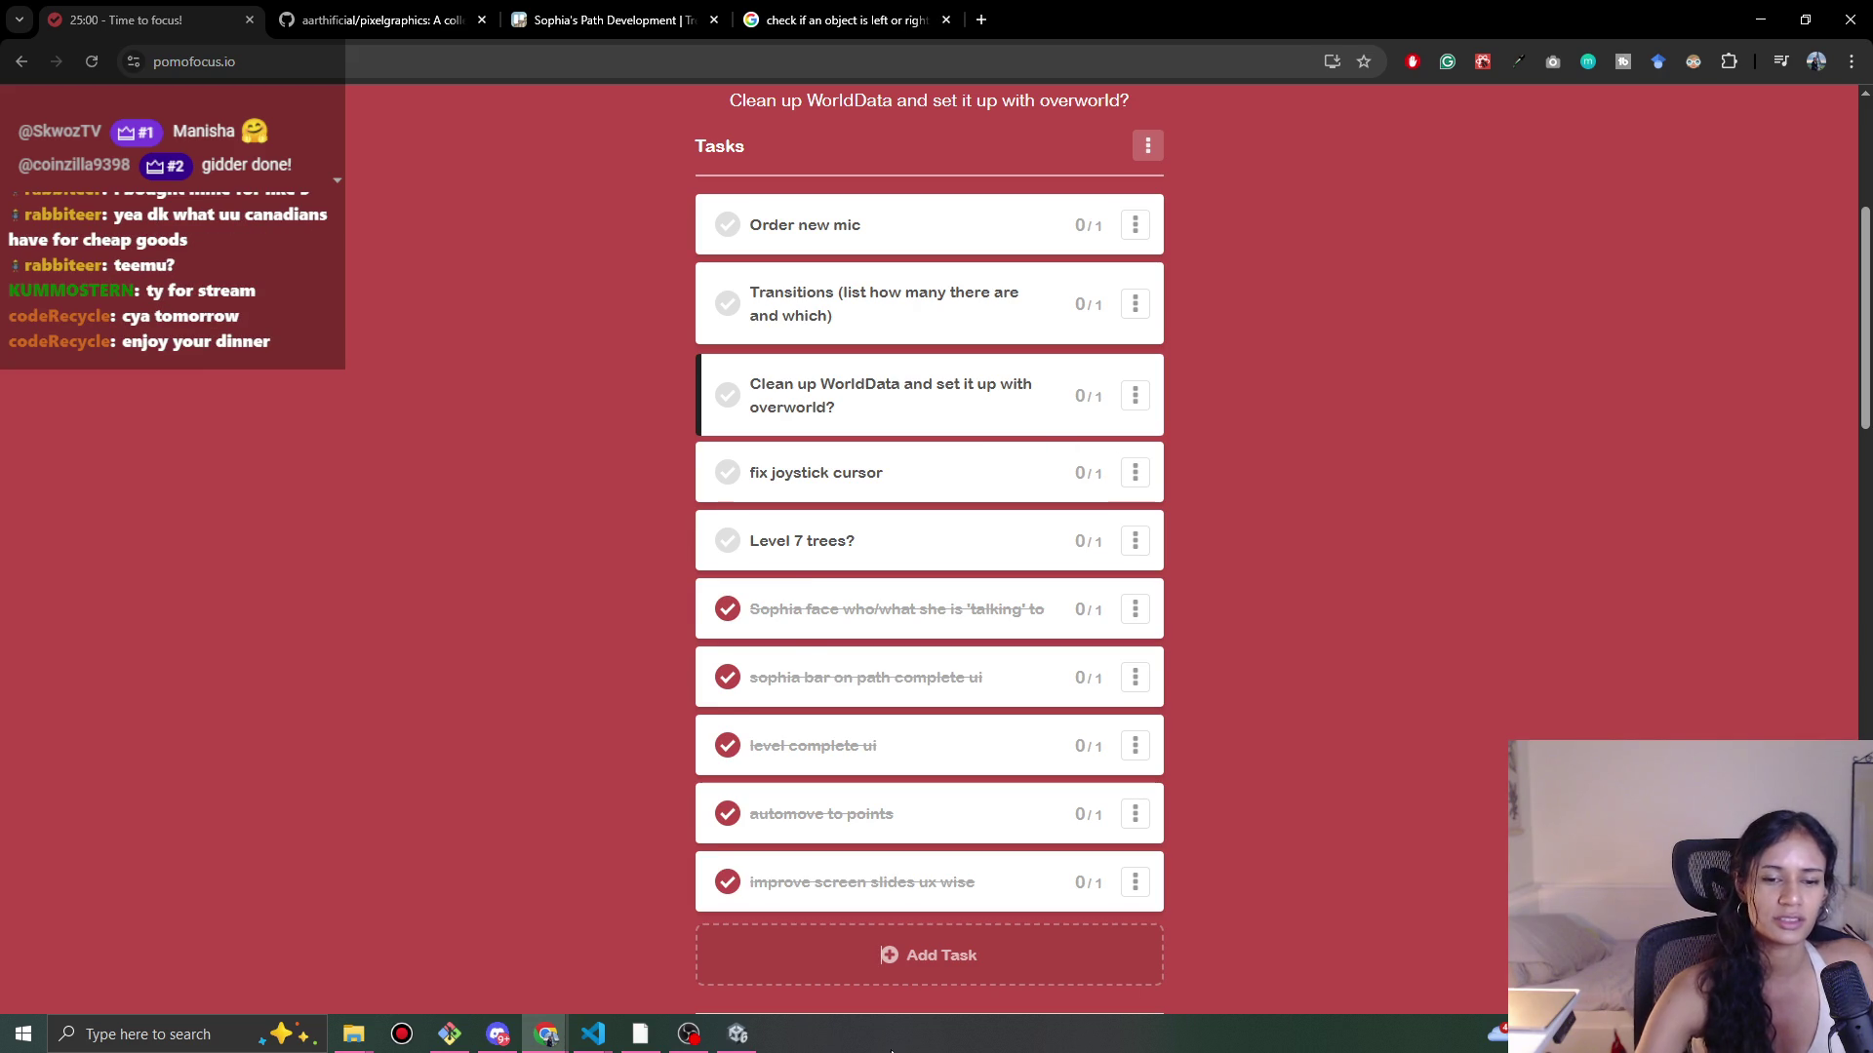
click(737, 1034)
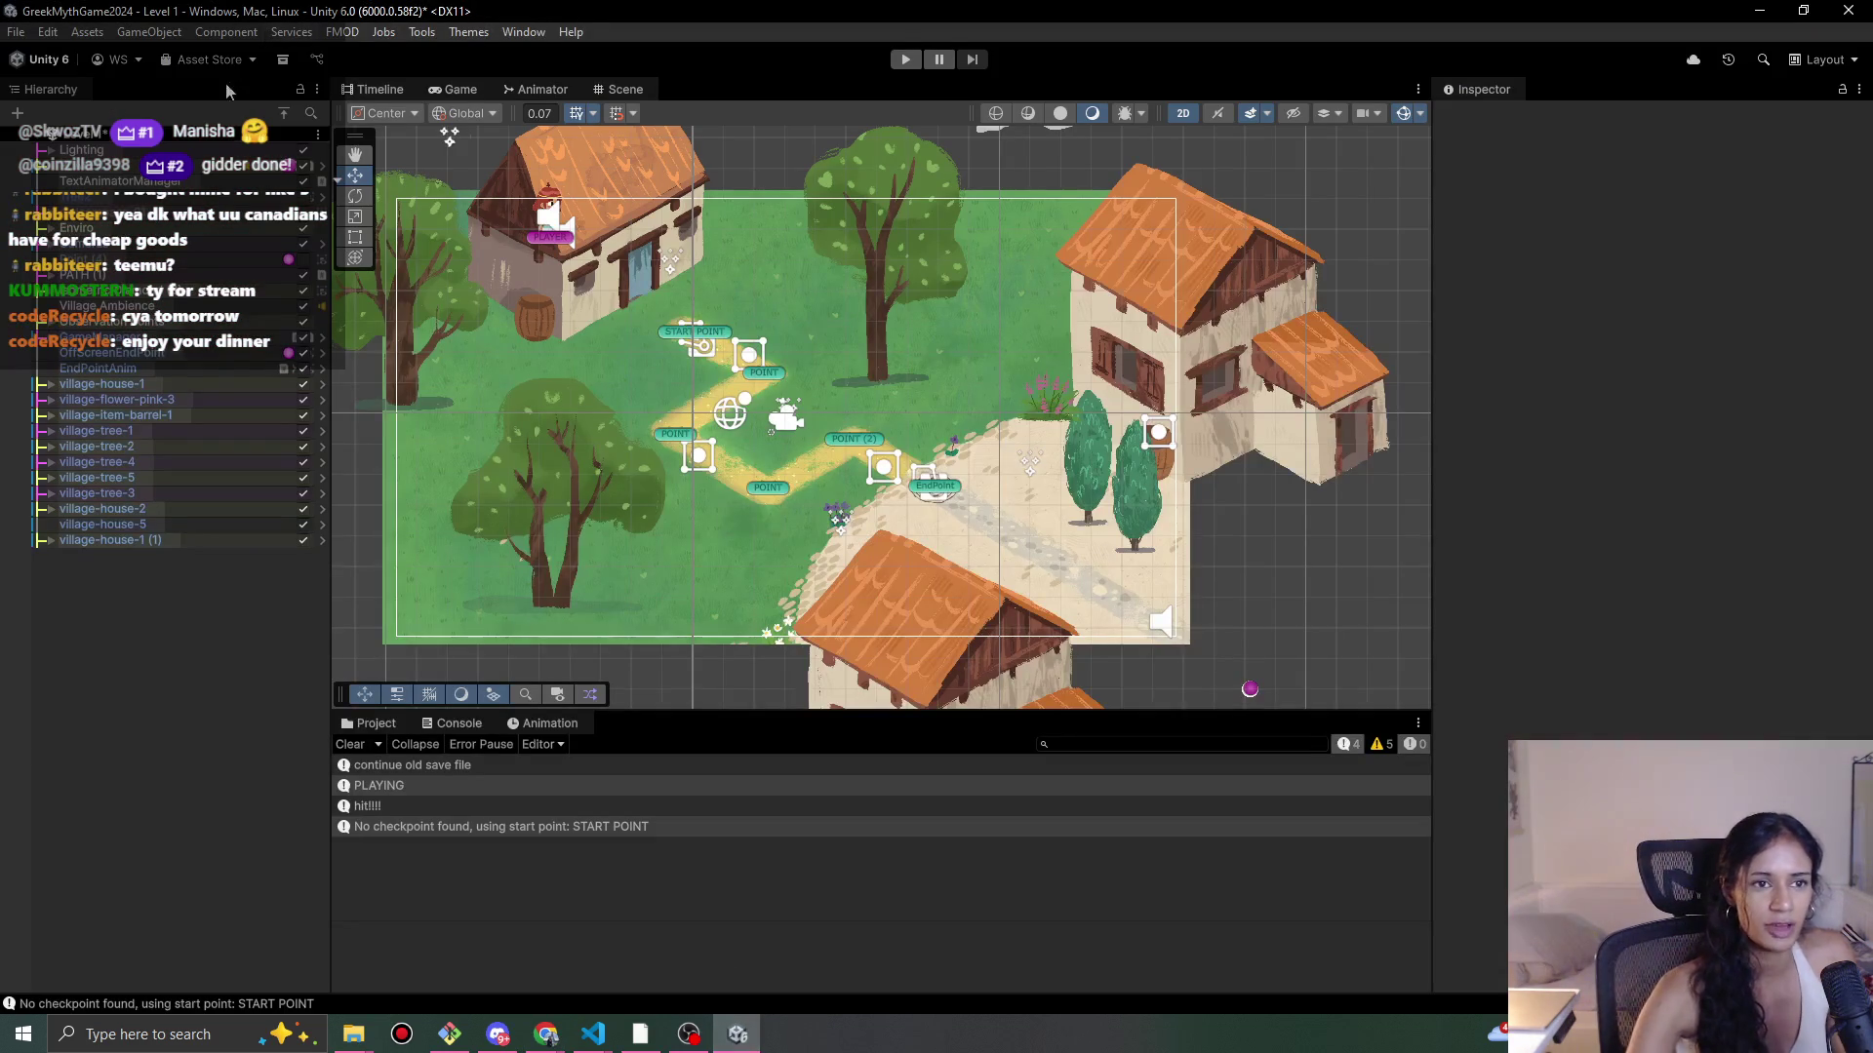